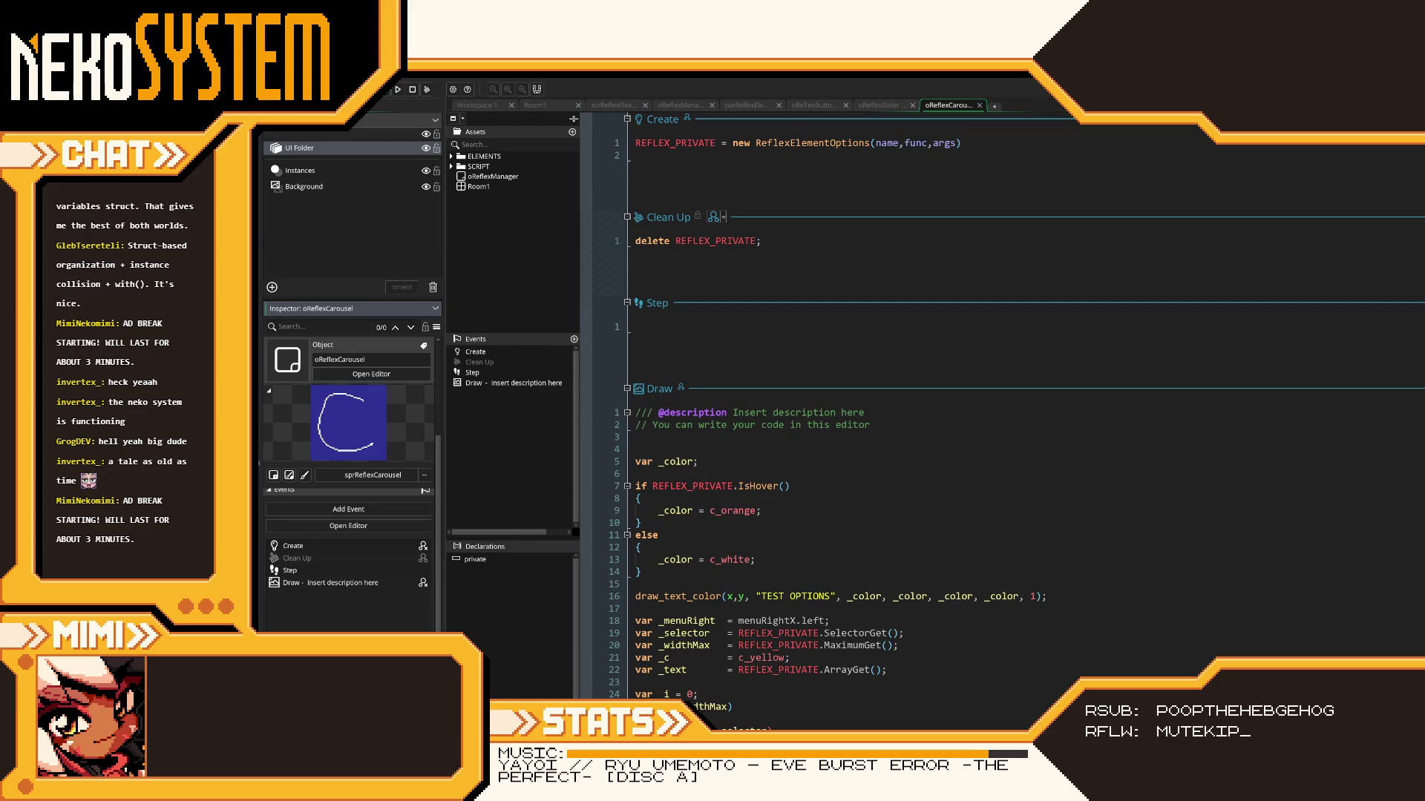
- Add the data array ComponentGet line and `_array.ArraySet(options);` to the carousel's Create, then save
text(var _array = REFLEX_PRIVATE.ComponentGet(REFLEX_COMPONENT_DATA_ARRAY_NAME);)
key(Return)
text(_array.ArraySet)
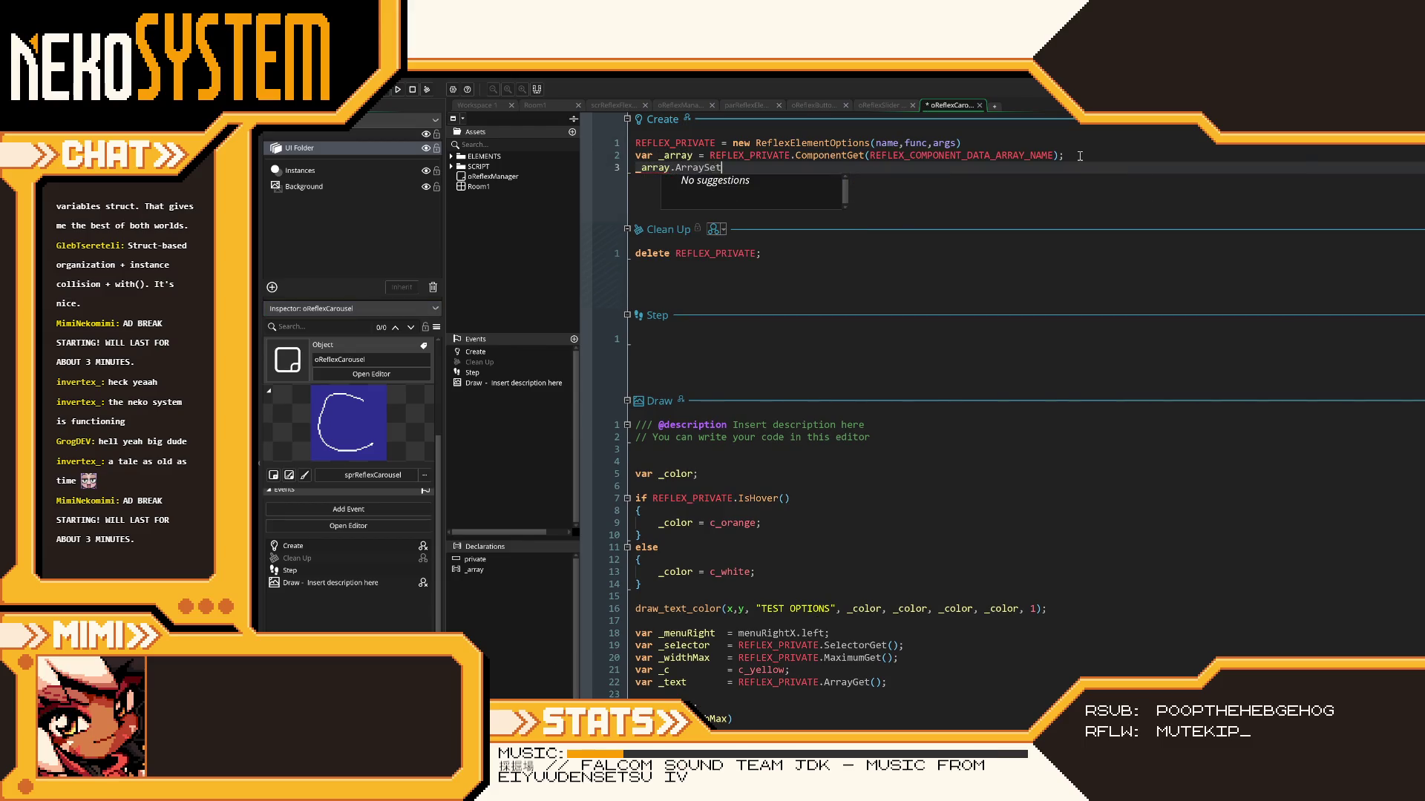
text((options)
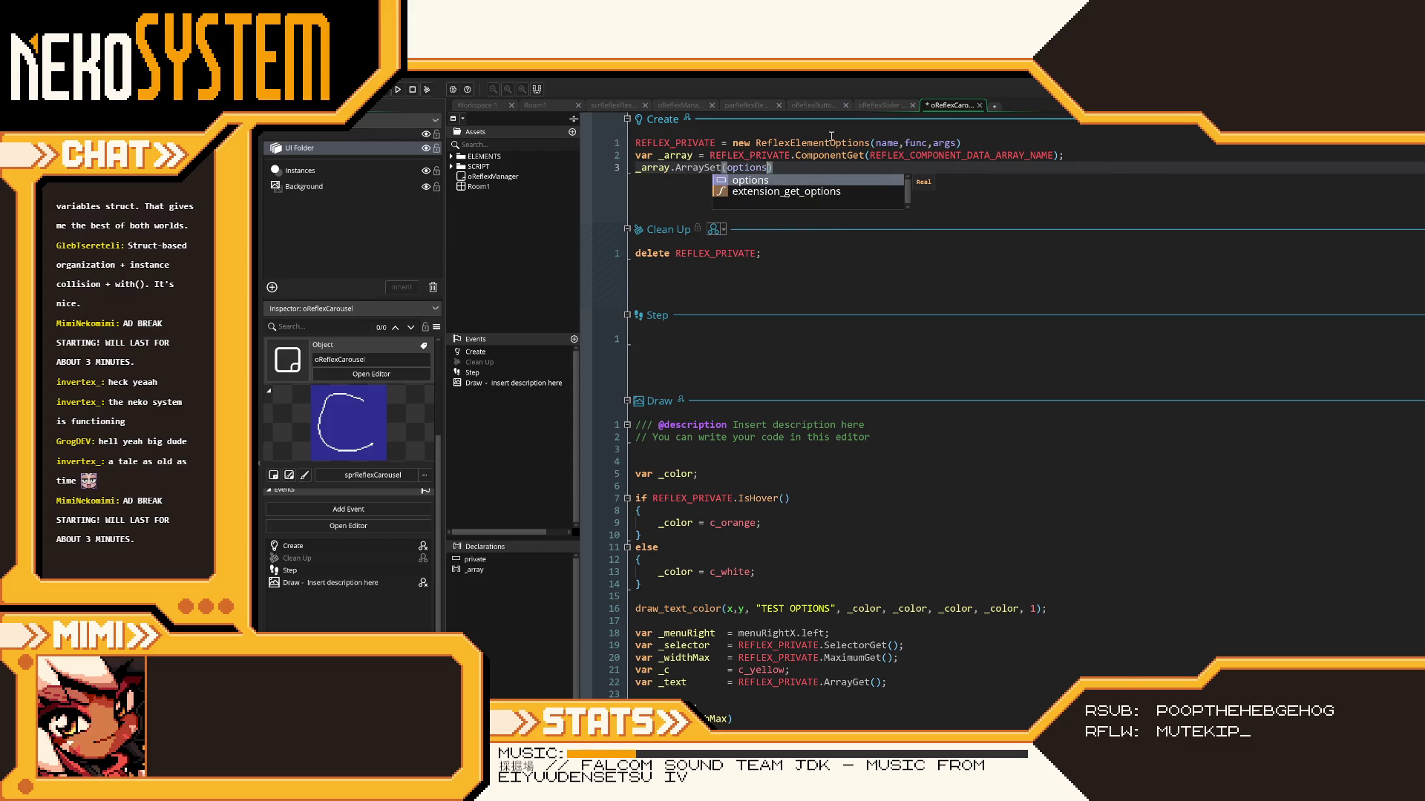
key(Escape)
text(;)
key(ctrl+s)
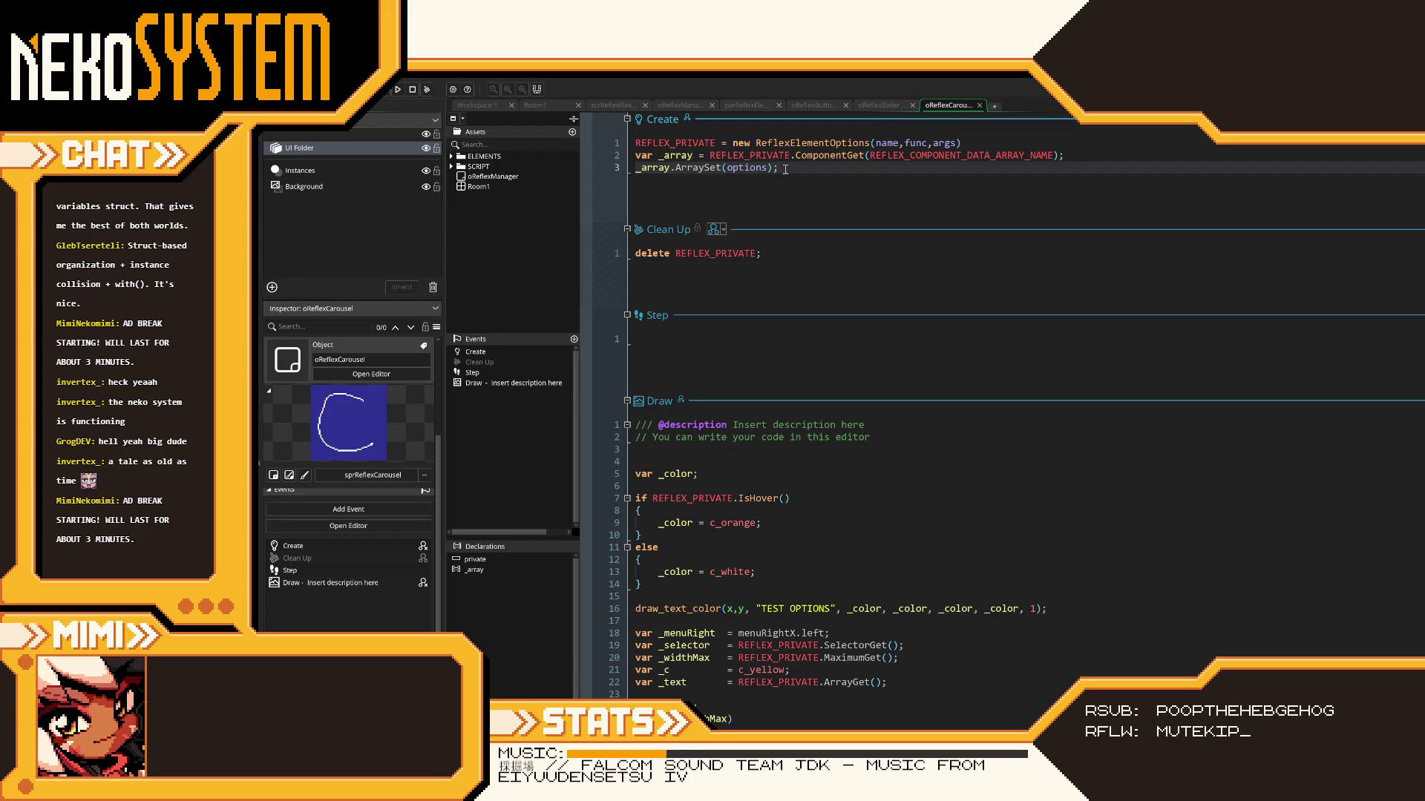
scroll(802, 394, down, 4)
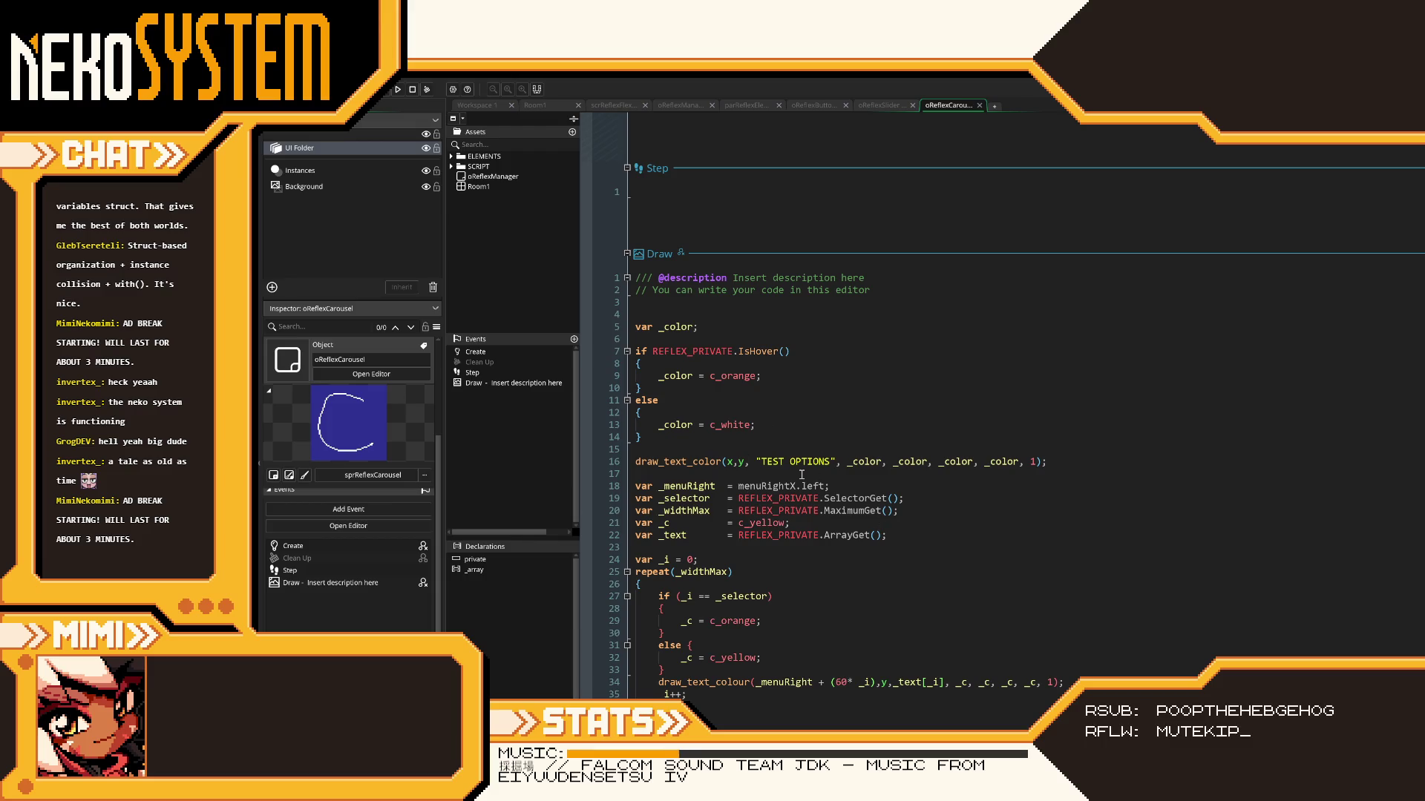
scroll(801, 473, up, 4)
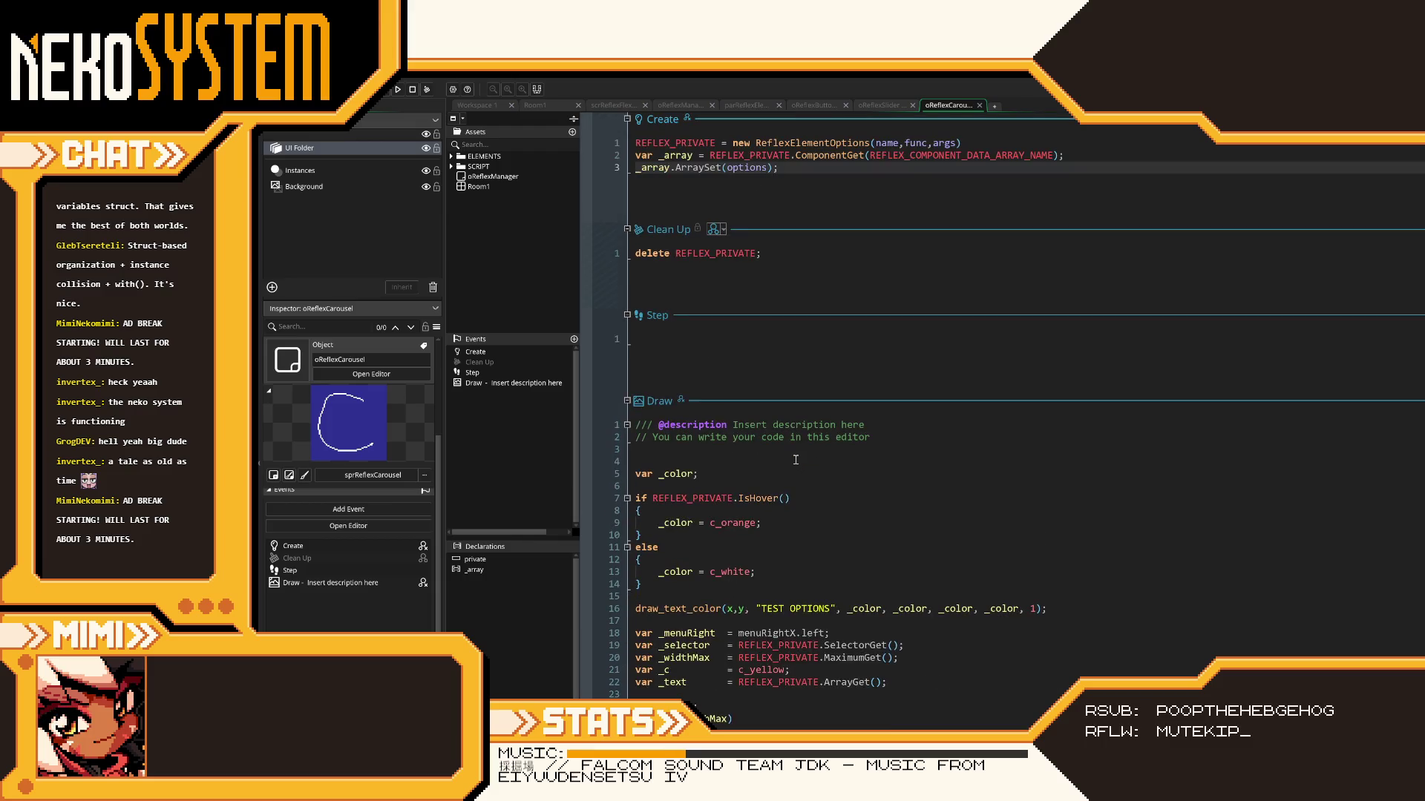
- Paste the slider Draw's _component and _navigation declarations atop the carousel Draw, then select line 20's SelectorGet call
click(882, 105)
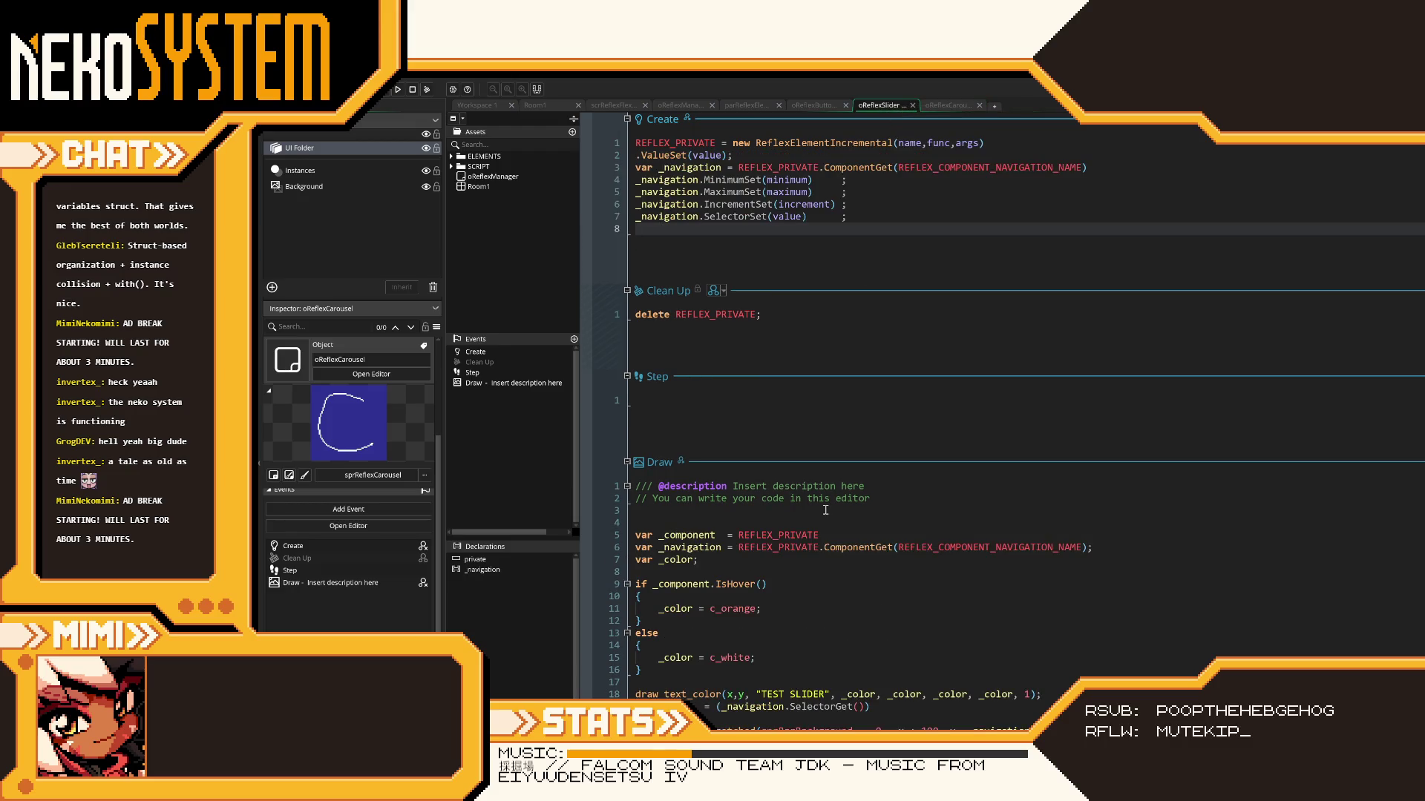
drag(1135, 550, 553, 539)
key(ctrl+c)
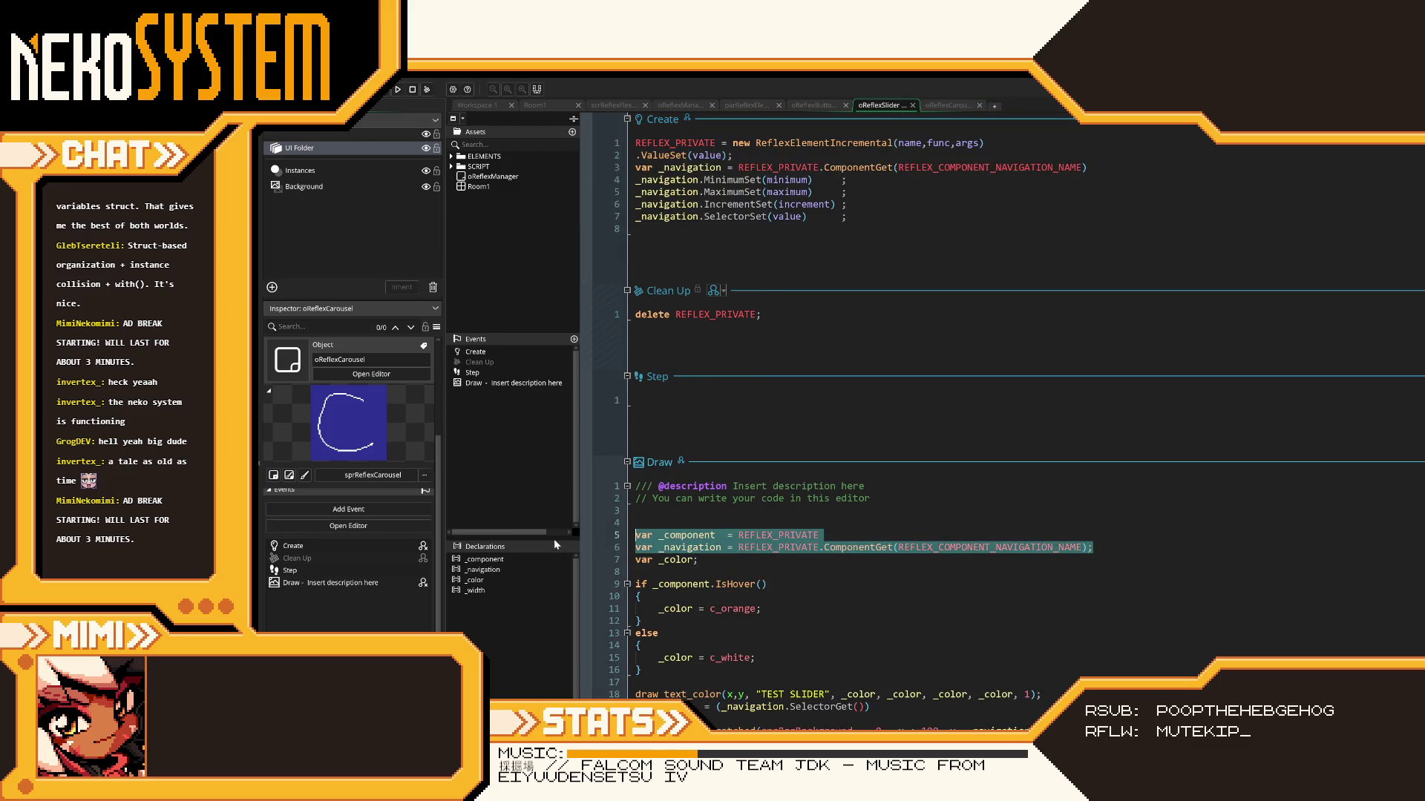
click(944, 105)
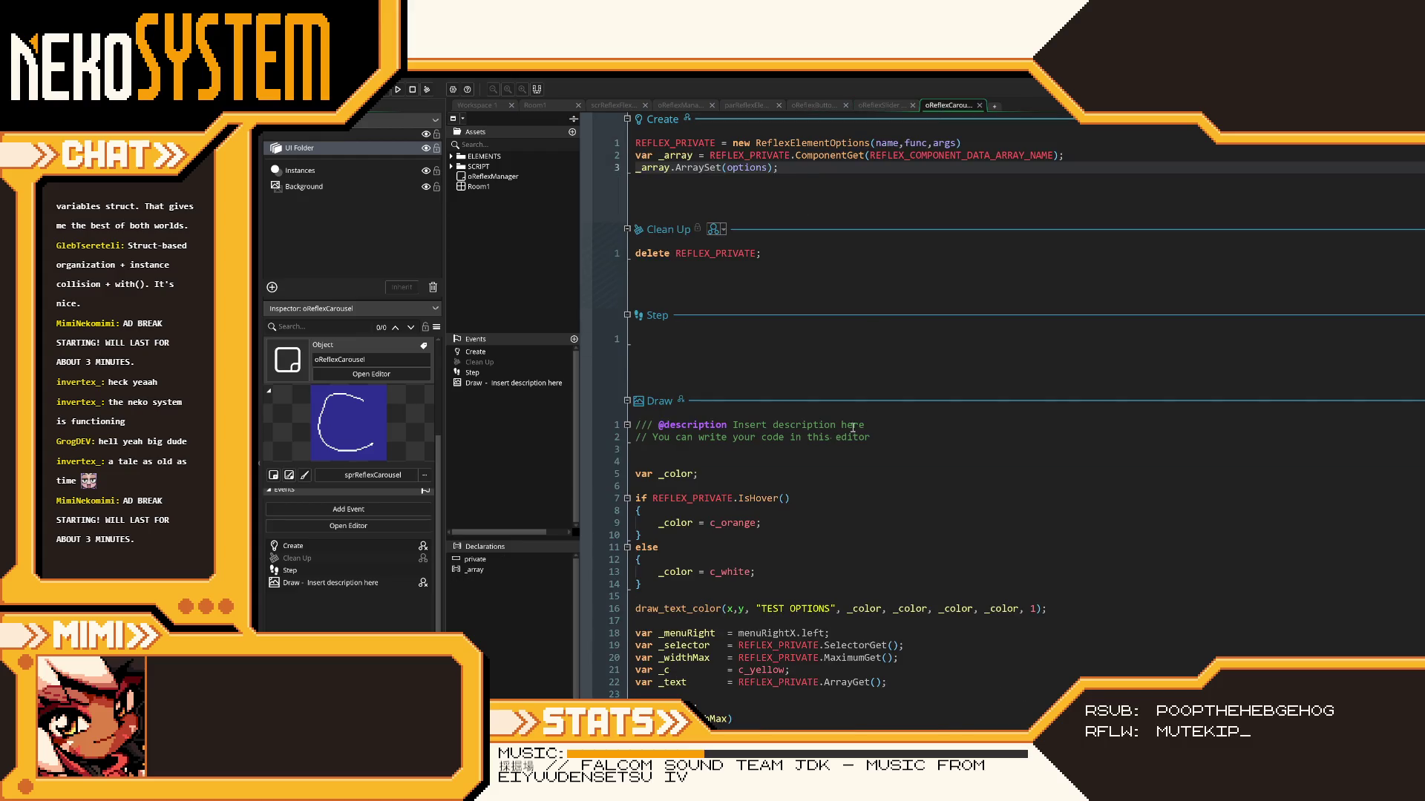
click(739, 462)
key(ctrl+v)
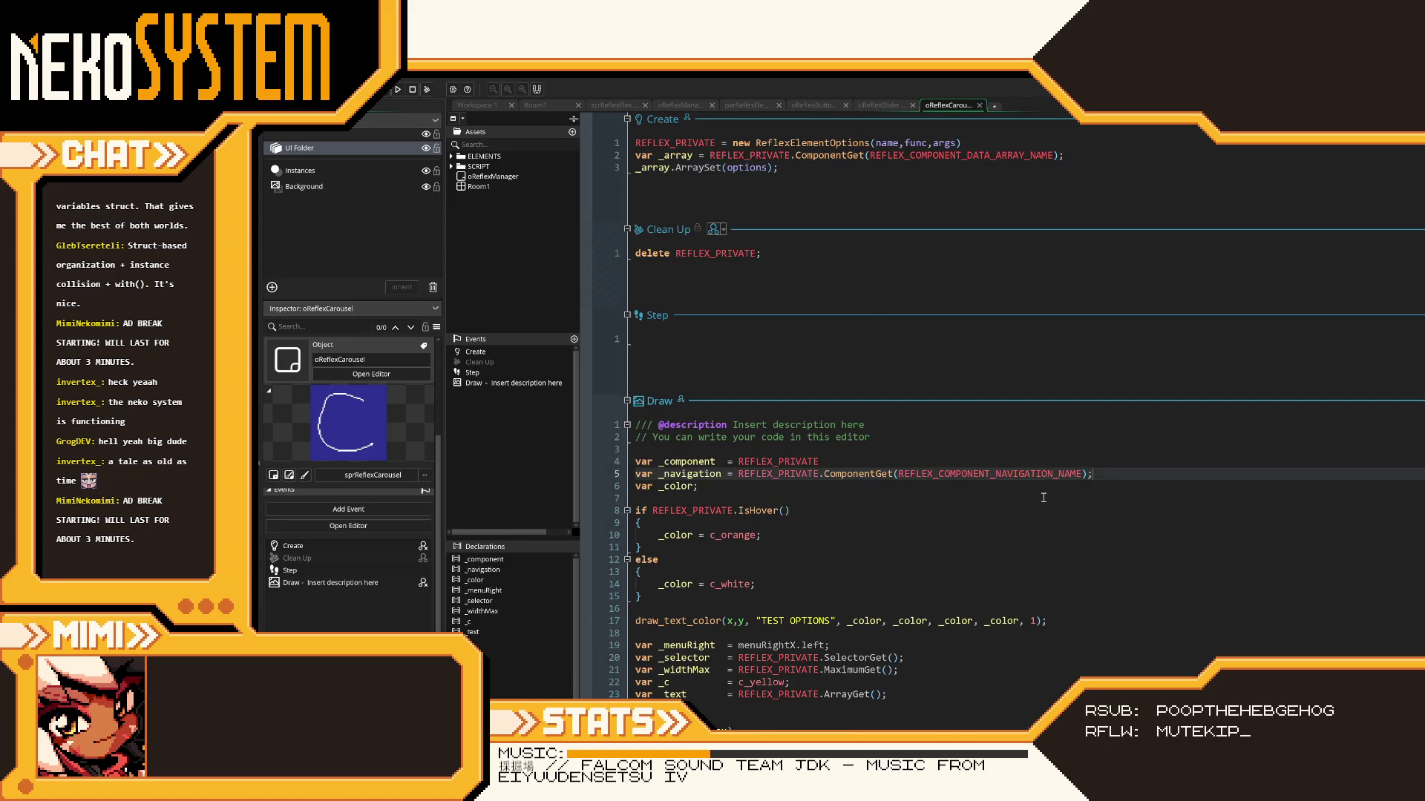
scroll(1043, 498, down, 2)
scroll(982, 512, down, 2)
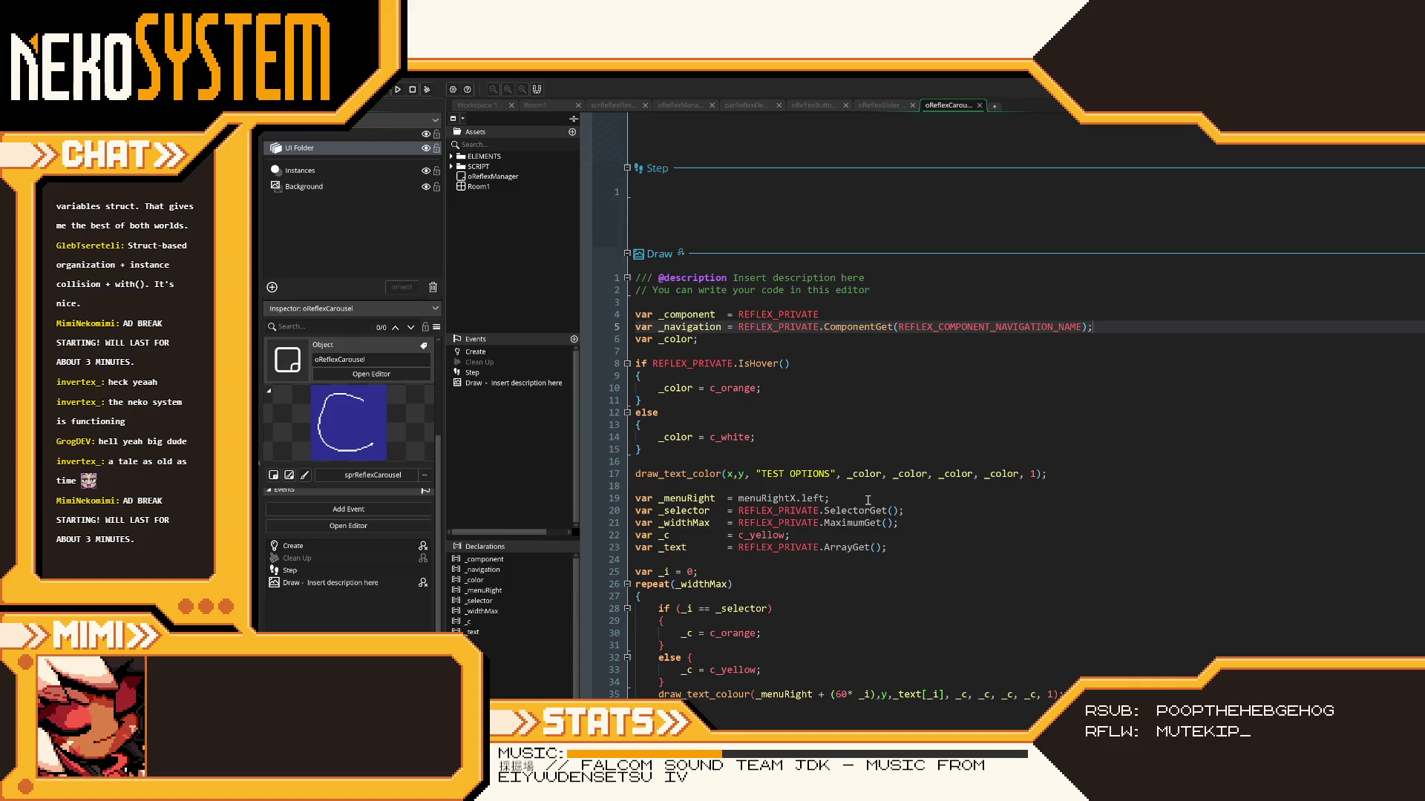
drag(899, 510, 739, 511)
- Make _selector use _navigation.SelectorGet() and replace menuRightX.left with 100
text(_navigatio)
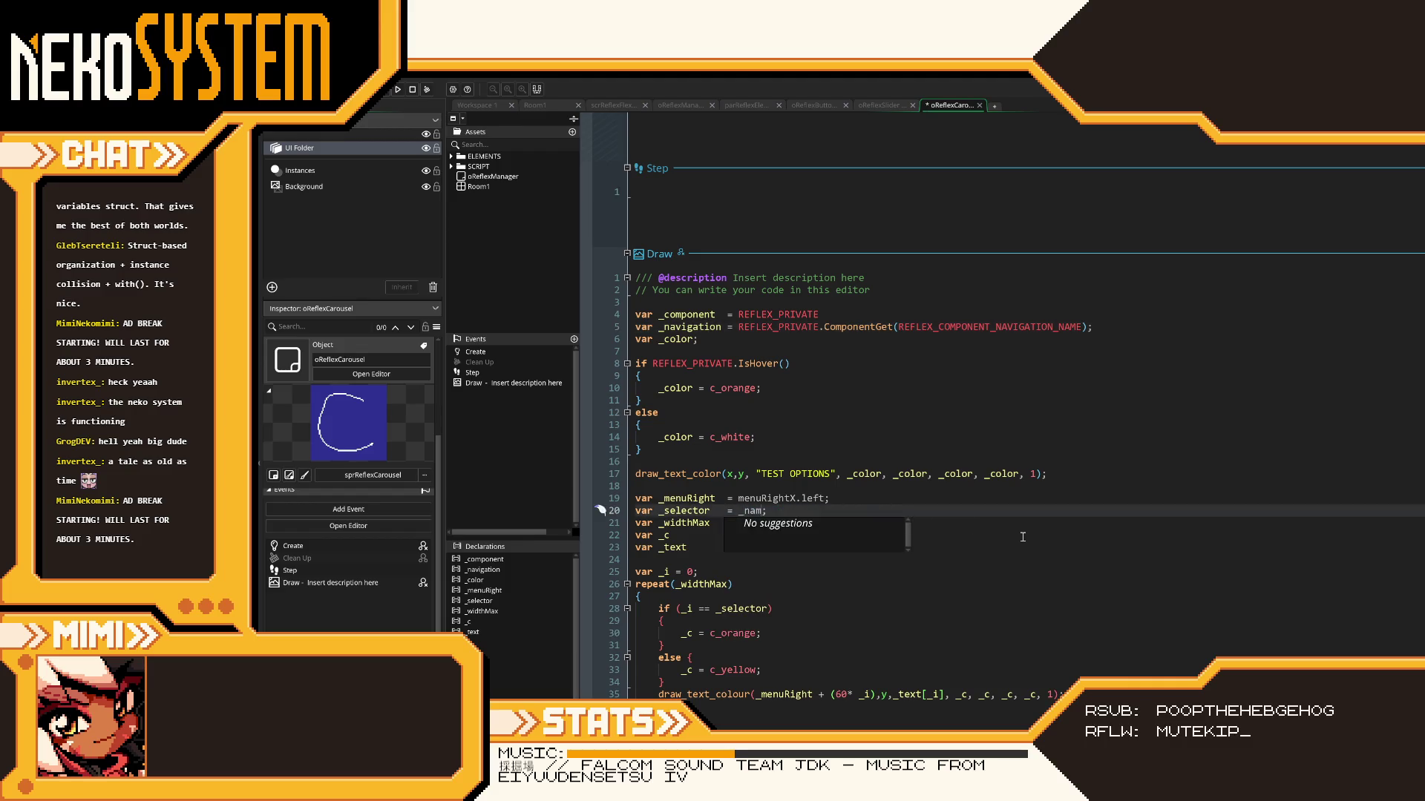
text(n.SelectorG)
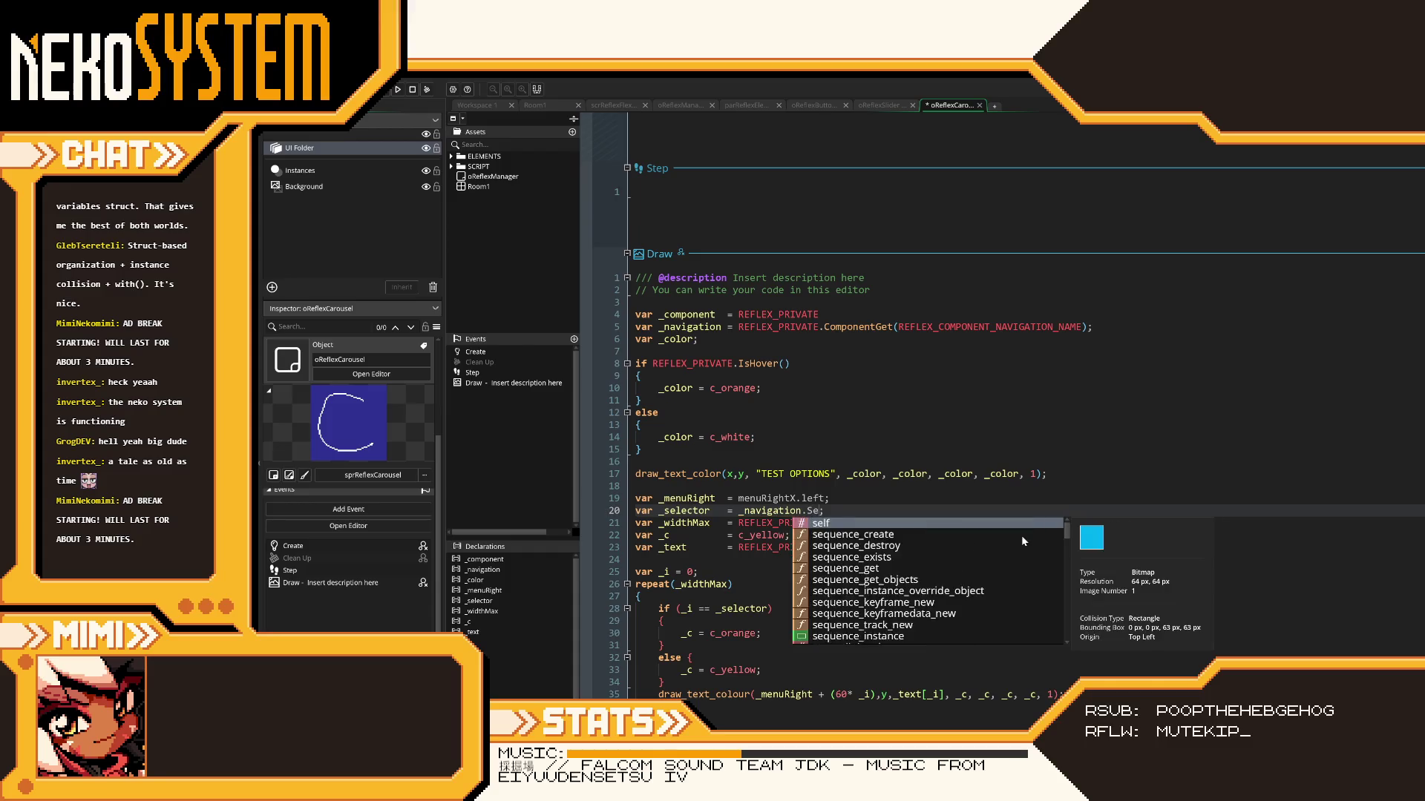
text(et())
key(ctrl+s)
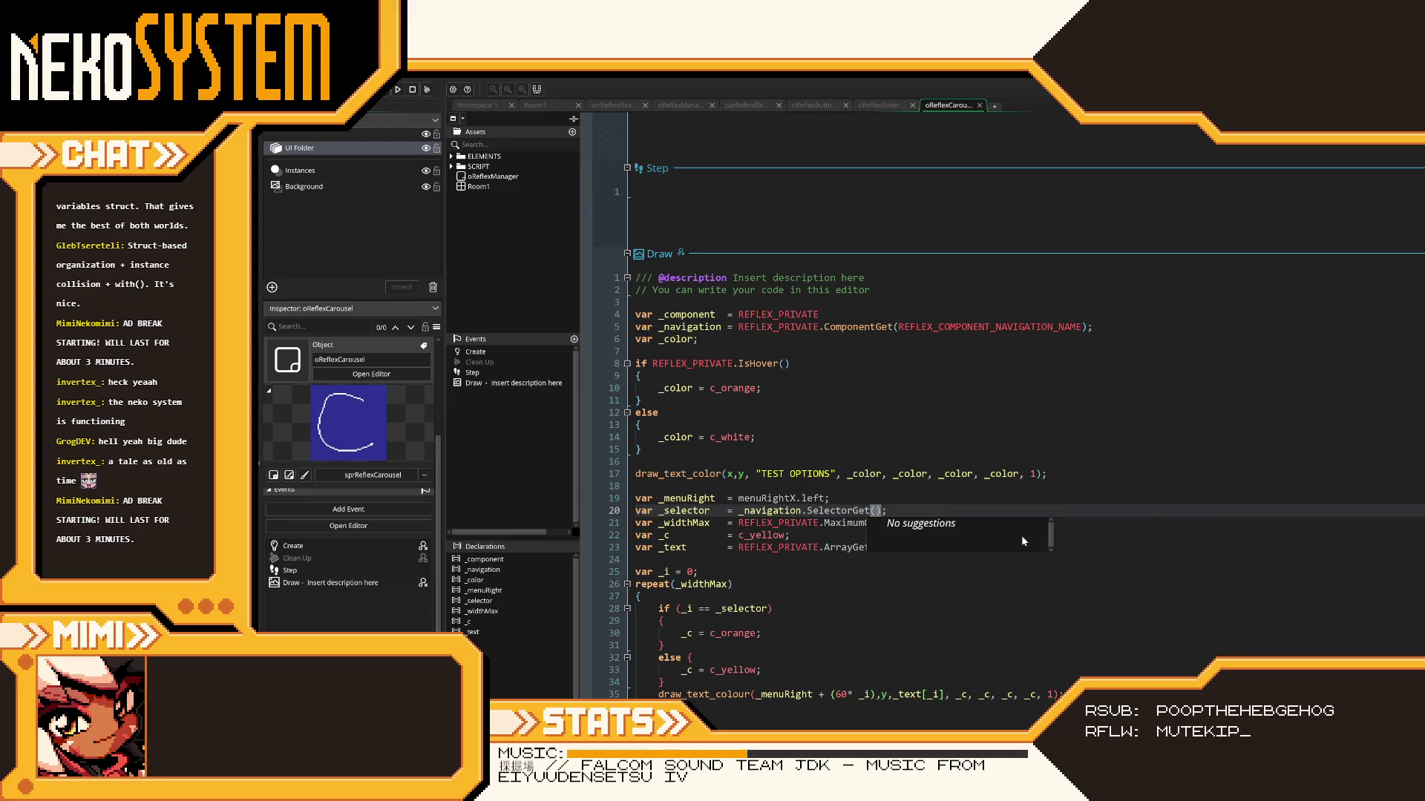
drag(830, 498, 736, 498)
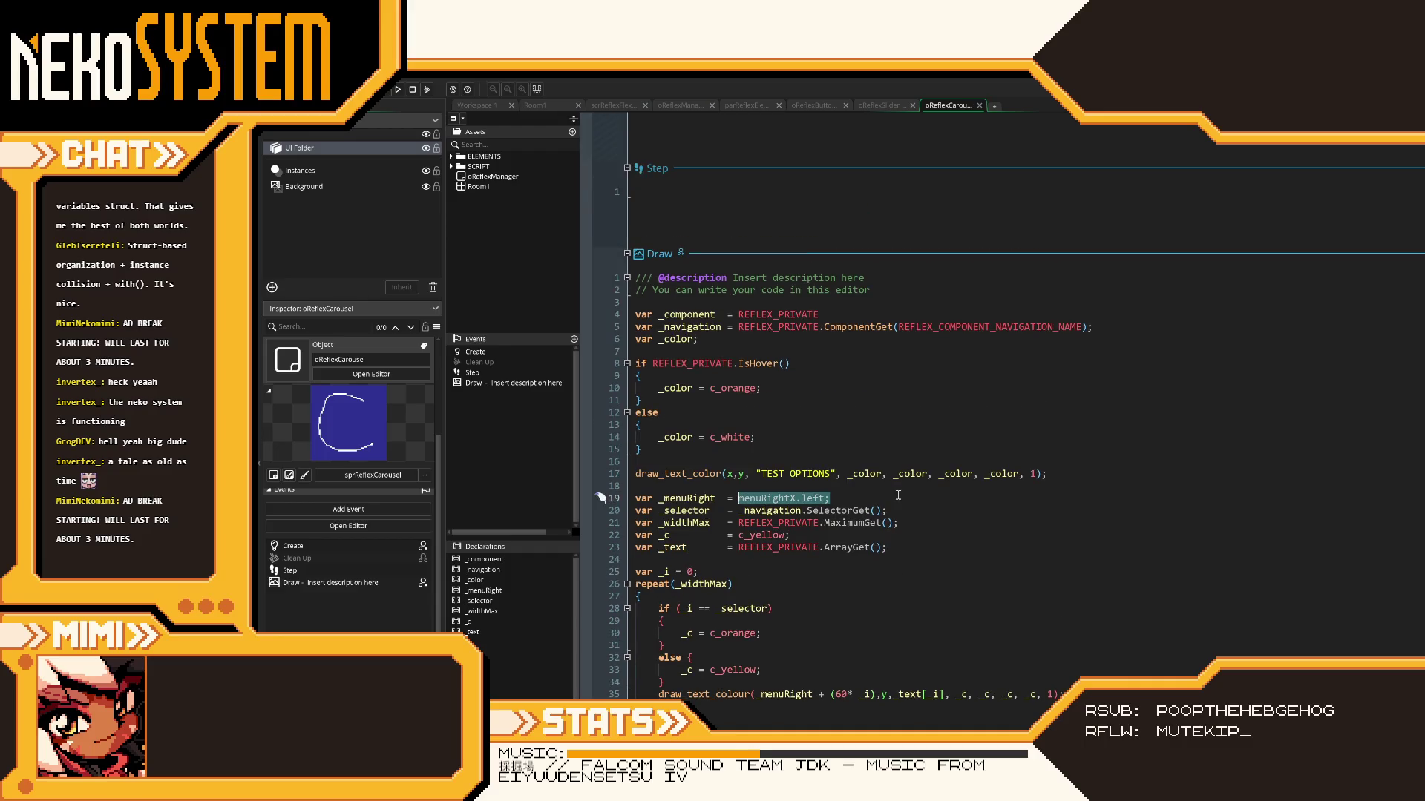
text(100)
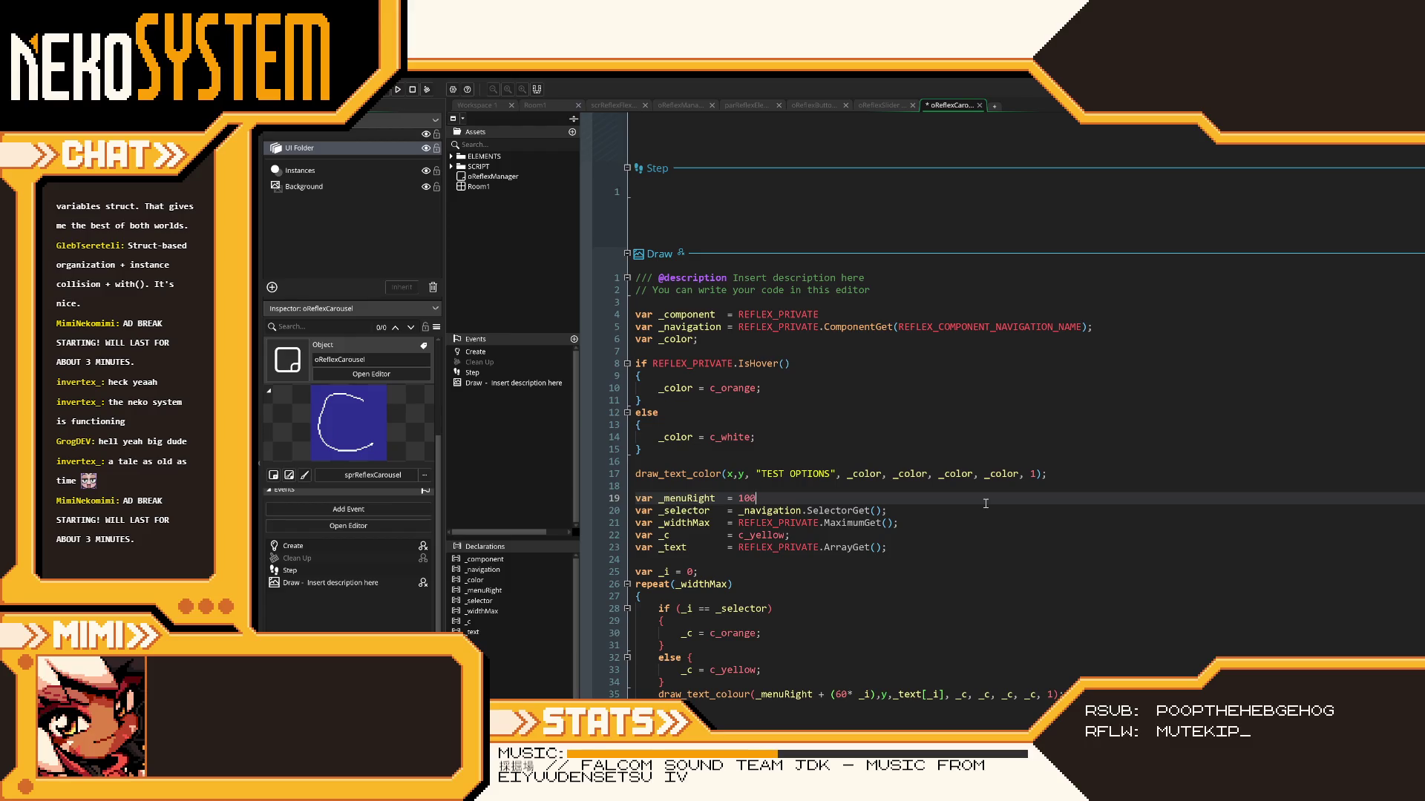
click(732, 476)
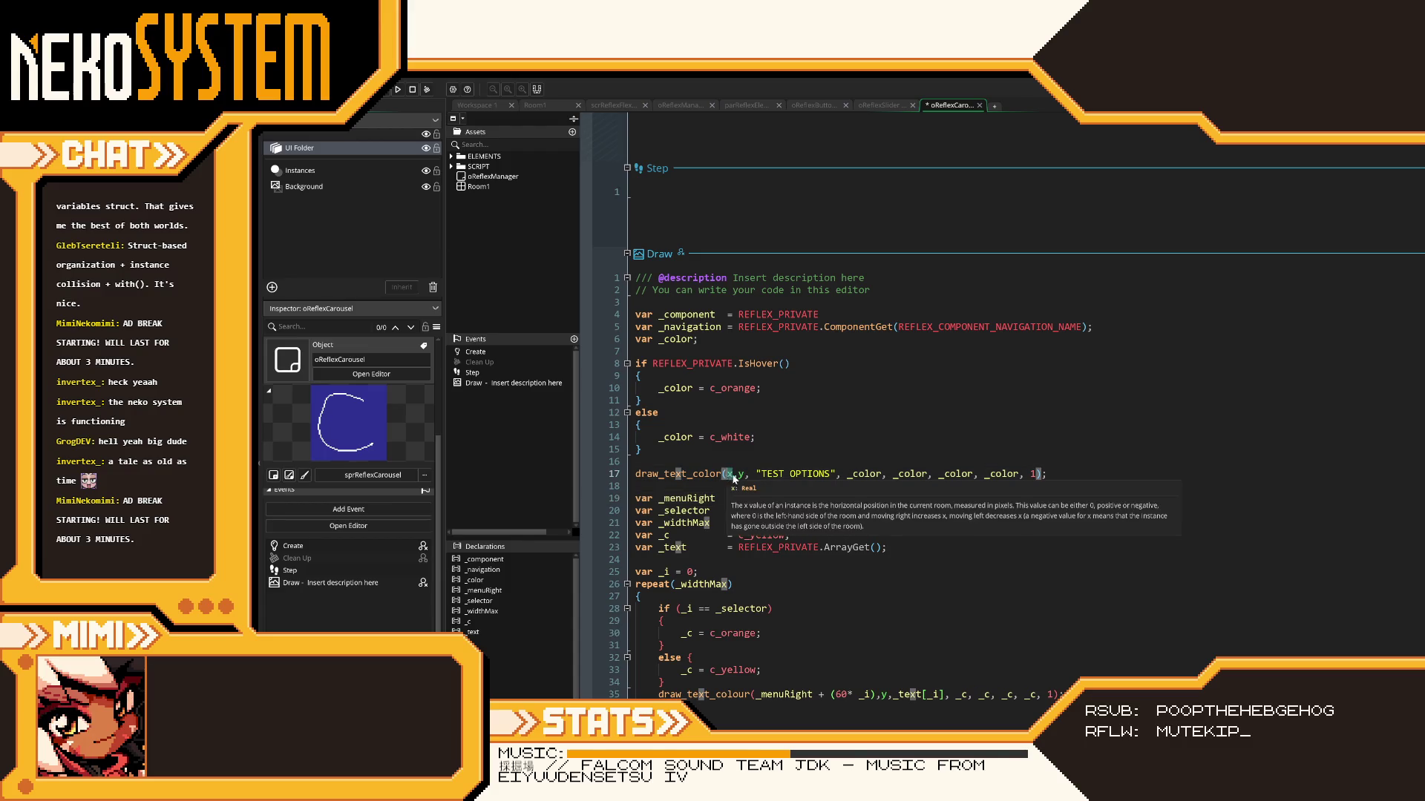
click(769, 497)
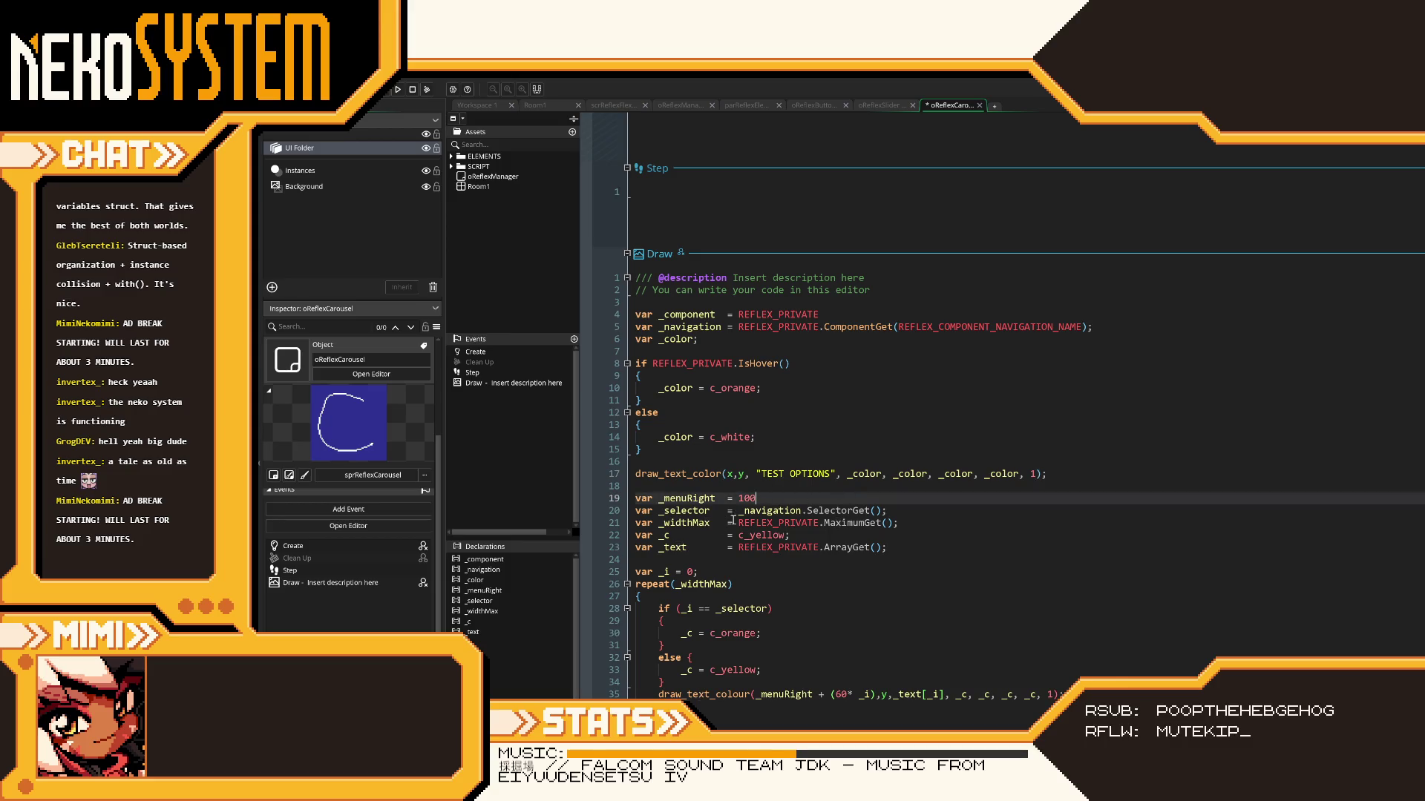
- Replace REFLEX_PRIVATE with _navigation on the MaximumGet and ArrayGet lines
mouse_move(743, 512)
scroll(878, 452, down, 2)
click(803, 439)
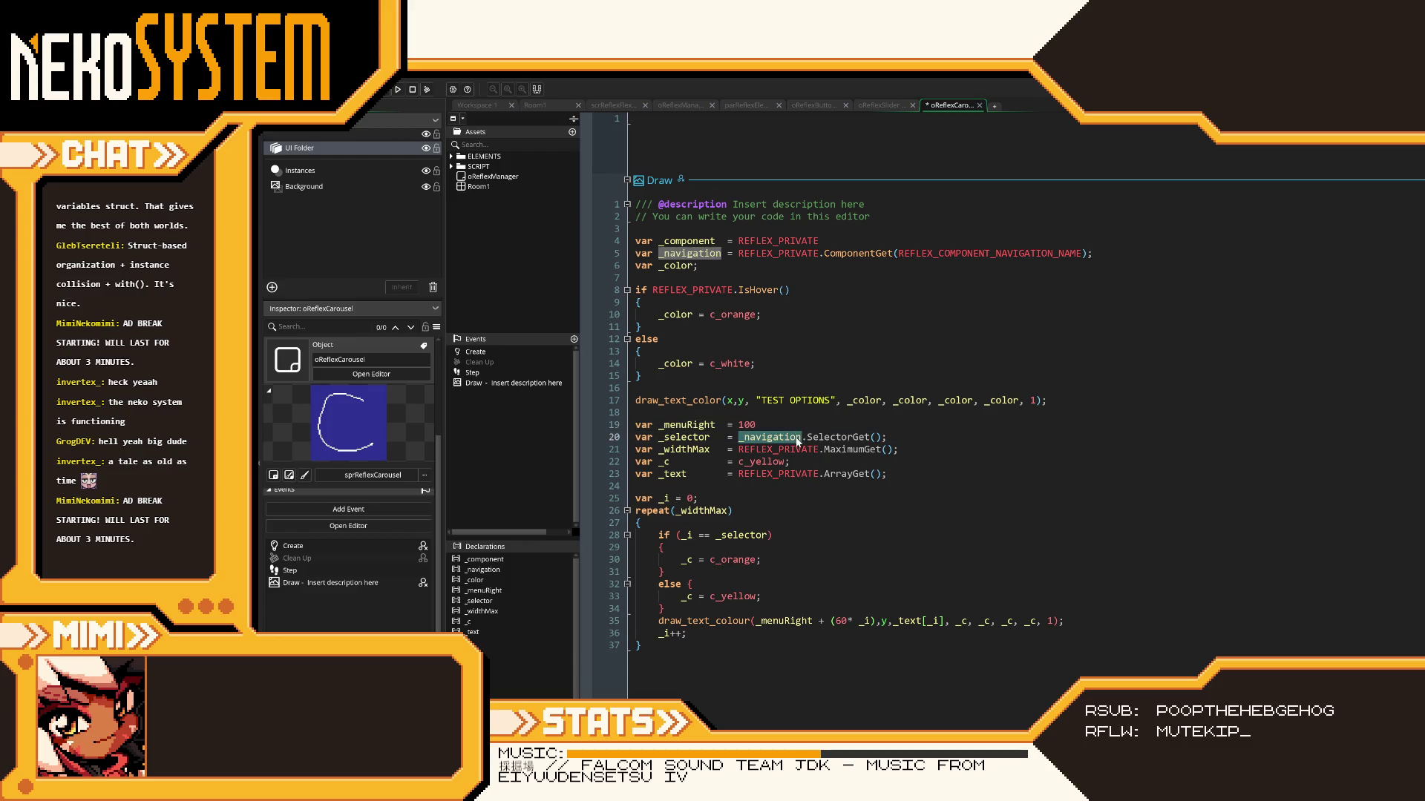
click(800, 452)
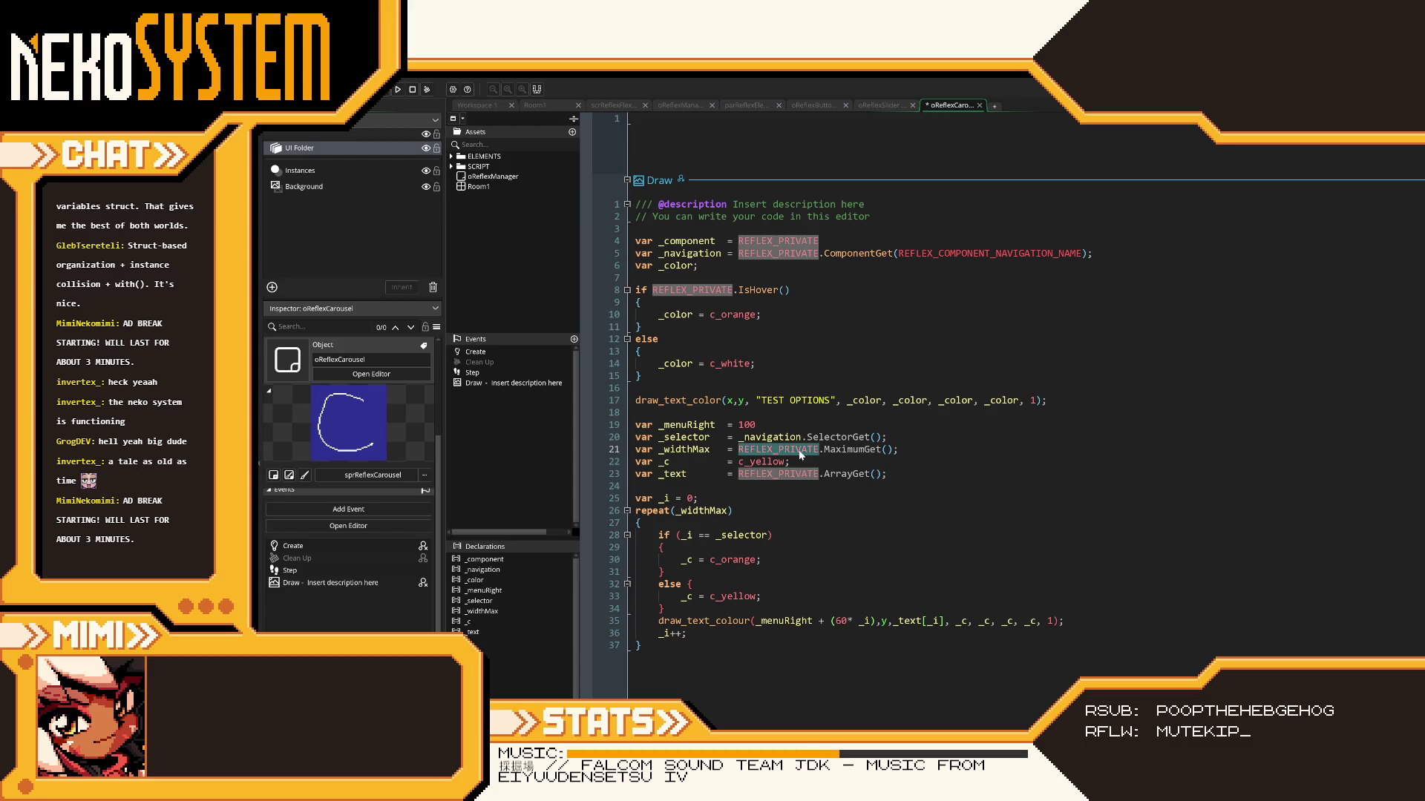
text(_navigation)
mouse_move(796, 469)
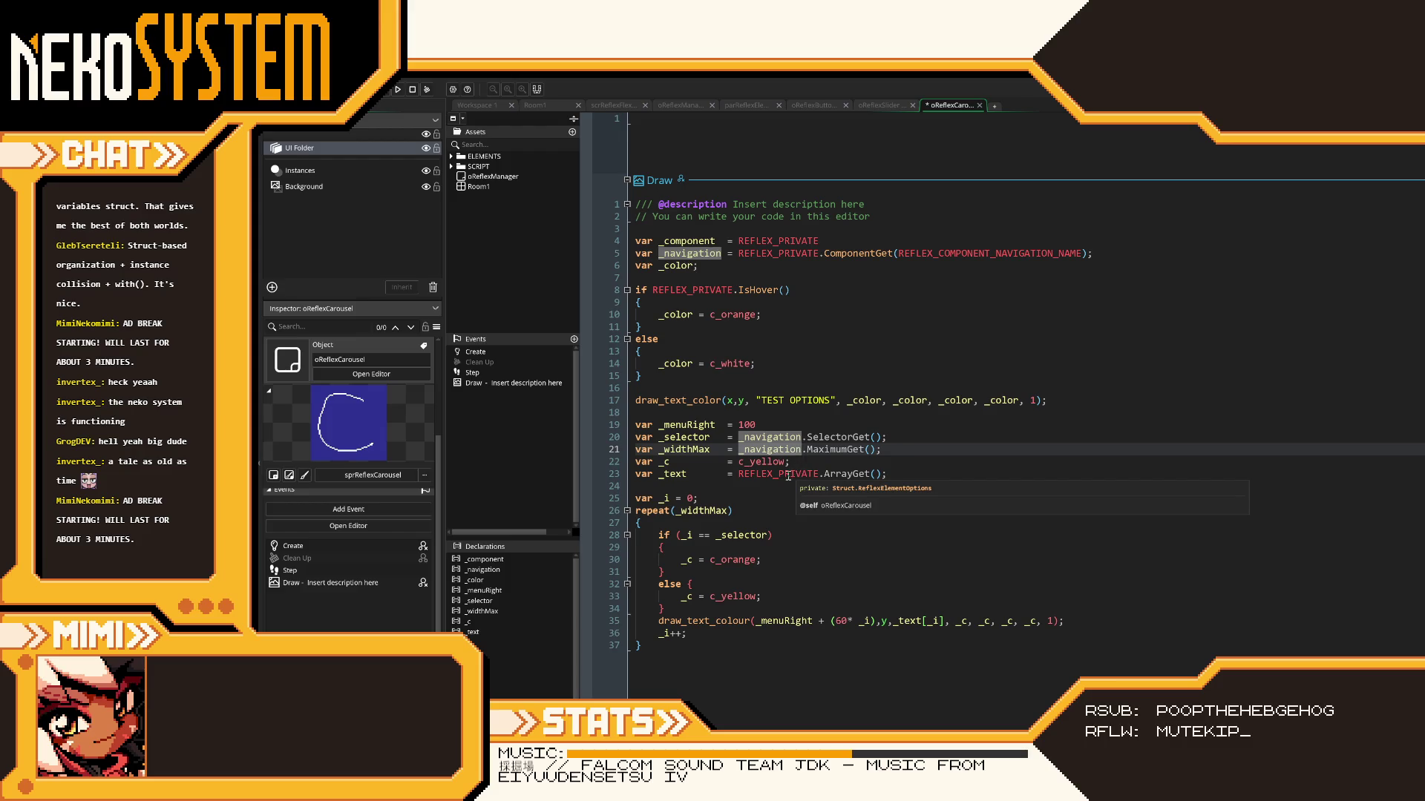
double_click(788, 475)
text(_navigation)
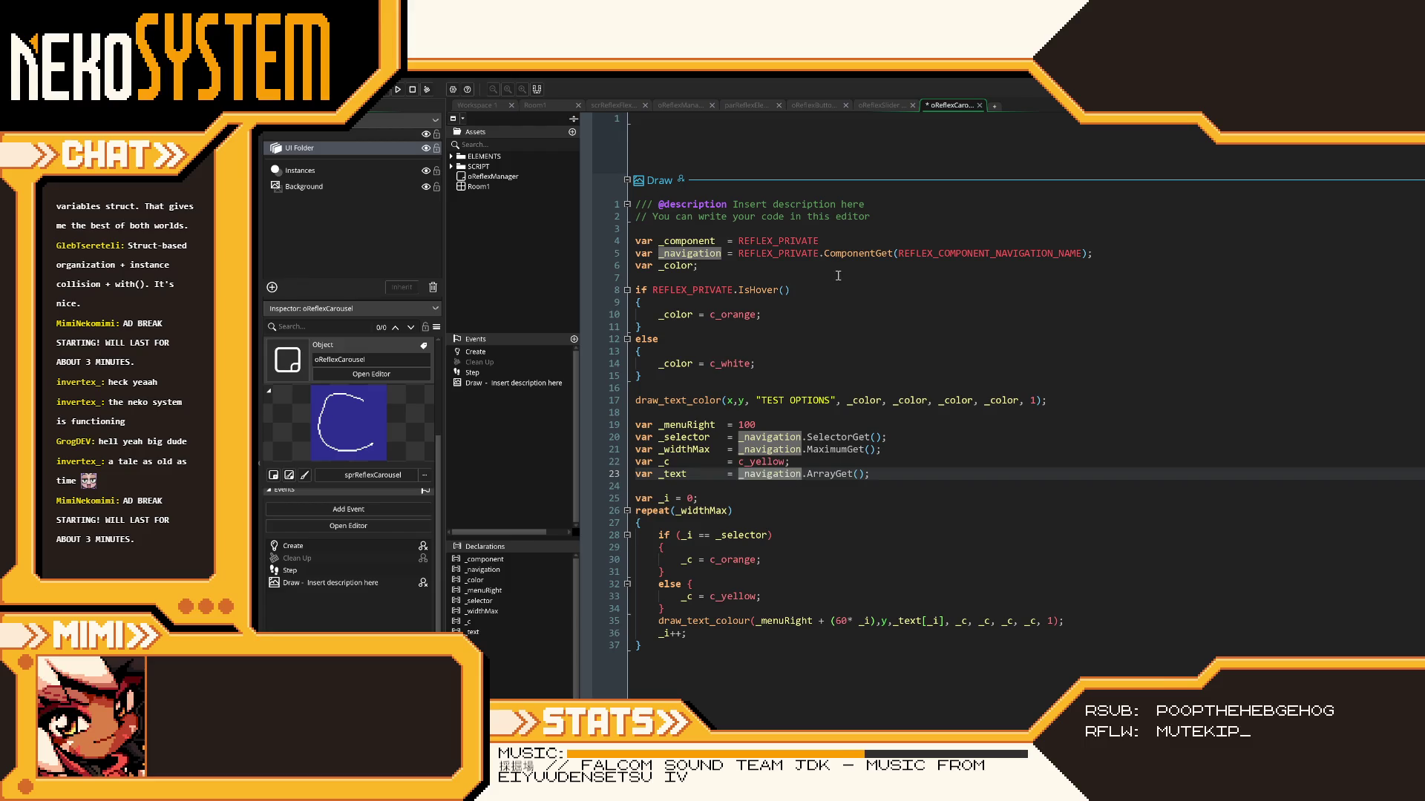
- Add `var _array = REFLEX_PRIVATE.ComponentGet(REFLEX_COMPONENT_DATA_ARRAY_NAME)` below the _component declaration
click(832, 246)
key(Return)
text(va)
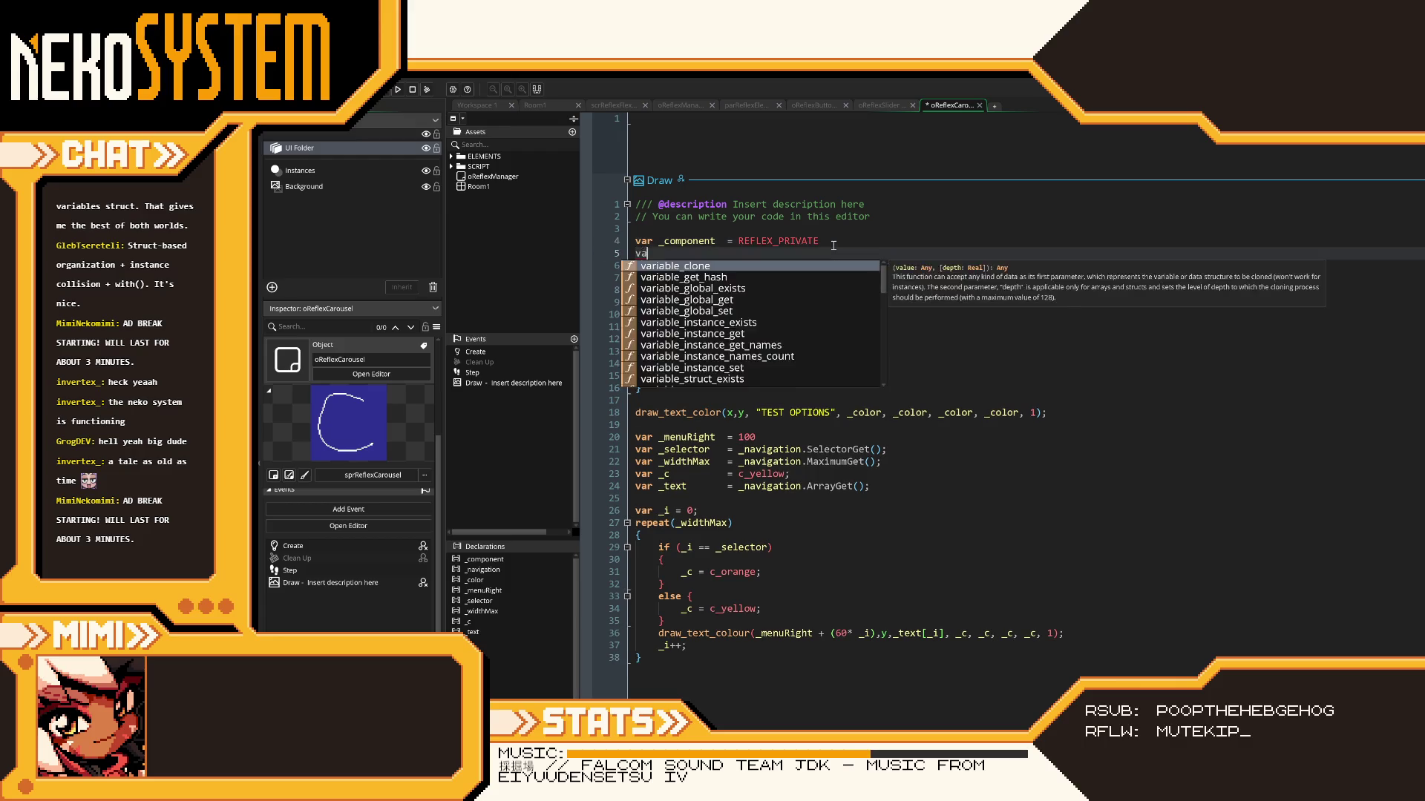
text(r _array      = )
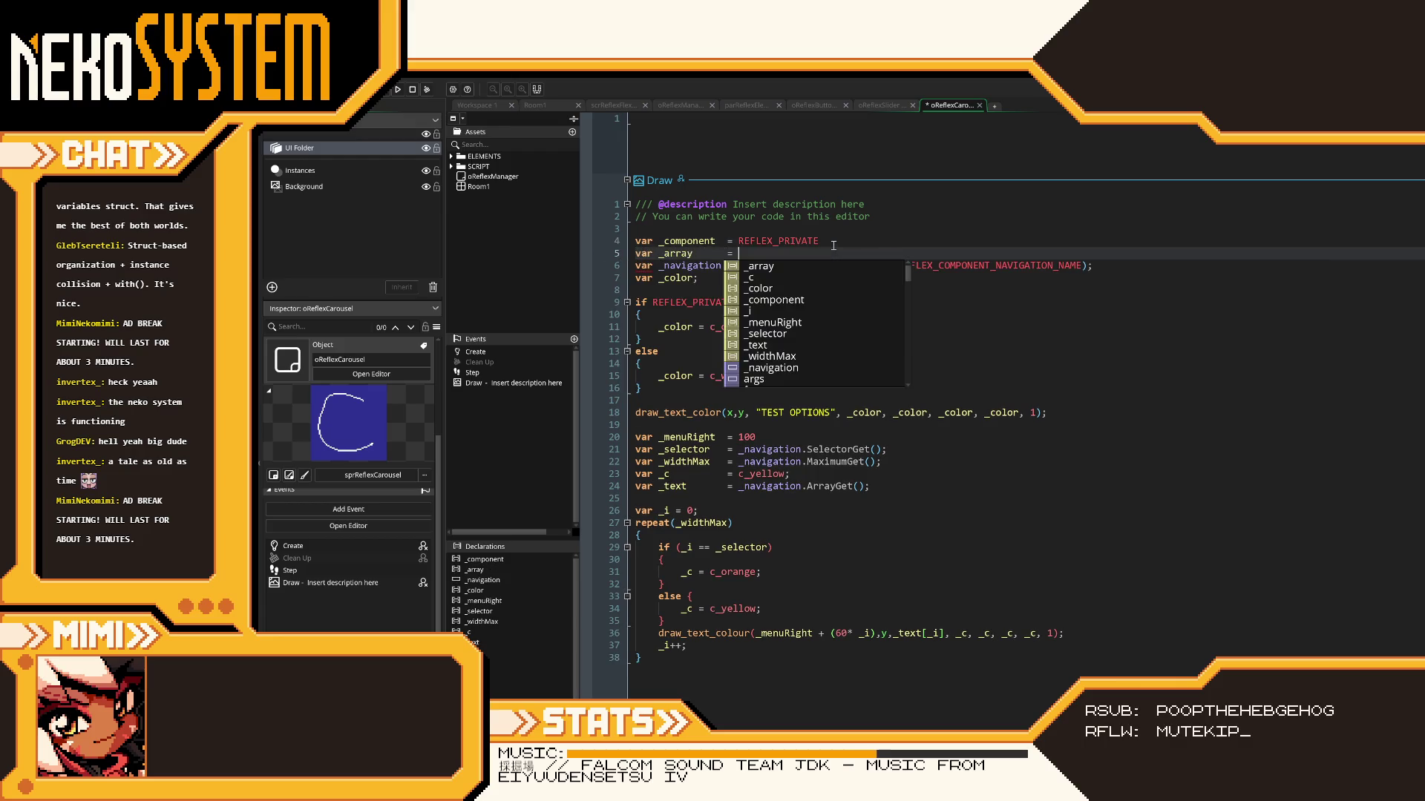
text(REFLEX_PRIVATE.)
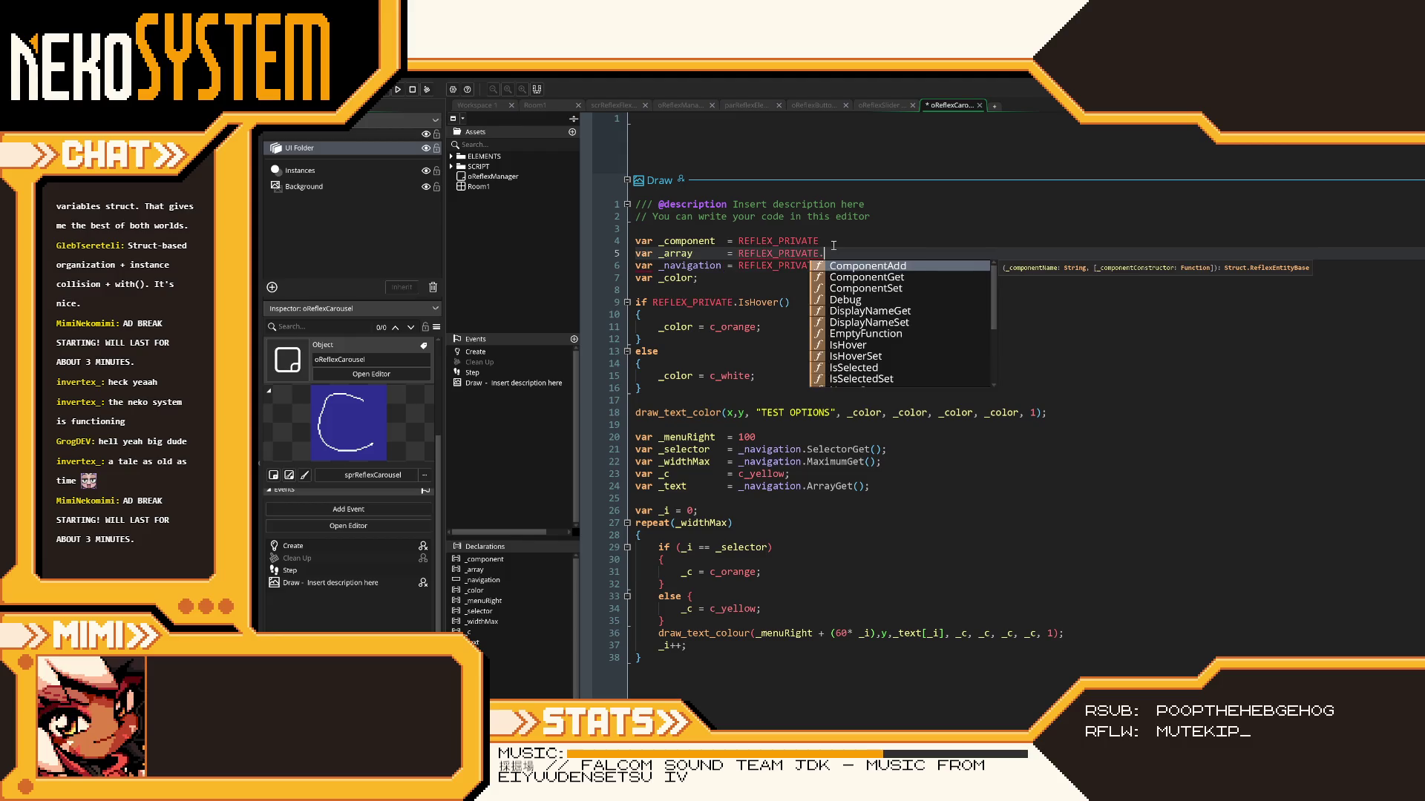
text(Comp)
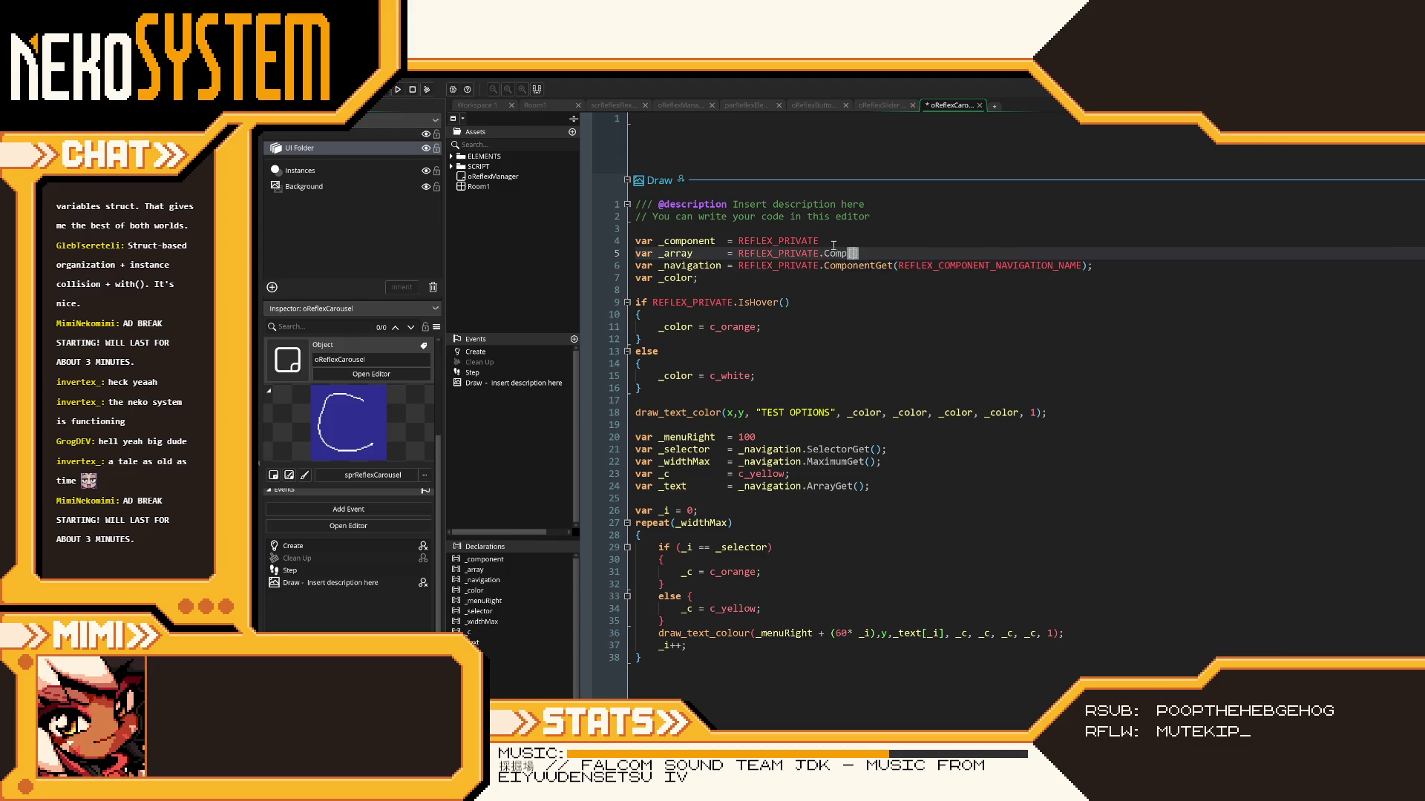
text(onentGet)
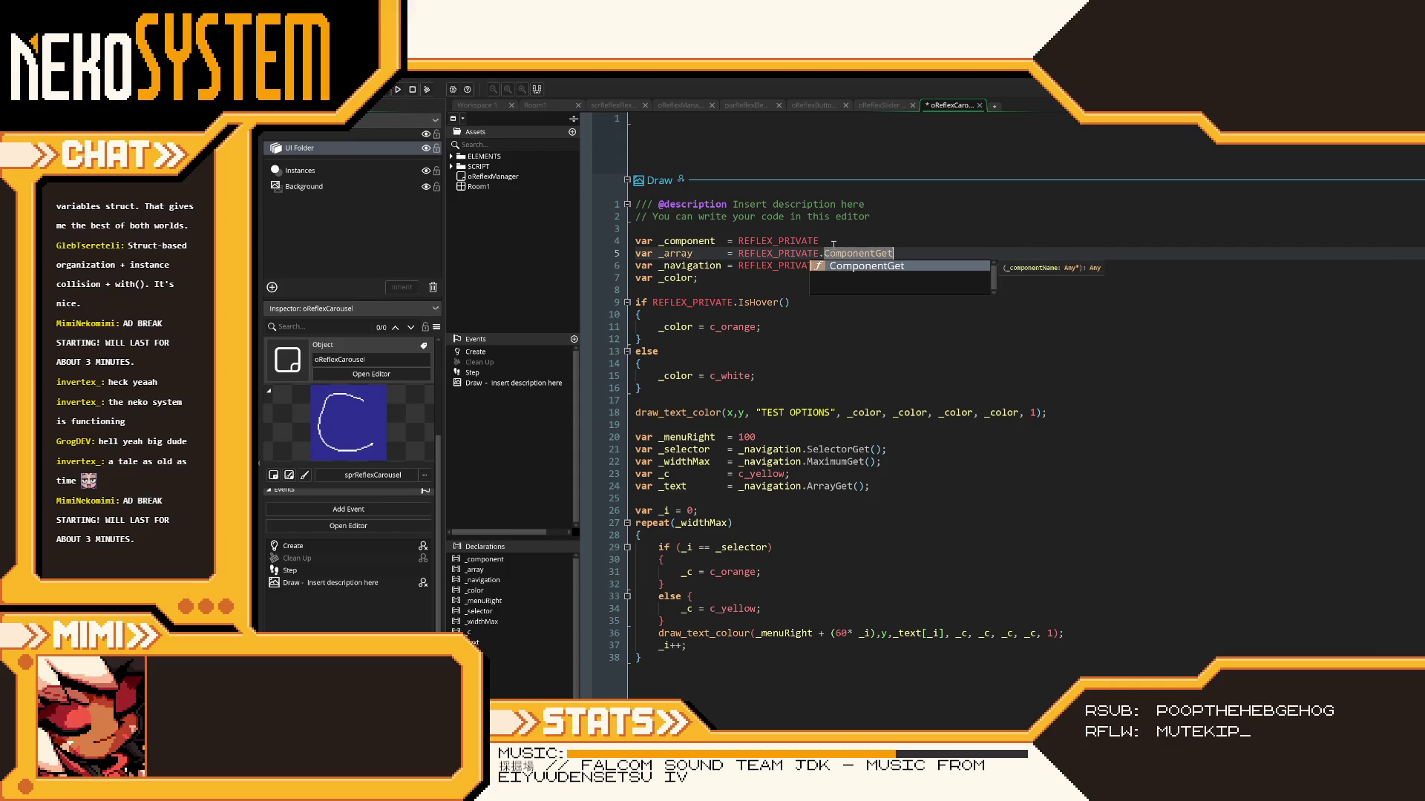
text((REFLEX_COMP)
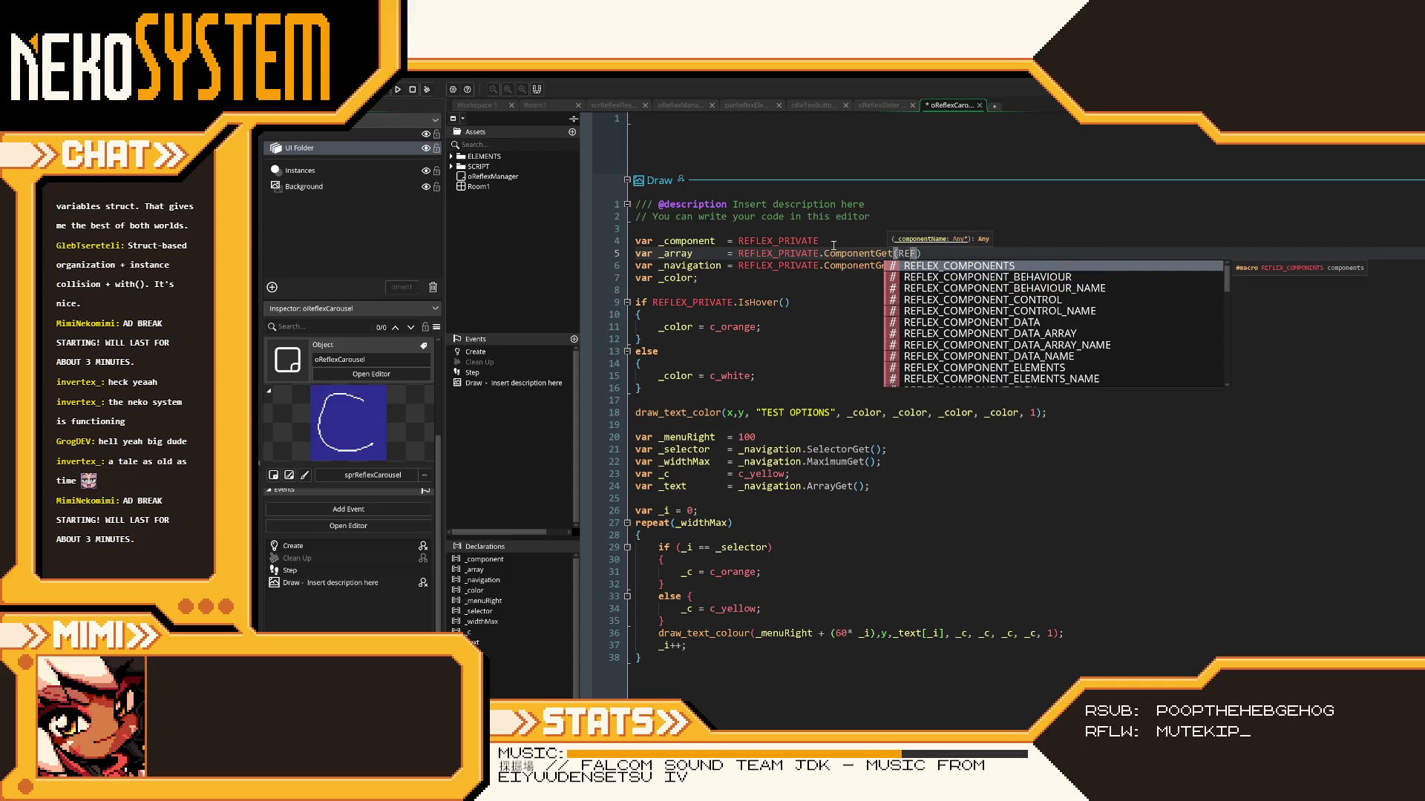
text(ONENT_)
text(DATA_ARRAY)
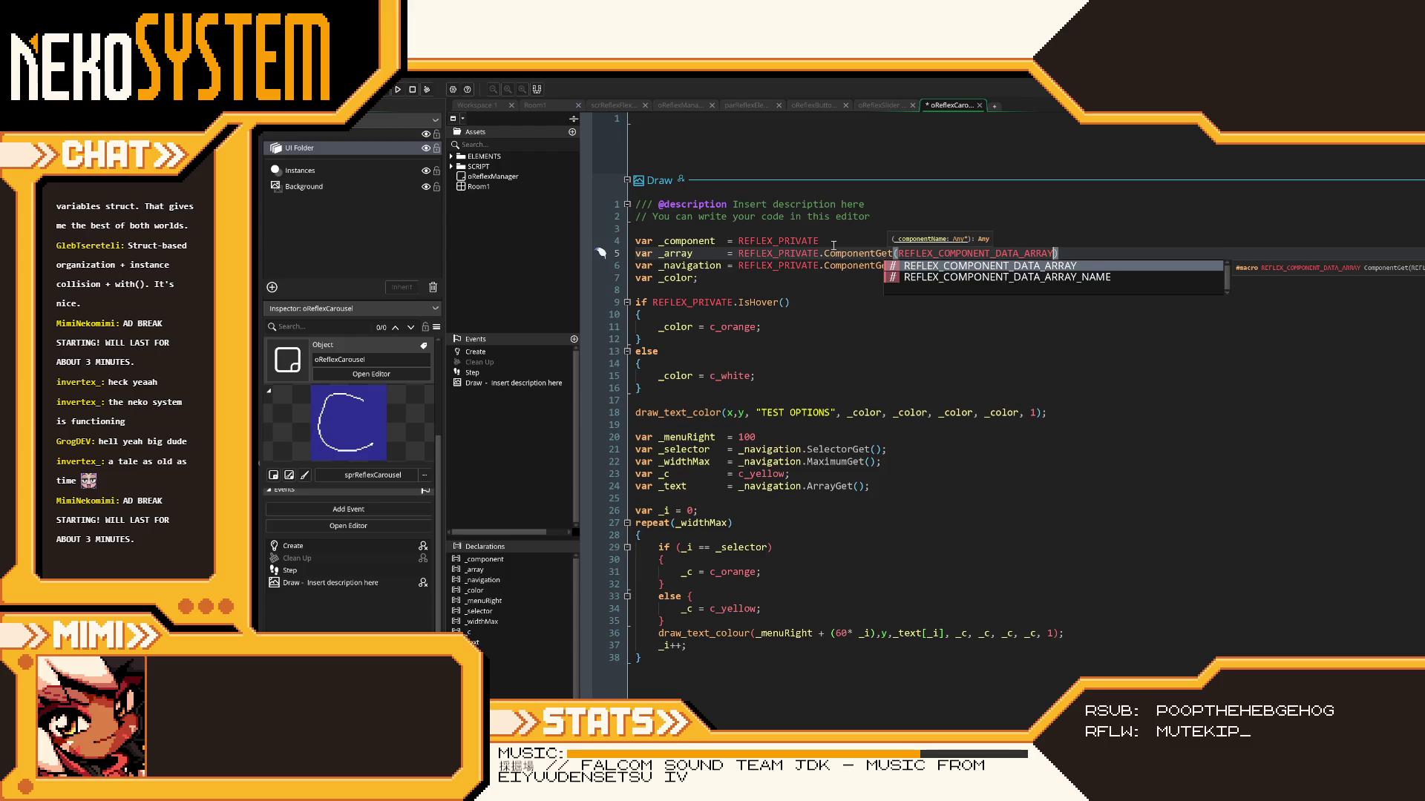
text(_NAME)
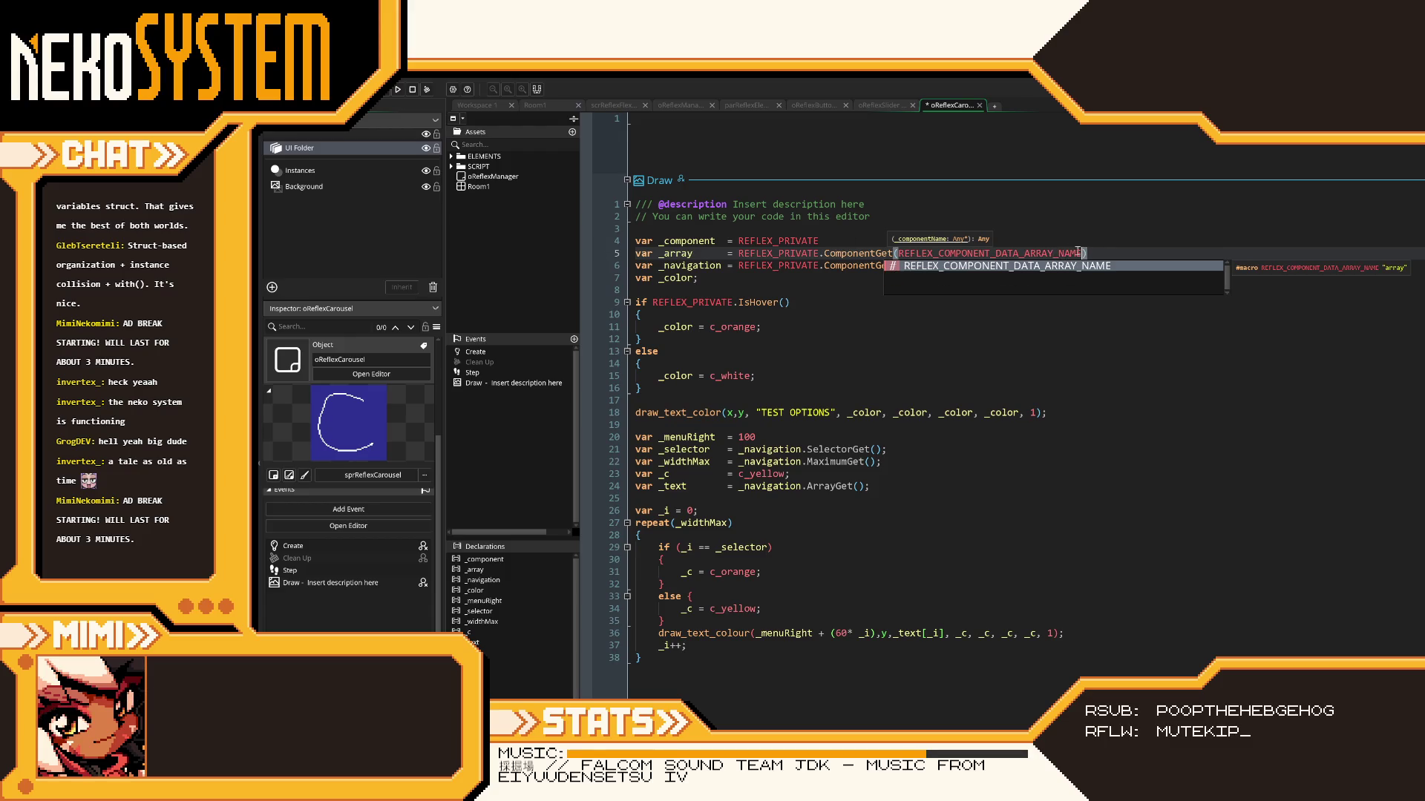
- Finish the _array line with `.Get();` and save the carousel code
click(1101, 251)
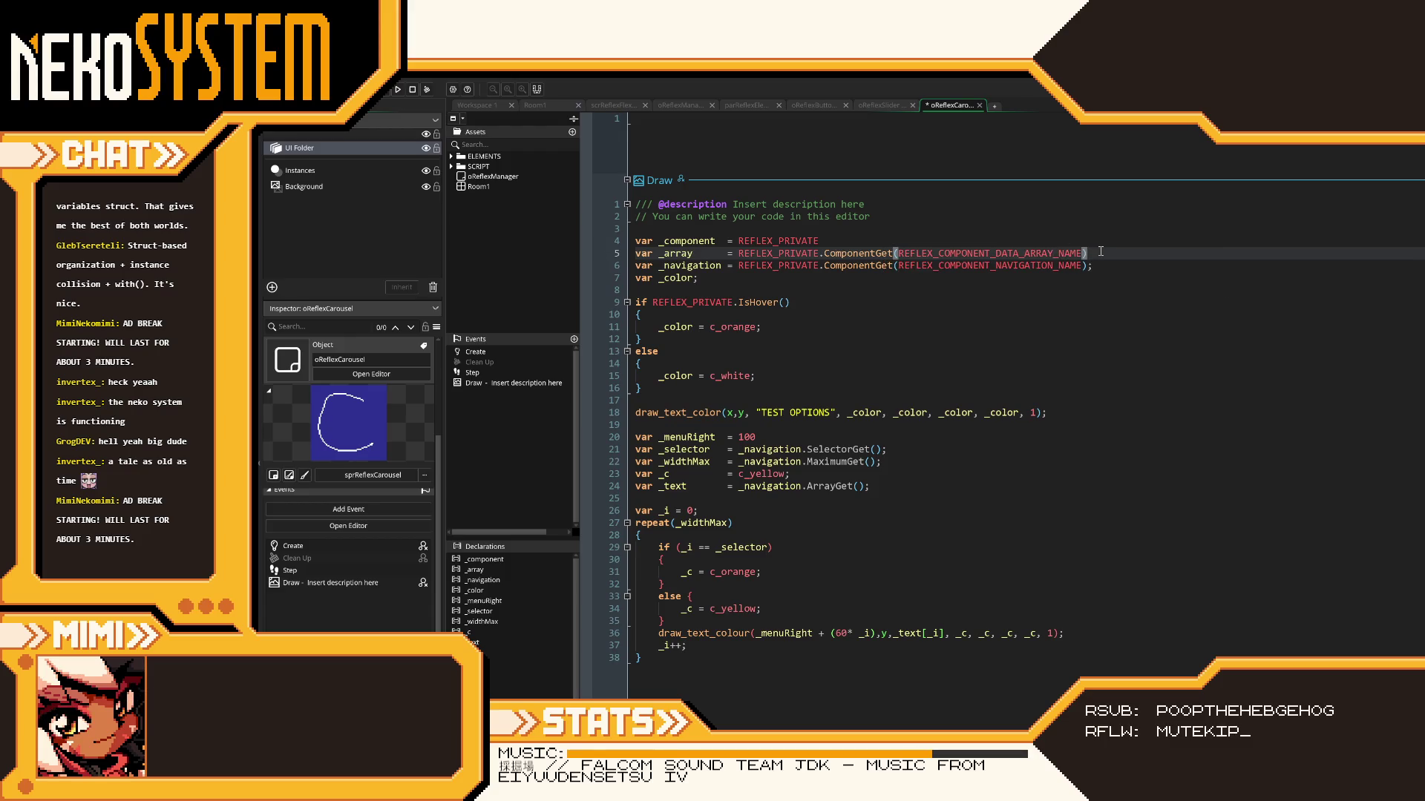
text(.)
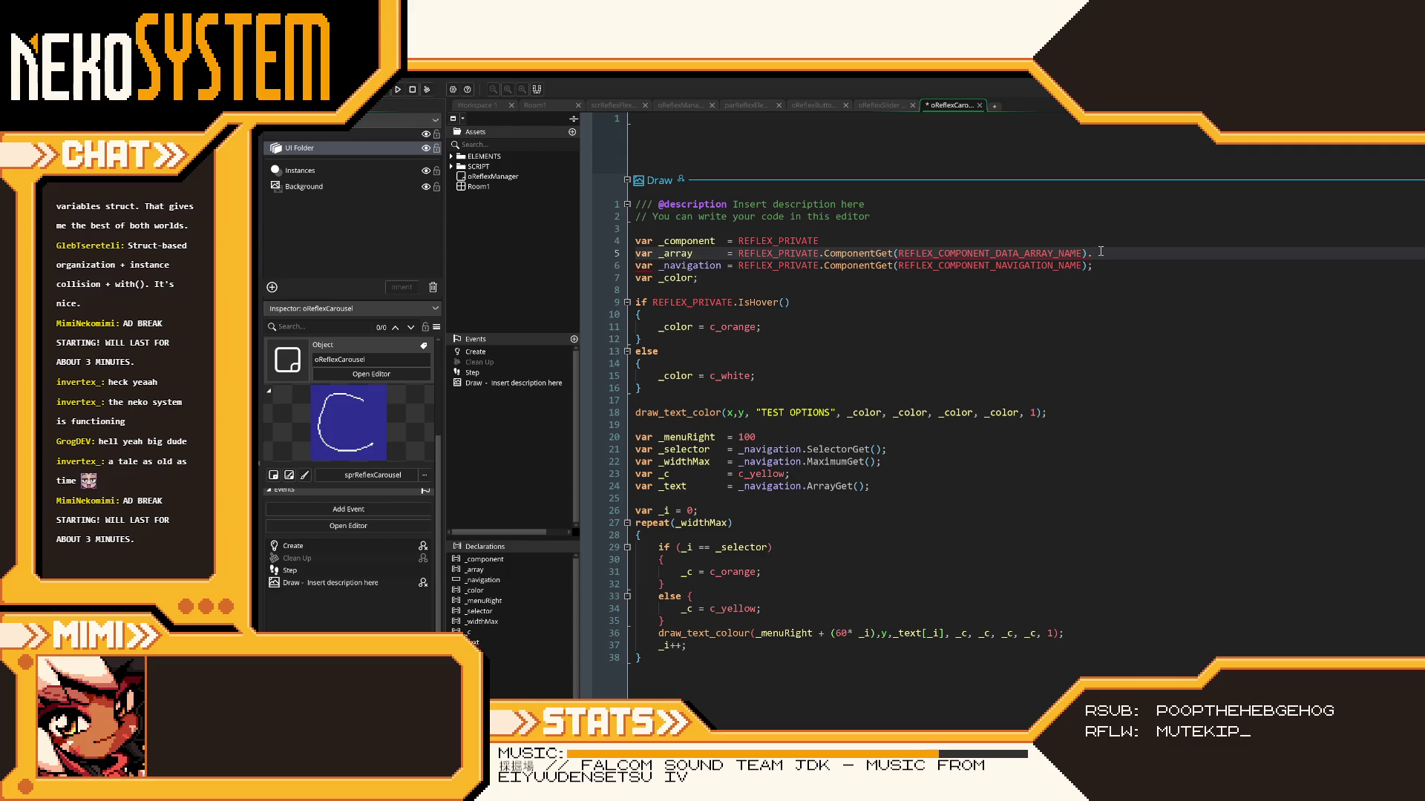
text(A)
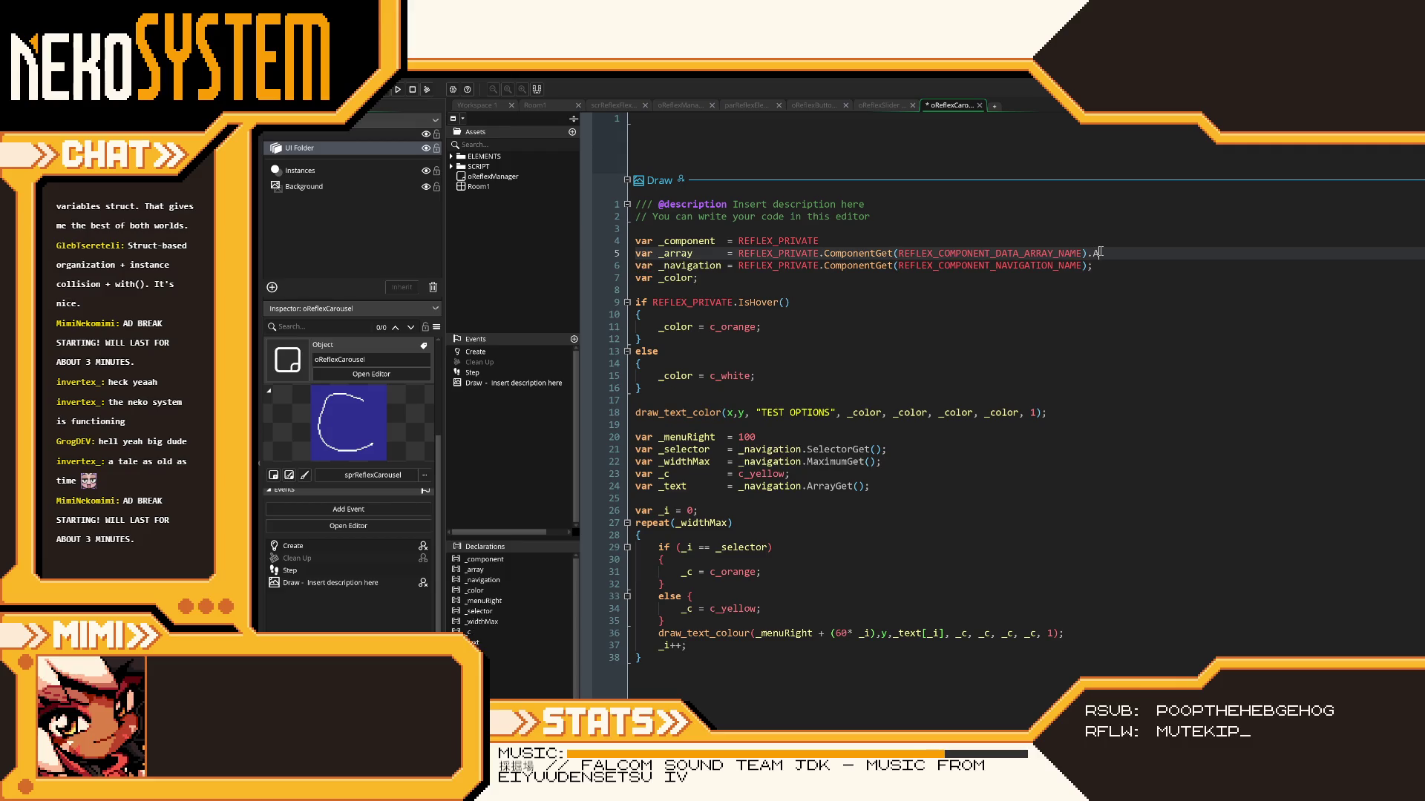
text(rrayG)
key(BackSpace)
key(BackSpace)
key(BackSpace)
key(BackSpace)
text(G)
key(Return)
text(();)
key(ctrl+s)
- Add a semicolon after ArrayGet() on line 24 and select that expression
click(866, 487)
text(;)
drag(865, 487, 739, 487)
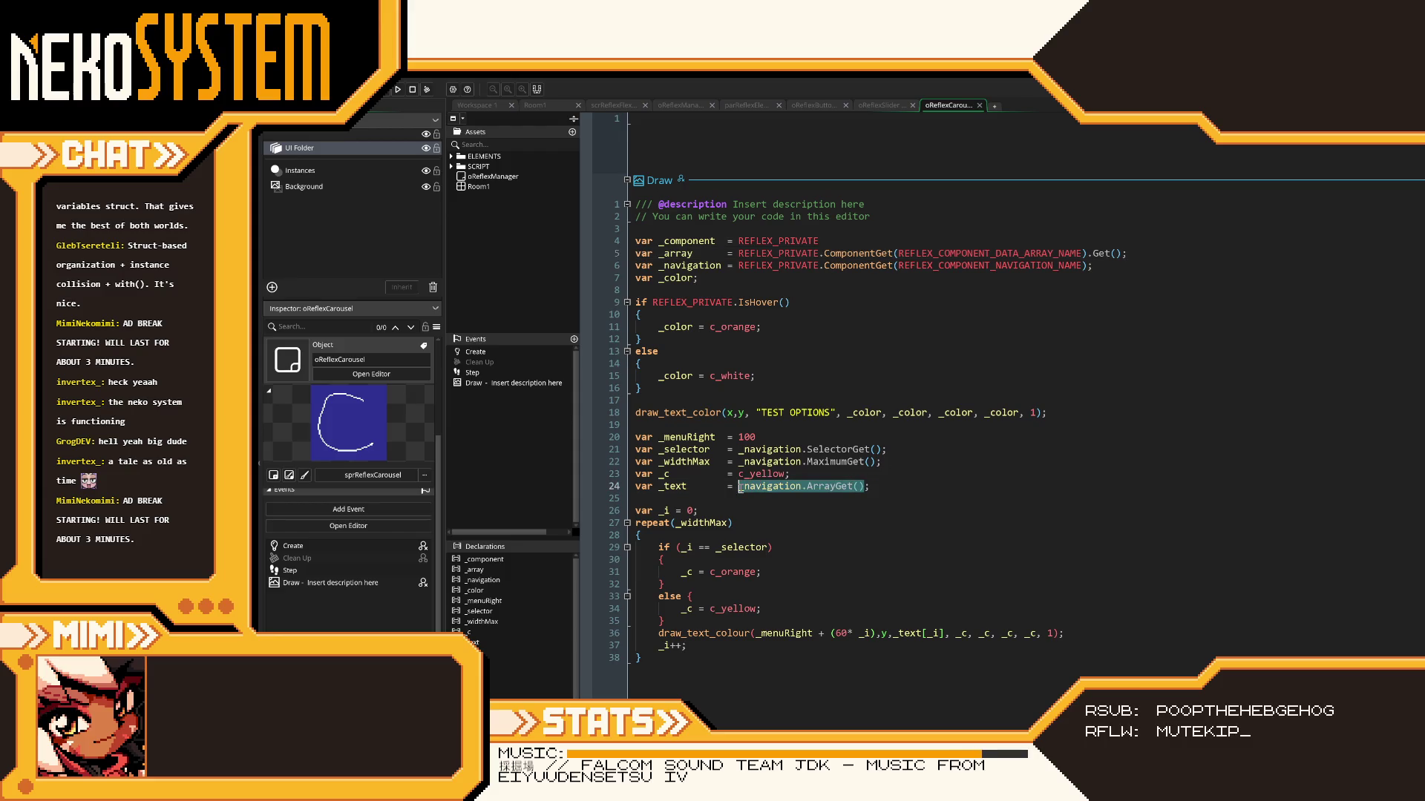
- Set line 24's value to _array and replace the TEST OPTIONS title with REFLEX_PRIVATE.NameGet(), saving both
text(_array)
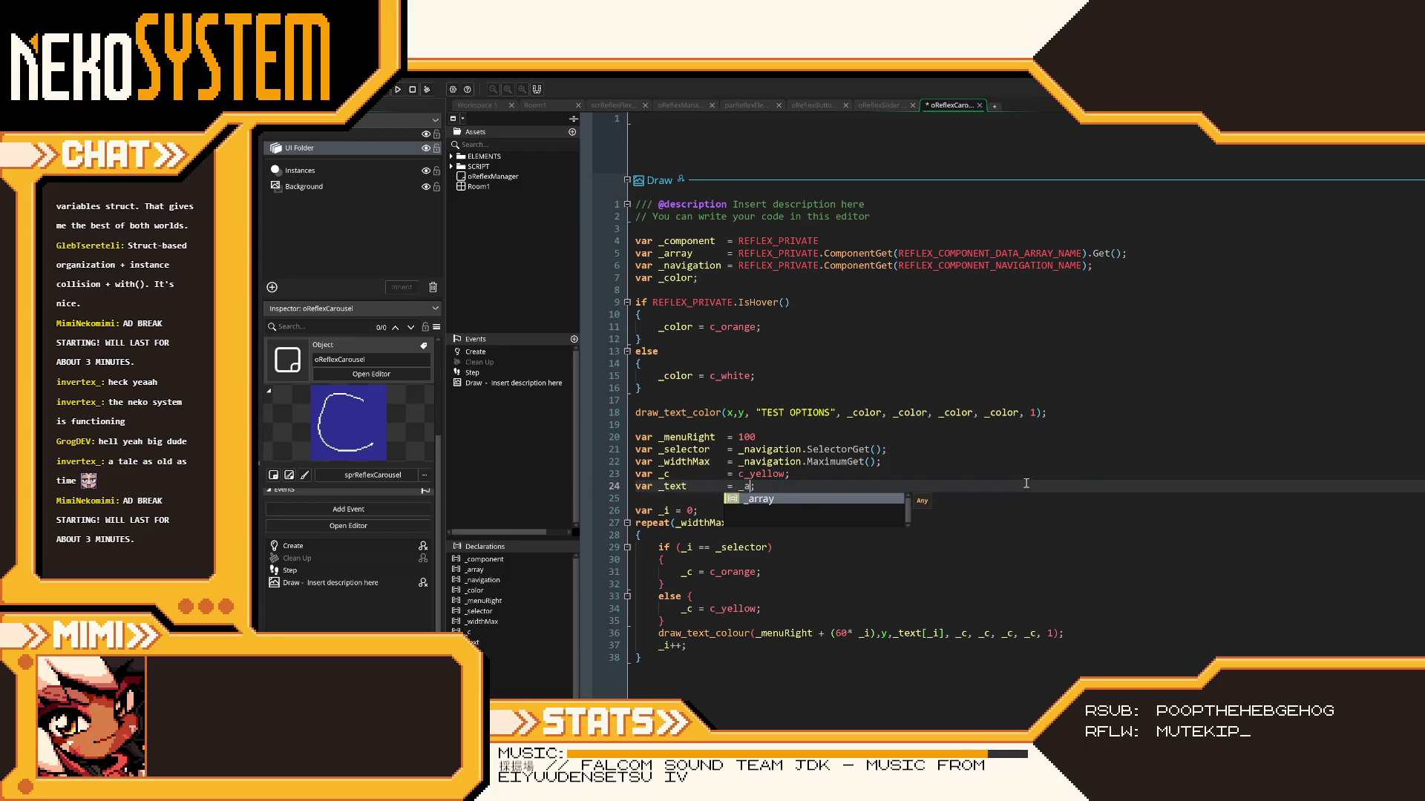
key(Escape)
key(ctrl+s)
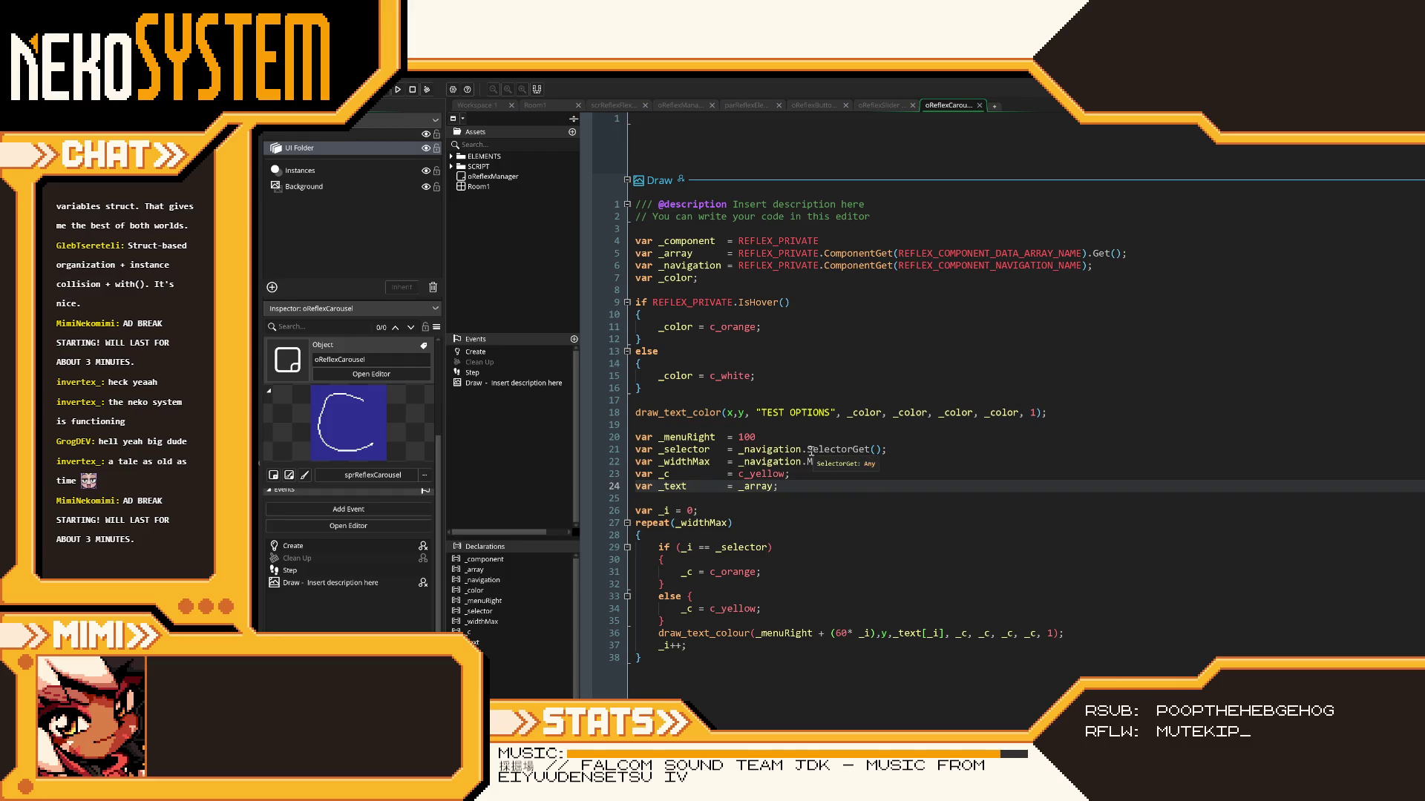
drag(834, 412, 755, 414)
text(REFLEX_)
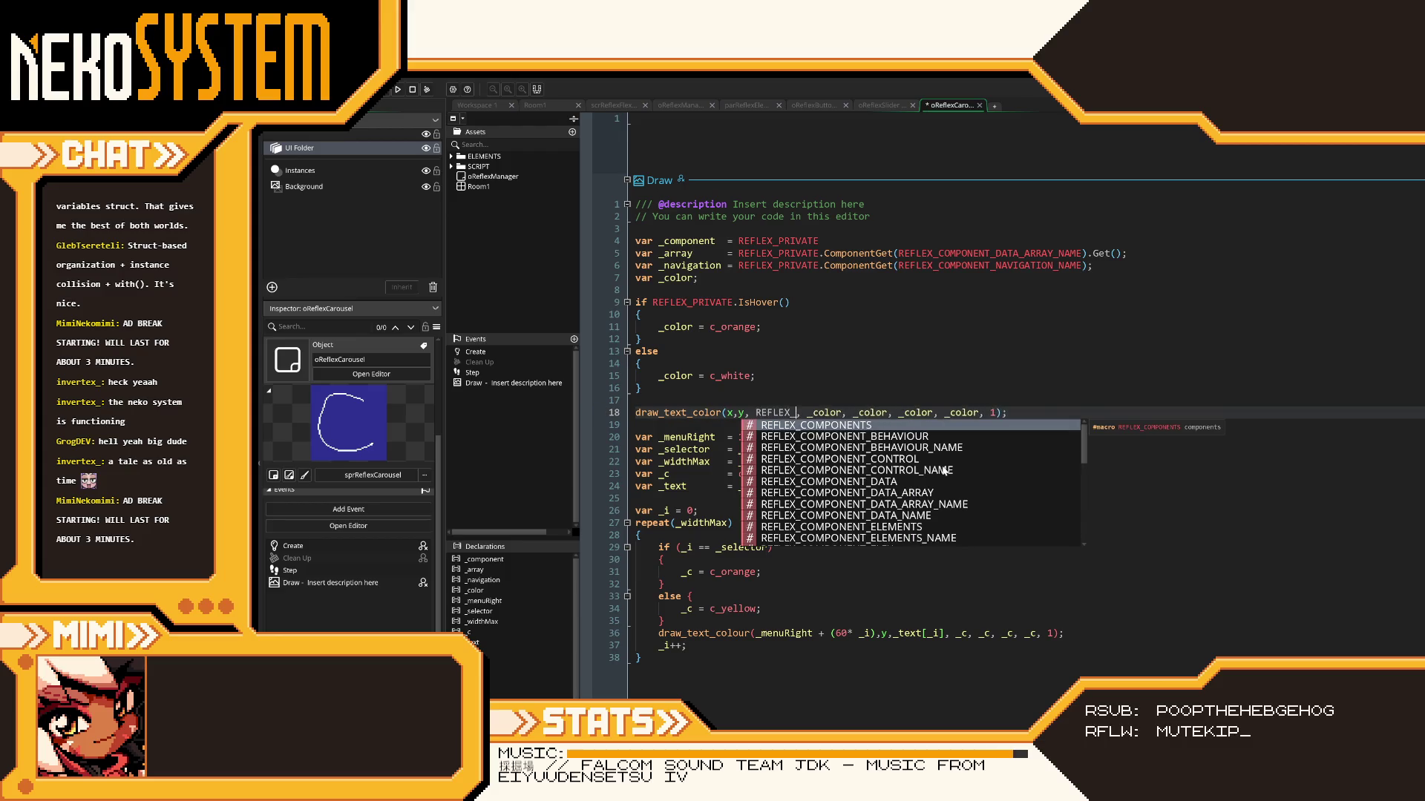
text(PRIVATE.NameG)
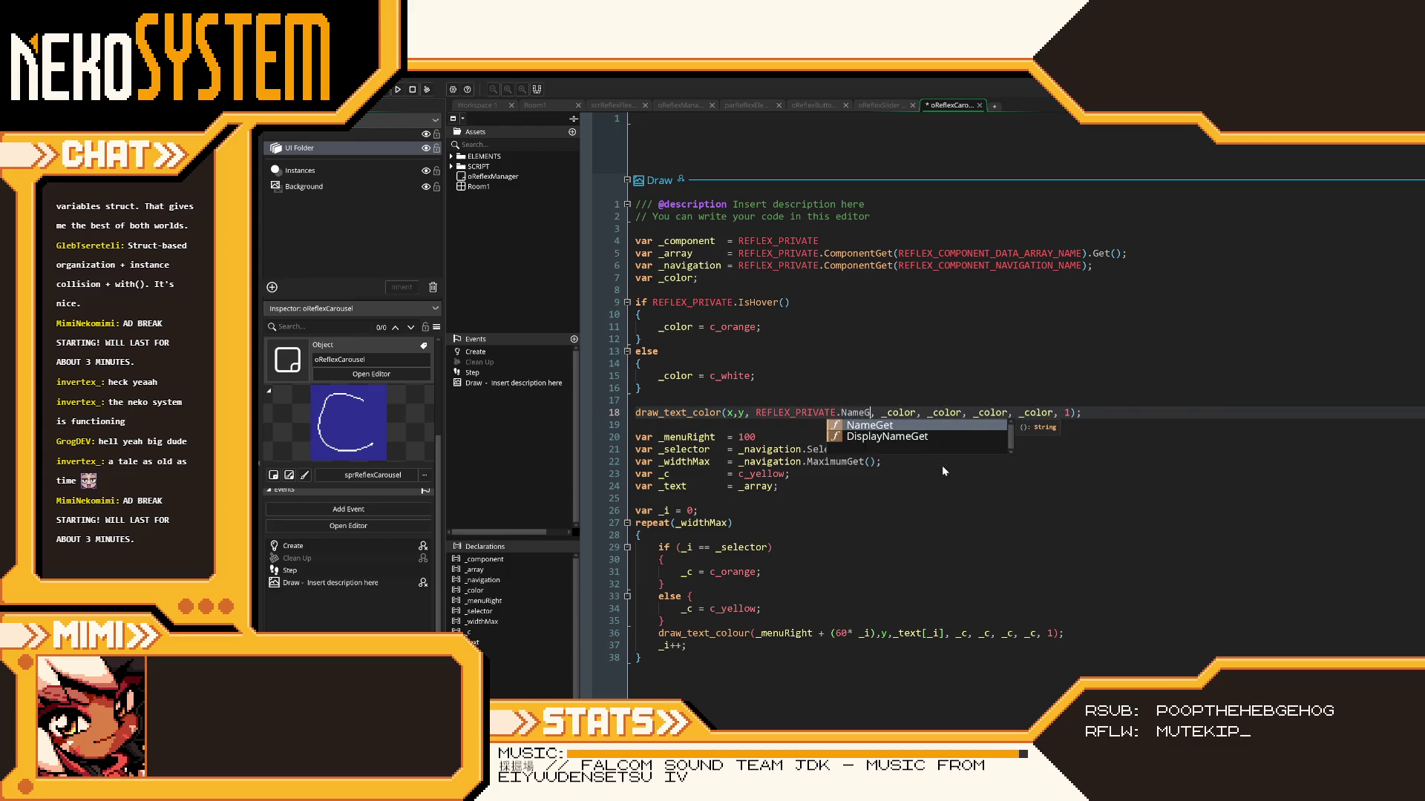
key(Return)
key(ctrl+s)
- Collapse the repeat block at line 27 in the carousel's Draw
click(861, 535)
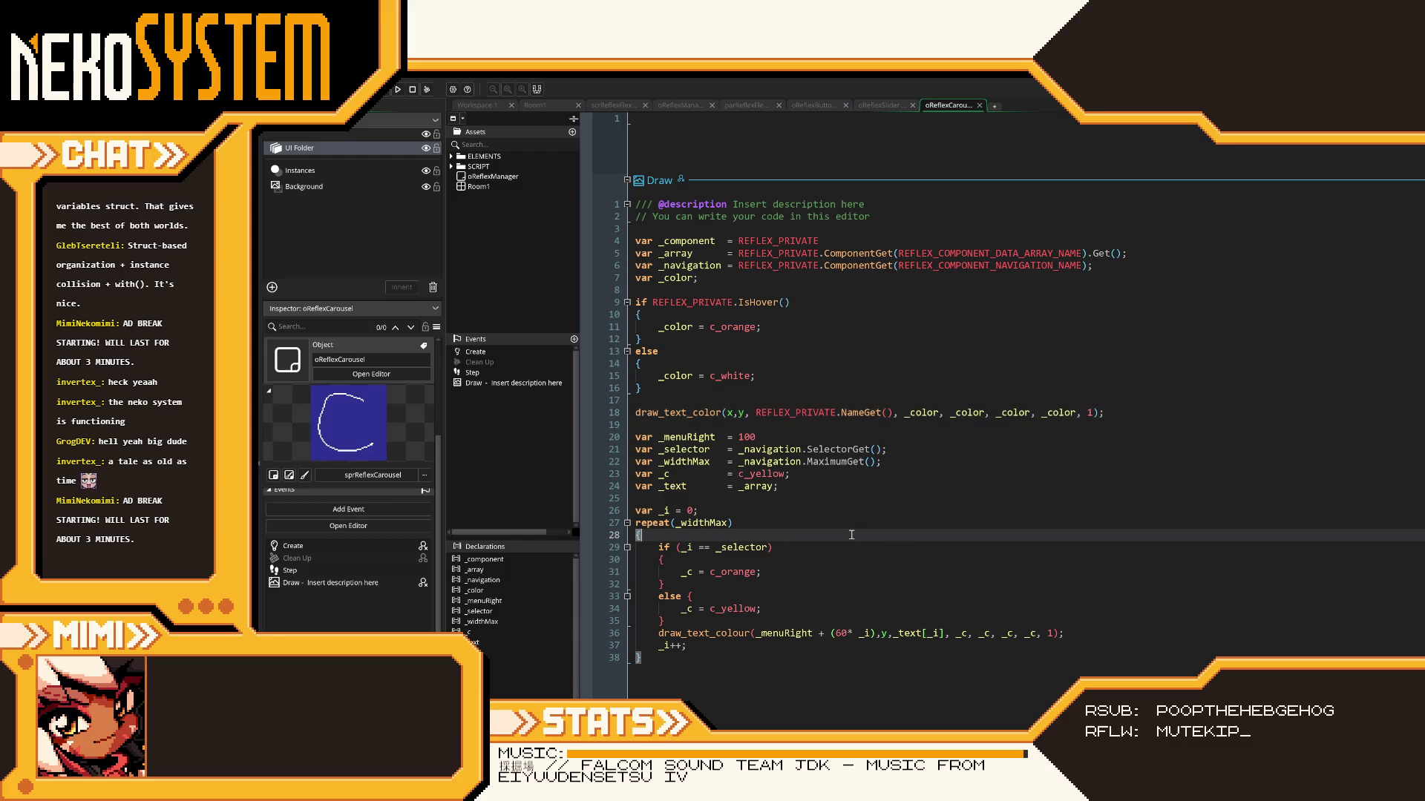
click(780, 621)
click(781, 644)
scroll(825, 570, up, 2)
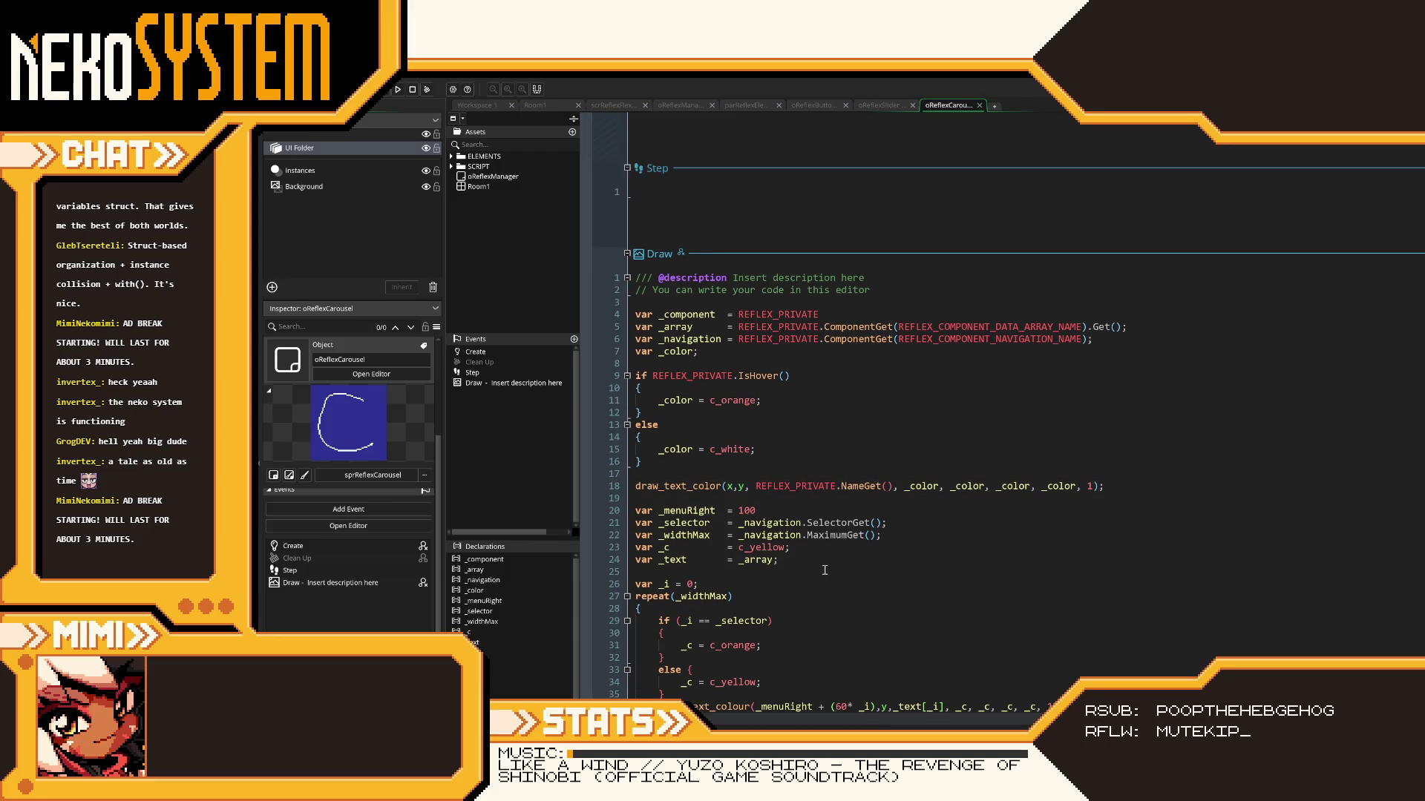
click(628, 597)
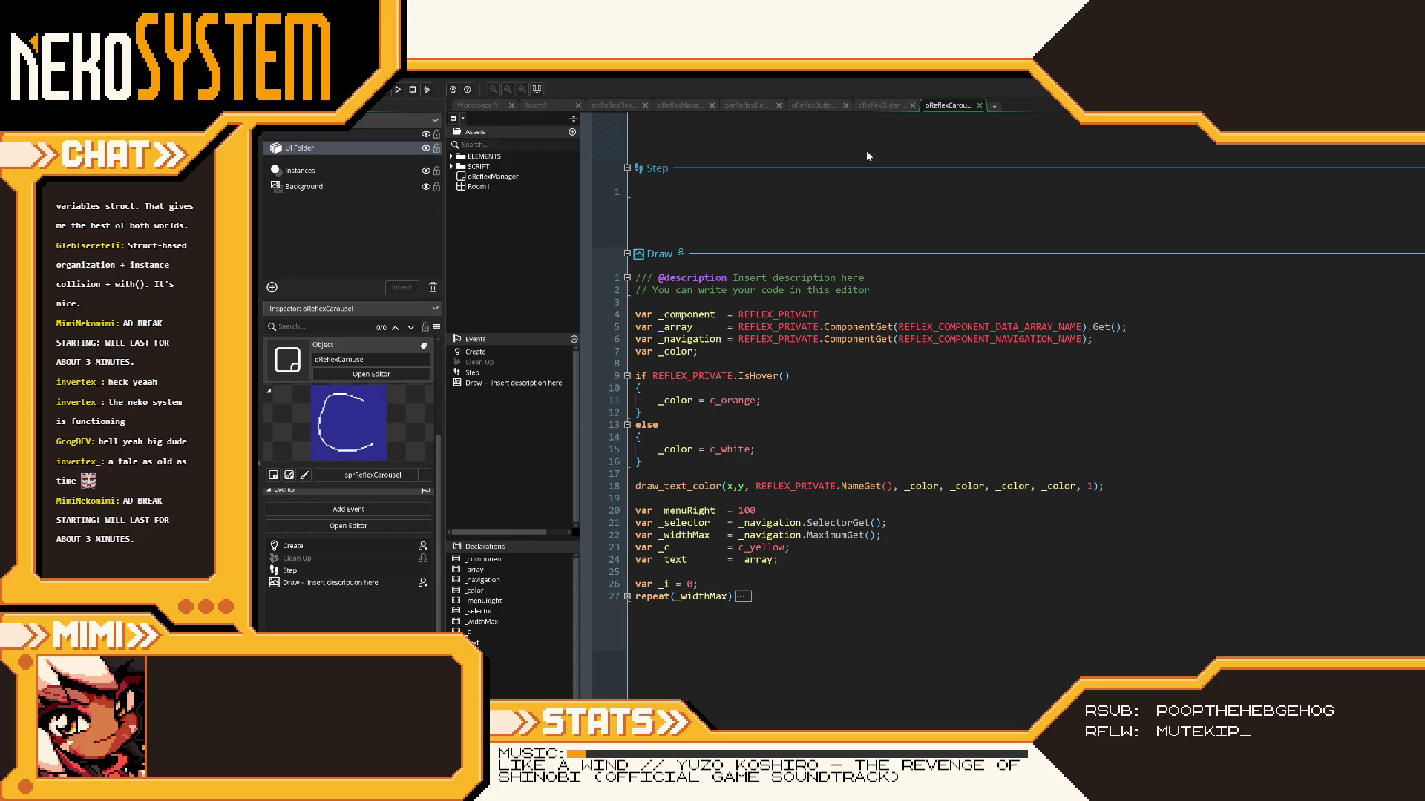
- Look through the parReflexElement and button objects' code, ending on oReflexSlider
click(861, 108)
click(762, 106)
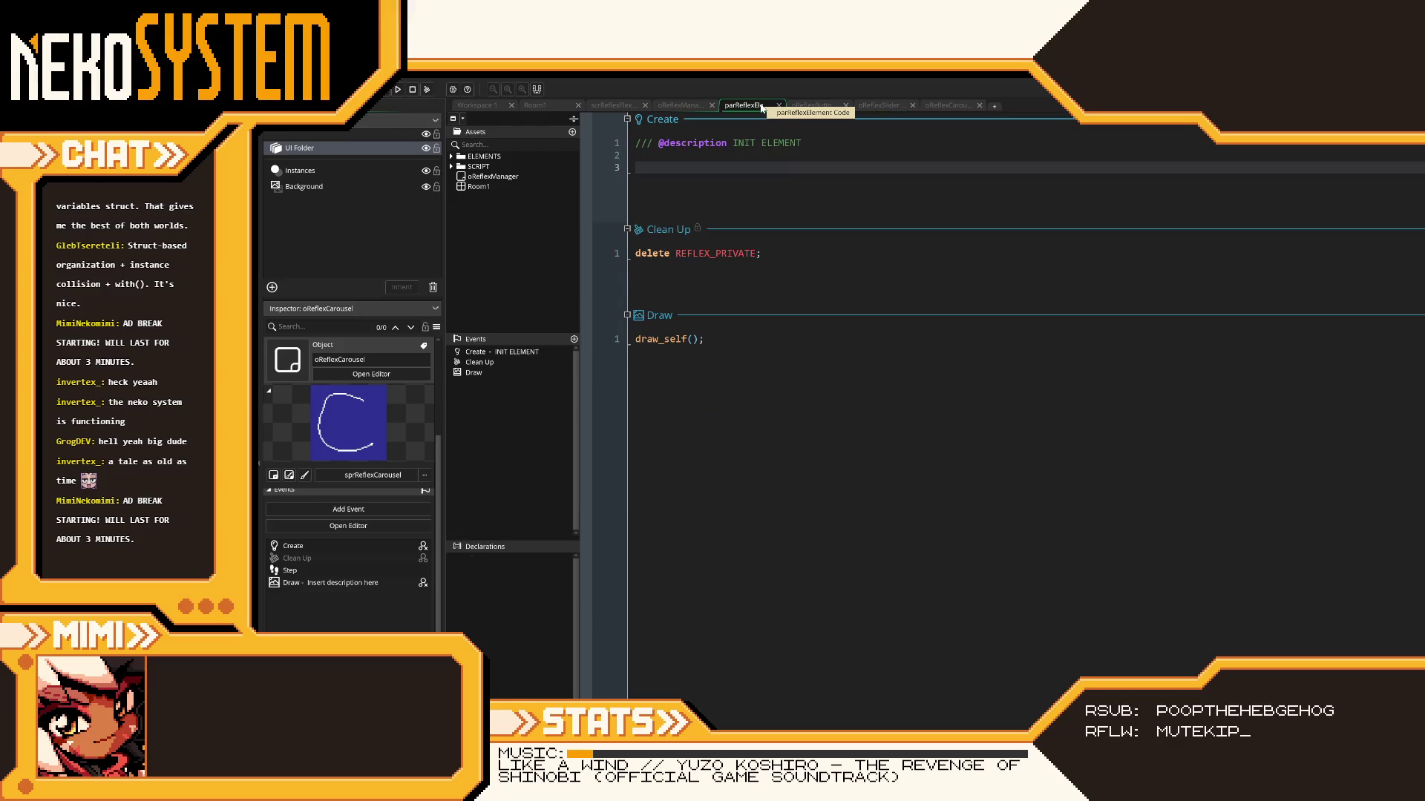
click(816, 106)
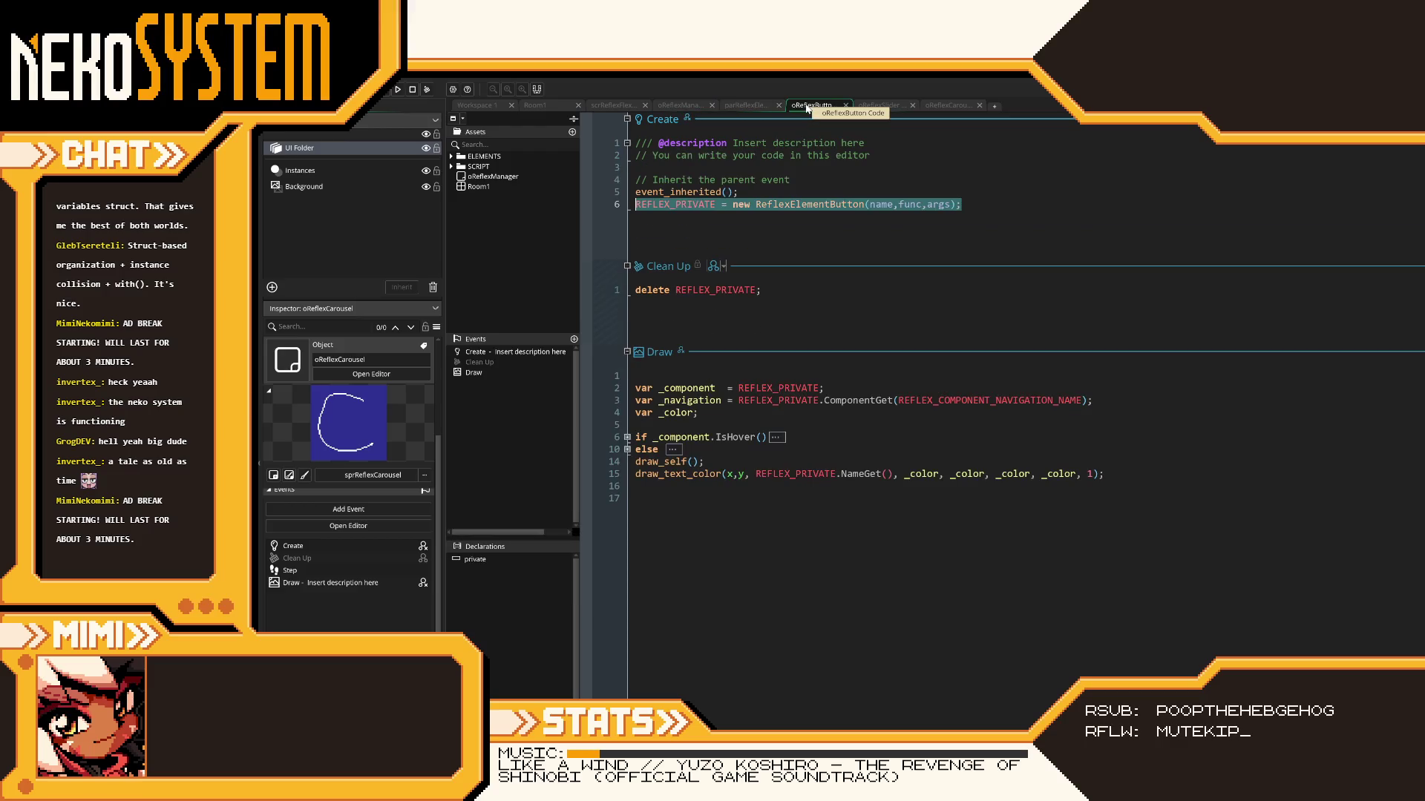
click(863, 109)
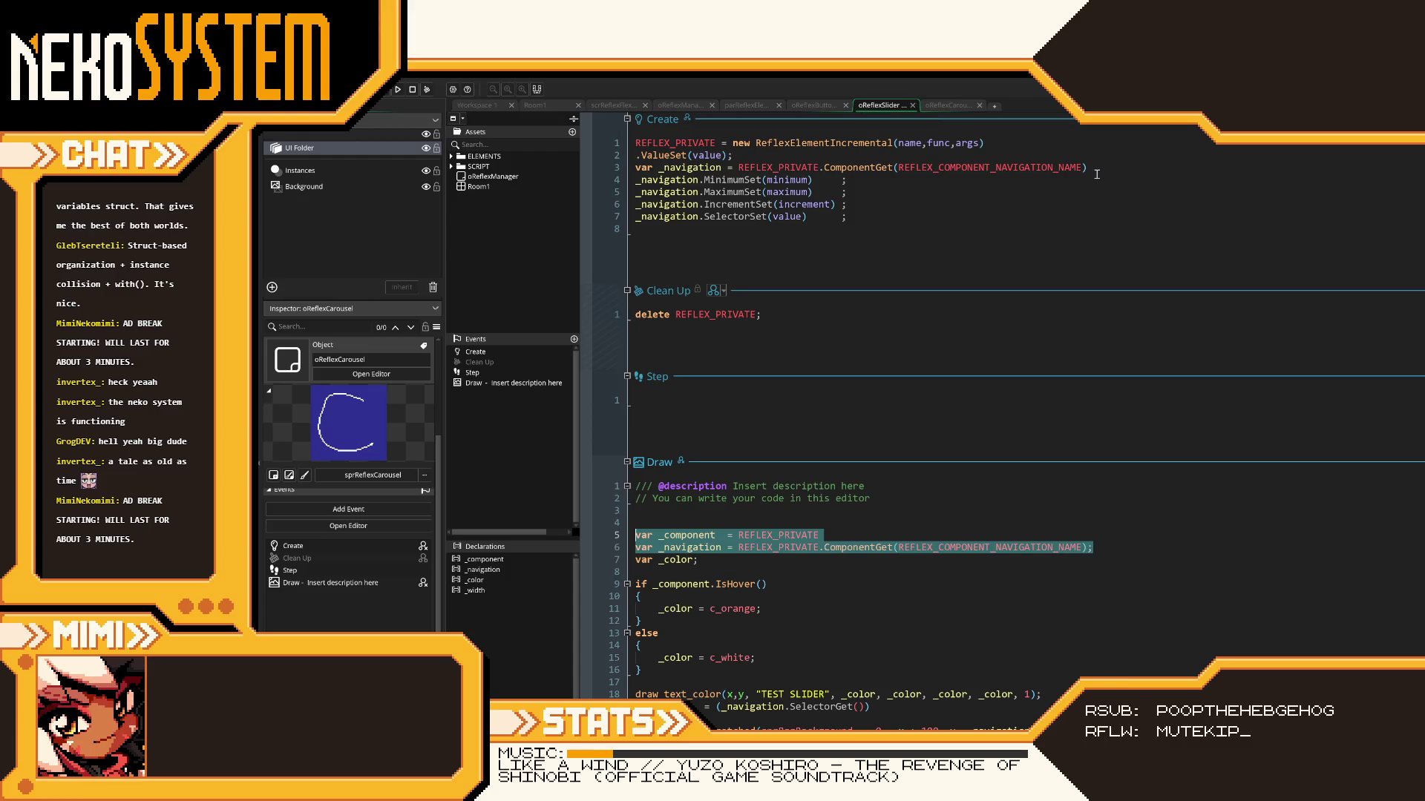
- Copy `.ValueSet(value);` from the slider's Create and paste it below the carousel's ReflexElementOptions call
drag(867, 155, 617, 158)
key(ctrl+c)
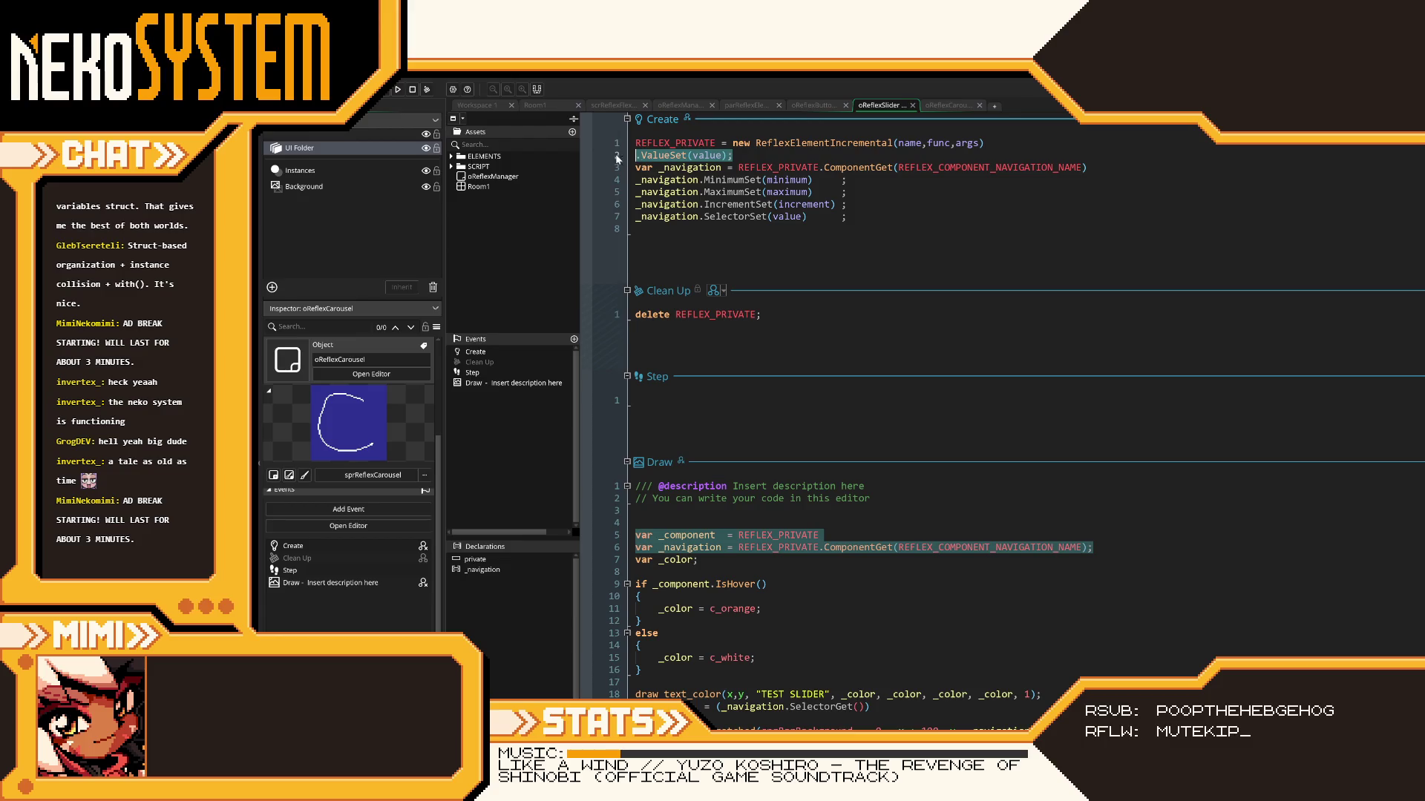
click(966, 108)
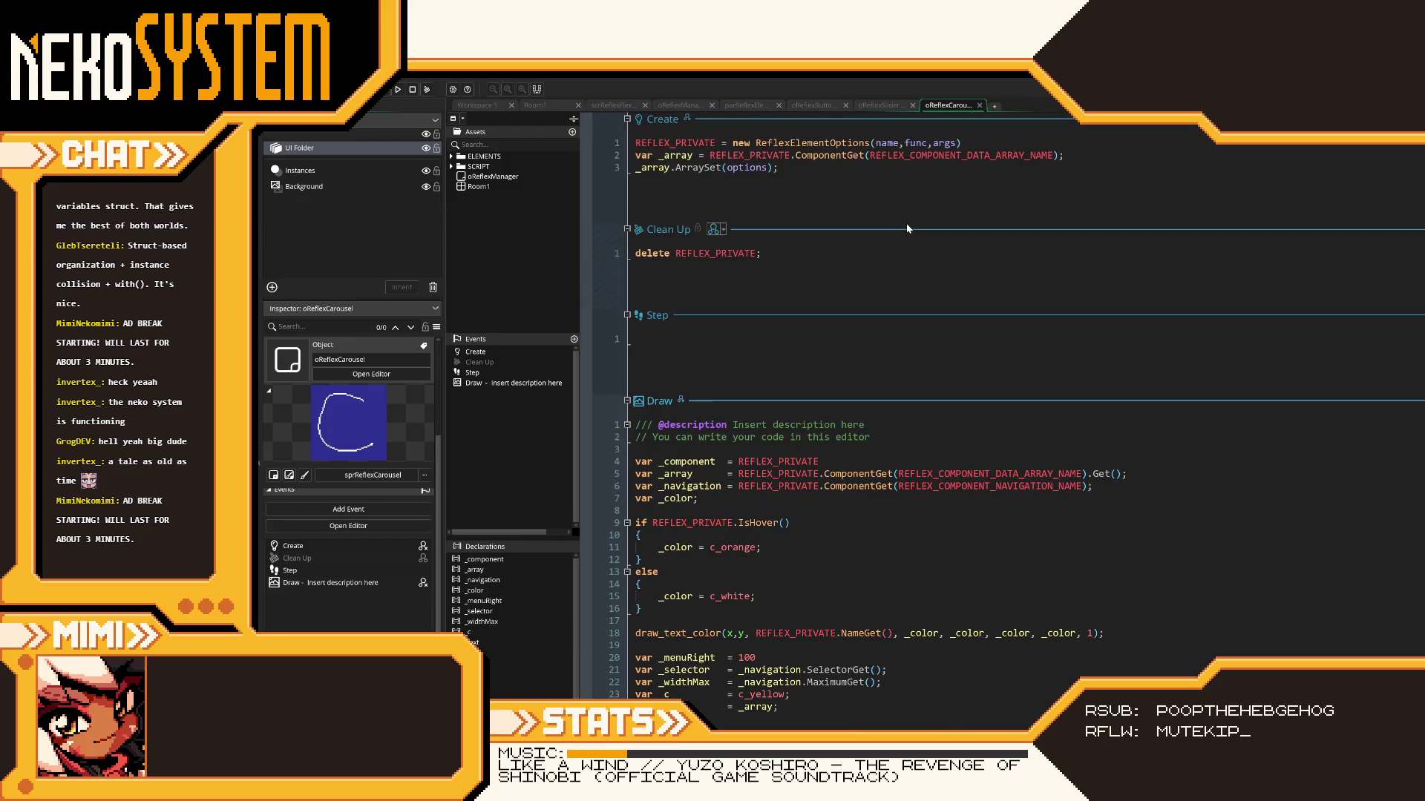
click(983, 141)
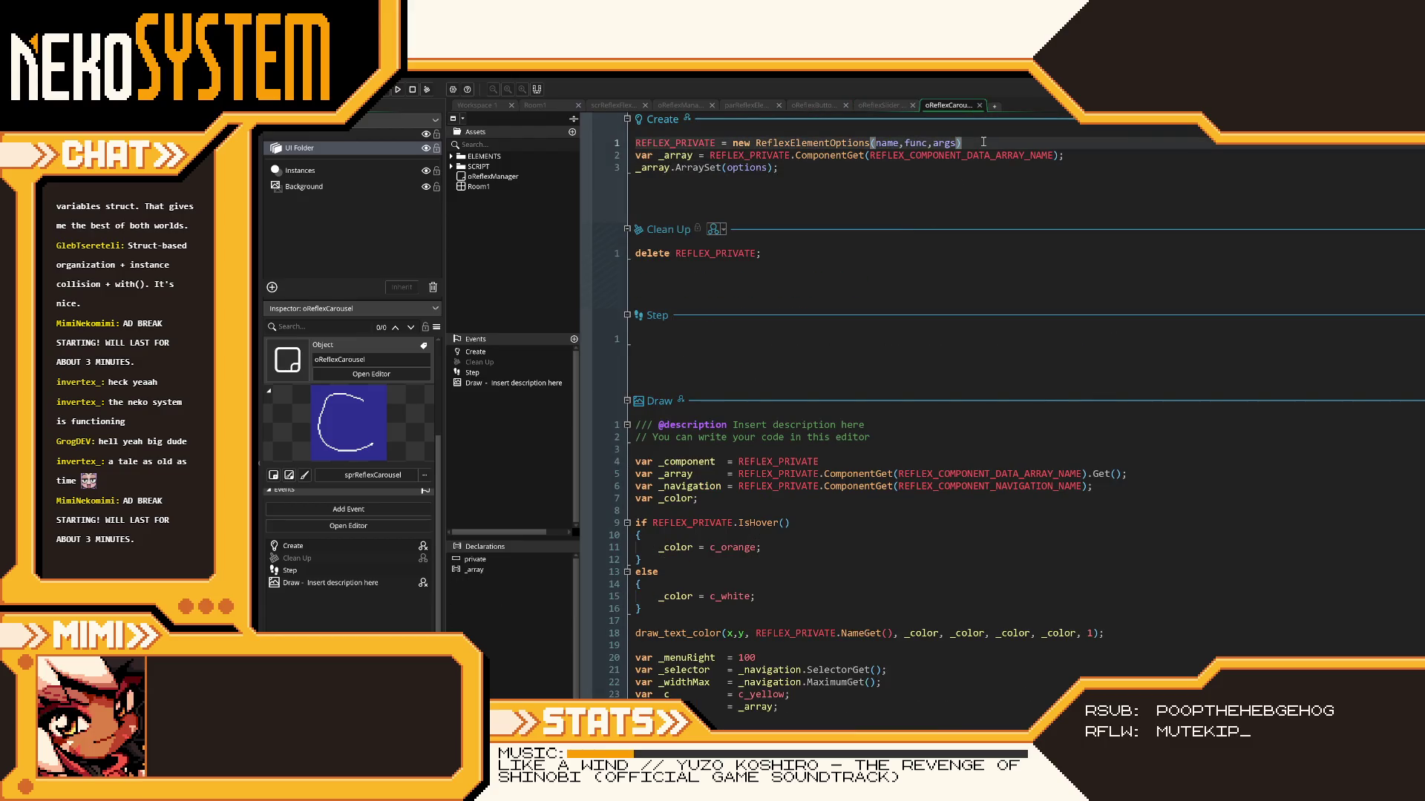
key(Return)
key(ctrl+v)
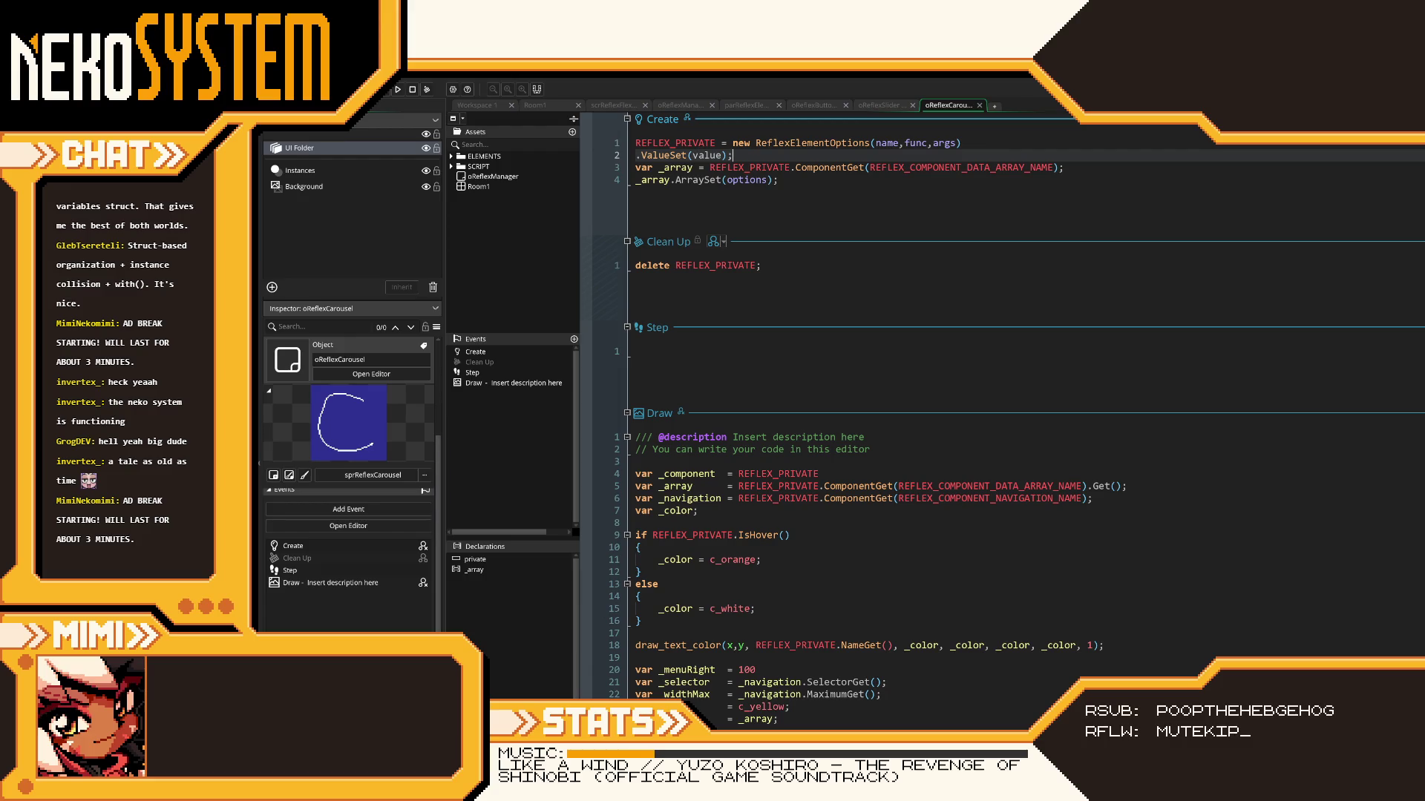
- Review the carousel's Clean Up and ArraySet code, then view the parReflexElement parent object
scroll(349, 520, down, 1)
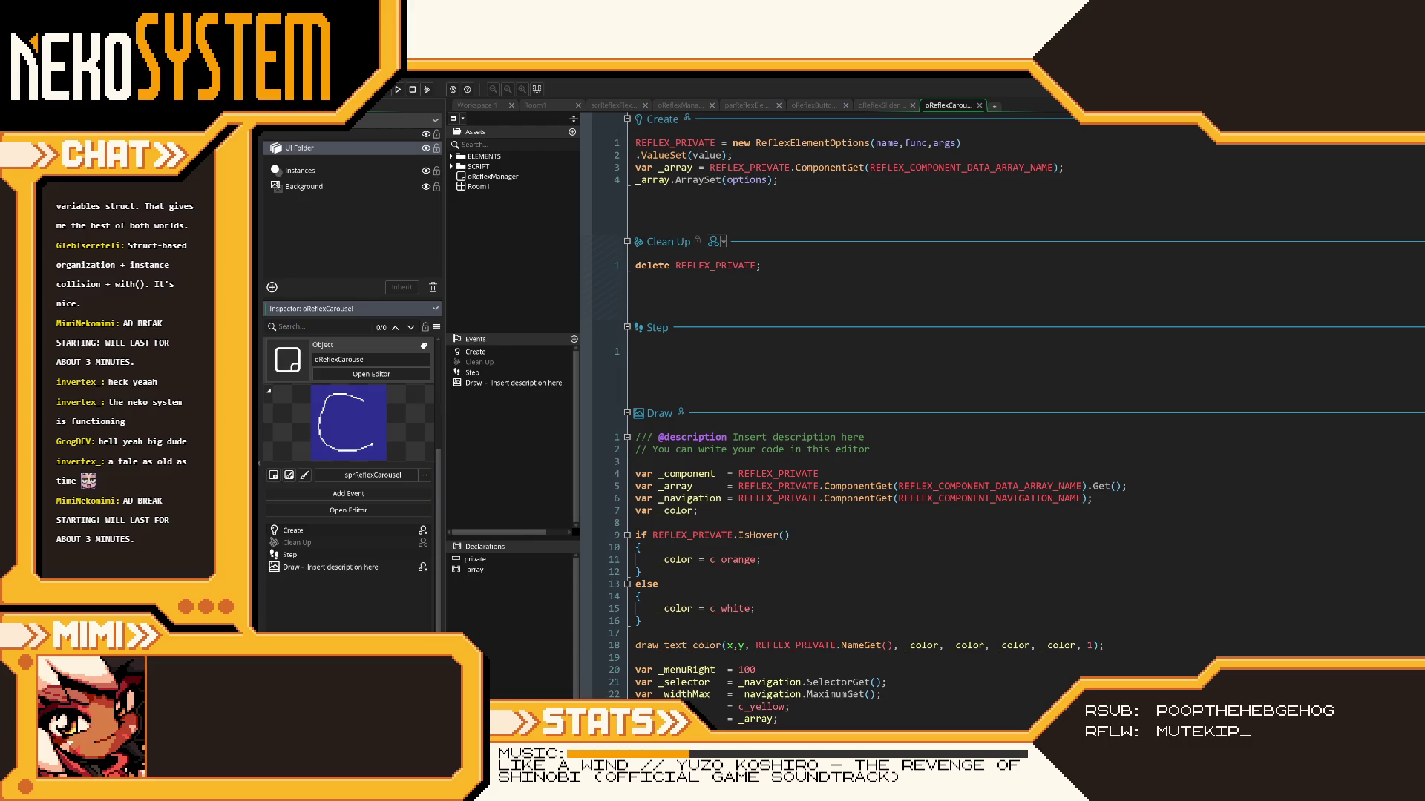
click(858, 296)
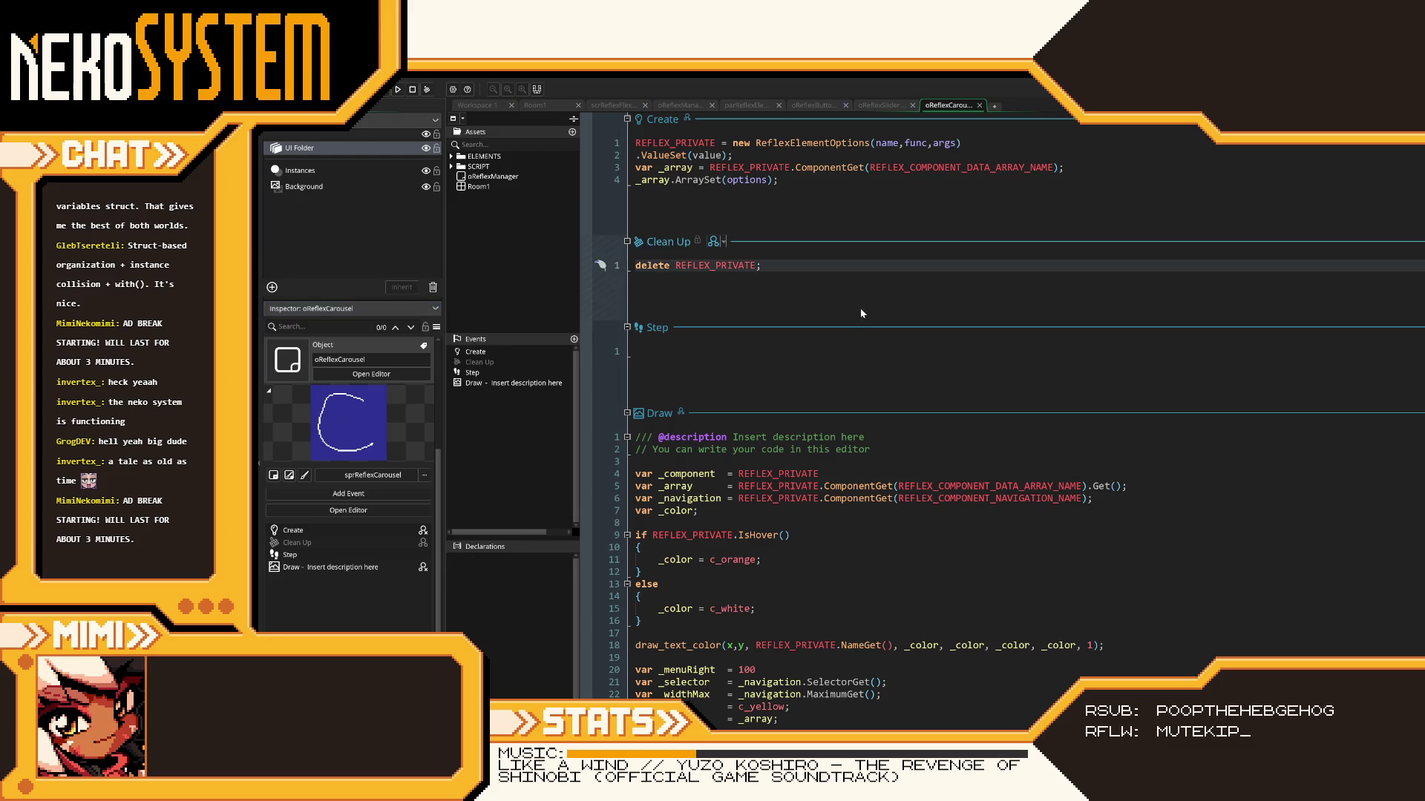
click(825, 193)
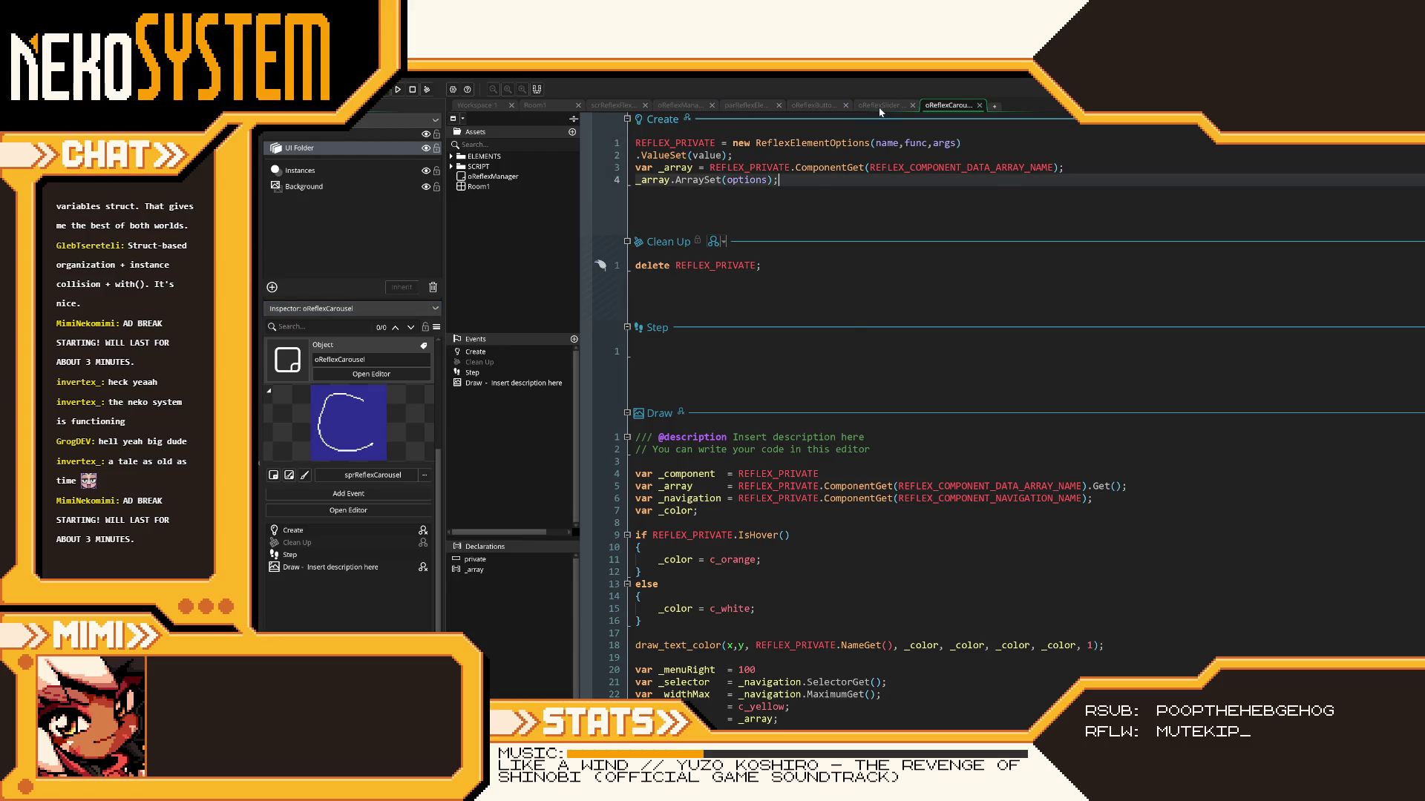
click(813, 106)
click(746, 105)
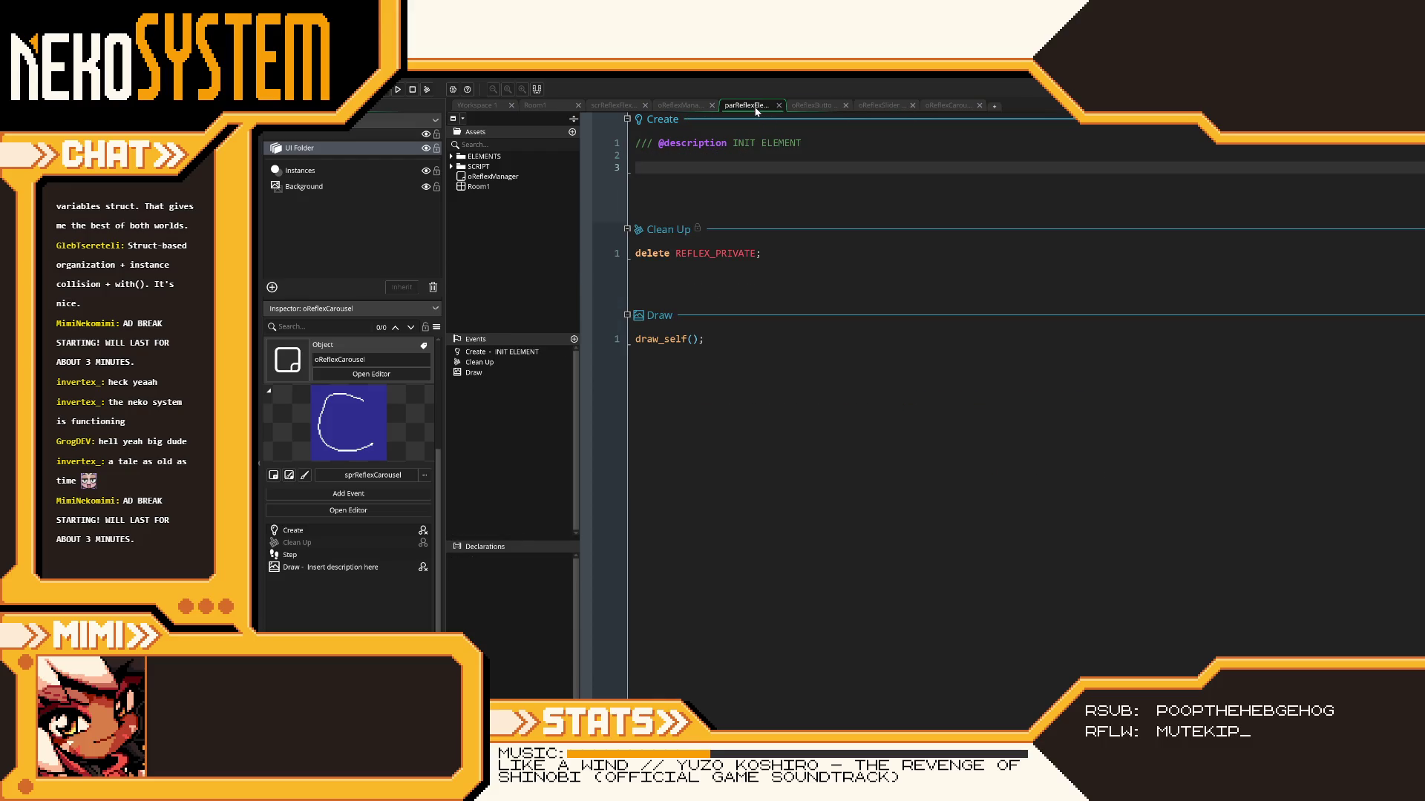
- In scrReflexFlexFunctions, collapse the ReflexElementOptions function and save the script
click(627, 106)
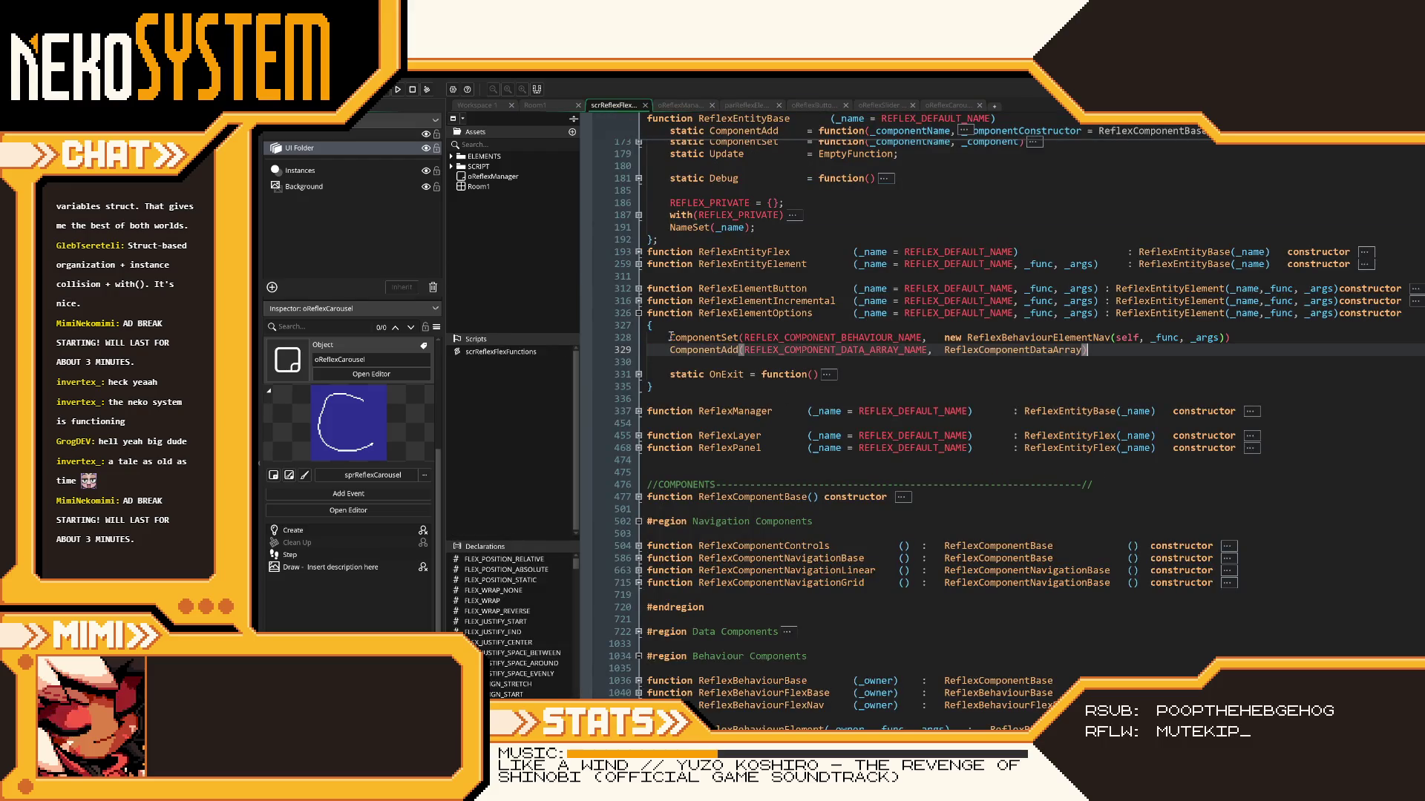
click(638, 314)
scroll(739, 410, up, 6)
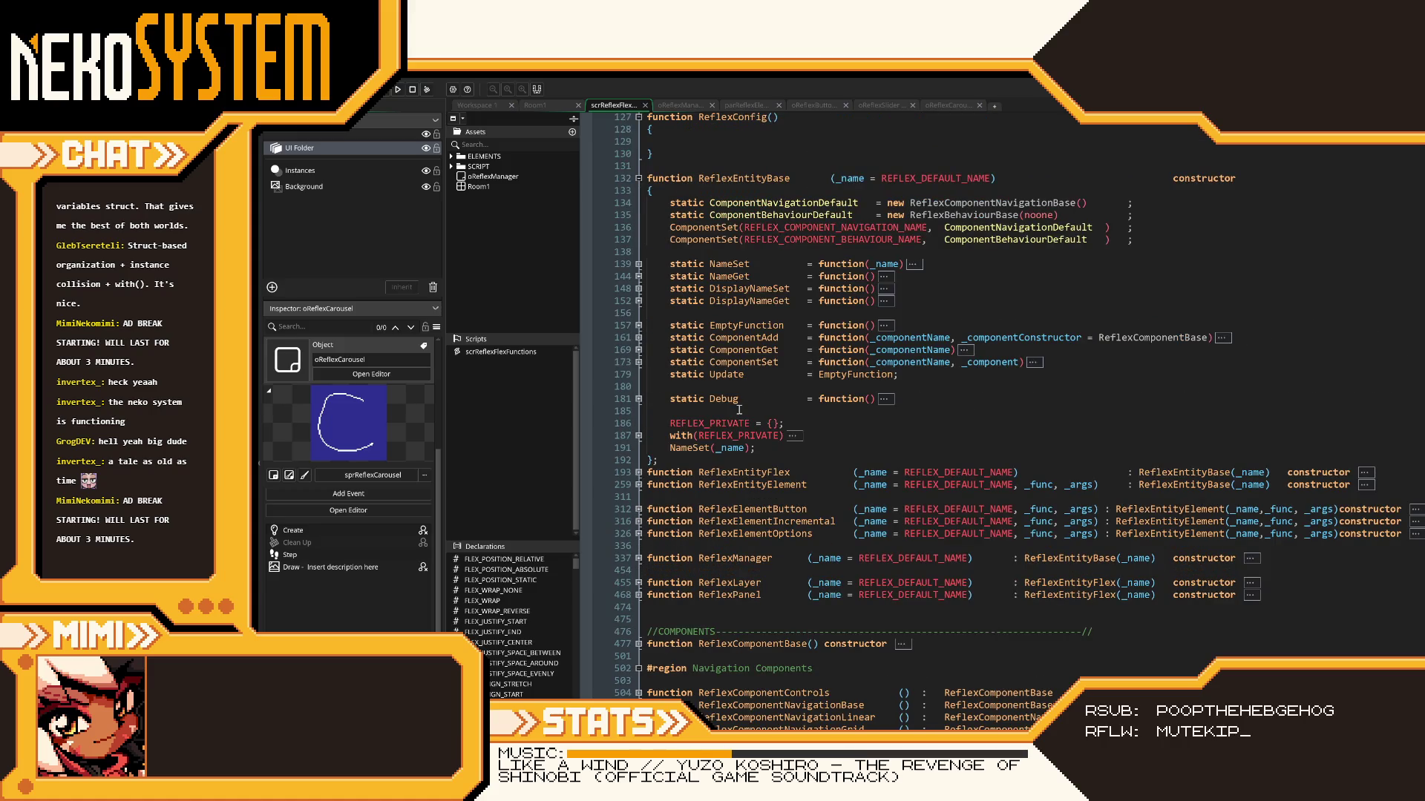
click(1151, 199)
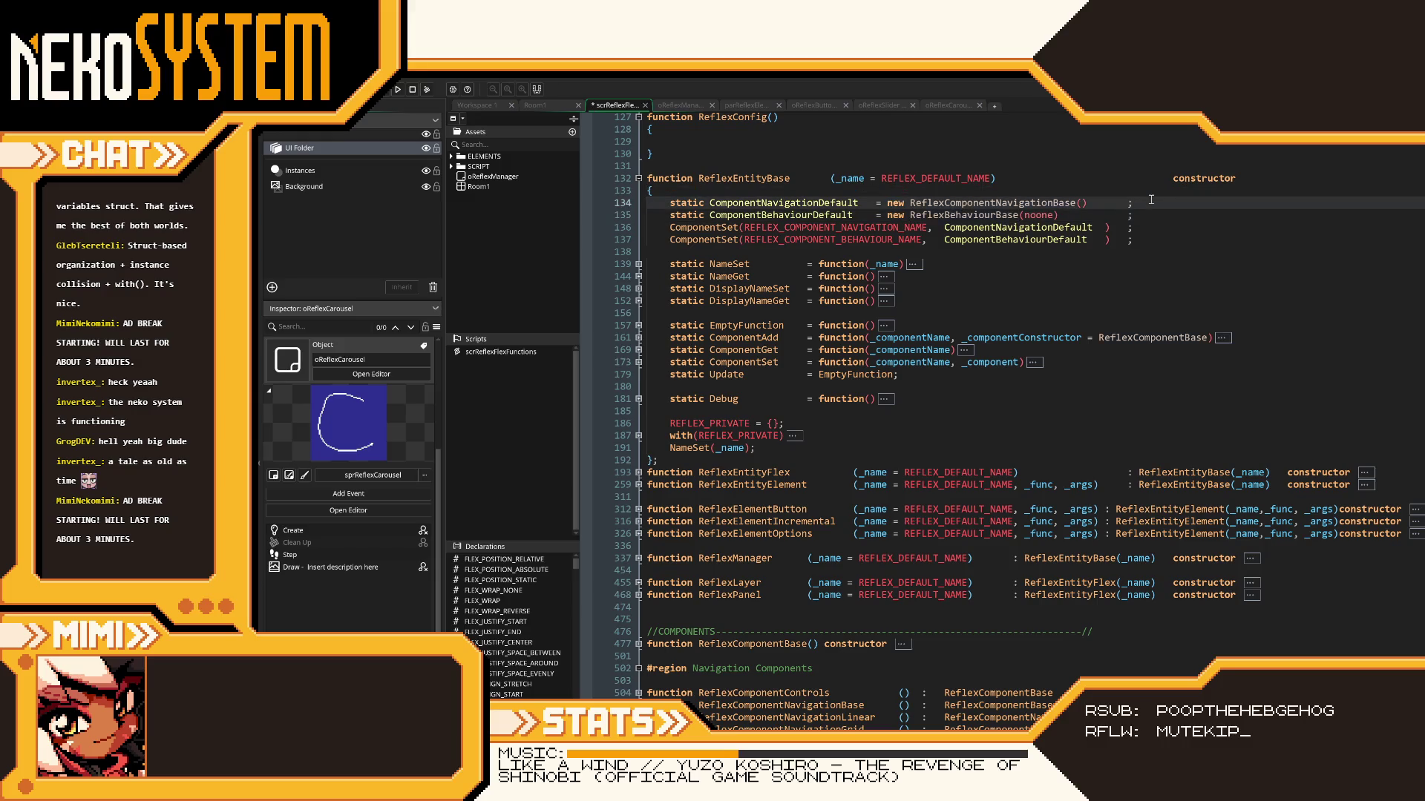
key(ctrl+s)
- Make ReflexElementIncremental the parent of ReflexElementOptions instead of ReflexEntityElement, and save
click(643, 537)
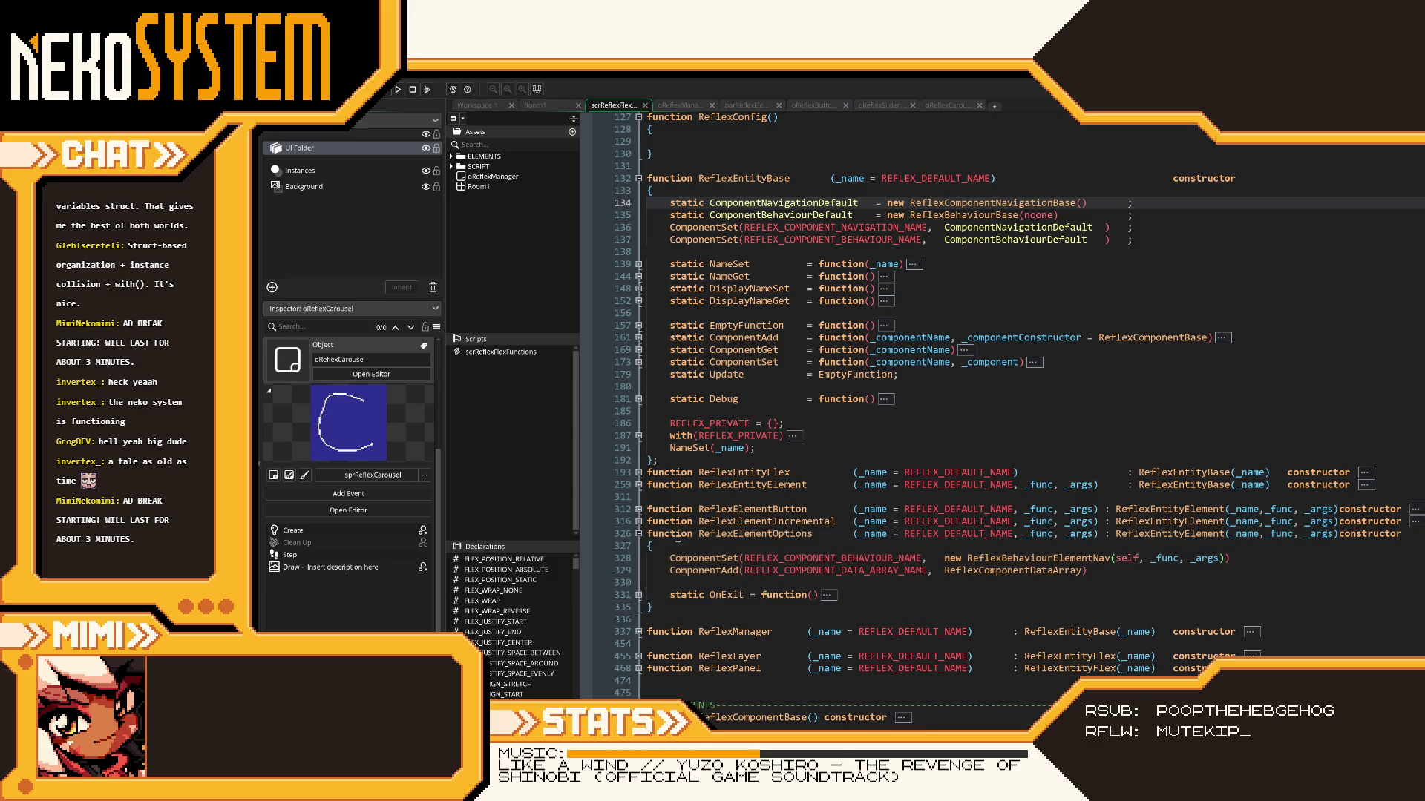
click(641, 522)
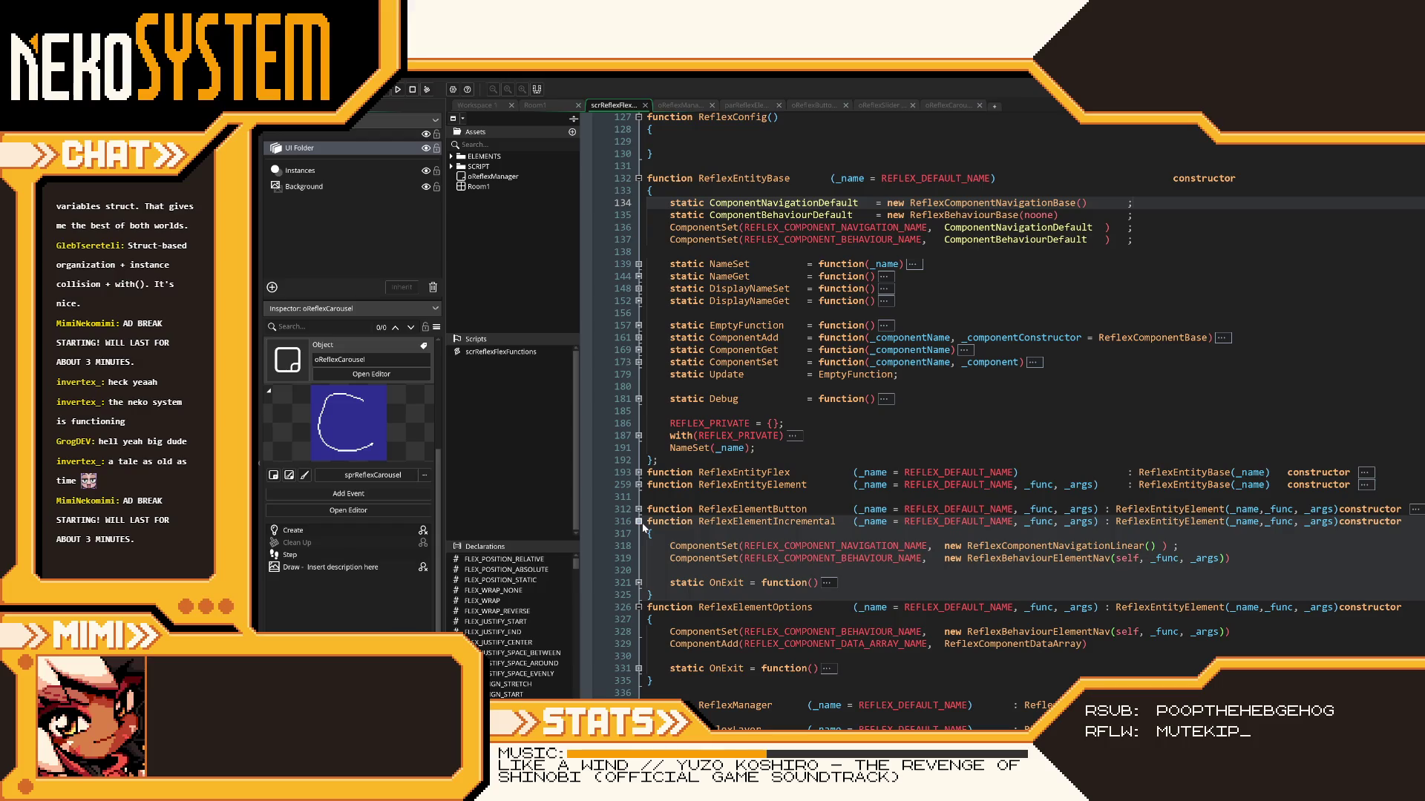
scroll(817, 542, down, 2)
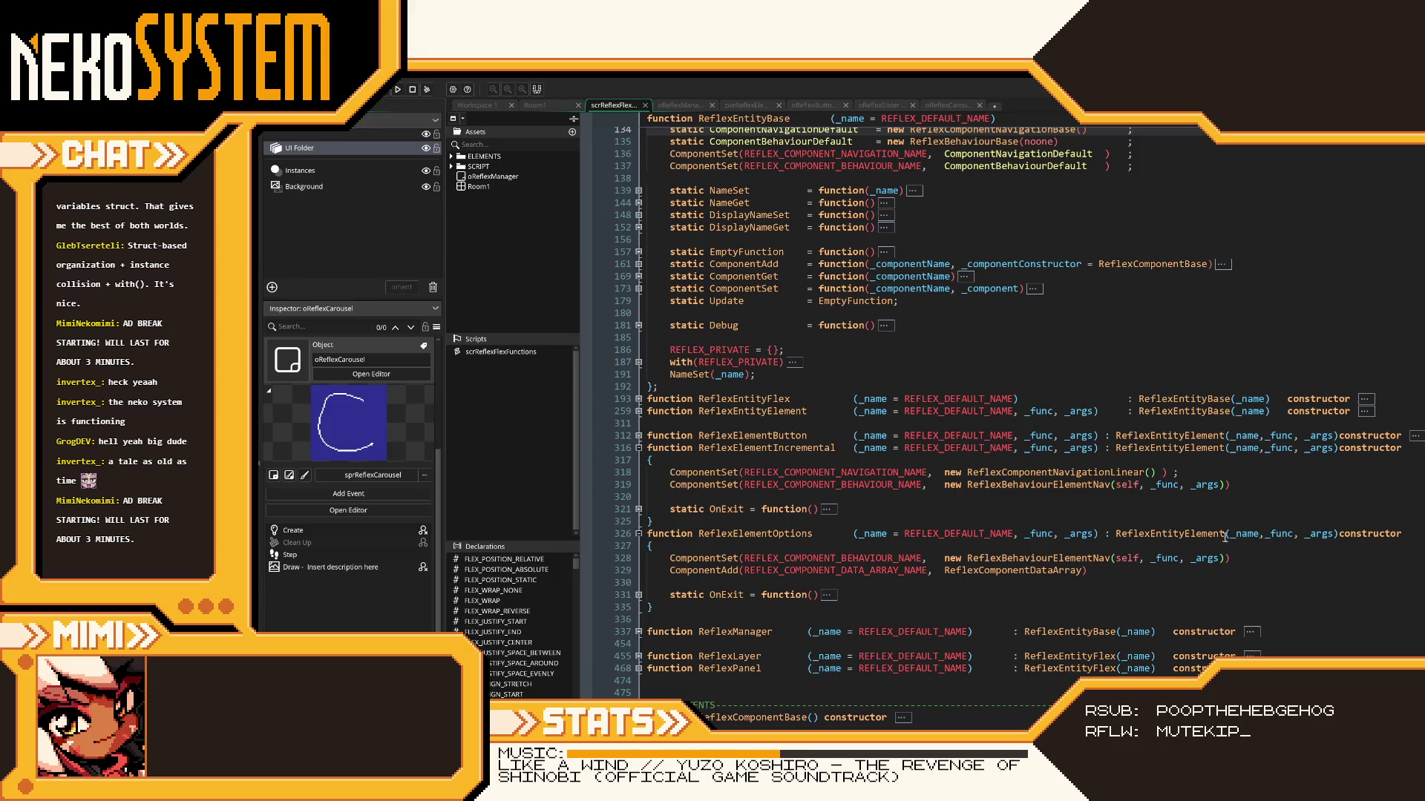
double_click(816, 449)
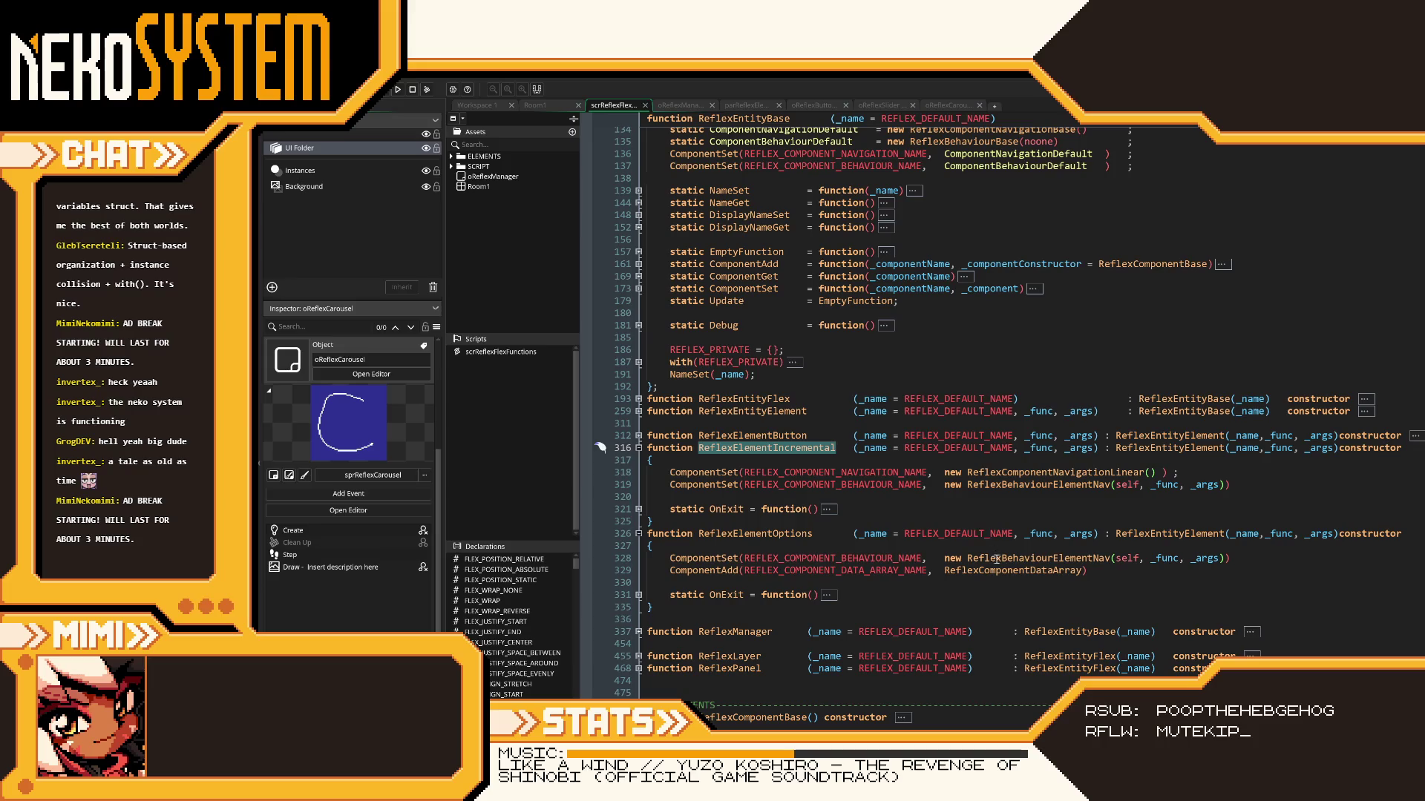
key(ctrl+c)
double_click(1184, 535)
key(ctrl+v)
key(ctrl+s)
- Paste the navigation ComponentSet statement below line 328, then undo it
click(1188, 570)
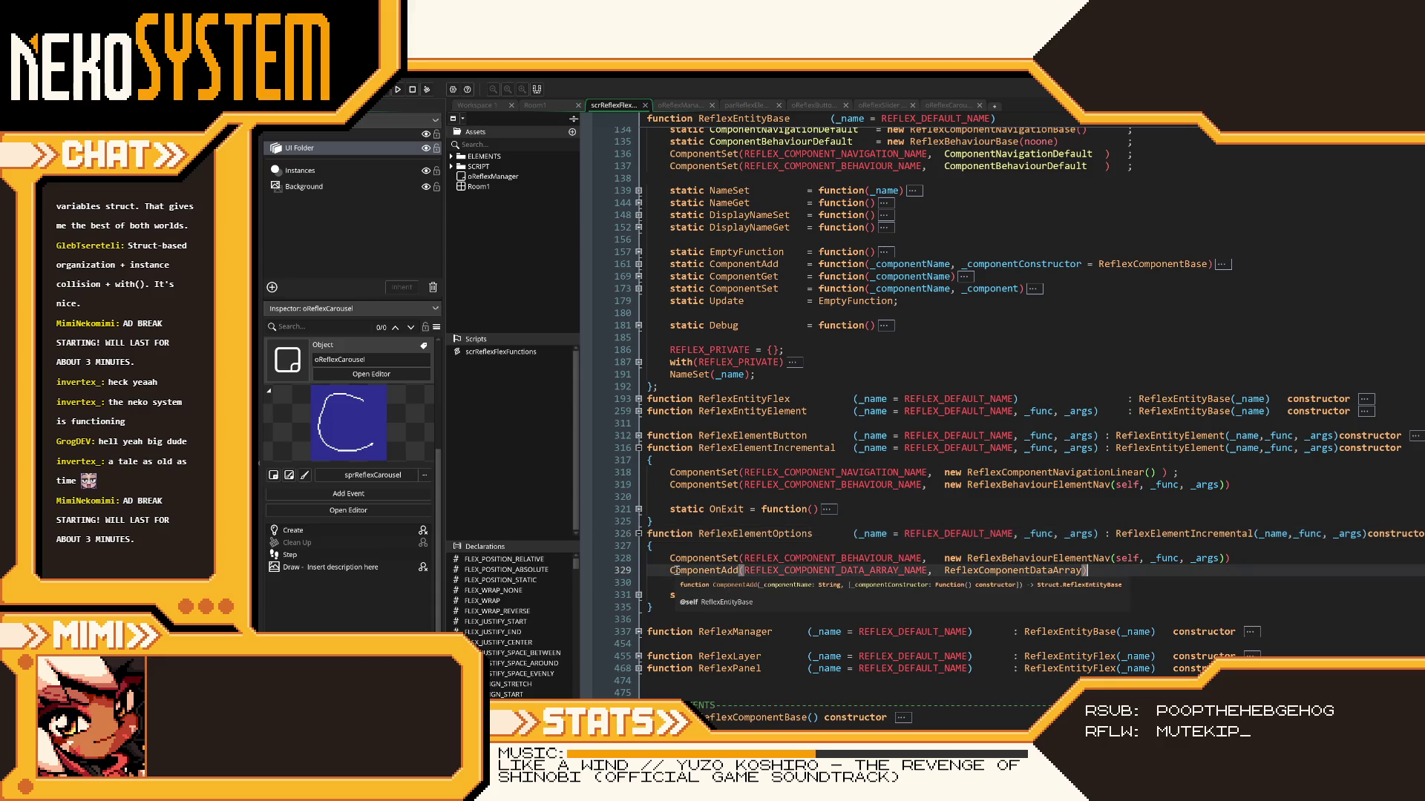
mouse_move(843, 573)
drag(1180, 472, 659, 477)
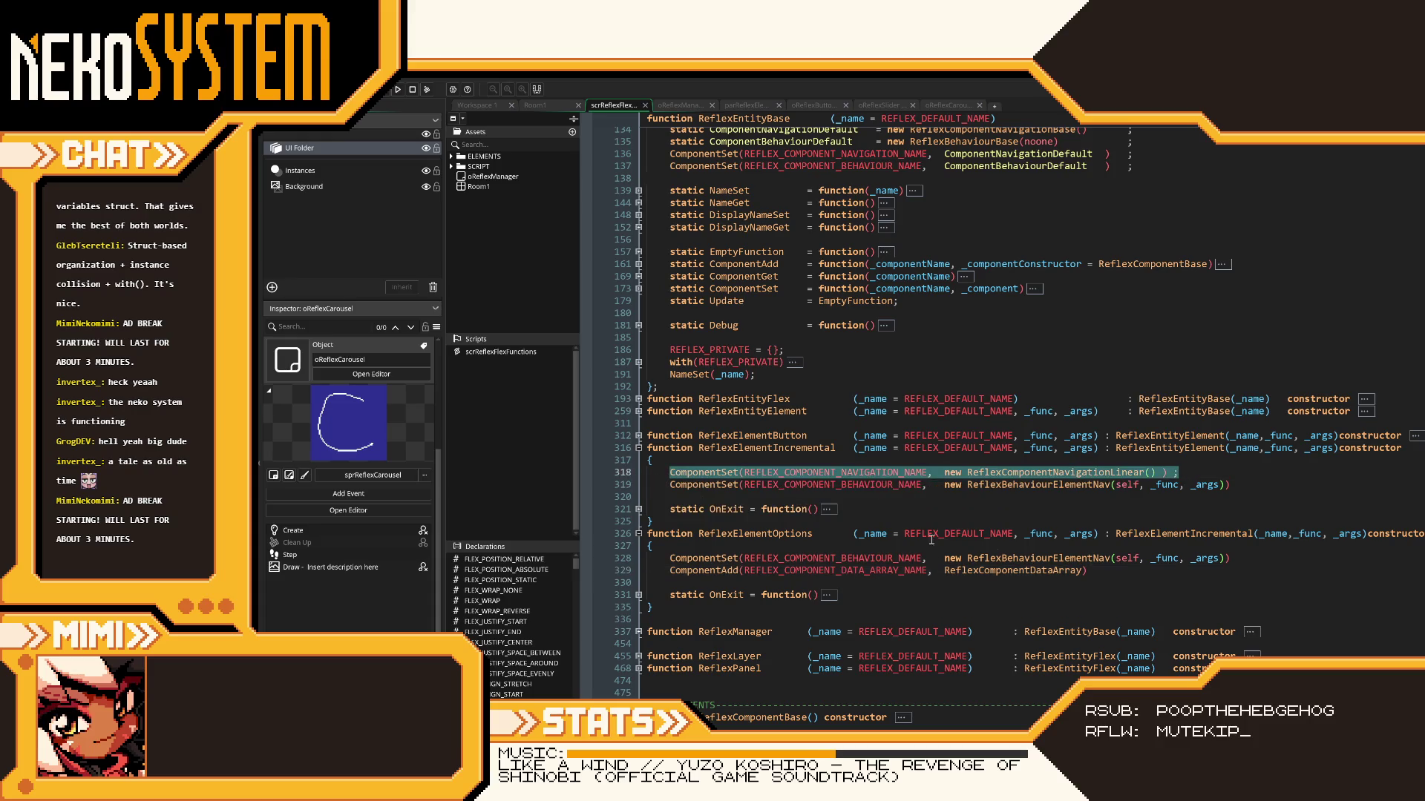
click(1230, 558)
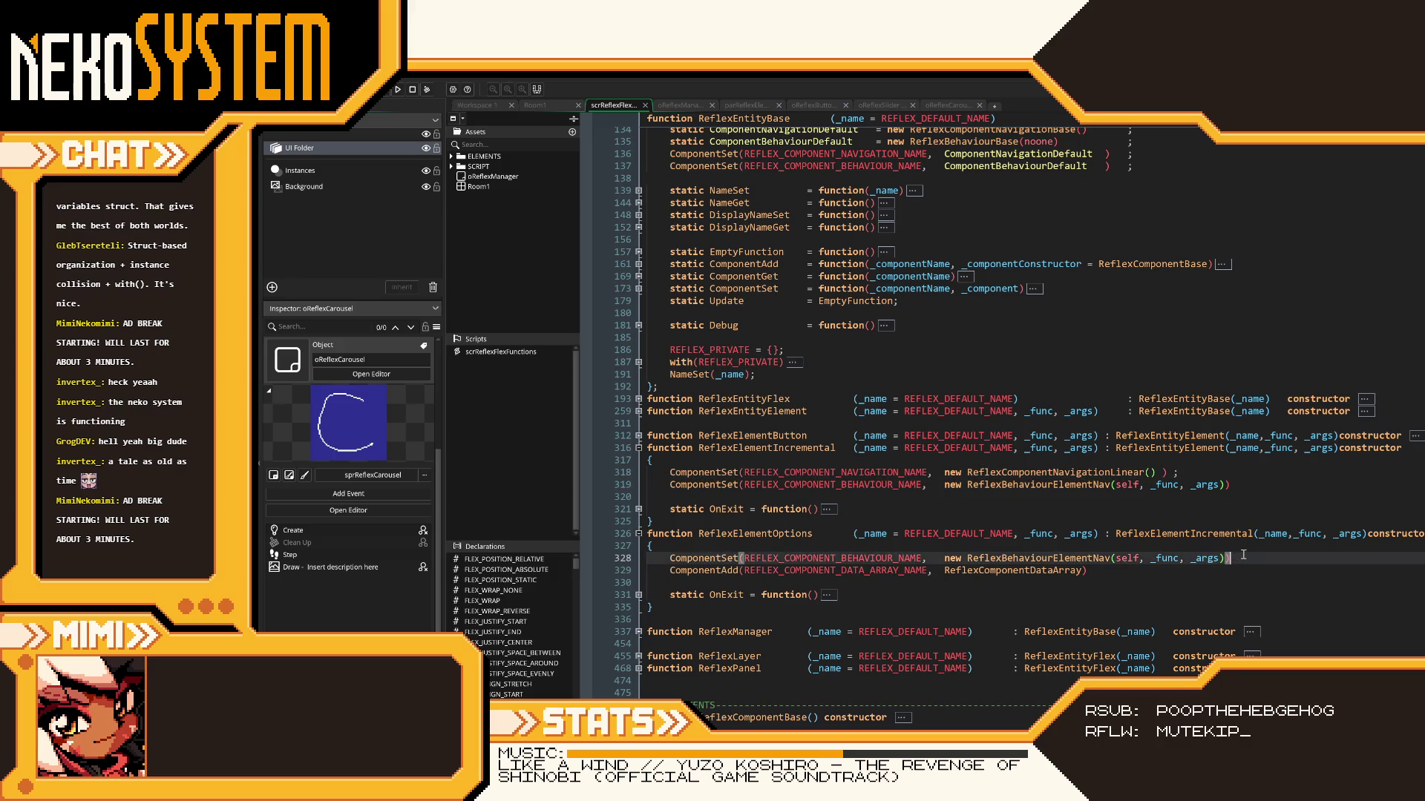
key(Return)
key(ctrl+v)
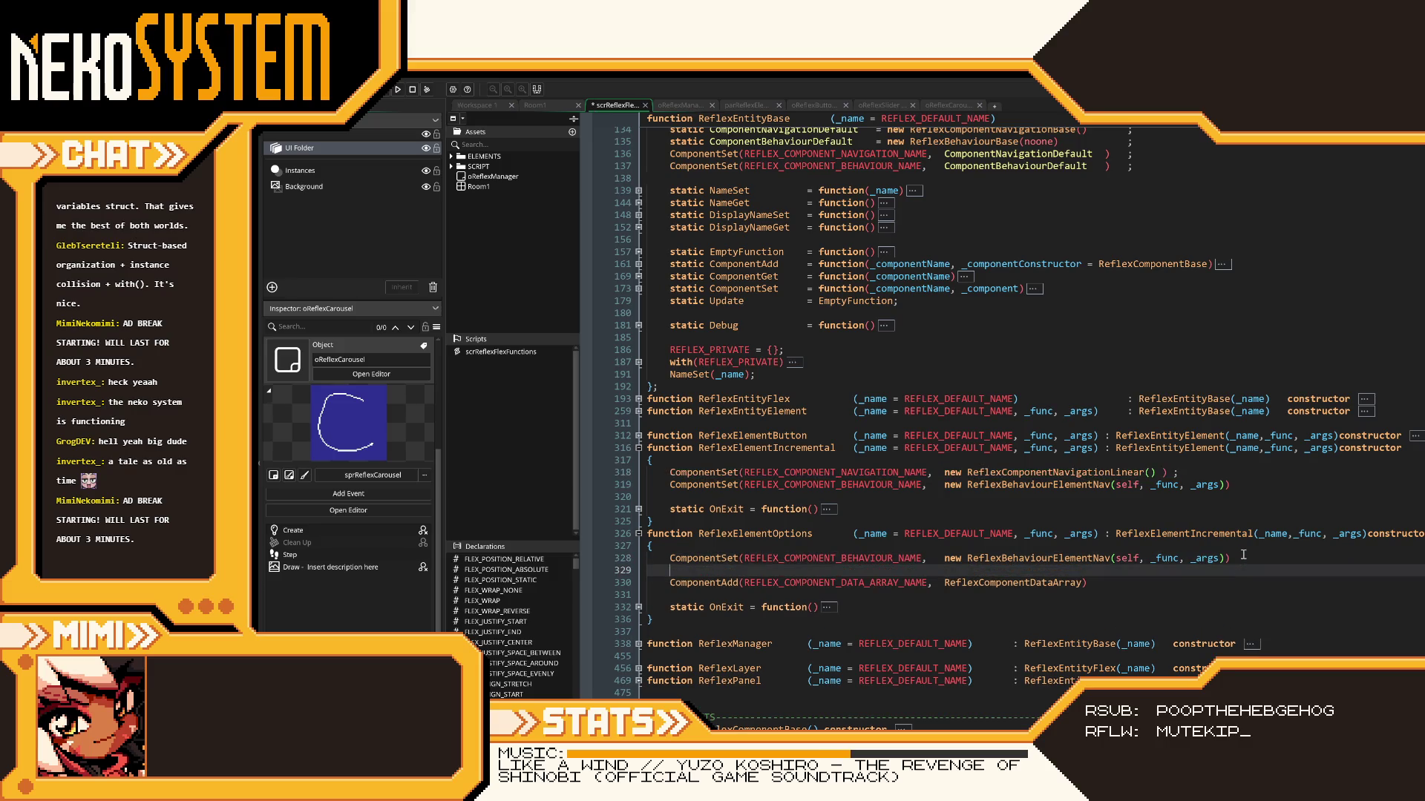
key(ctrl+z)
- Delete line 328's behaviour ComponentSet call, save, and select the button under emButton2 in Room1
click(1241, 558)
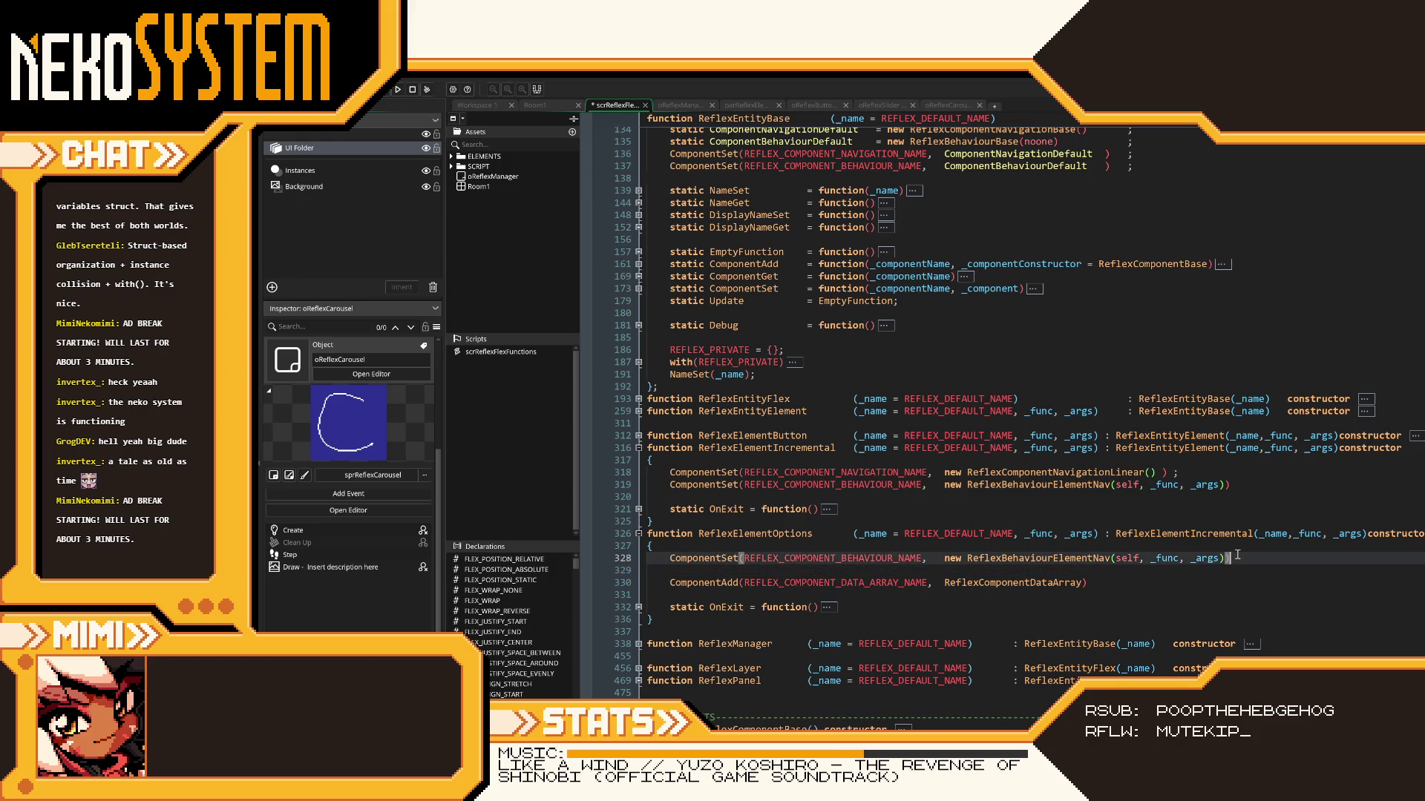
drag(1237, 556, 668, 561)
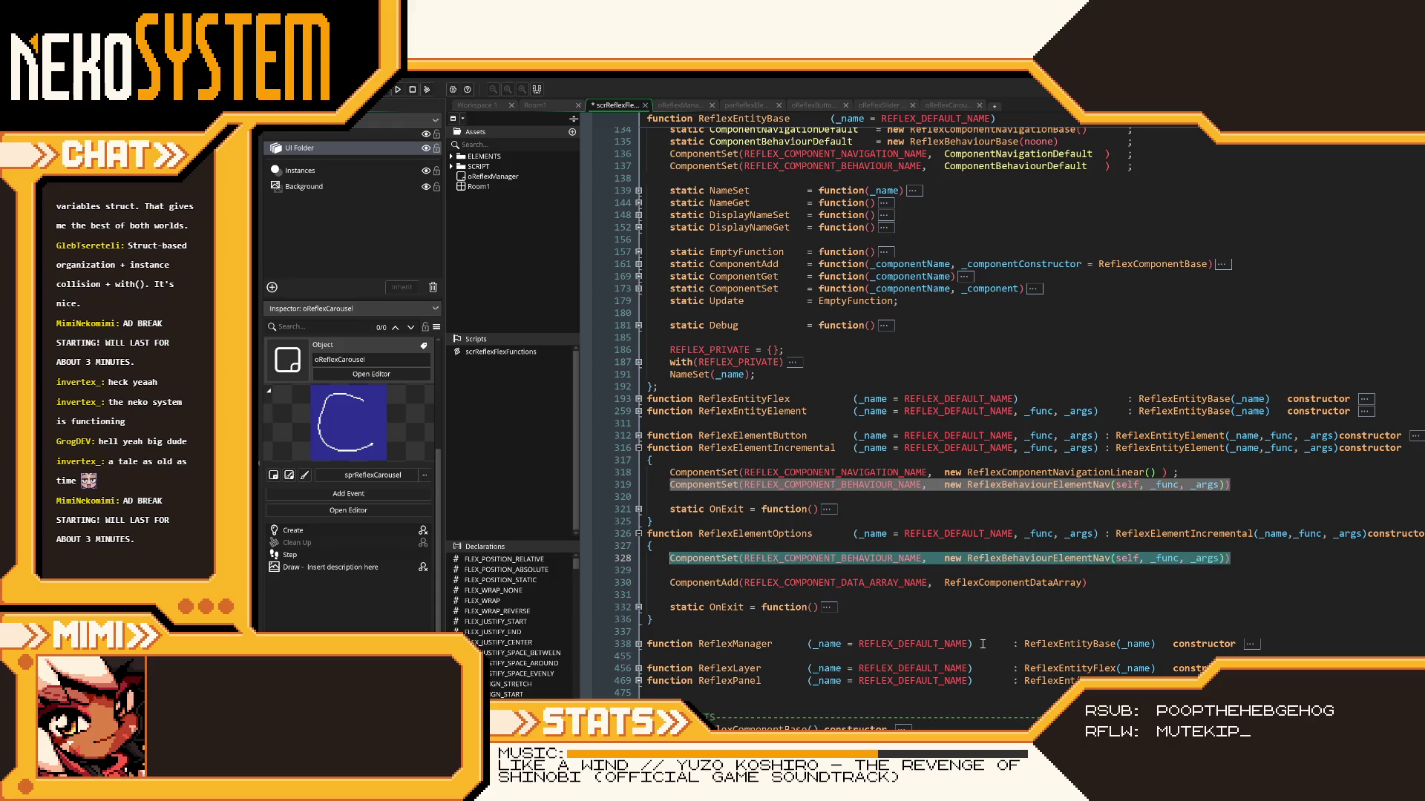
key(BackSpace)
key(Delete)
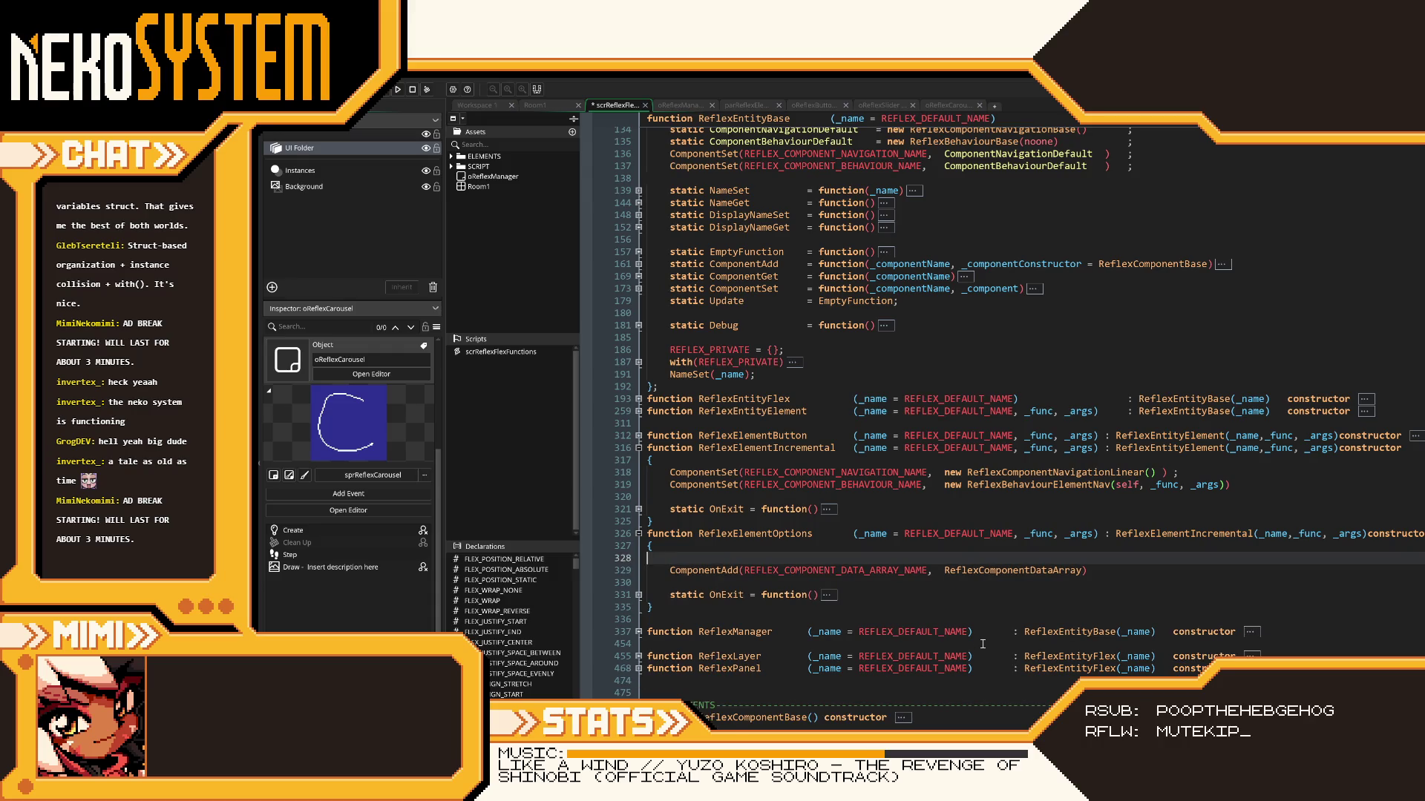
key(BackSpace)
key(ctrl+s)
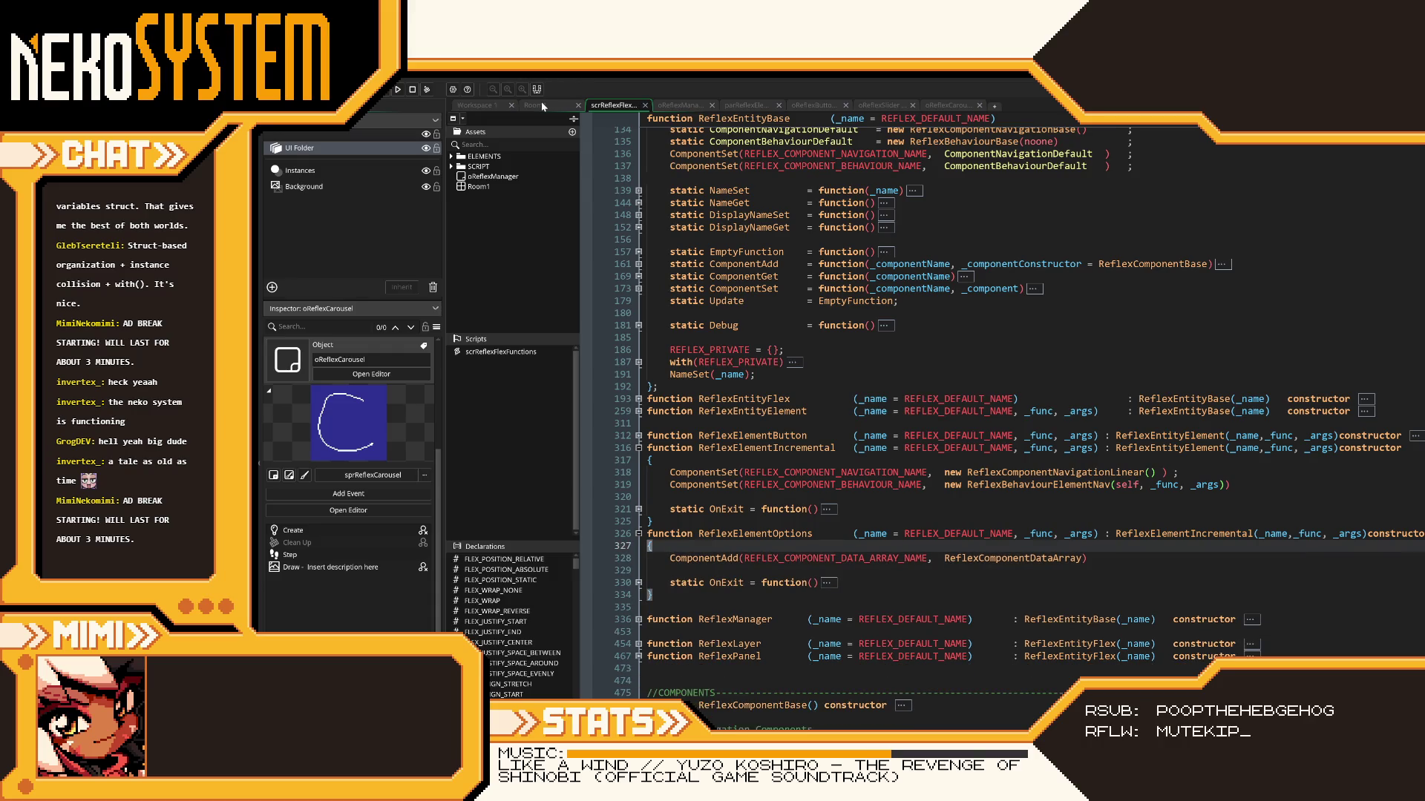
click(543, 106)
click(538, 197)
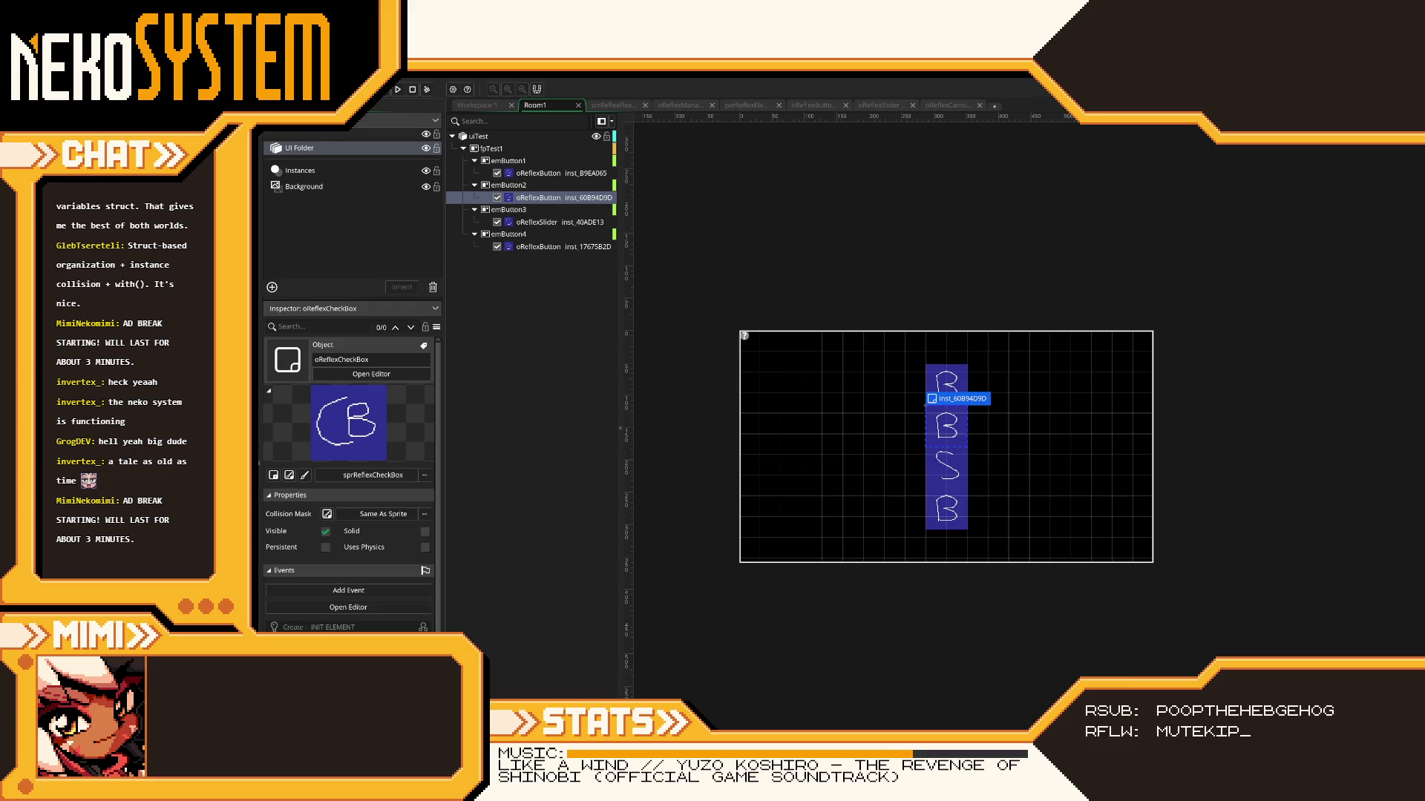
- Place an oReflexCheckBox under emButton2 and delete the original button instance
mouse_move(1410, 312)
mouse_down()
mouse_move(1090, 288)
mouse_move(553, 201)
mouse_up()
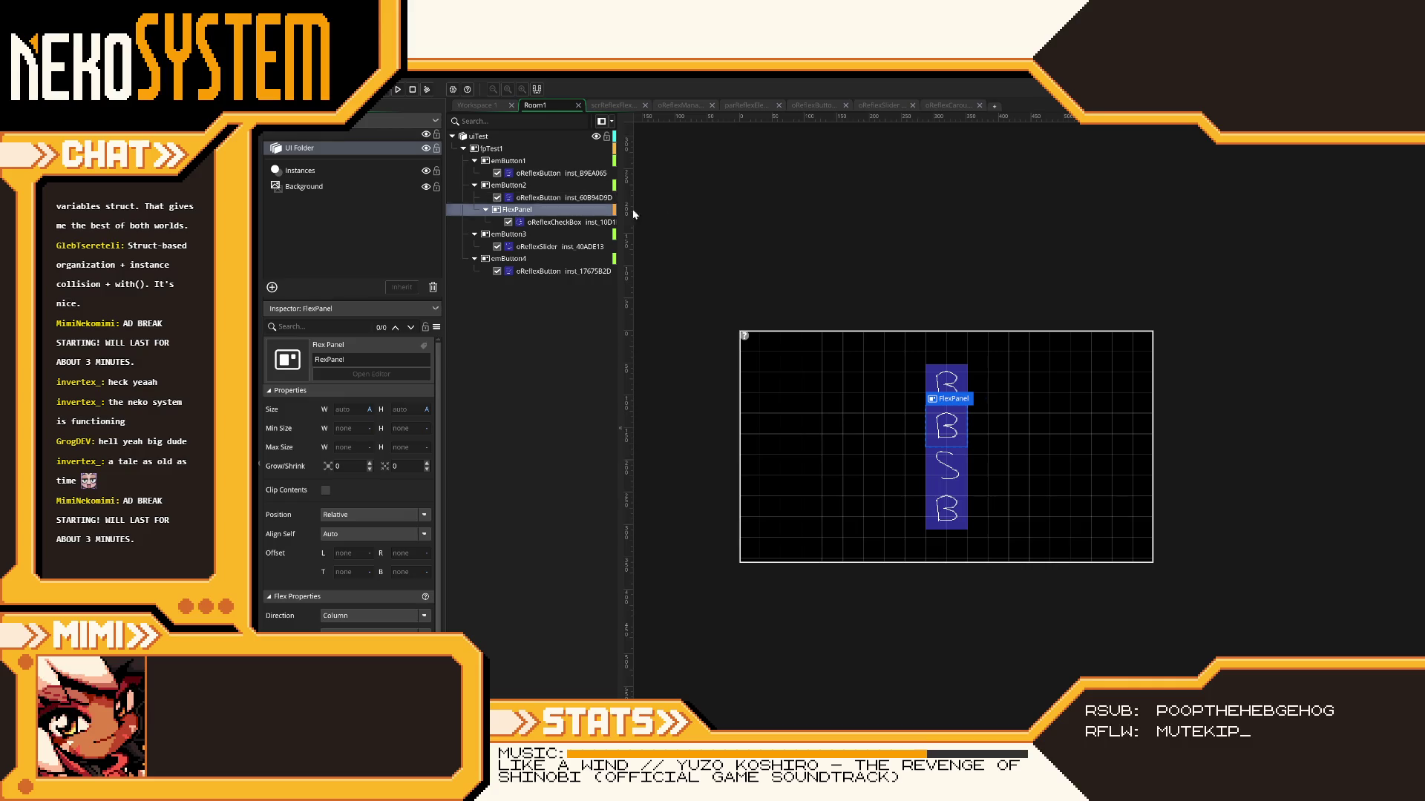
key(Delete)
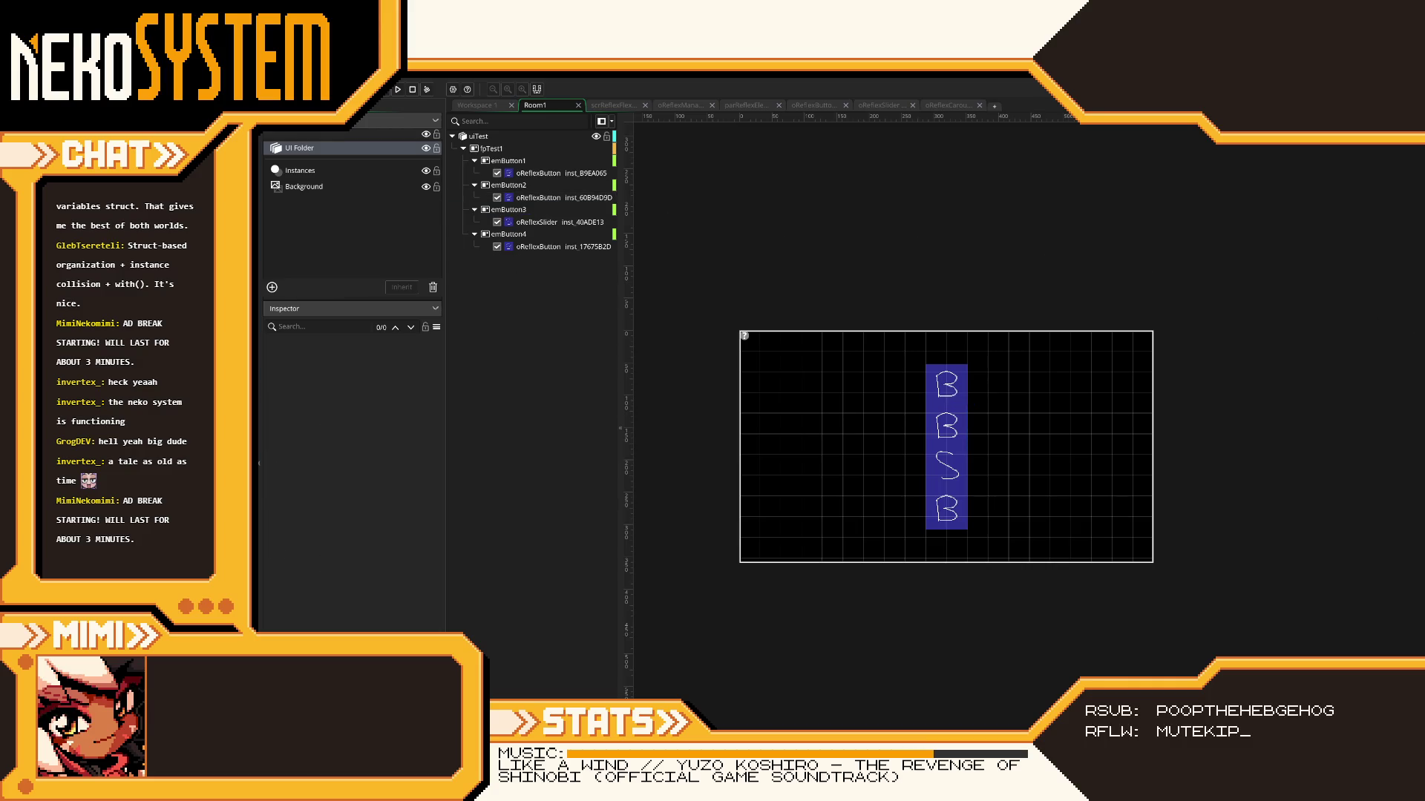
mouse_move(1414, 325)
mouse_down()
mouse_move(719, 245)
mouse_move(504, 195)
mouse_up()
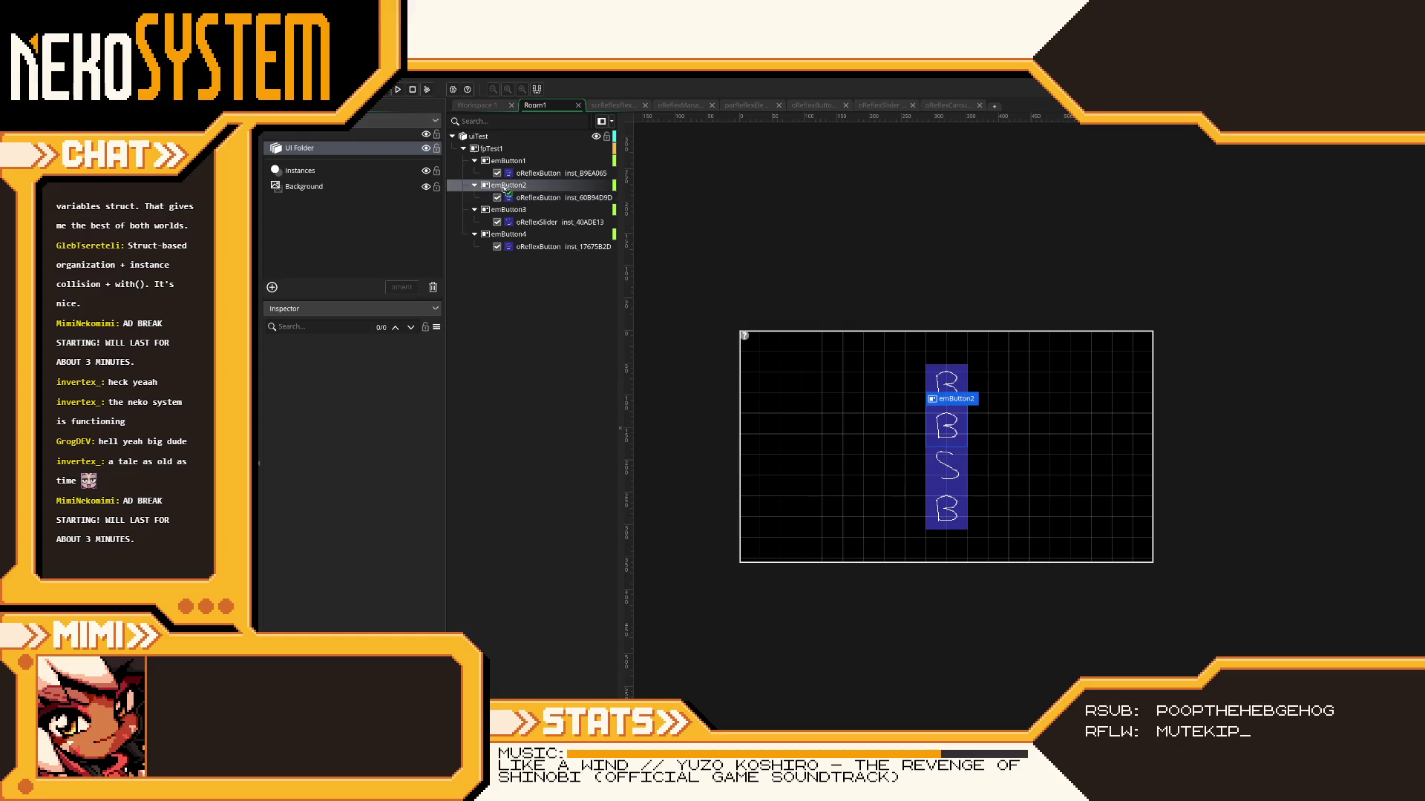
click(545, 210)
key(Delete)
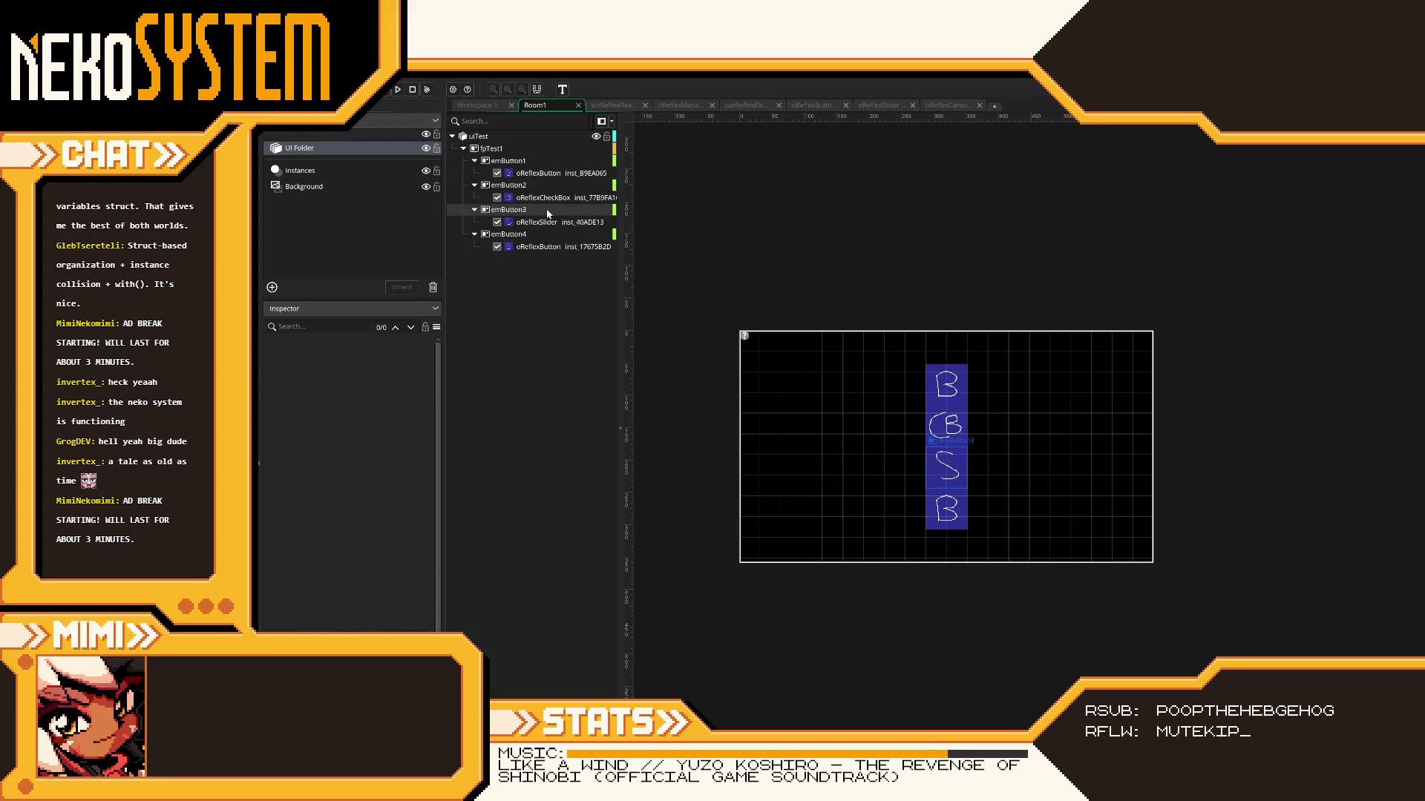
- Remove the checkbox, drop an oReflexCarousel instance under emButton2, and view its code
click(977, 337)
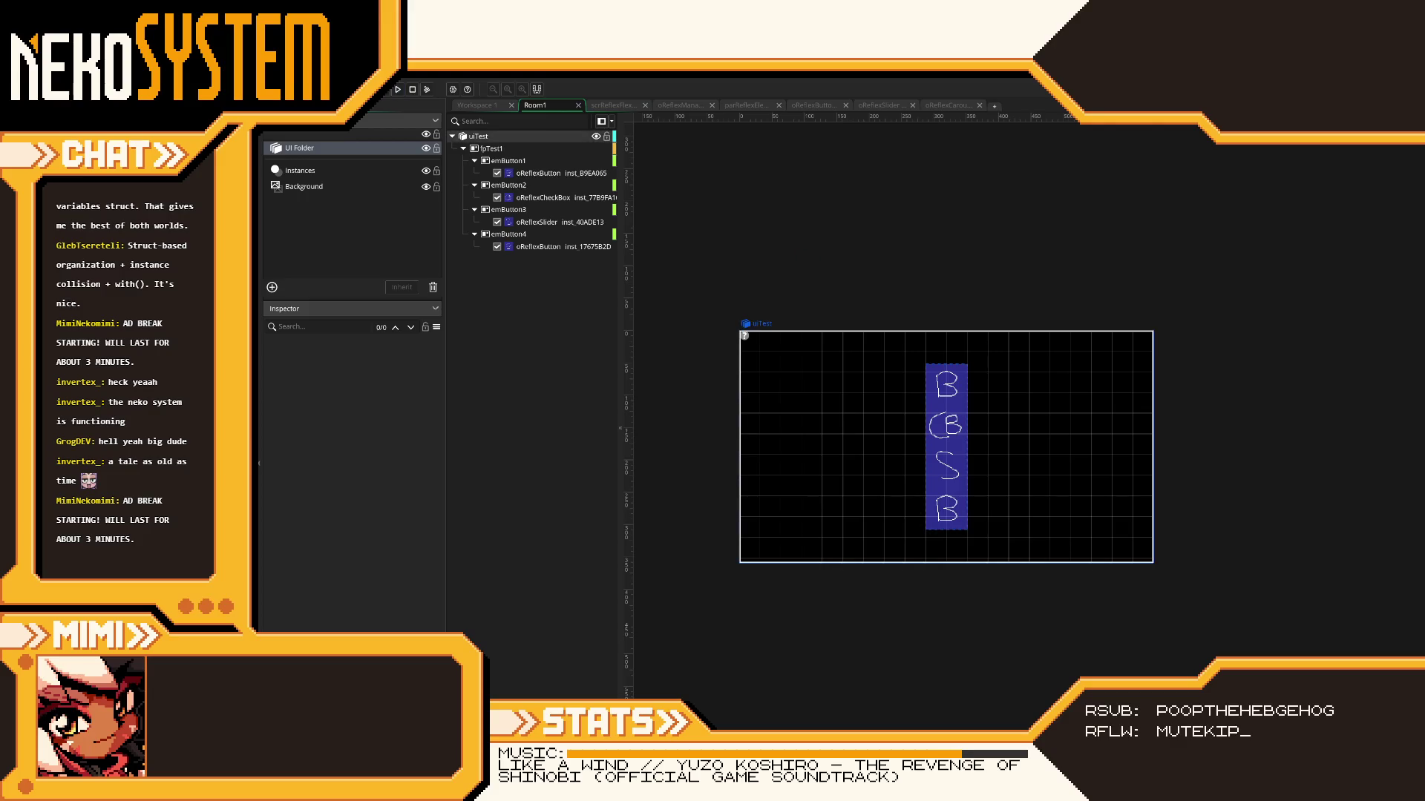
click(563, 197)
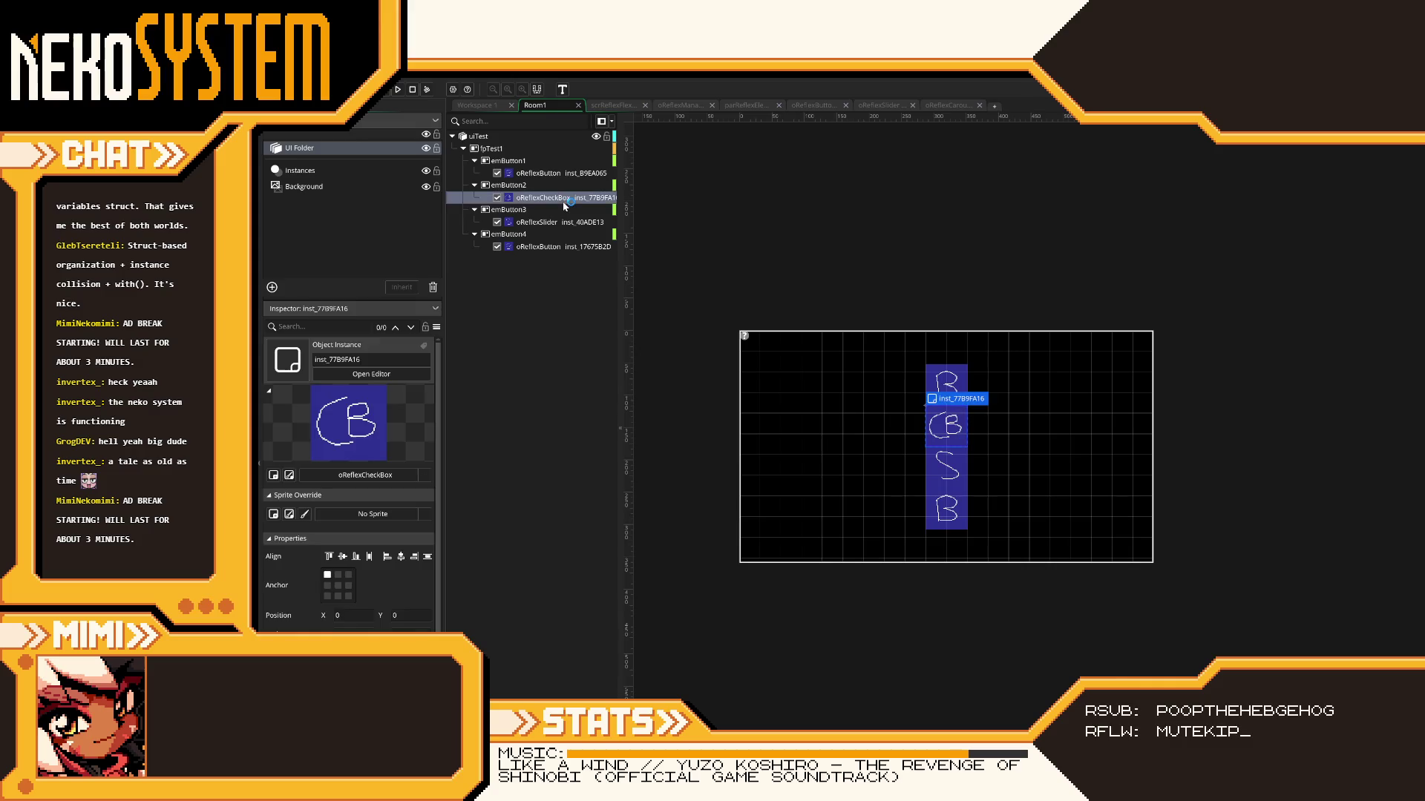
key(Delete)
click(693, 210)
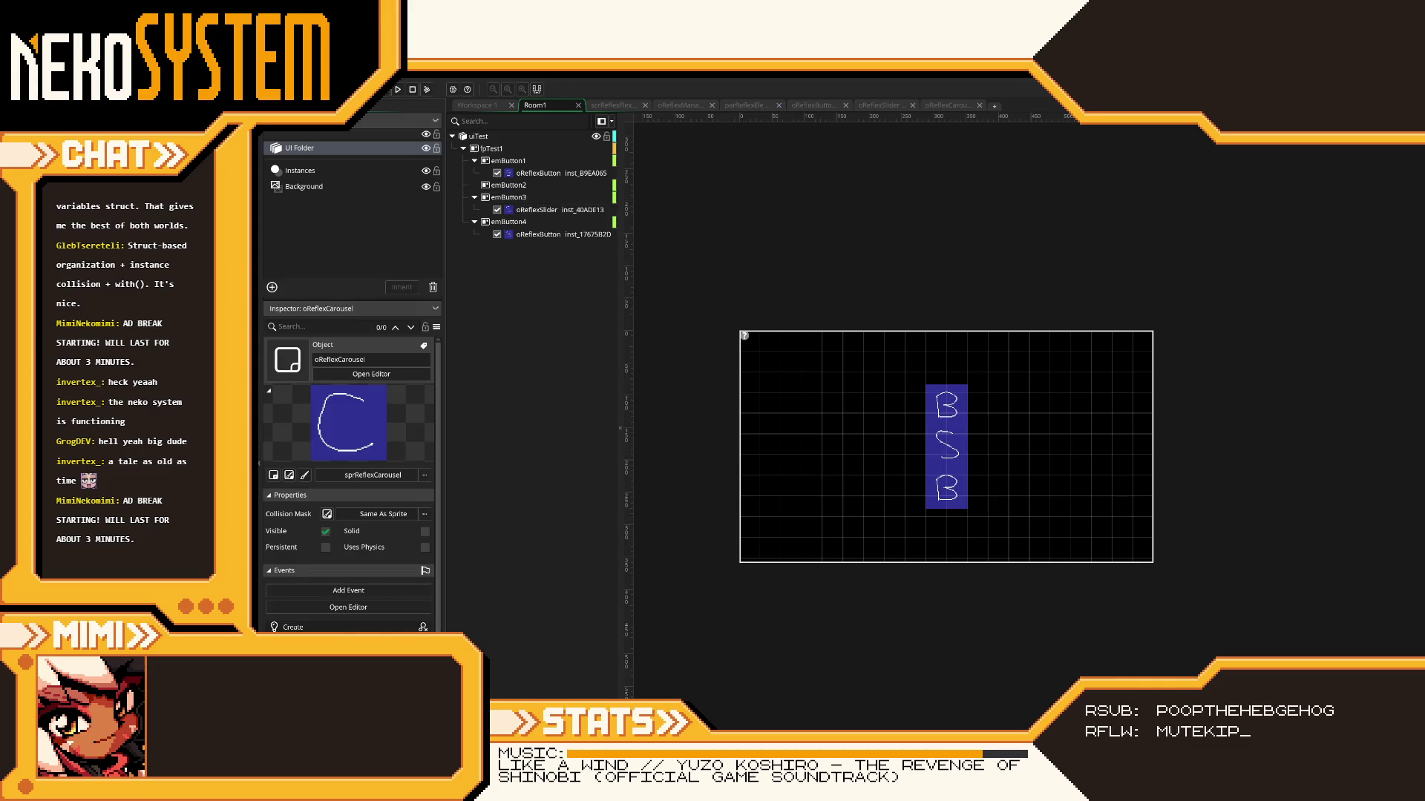
drag(1342, 310, 528, 192)
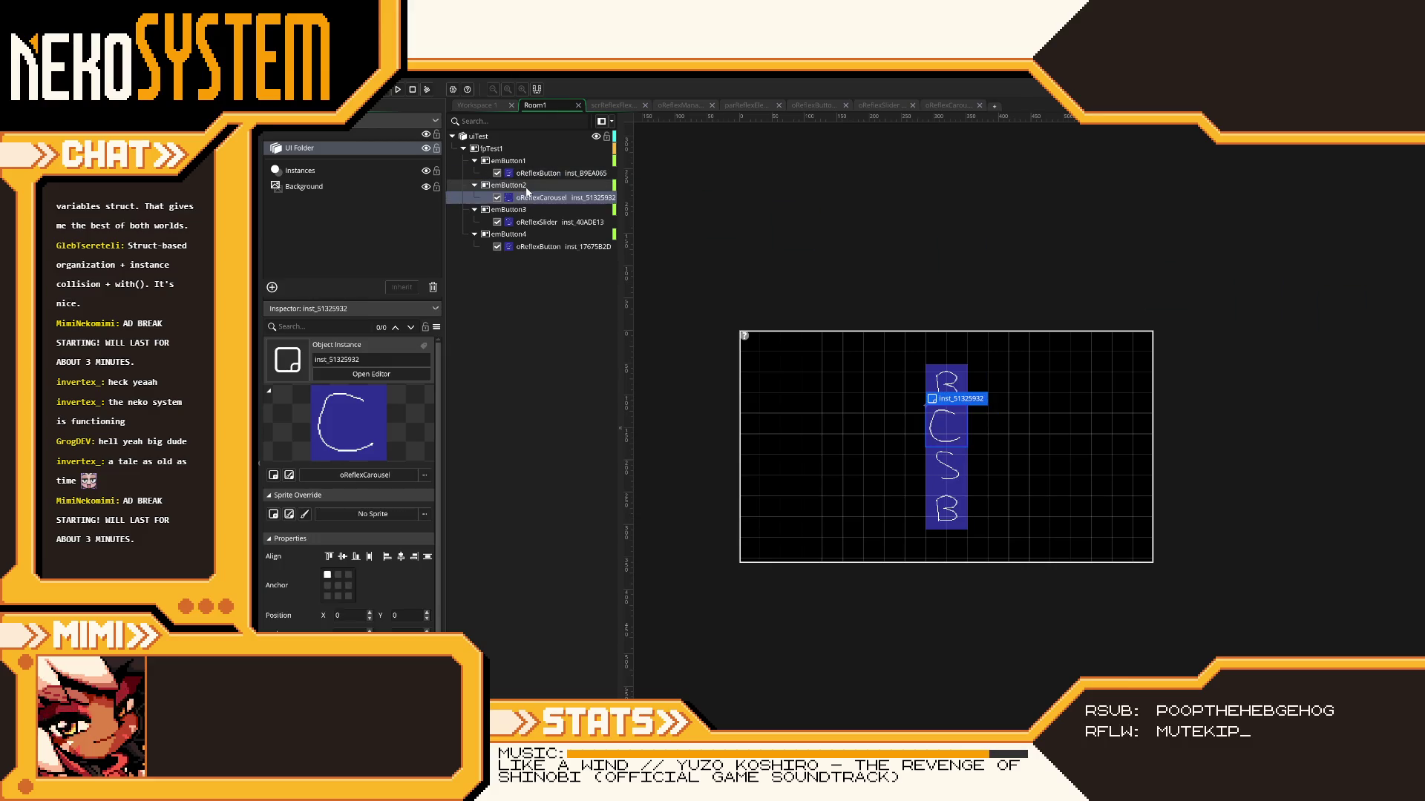
scroll(349, 534, down, 2)
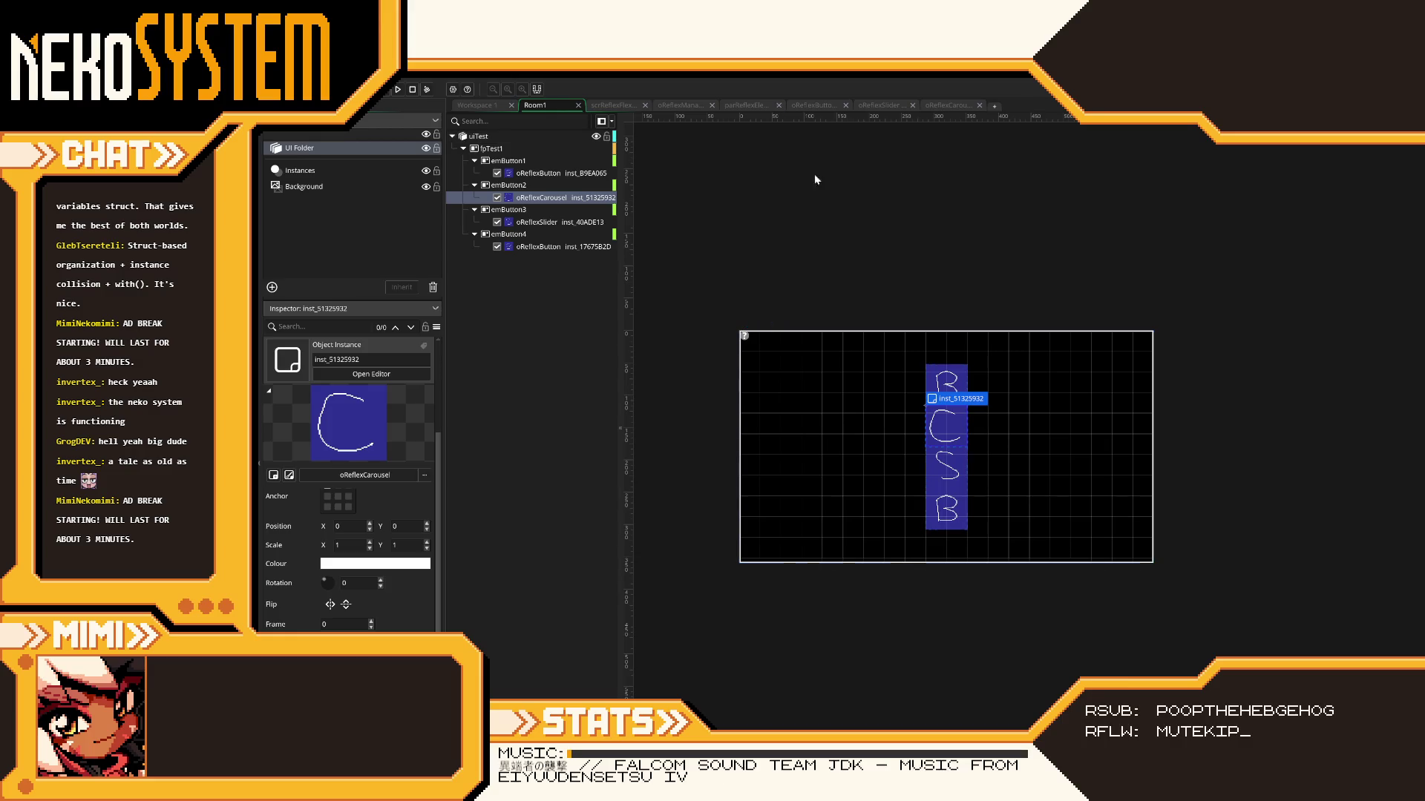
click(944, 107)
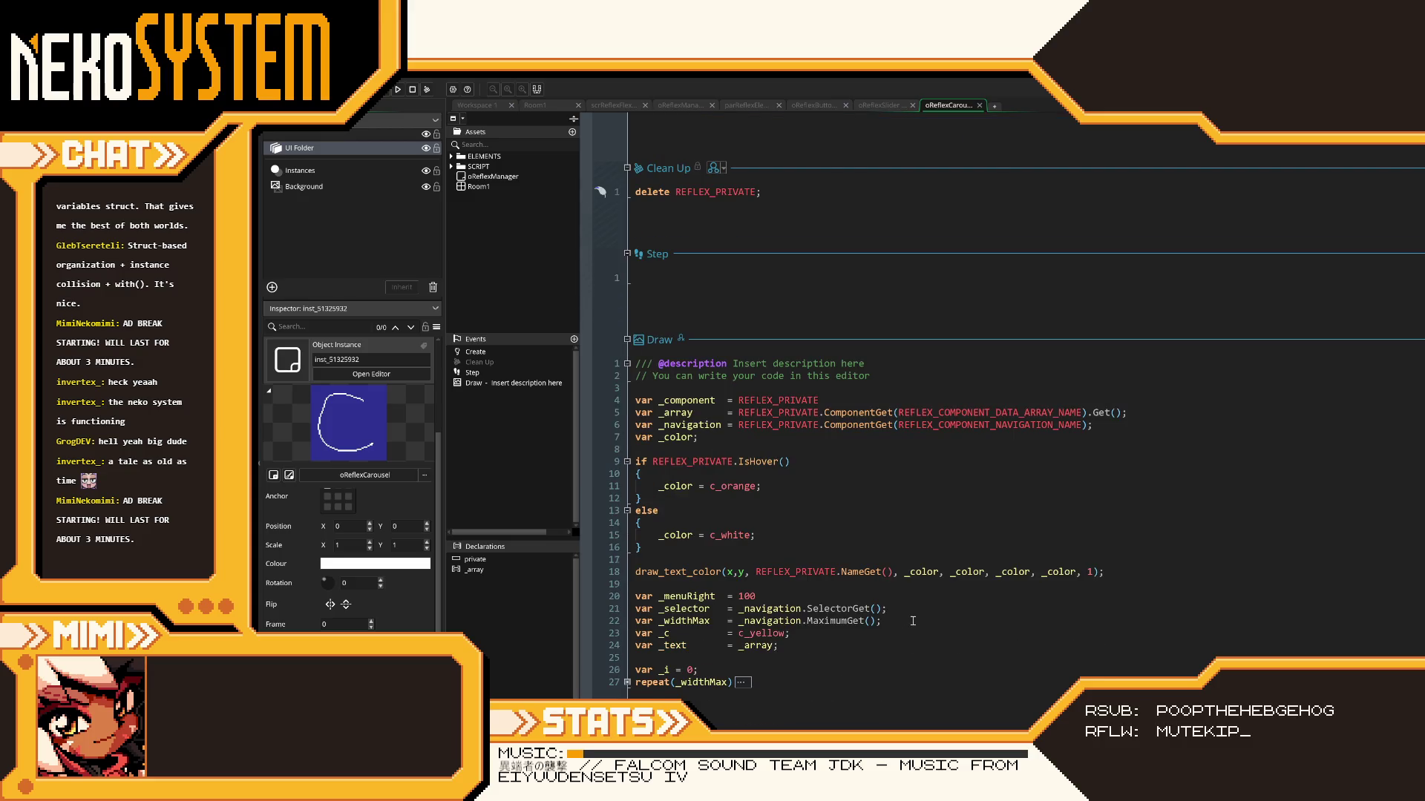
- Change line 4 of the carousel's Create from `_array.ArraySet(options)` to `_array.Set(options)`
scroll(913, 621, up, 2)
drag(686, 180, 675, 181)
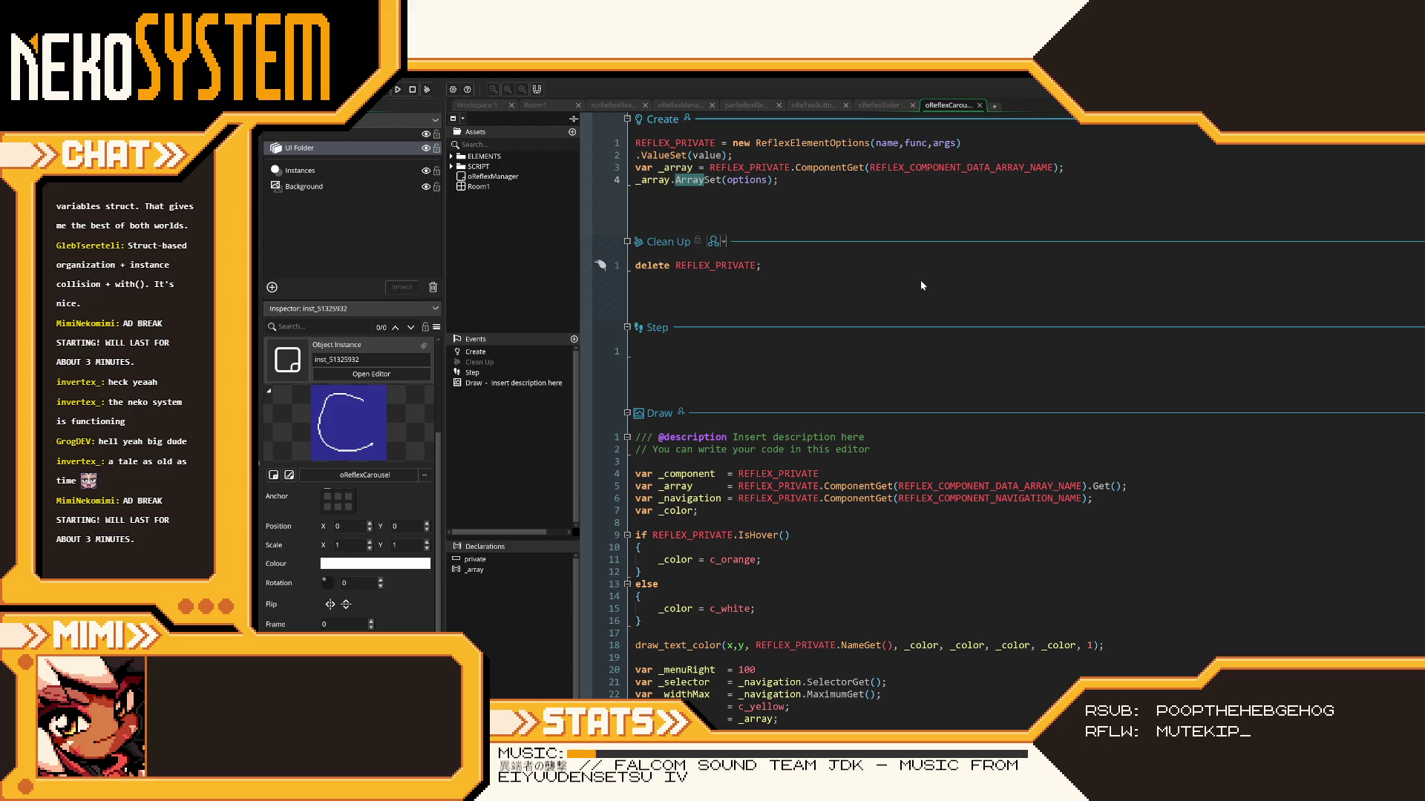
key(BackSpace)
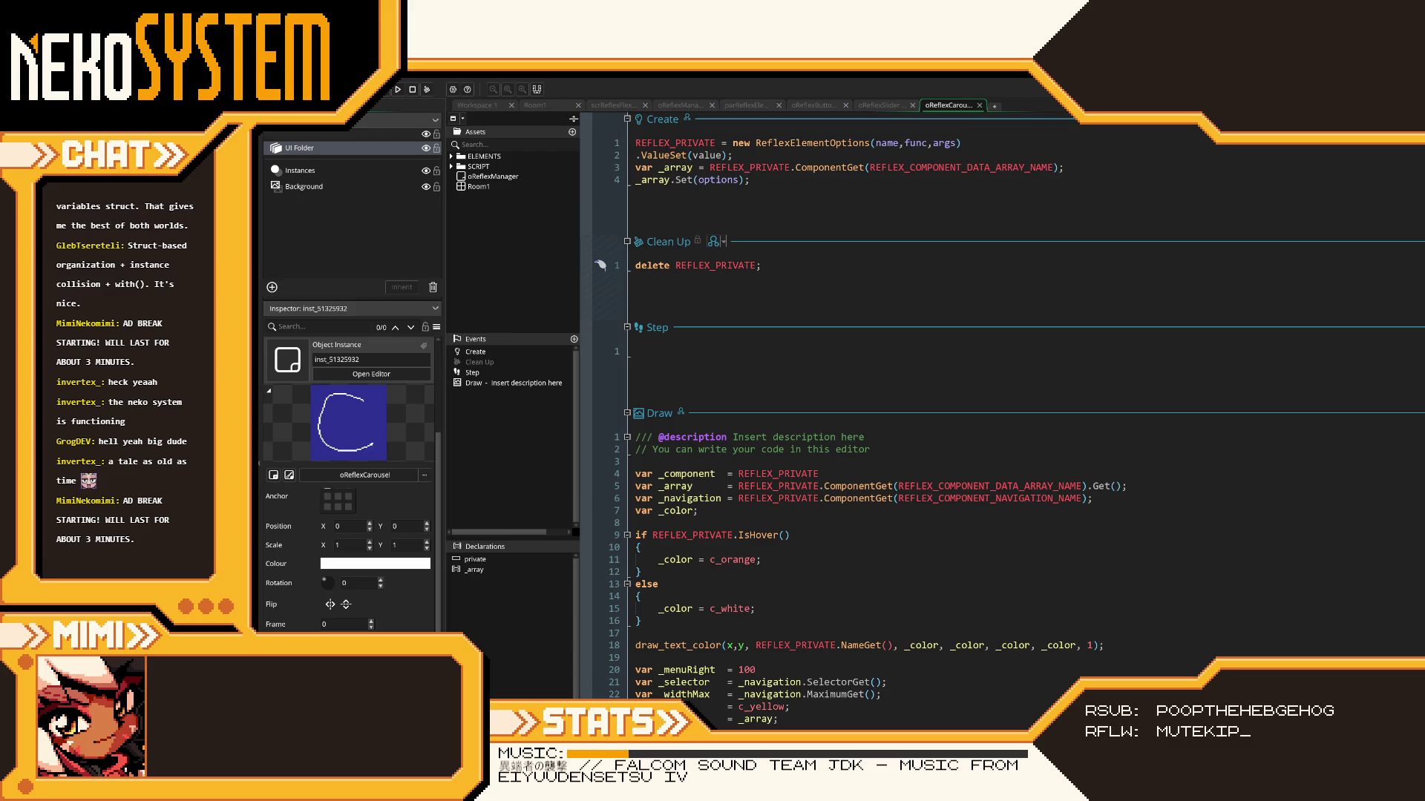
scroll(832, 567, down, 3)
scroll(831, 568, down, 1)
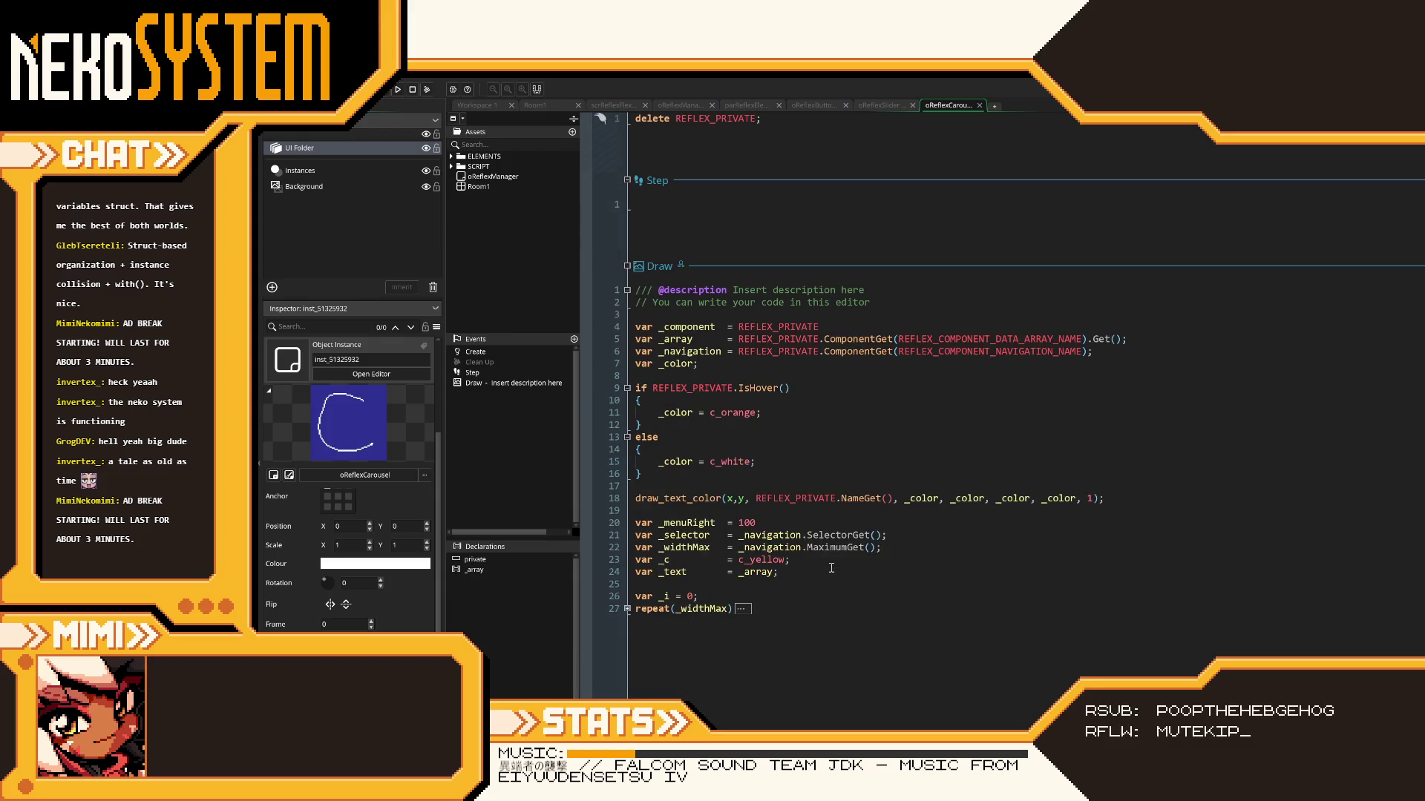
scroll(831, 568, up, 4)
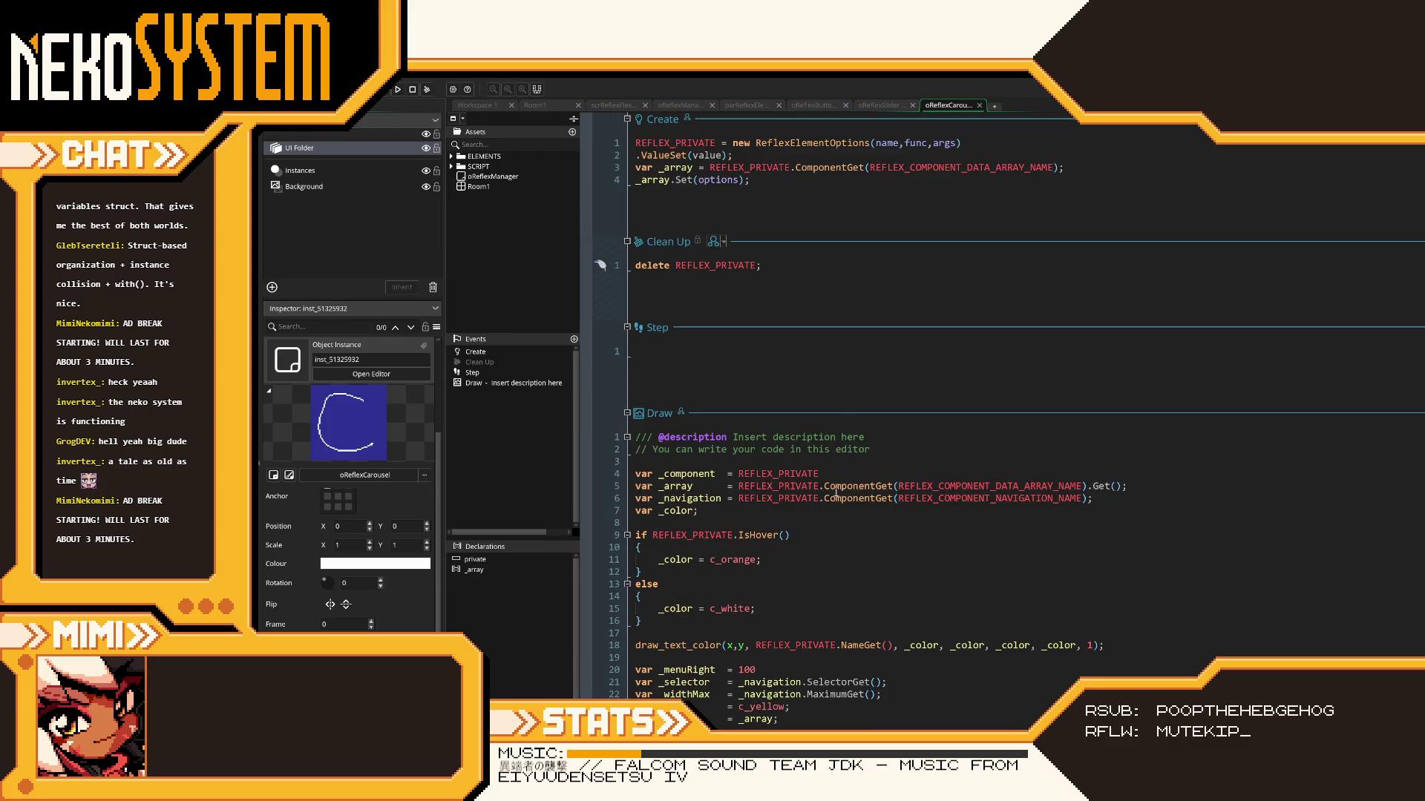
click(828, 176)
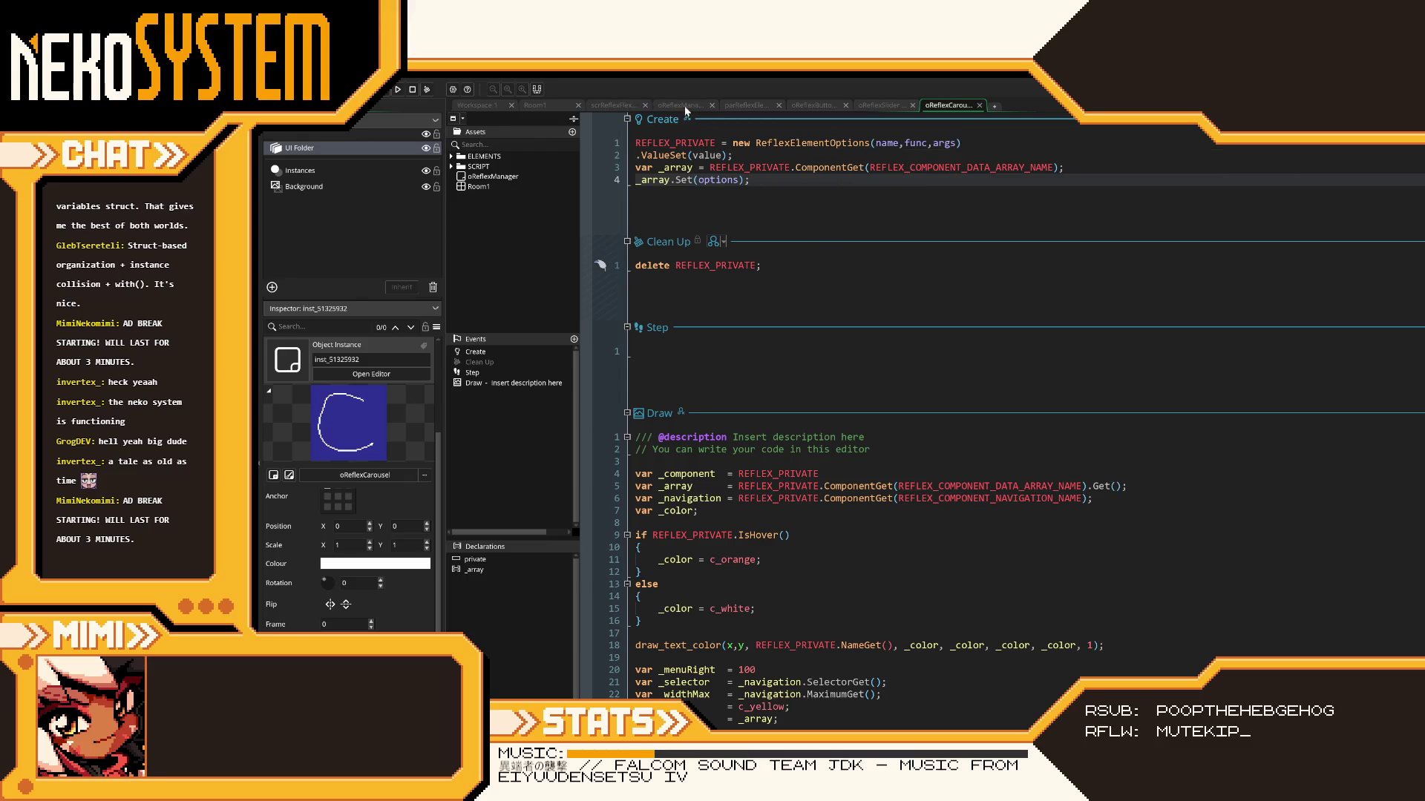
- Run Room1 with the carousel instance, press Down, close the game, and view scrReflexFlexFunctions
click(547, 105)
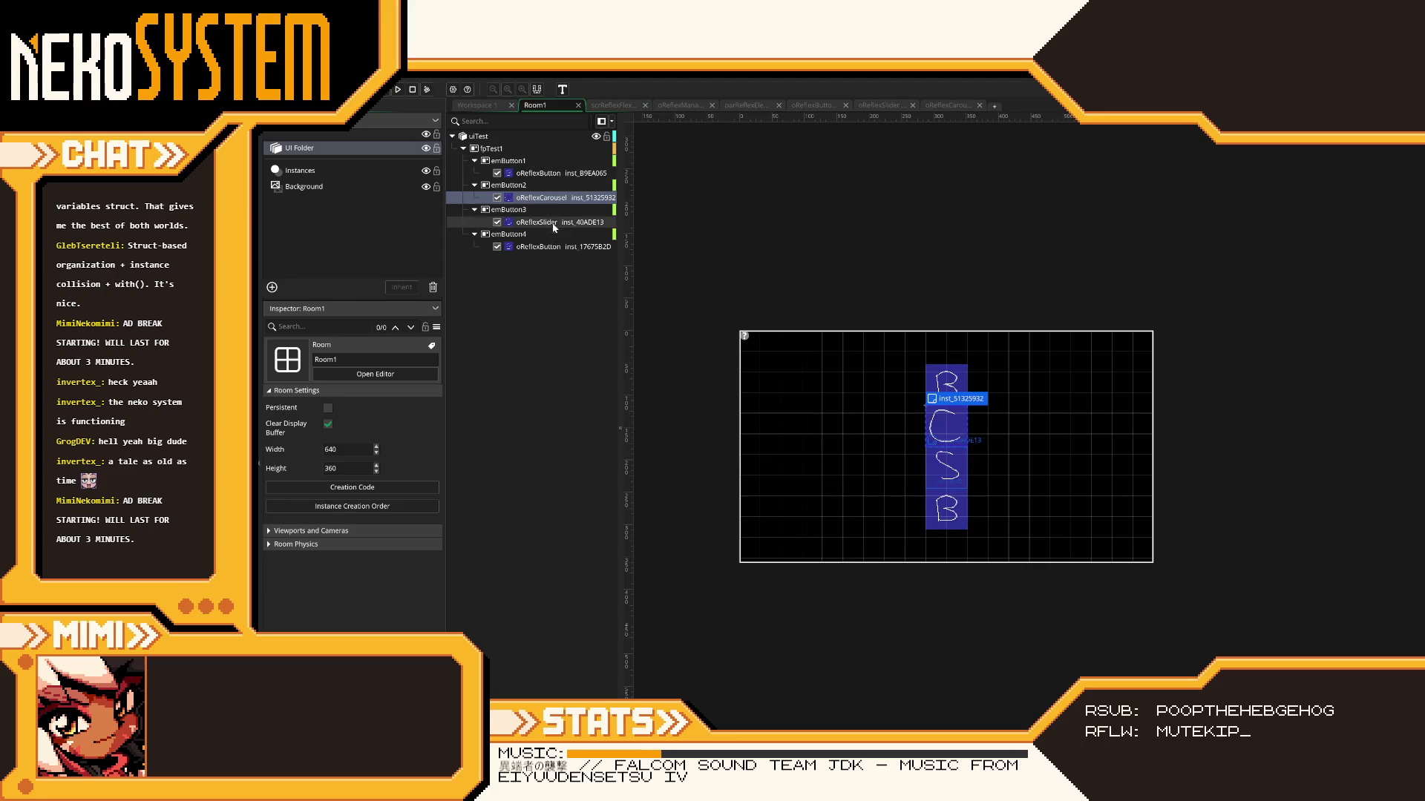
click(555, 199)
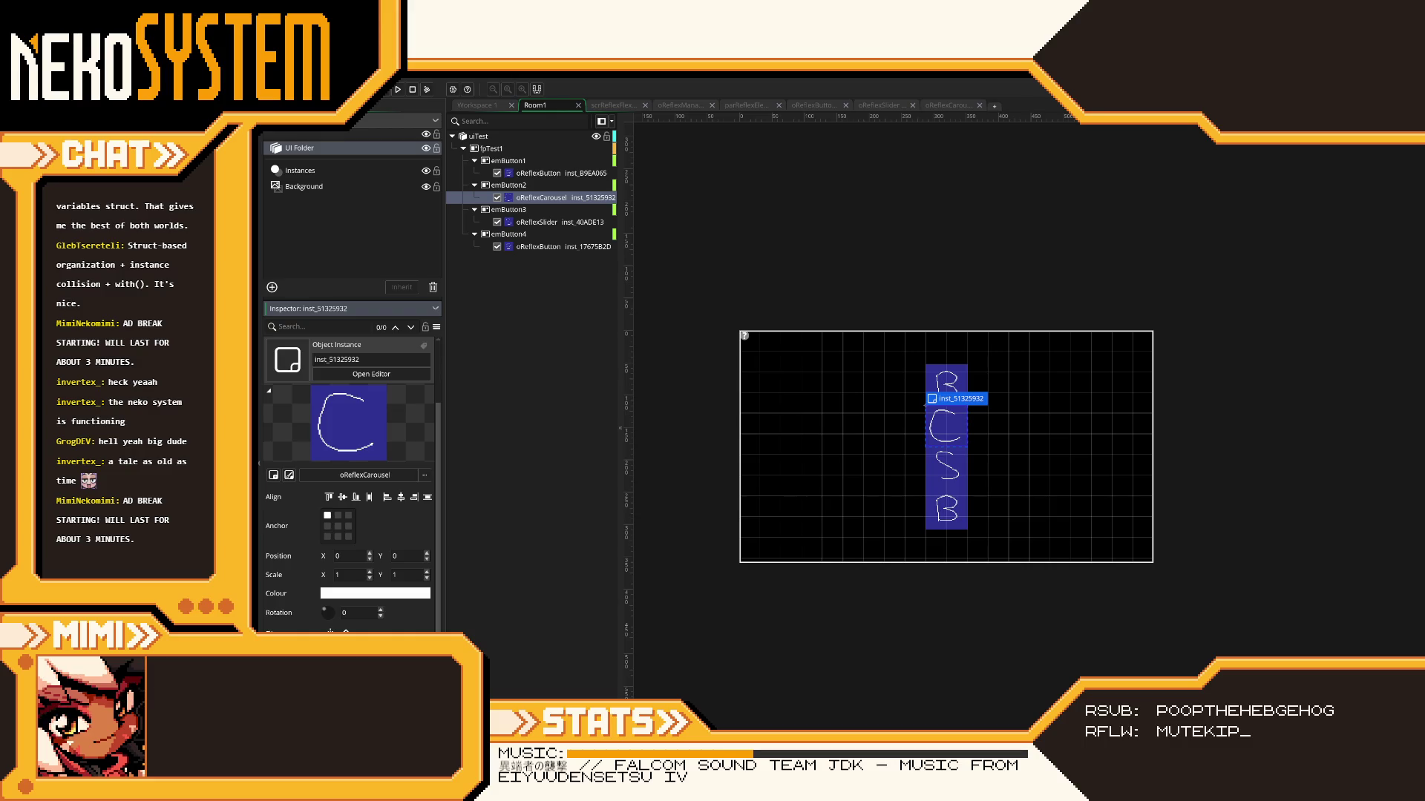
click(770, 357)
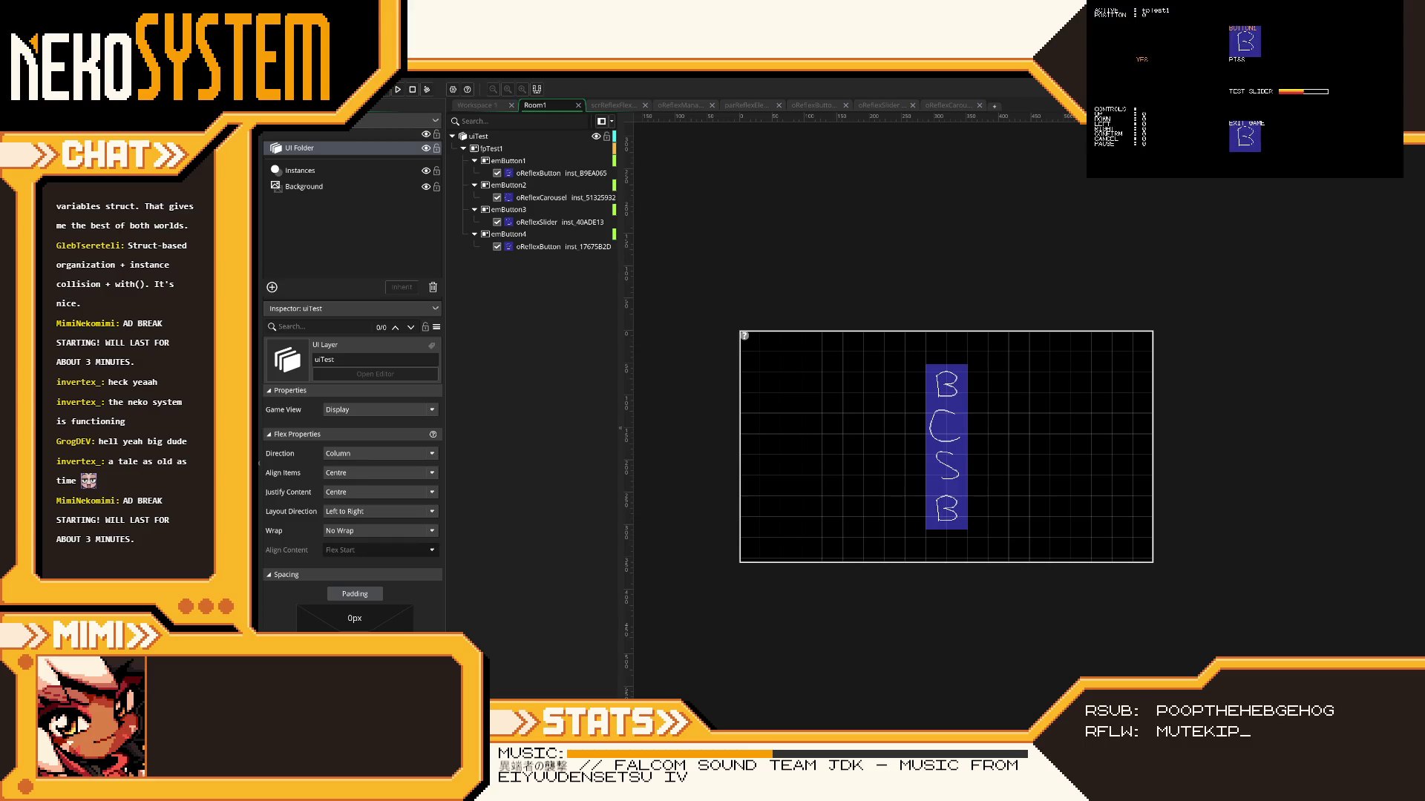
key(Down)
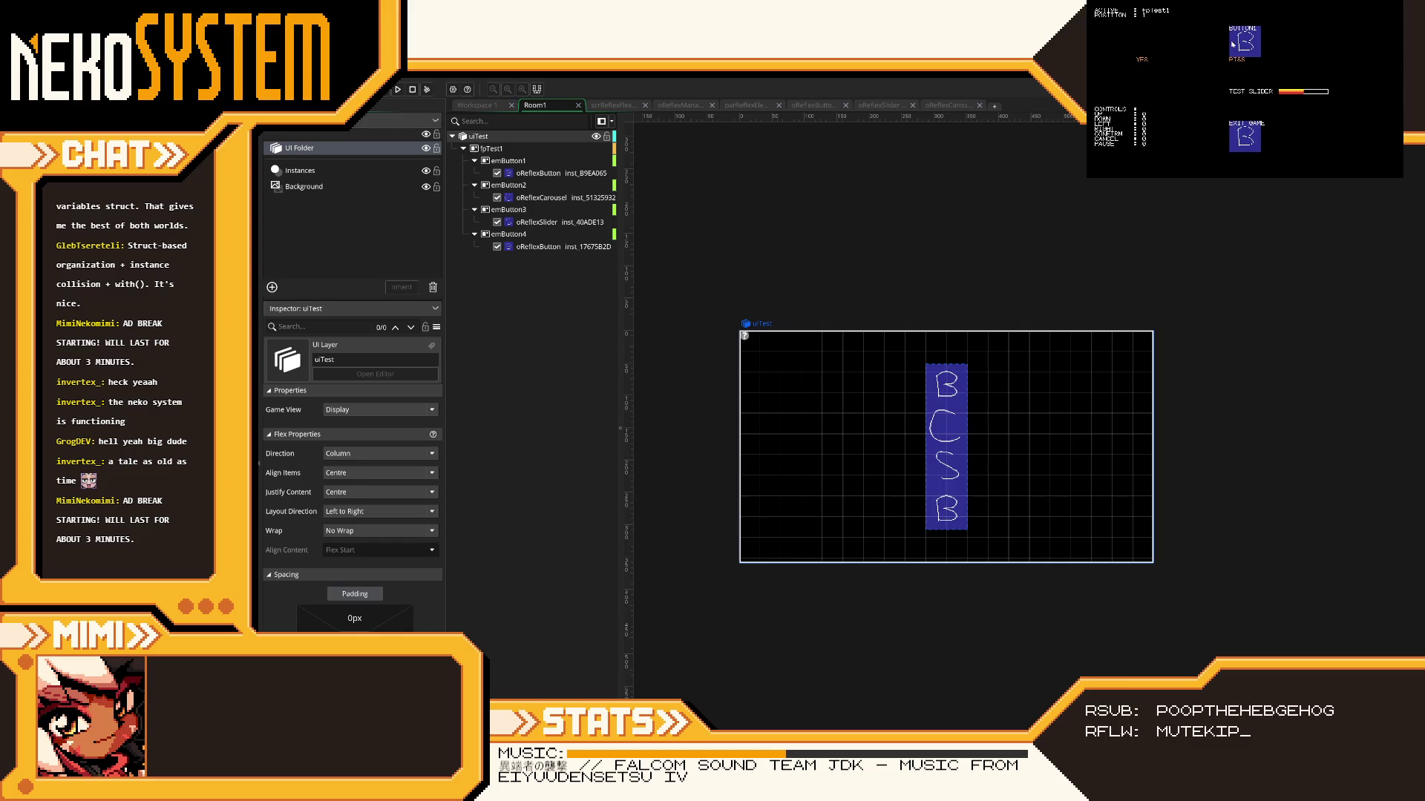
key(Escape)
click(626, 107)
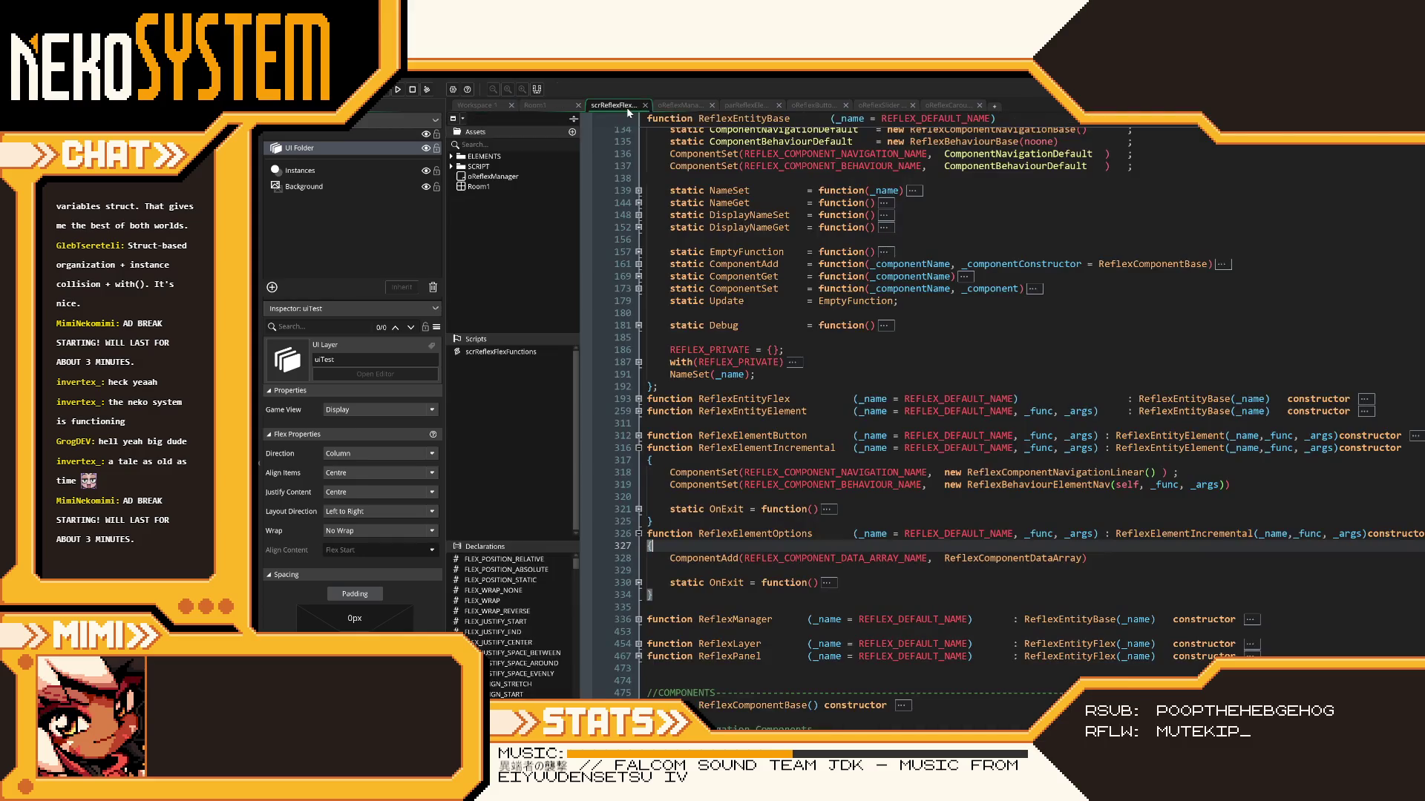
- Open the oReflexCarousel code, expand the repeat loop, and insert 'x +' before 100 on line 20
click(885, 107)
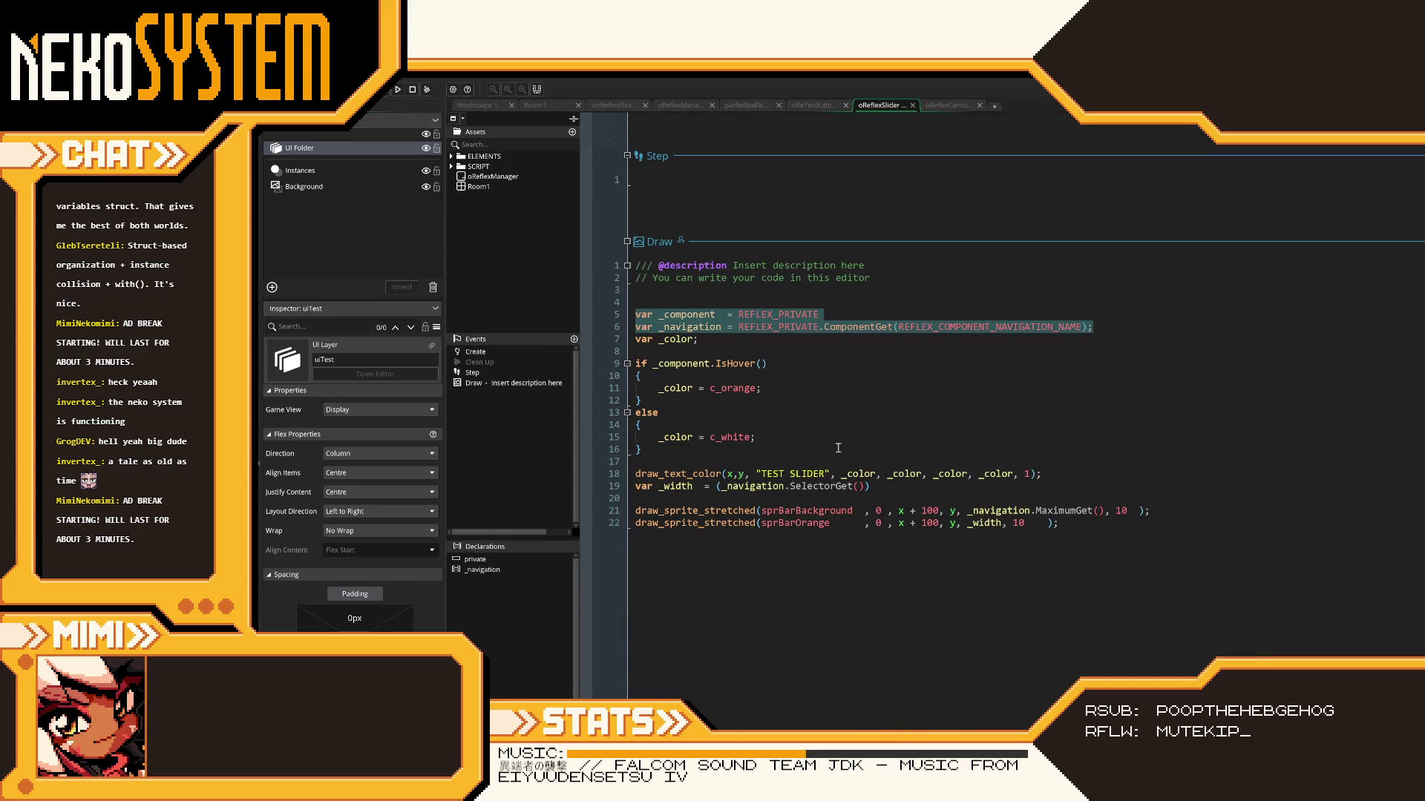
click(948, 106)
scroll(853, 408, down, 10)
scroll(853, 408, up, 3)
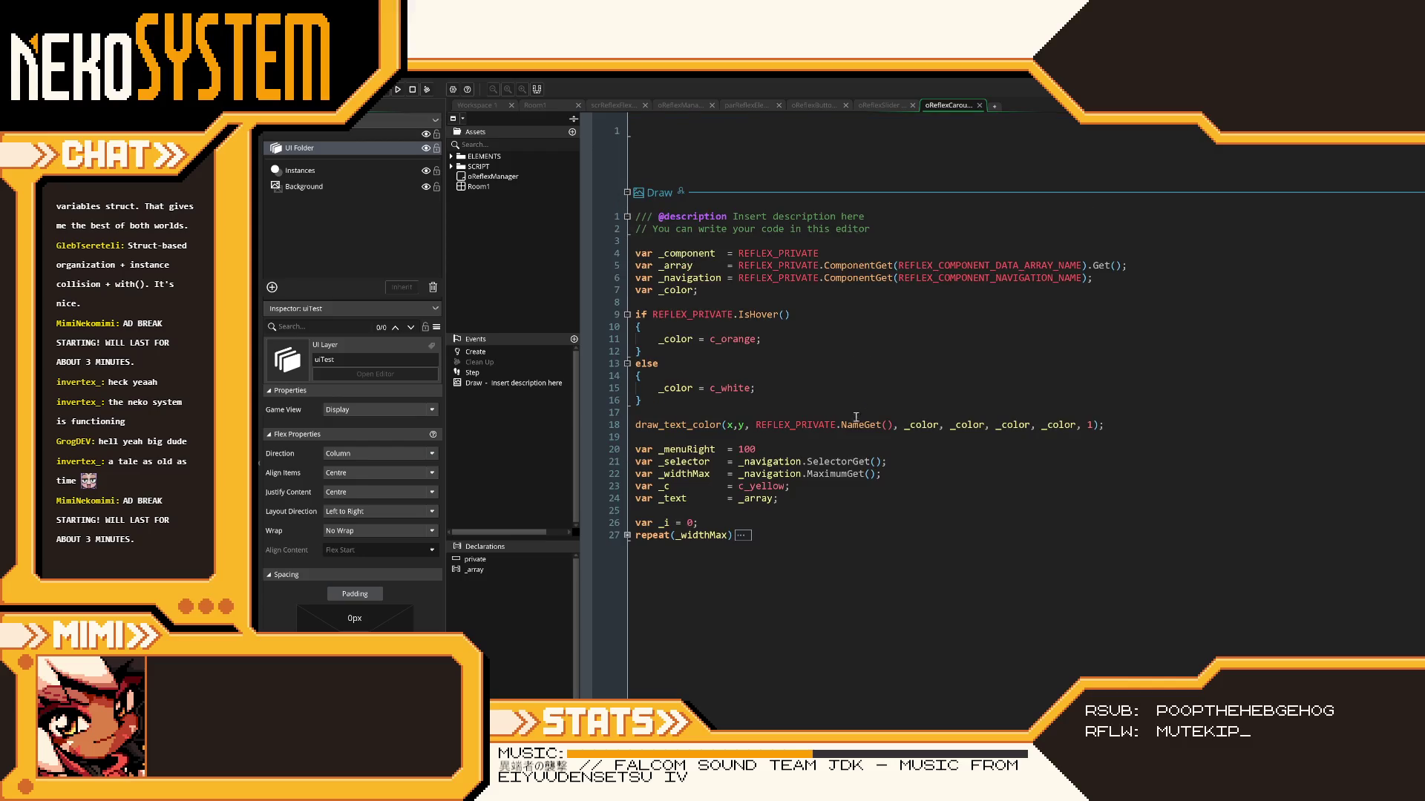
click(807, 498)
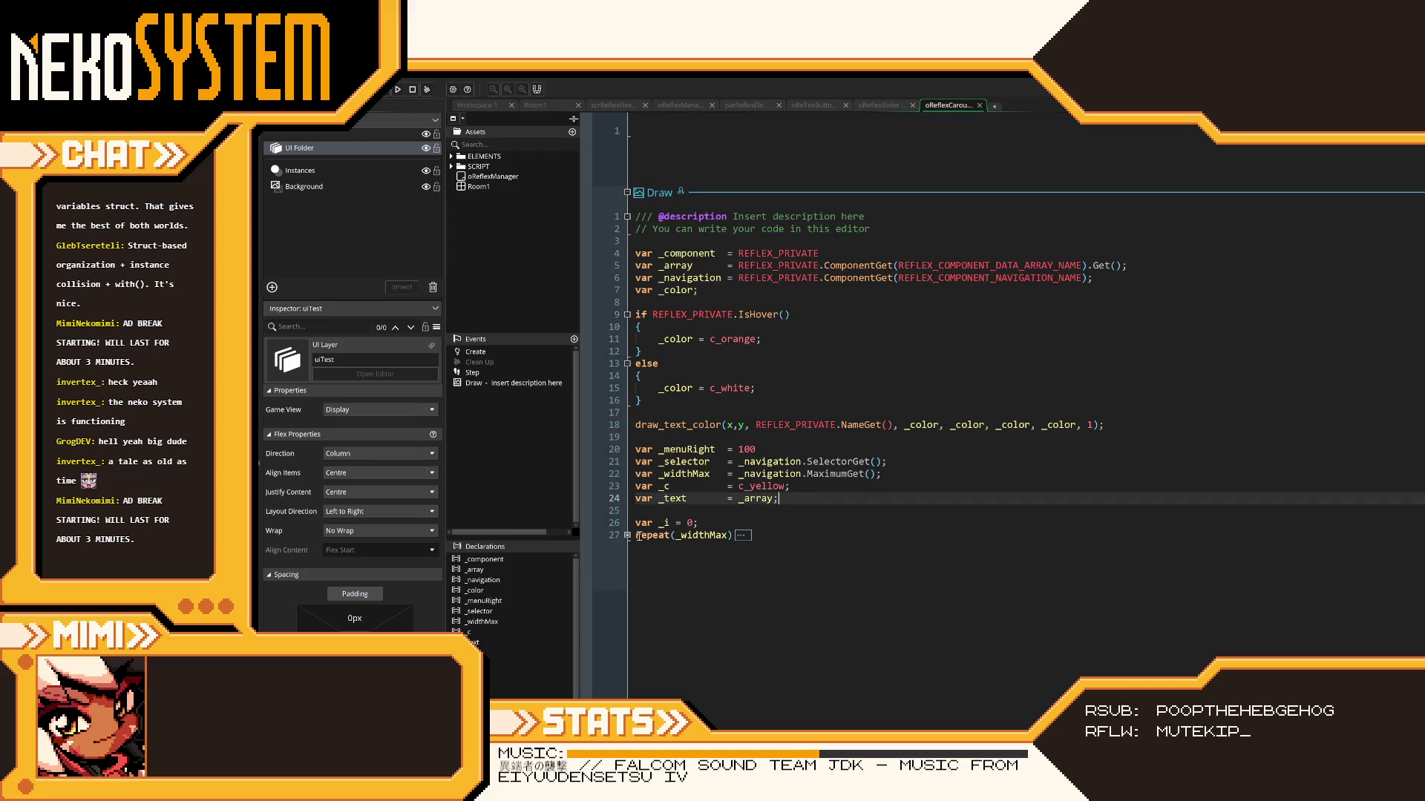
click(627, 535)
click(741, 449)
text(x +)
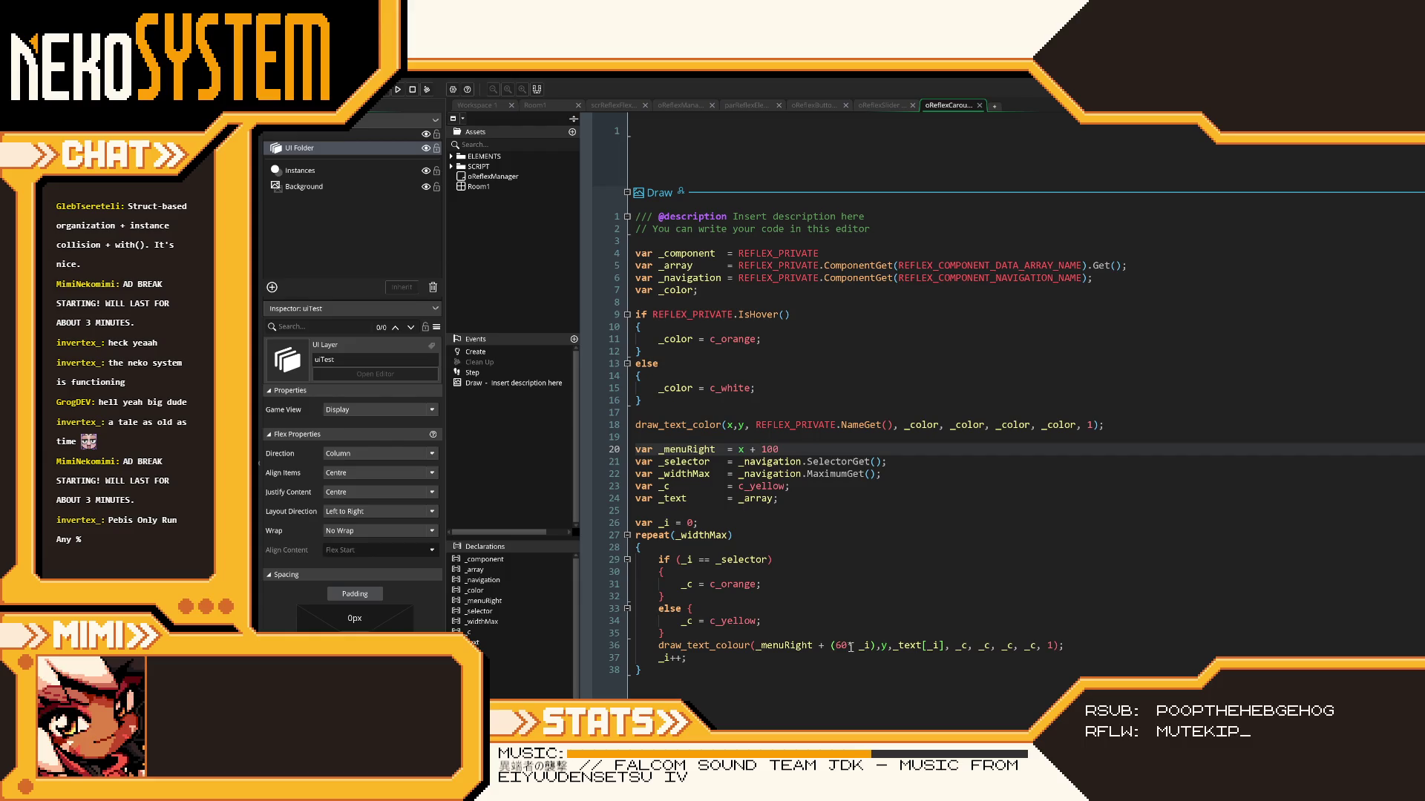
- Try 'x+' before 60* on line 36, then undo back to _menuRight + (60* _i)
click(837, 645)
text(x+)
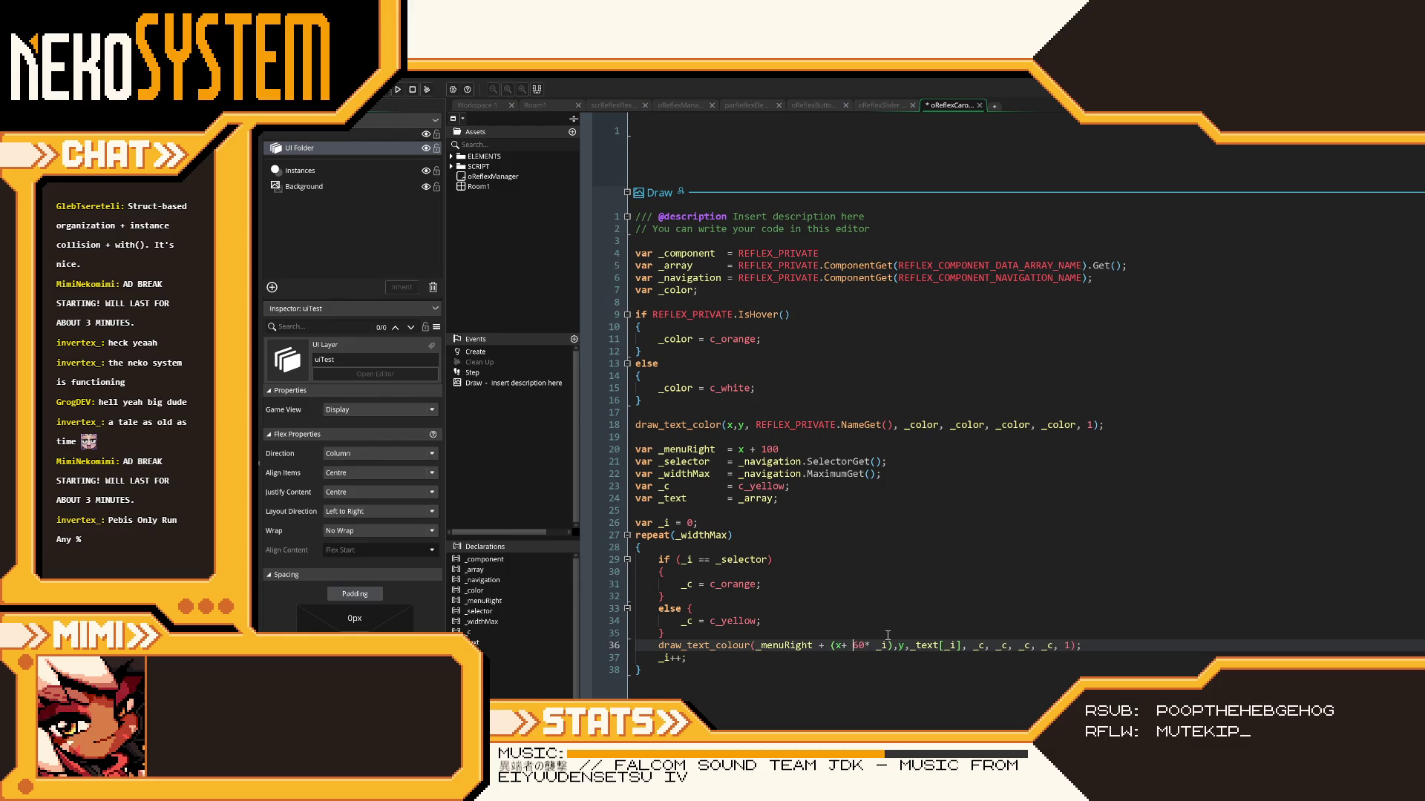
key(Left)
key(Left)
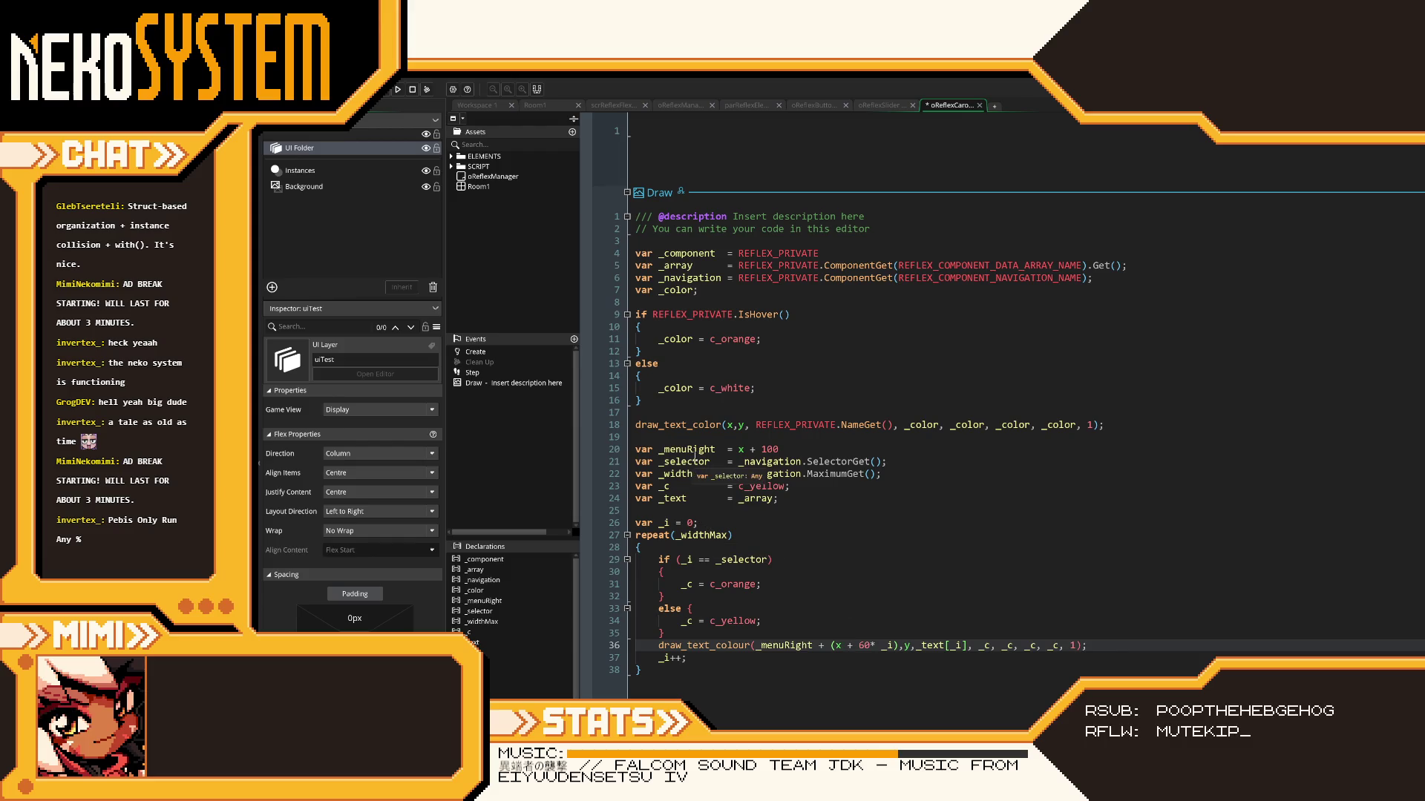
key(ctrl+z)
key(ctrl+z)
key(ctrl+z)
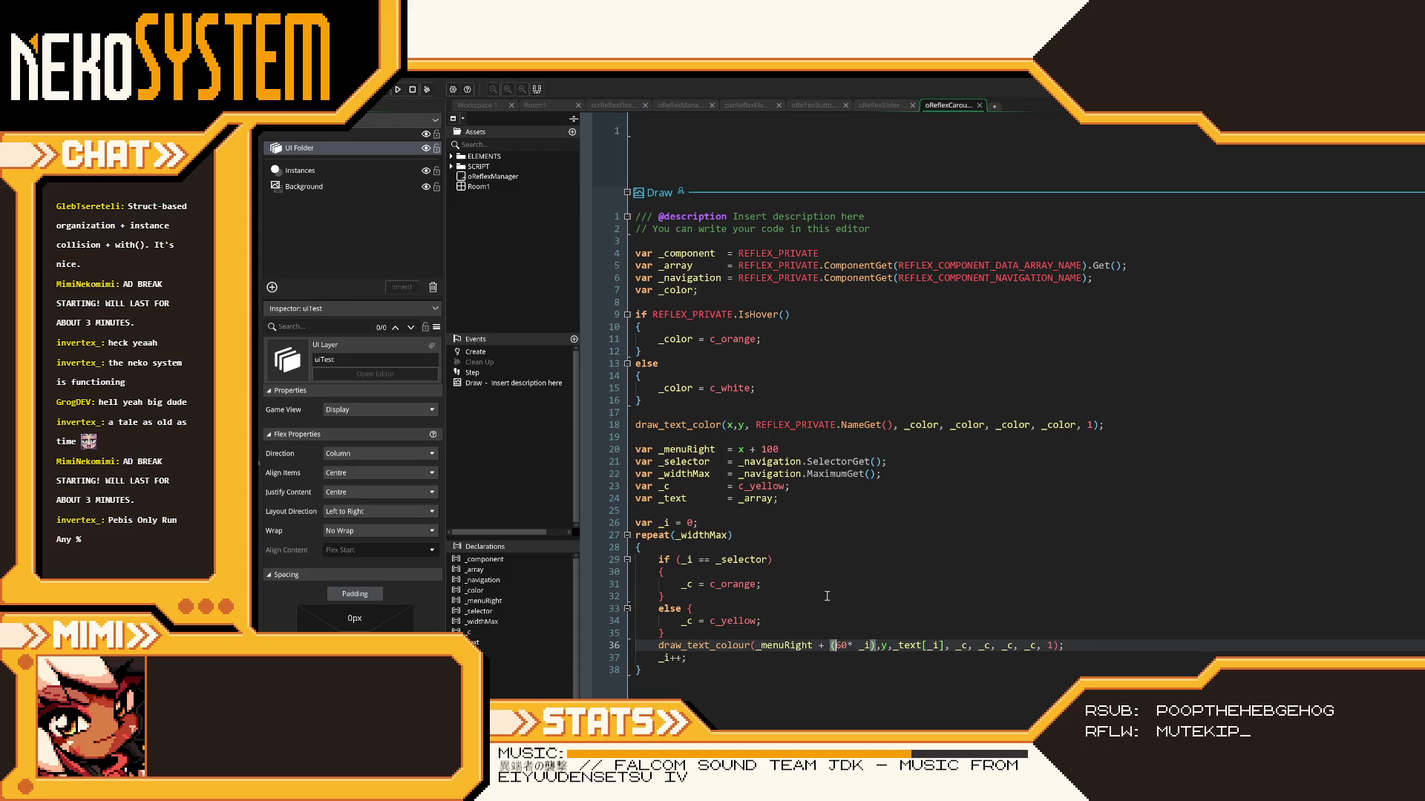
double_click(807, 646)
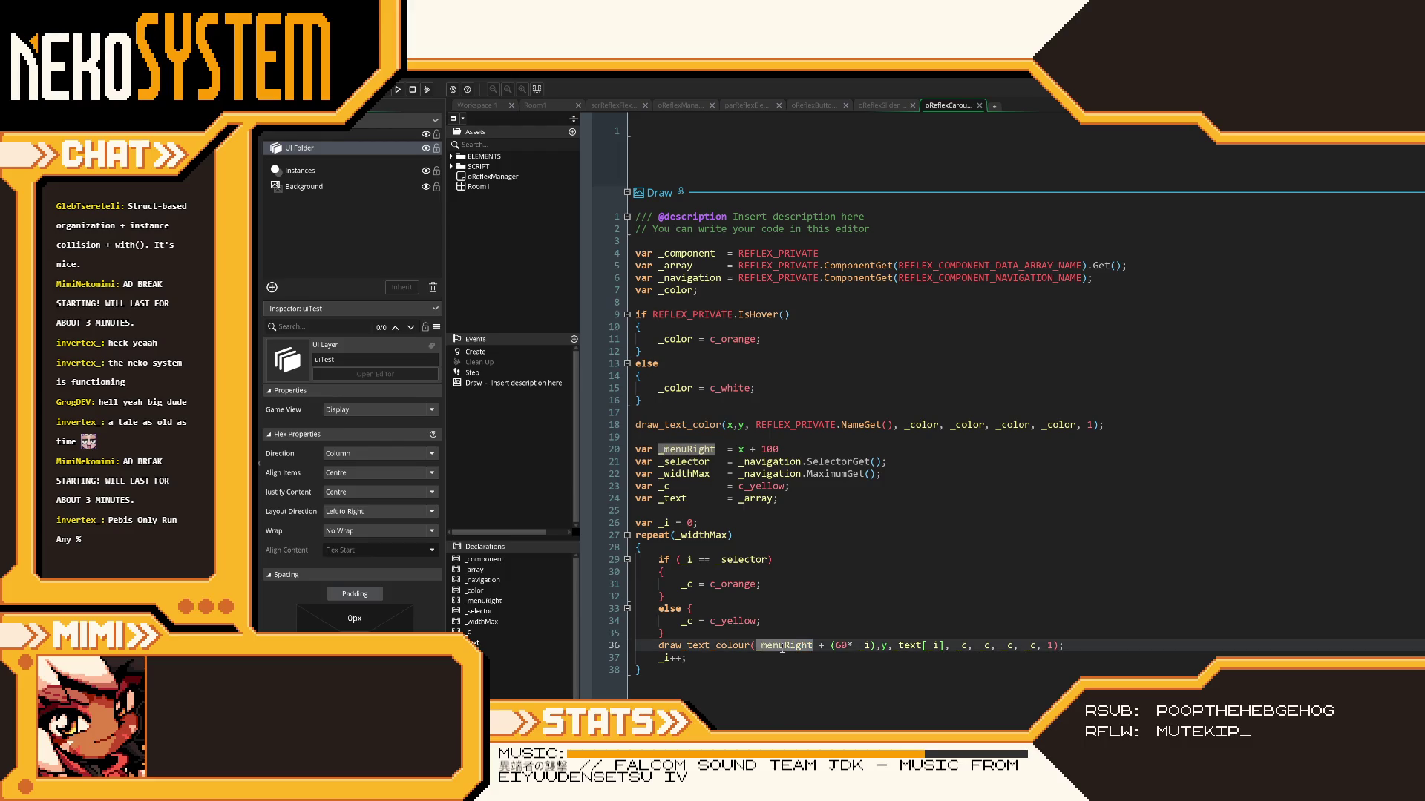
double_click(883, 645)
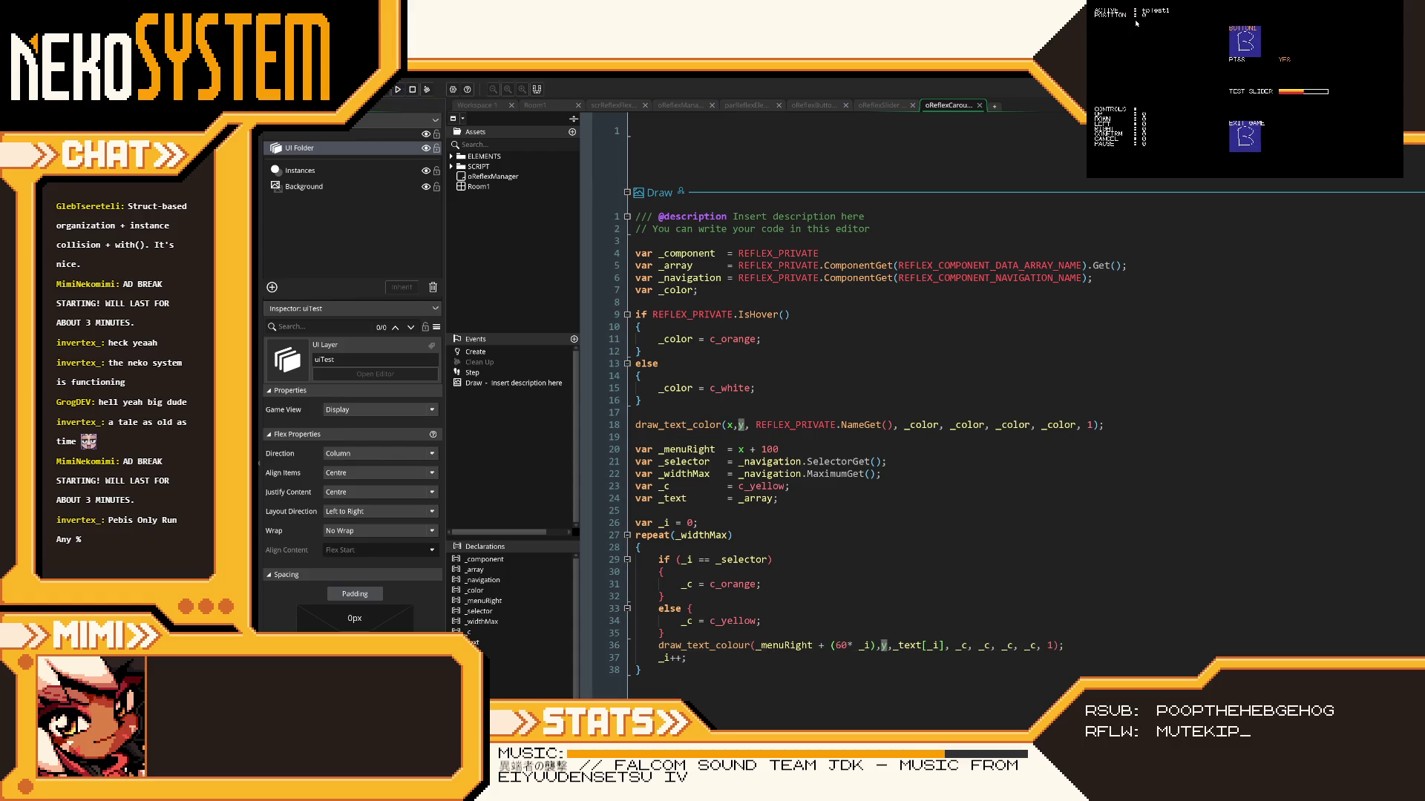
- Test the running game's menu by moving the selection between BUTTON1 and TEST SLIDER
key(Down)
key(Down)
key(Up)
key(Up)
key(Down)
click(952, 418)
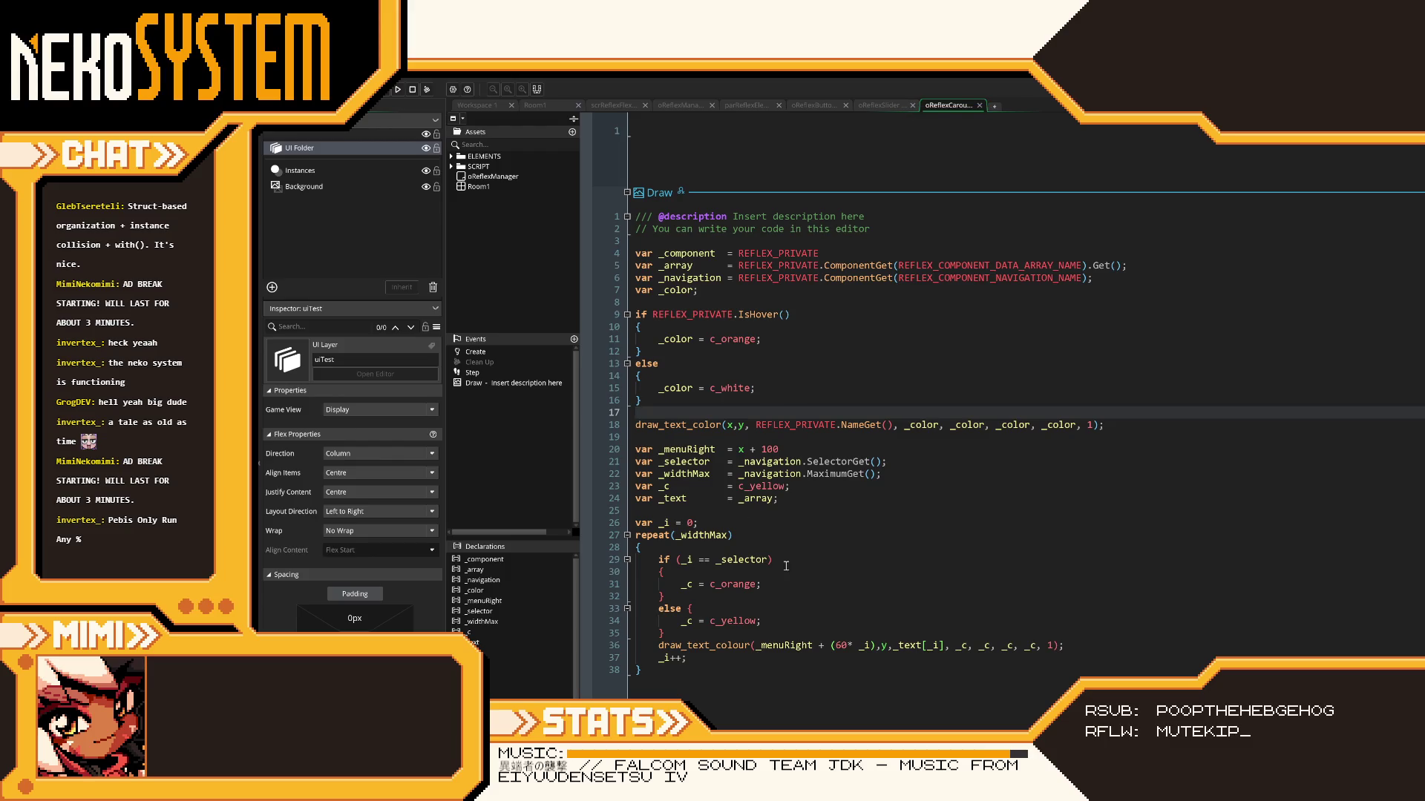
- Change the option spacing on line 36 from 60* _i to 10* _i and save
double_click(839, 645)
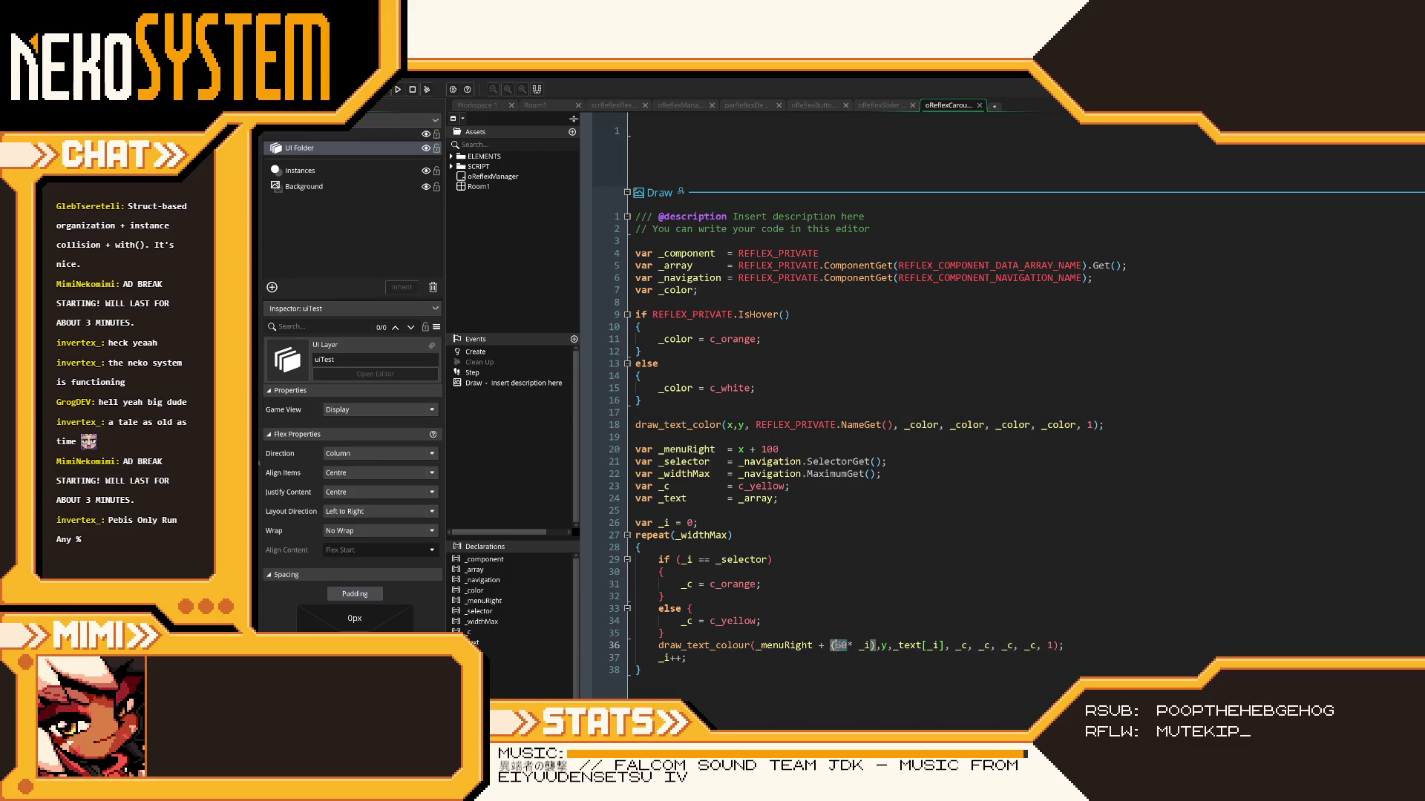
text(10)
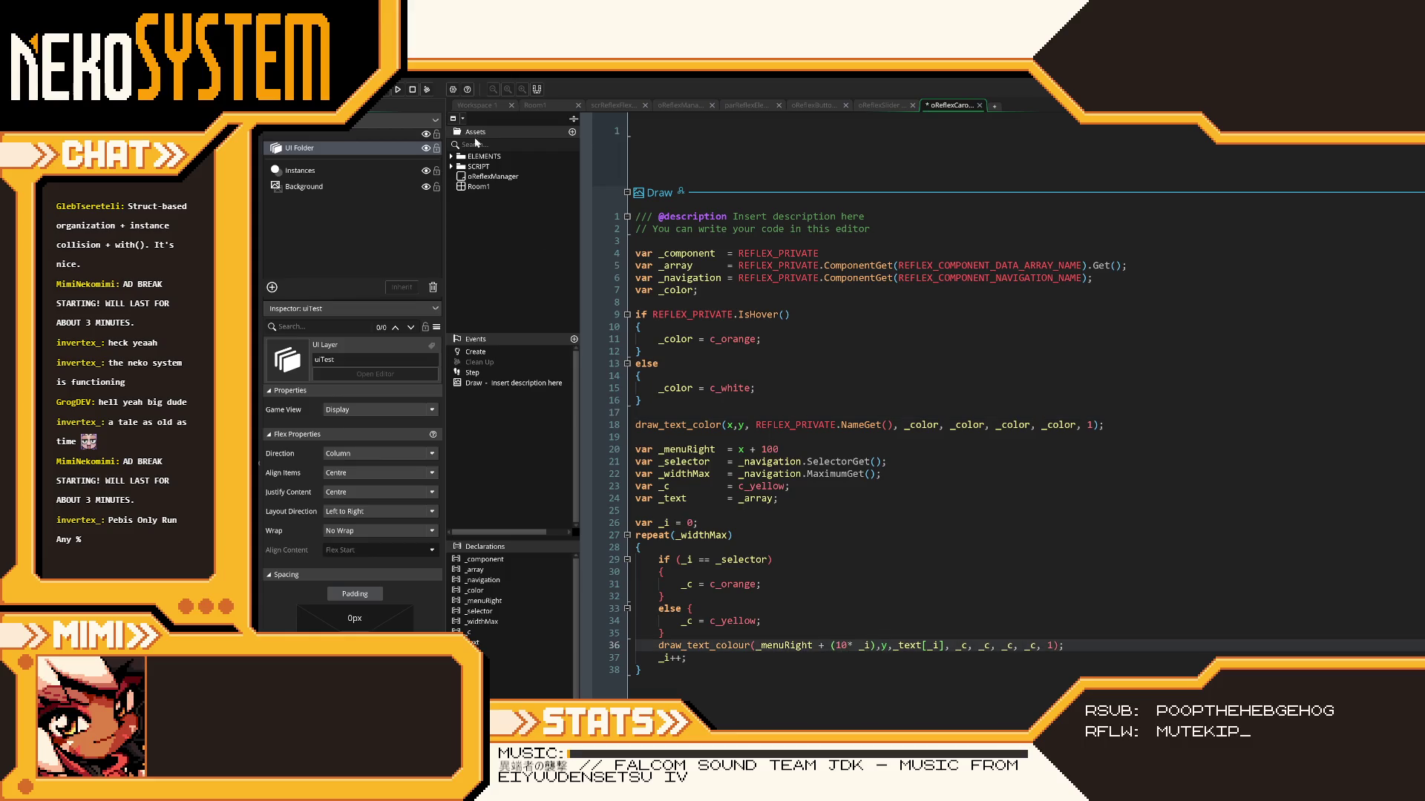
key(ctrl+s)
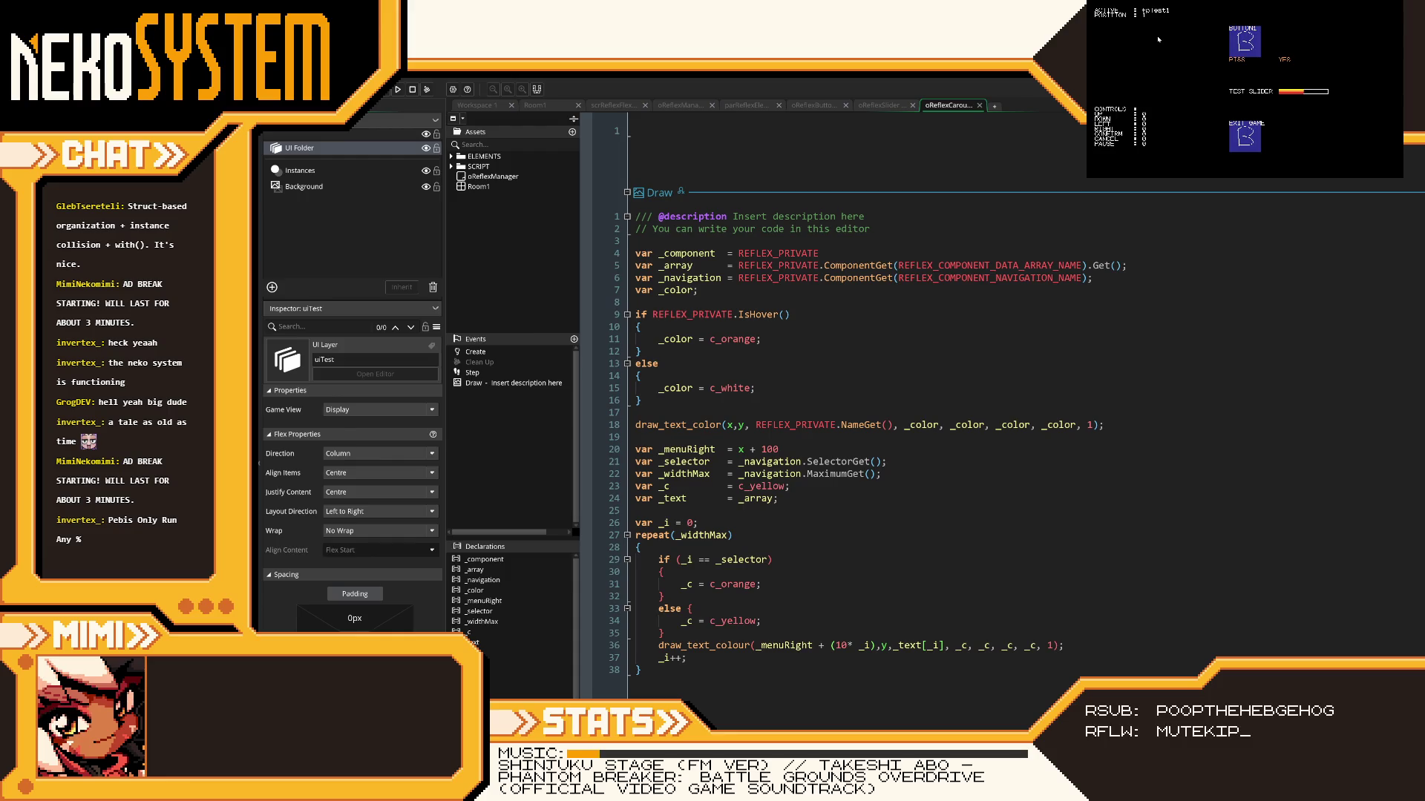
click(924, 424)
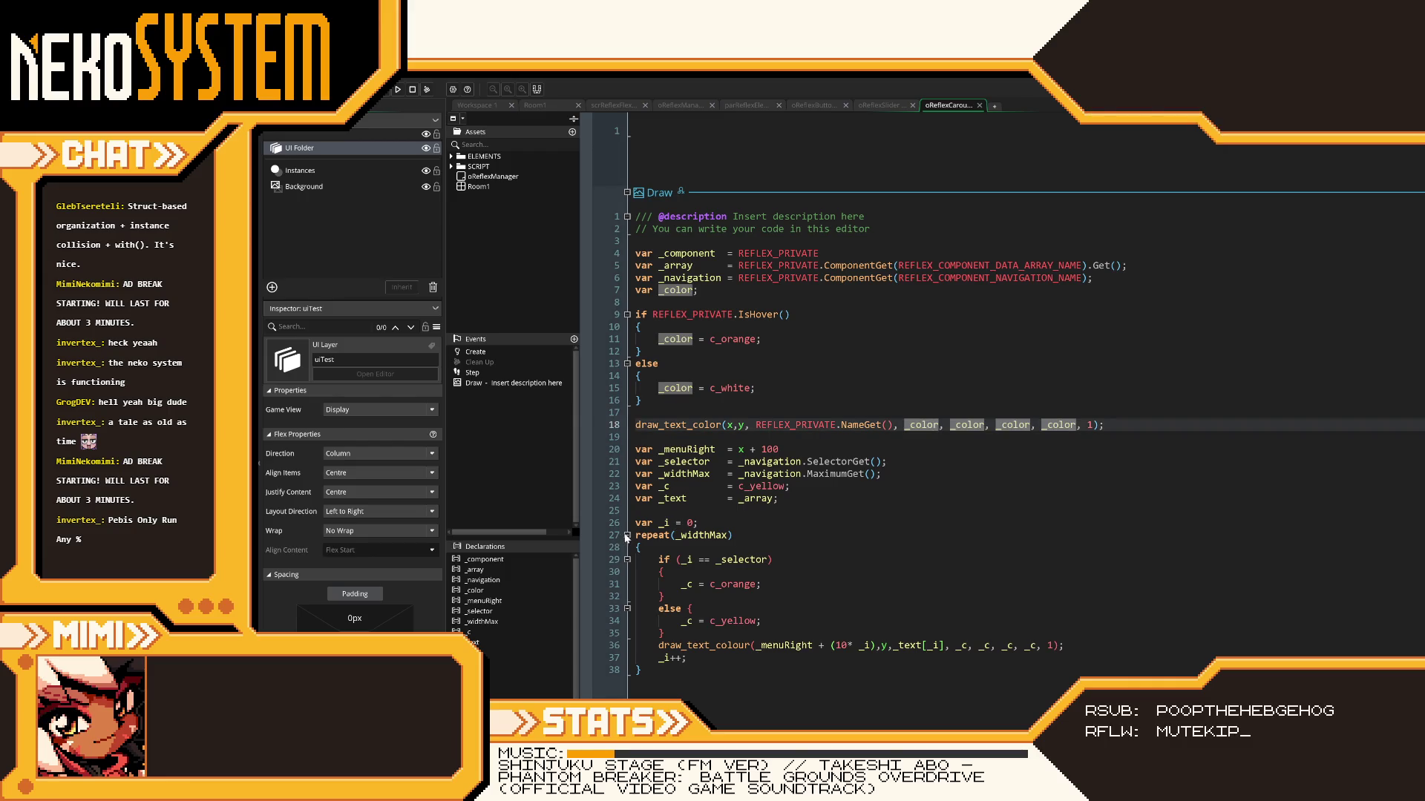
click(598, 105)
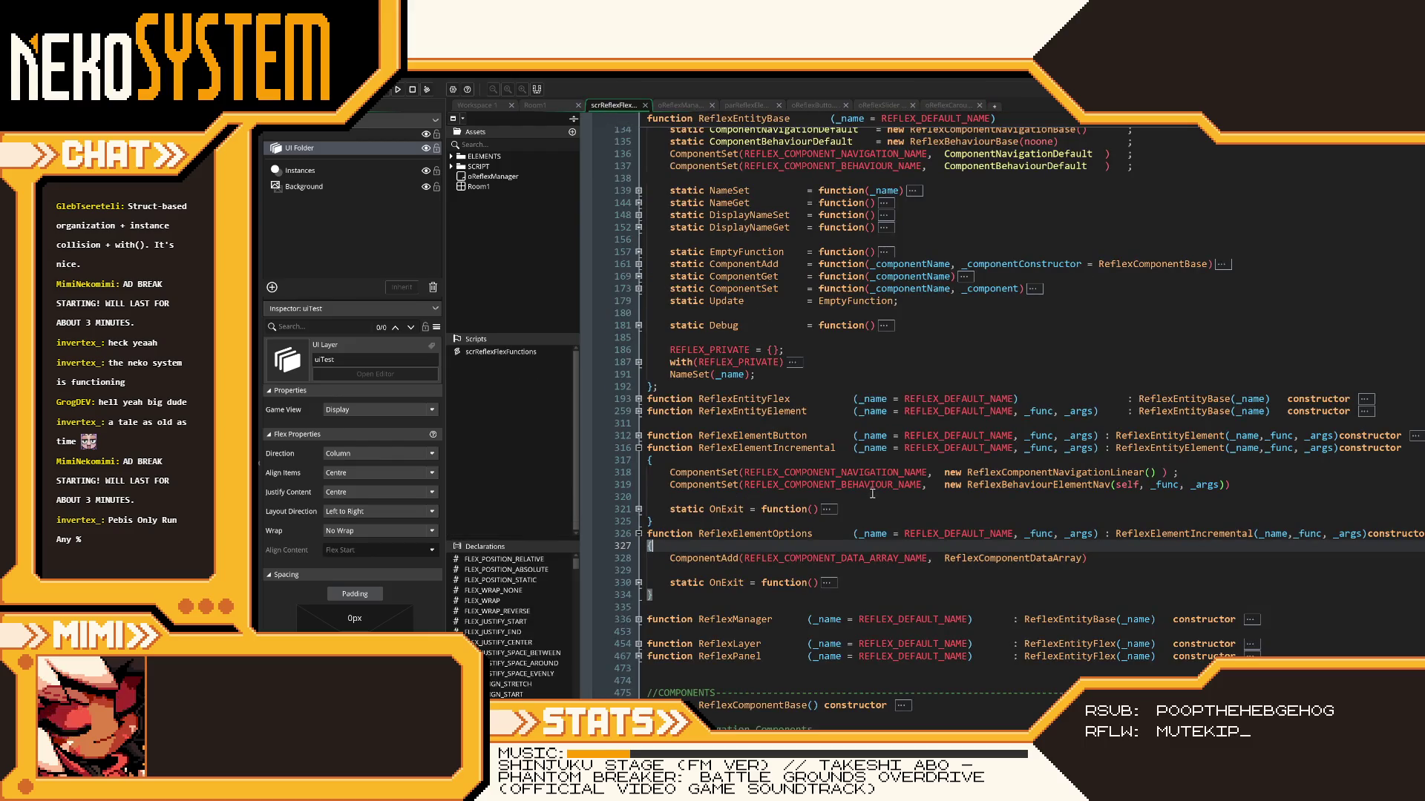
- Expand the Data Components region and inspect ReflexComponentDataArray's Set and Update functions
scroll(872, 491, up, 2)
scroll(872, 491, down, 14)
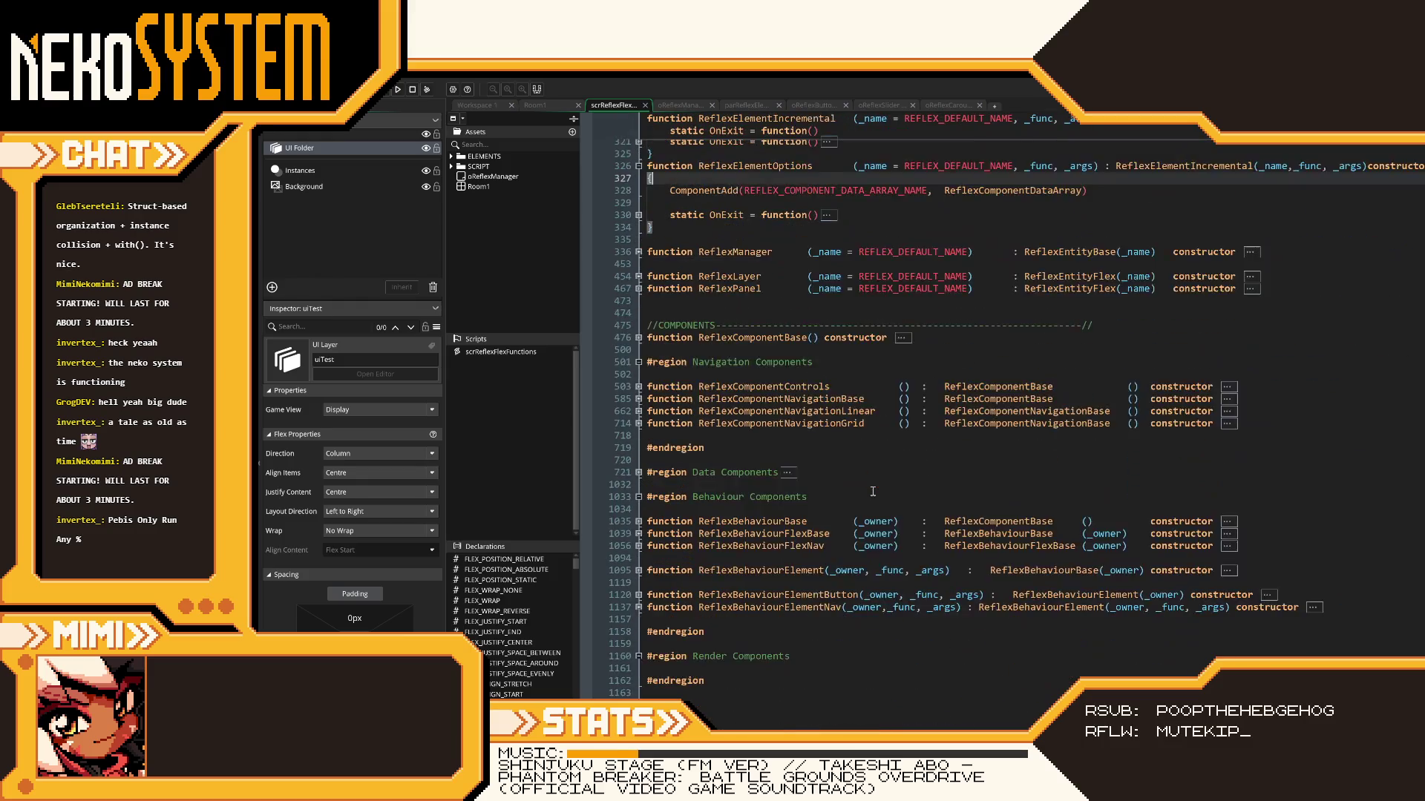
scroll(656, 326, up, 2)
click(638, 473)
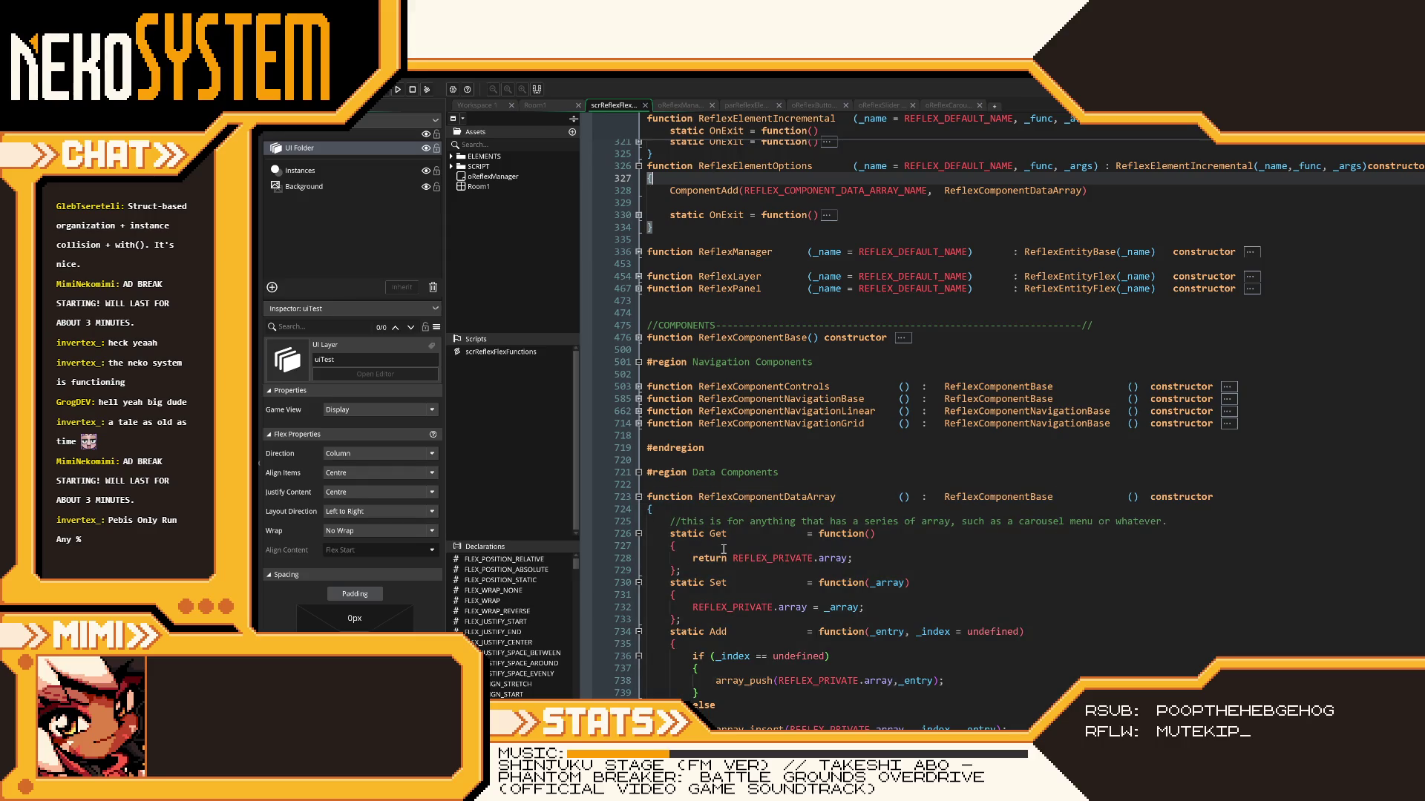
scroll(735, 553, down, 6)
click(895, 460)
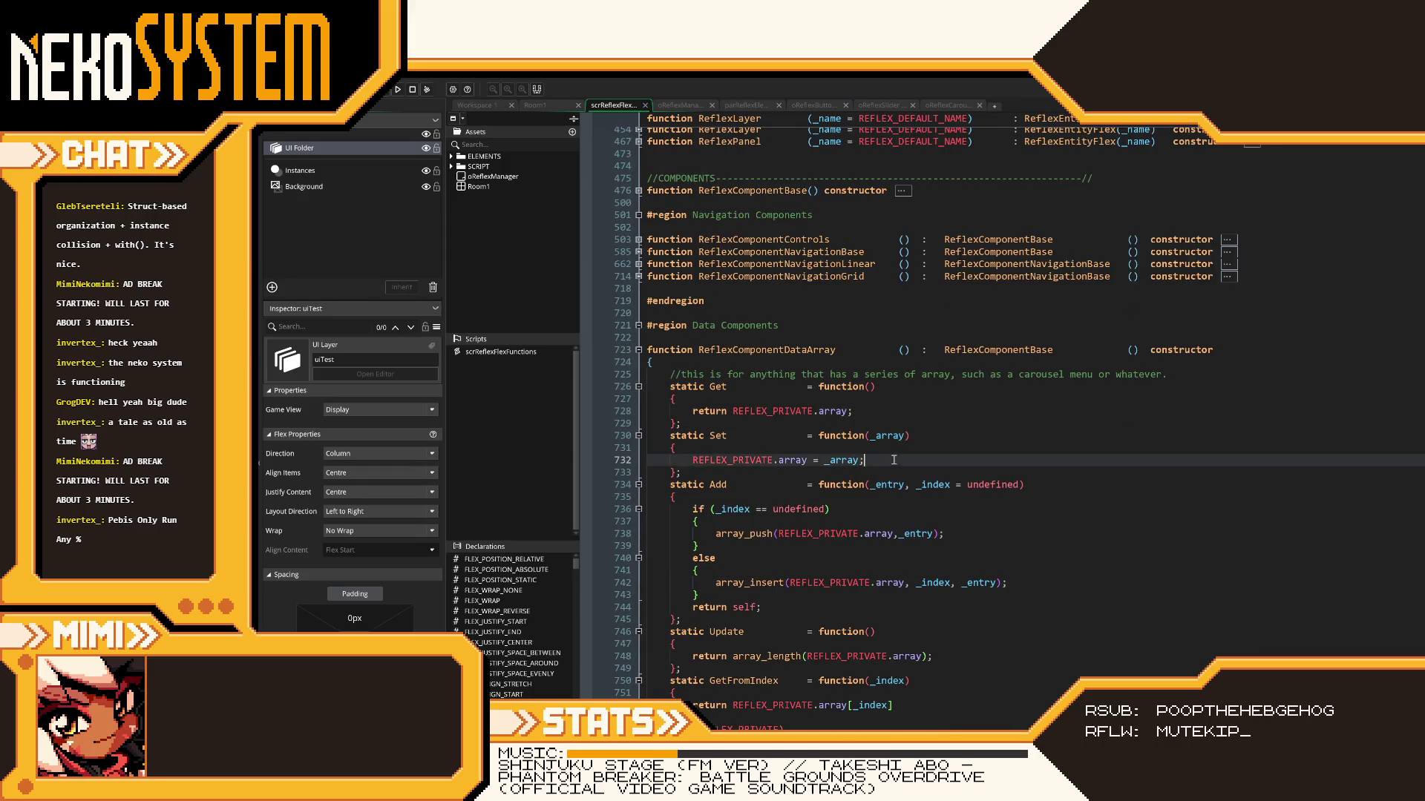
key(Up)
key(Up)
key(Up)
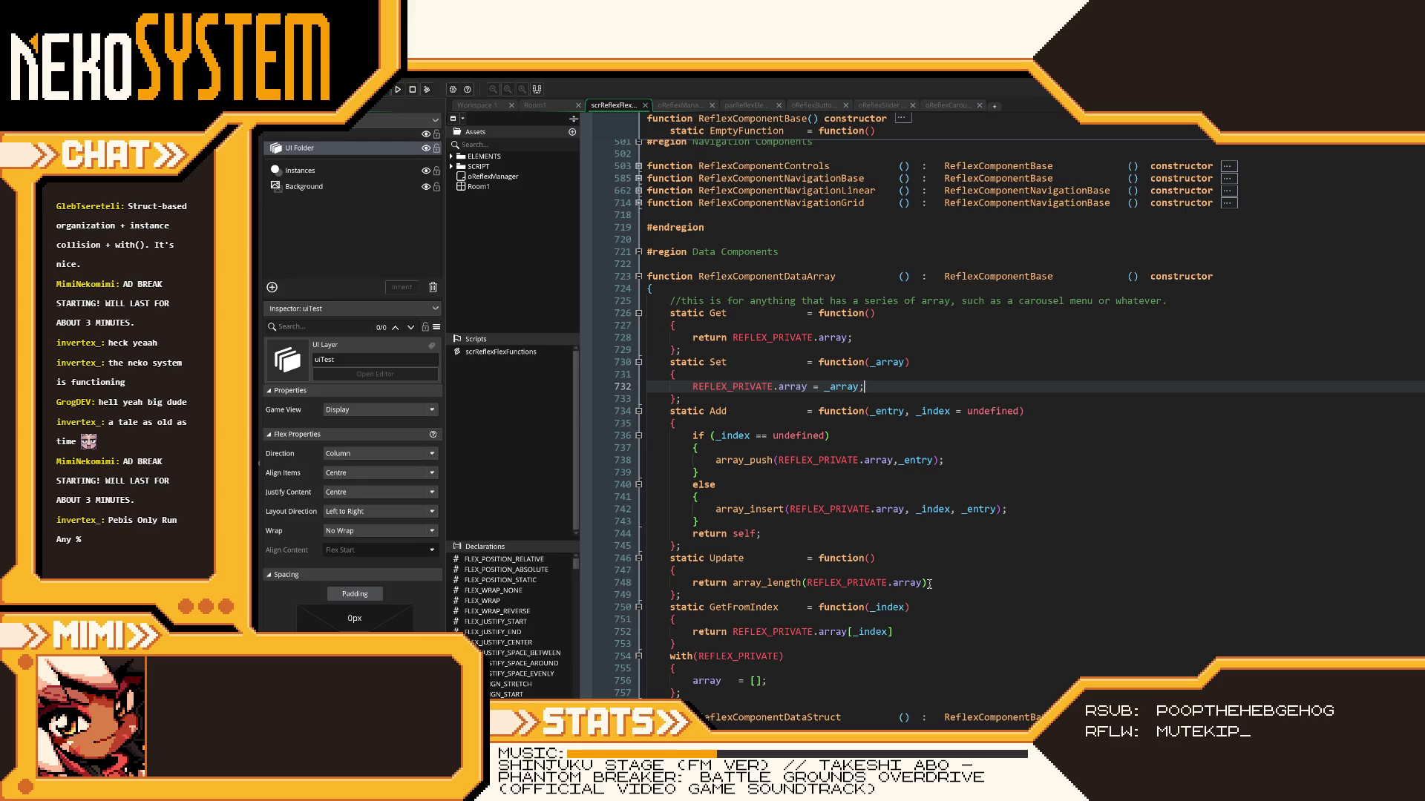
drag(929, 584, 687, 586)
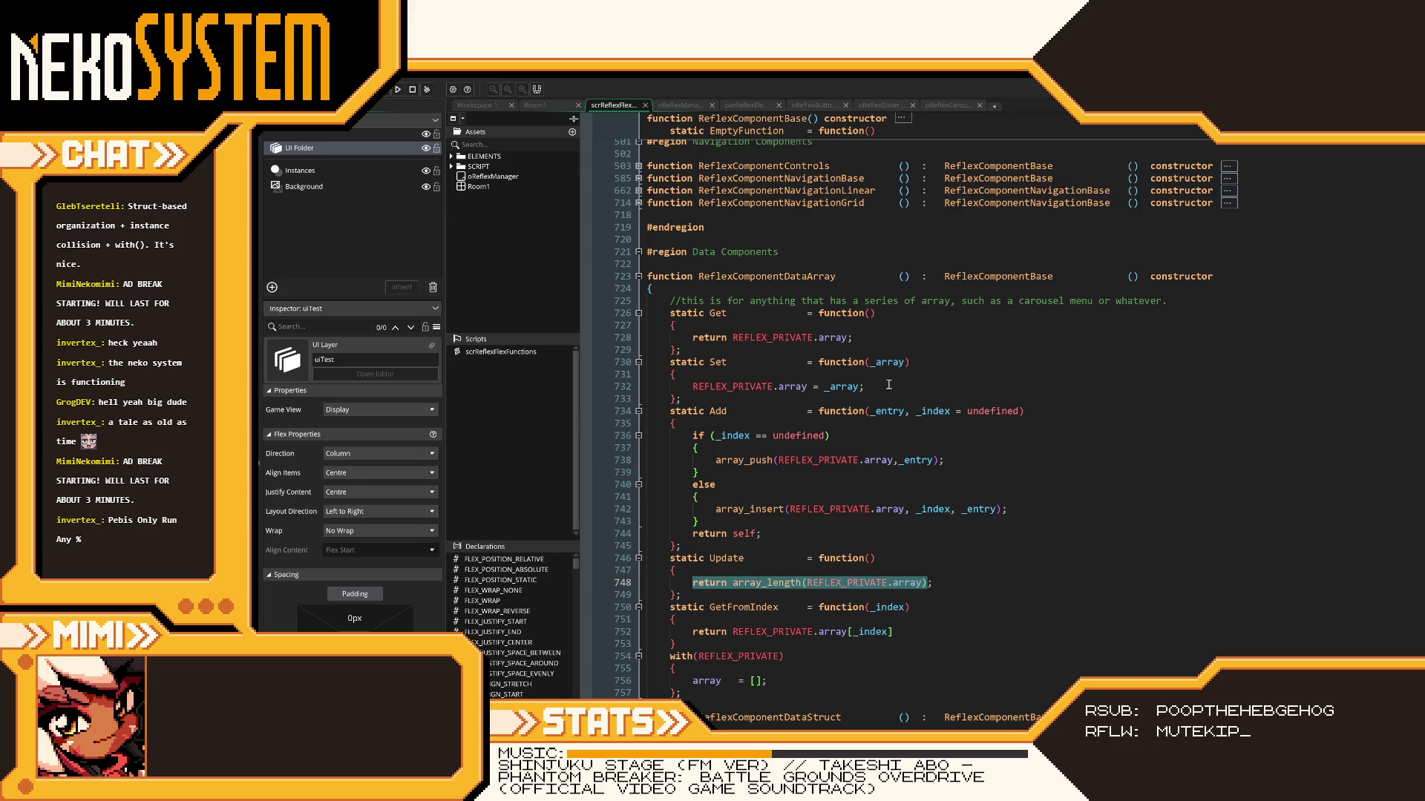
click(937, 108)
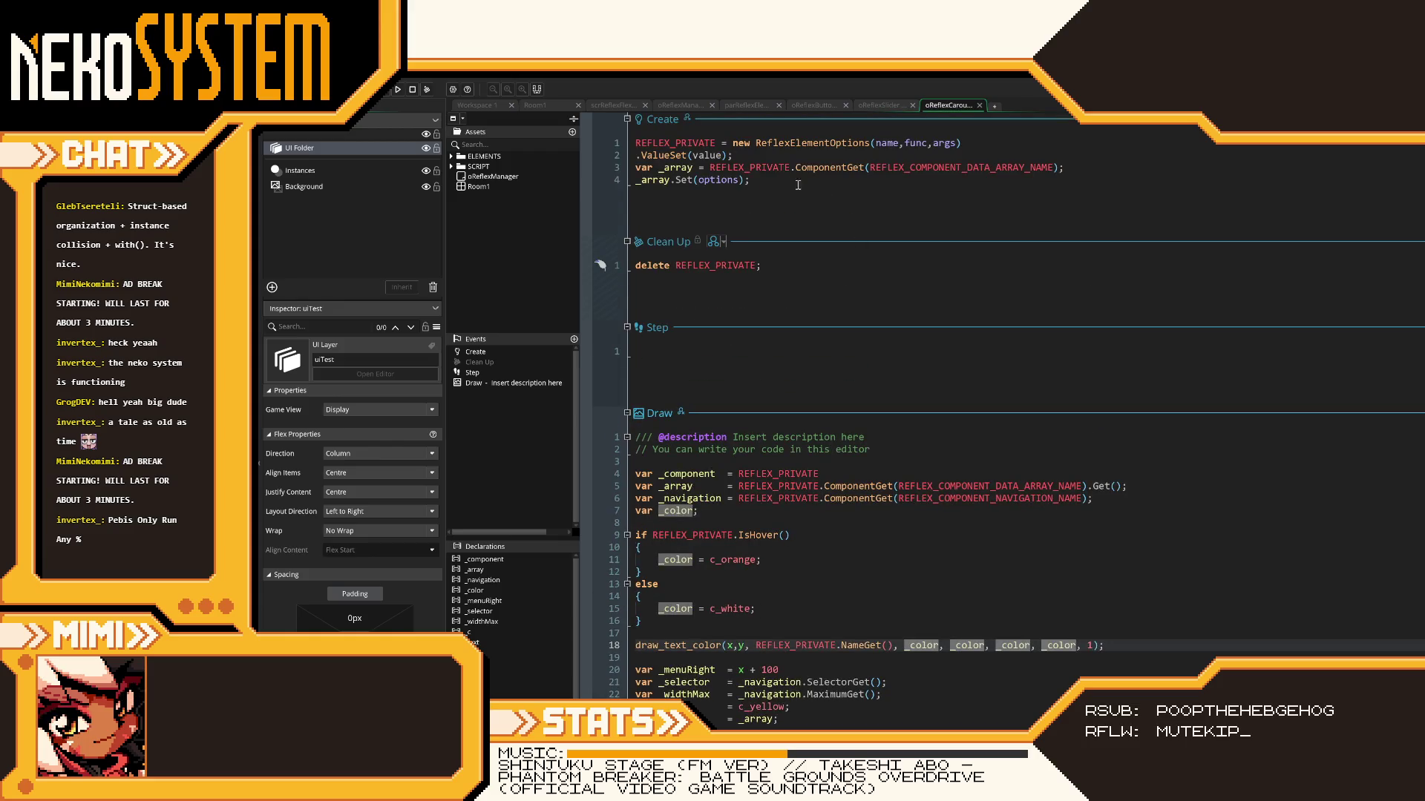
- Start a 'var _nav =' line after _array.Set(options) in the Create code, then delete it
click(782, 181)
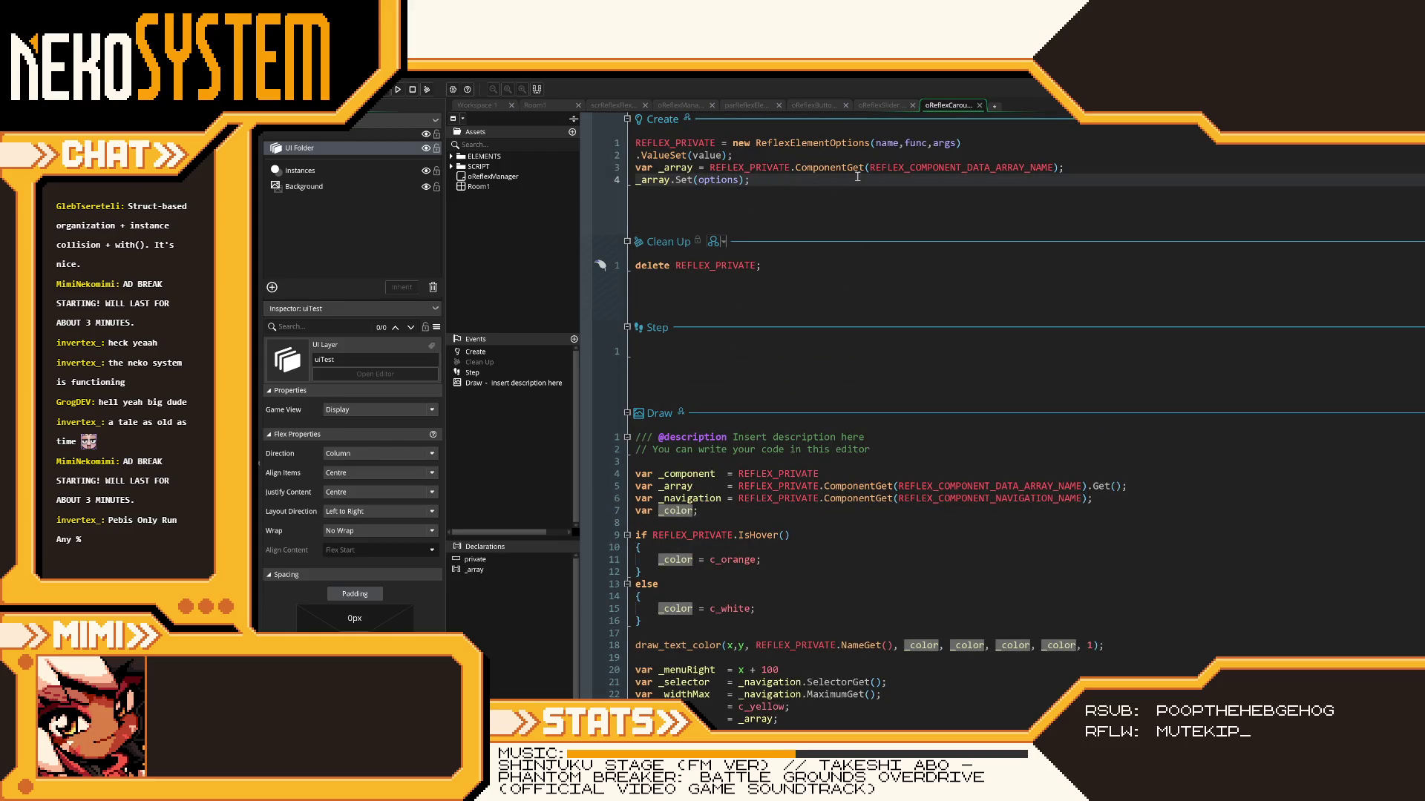
key(Return)
text(var _nav    =)
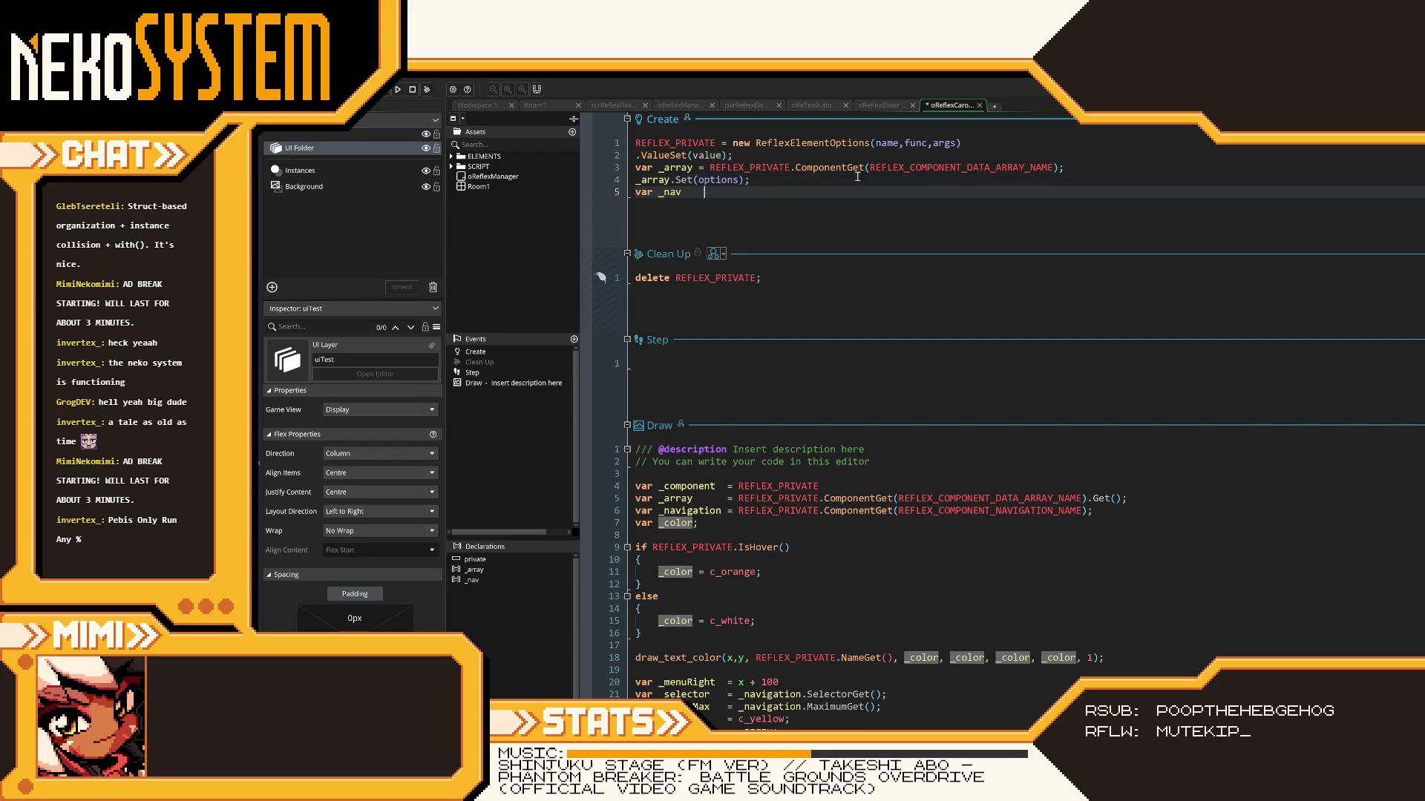
click(727, 169)
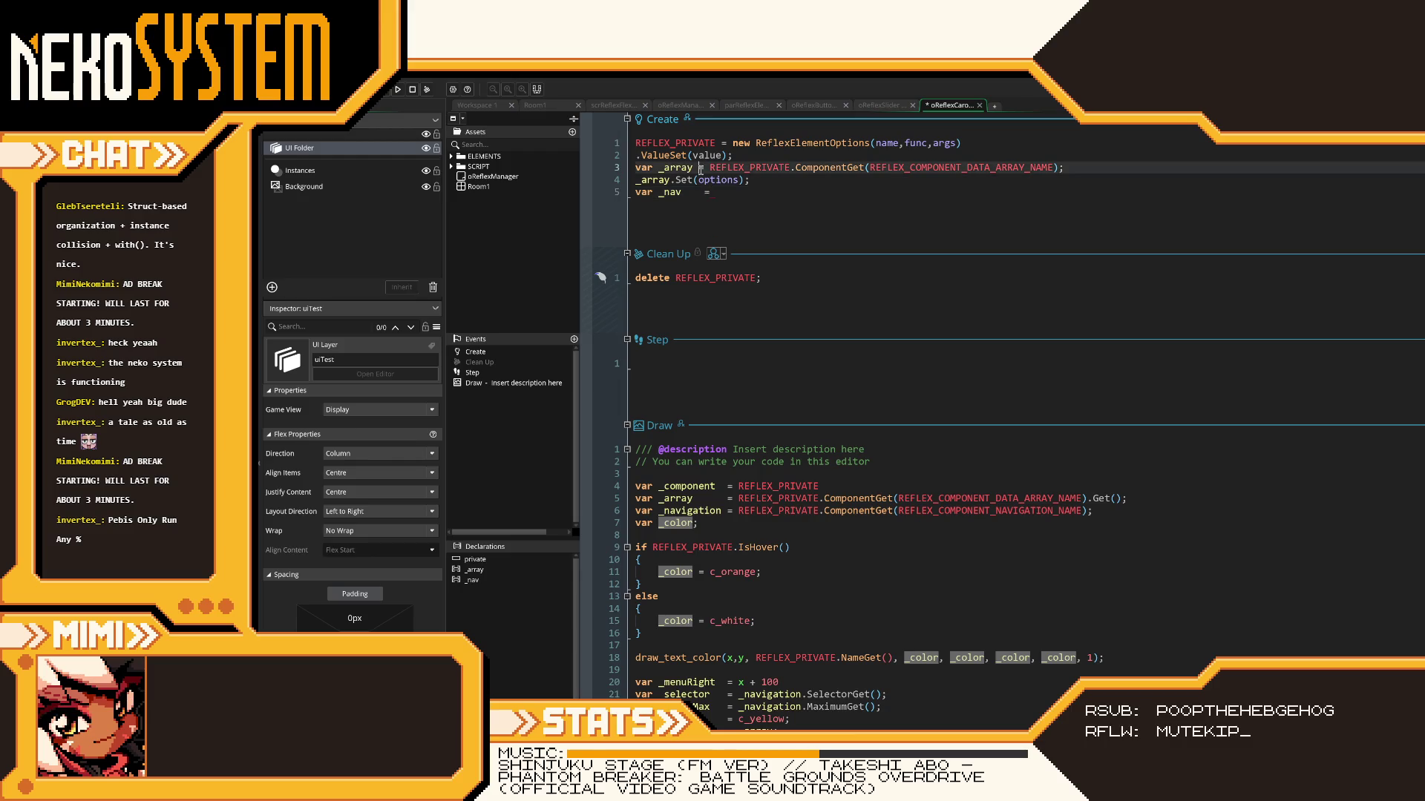
click(738, 196)
key(BackSpace)
key(BackSpace)
key(BackSpace)
key(BackSpace)
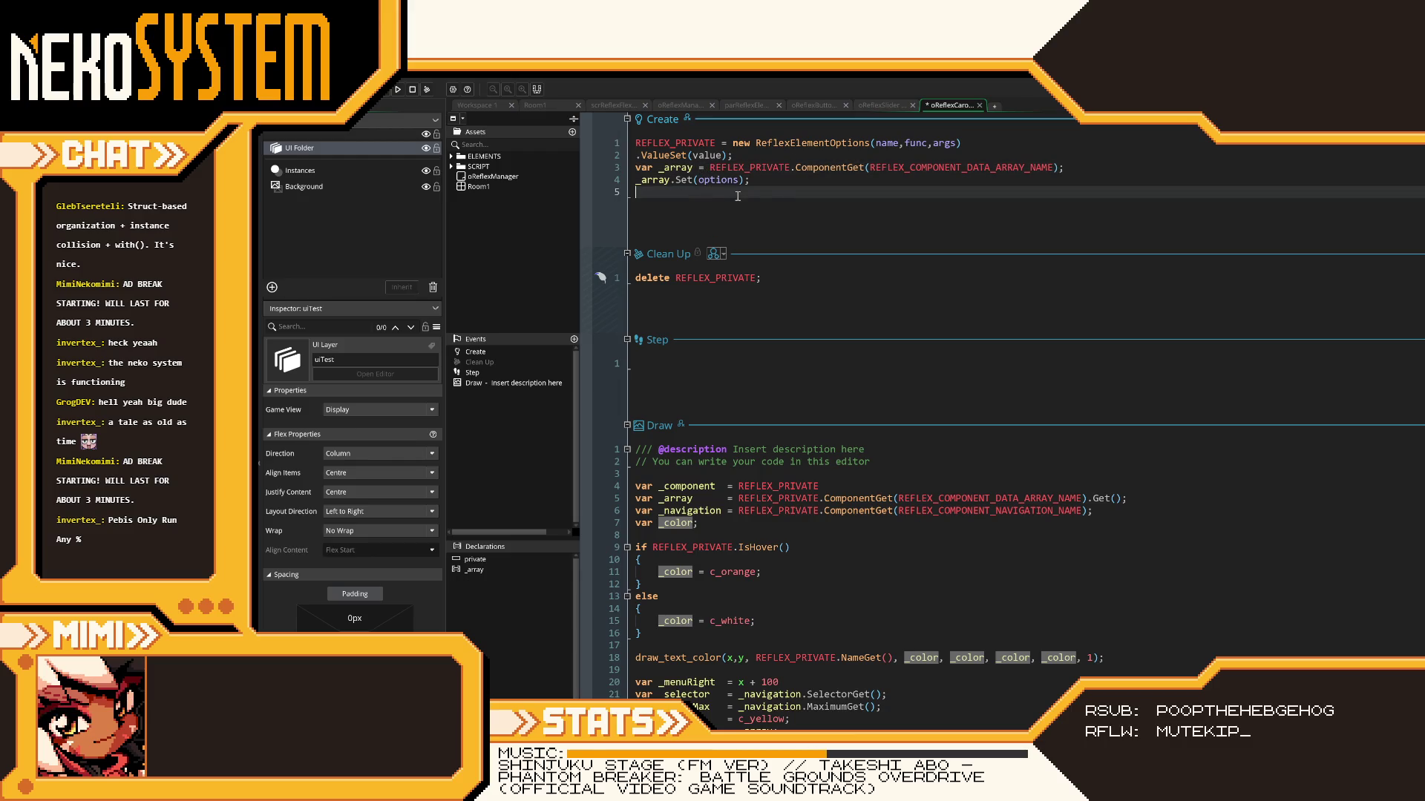
text(_)
key(BackSpace)
key(BackSpace)
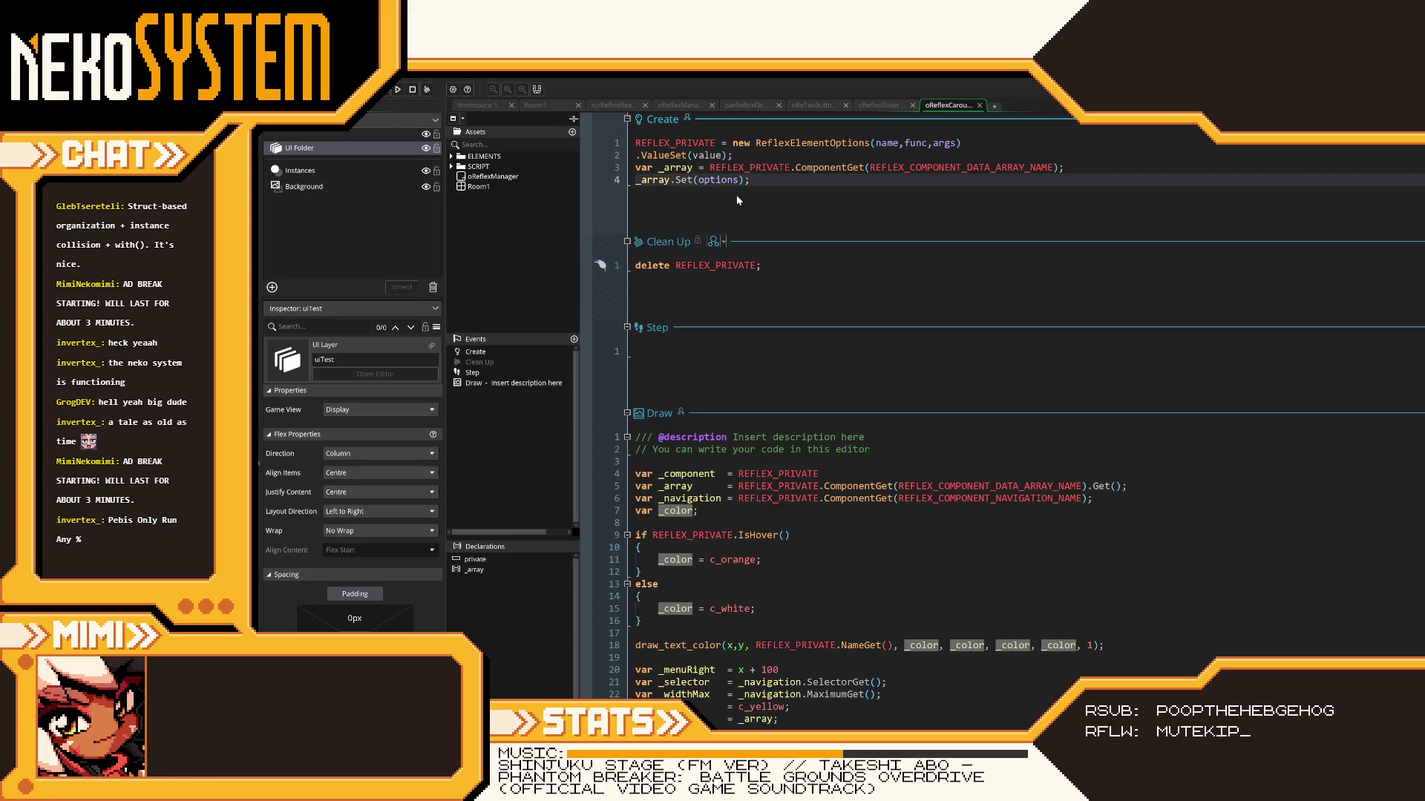
click(830, 105)
- In scrReflexFlex, fold the ReflexComponentDataArray, DataStruct and DataFlex component blocks
click(746, 105)
click(679, 106)
click(624, 108)
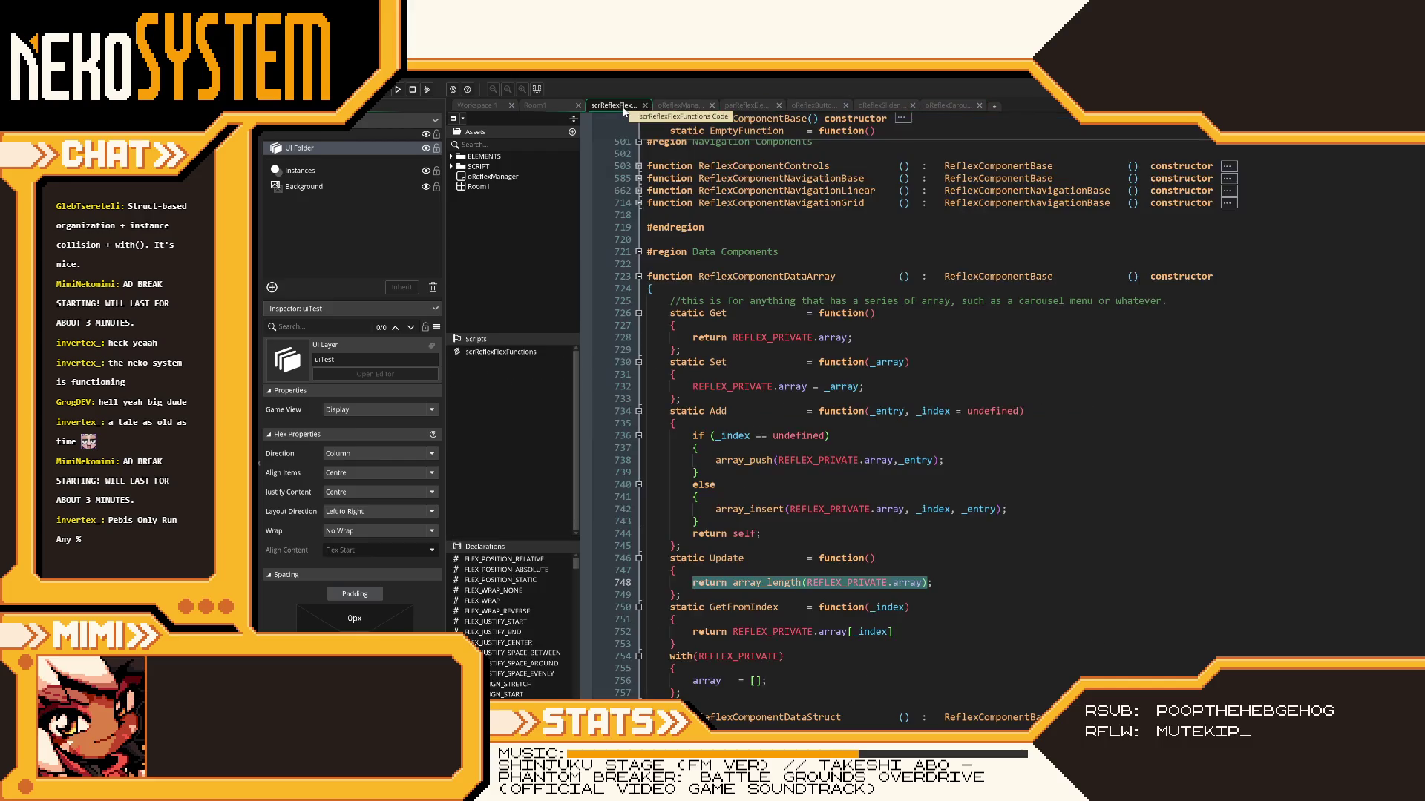
click(638, 276)
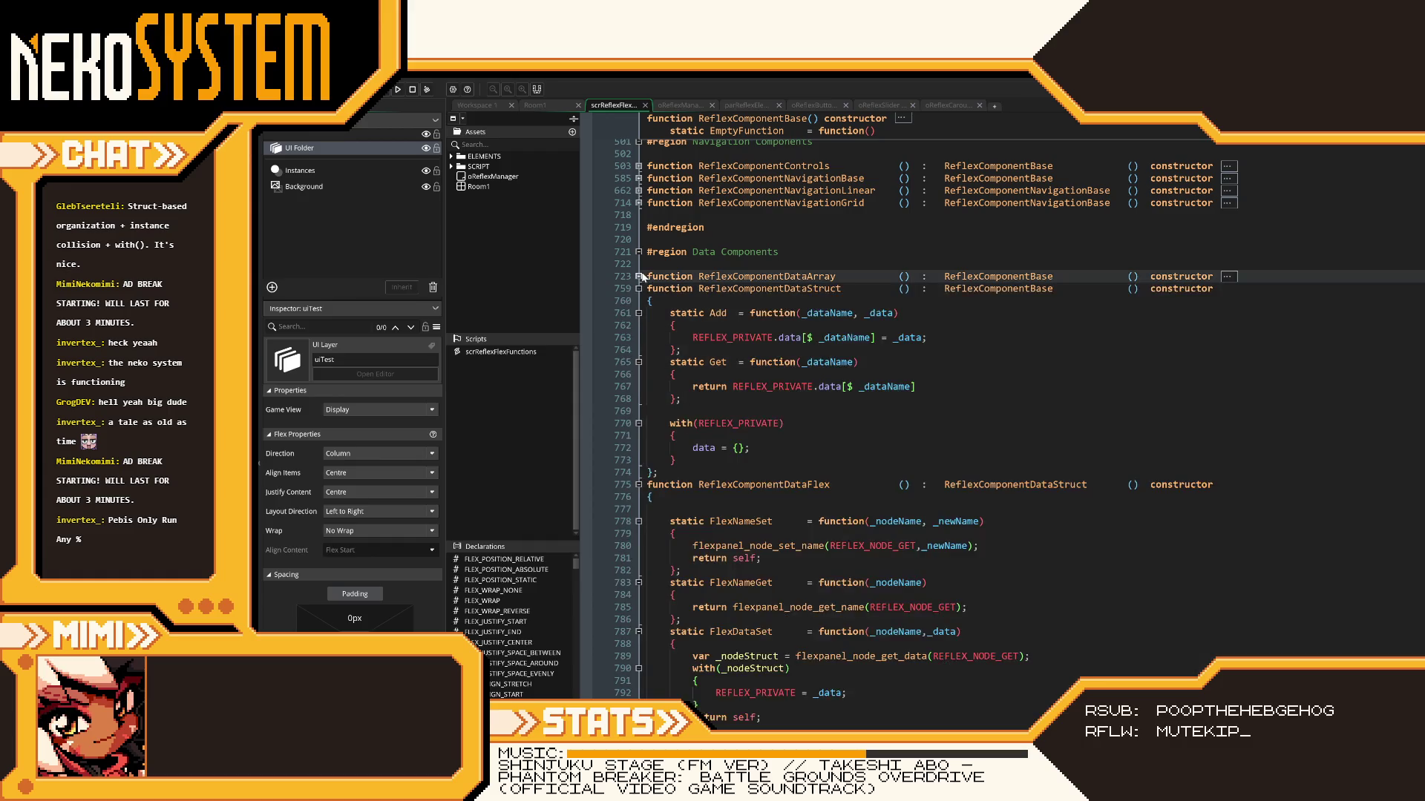
scroll(638, 386, up, 6)
click(638, 509)
click(638, 521)
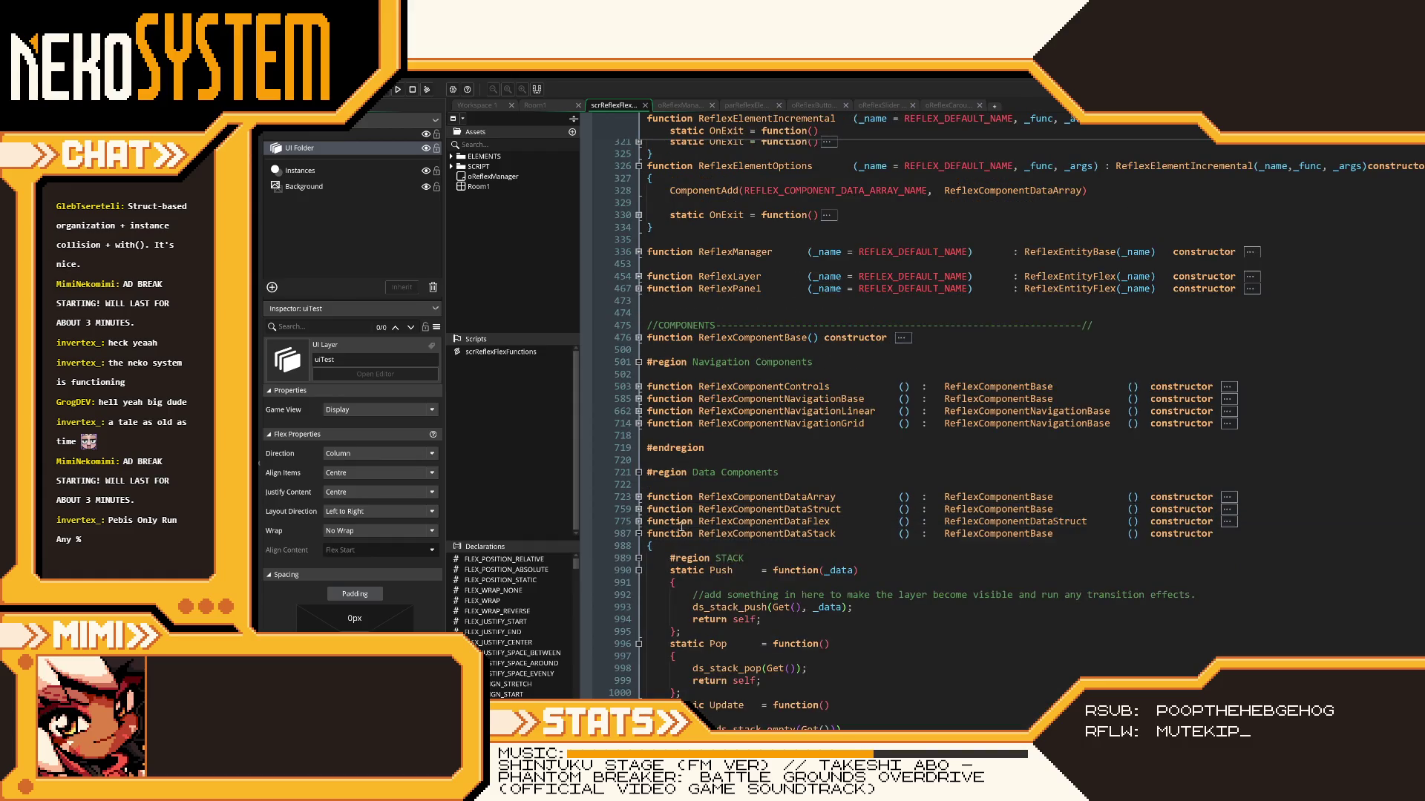
click(638, 533)
scroll(754, 414, up, 6)
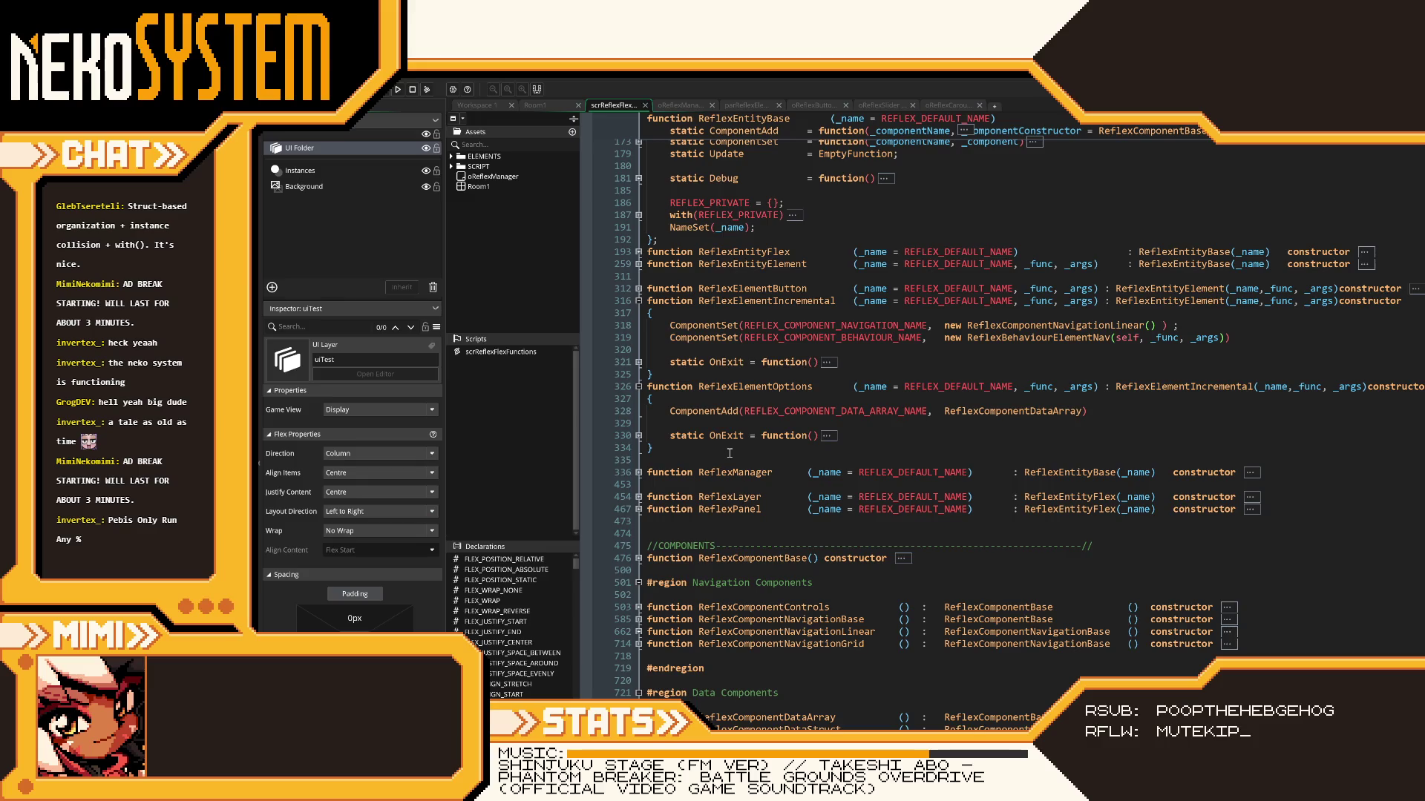
- Re-expand ReflexComponentDataArray and briefly add then remove a line after Set's array assignment
click(639, 437)
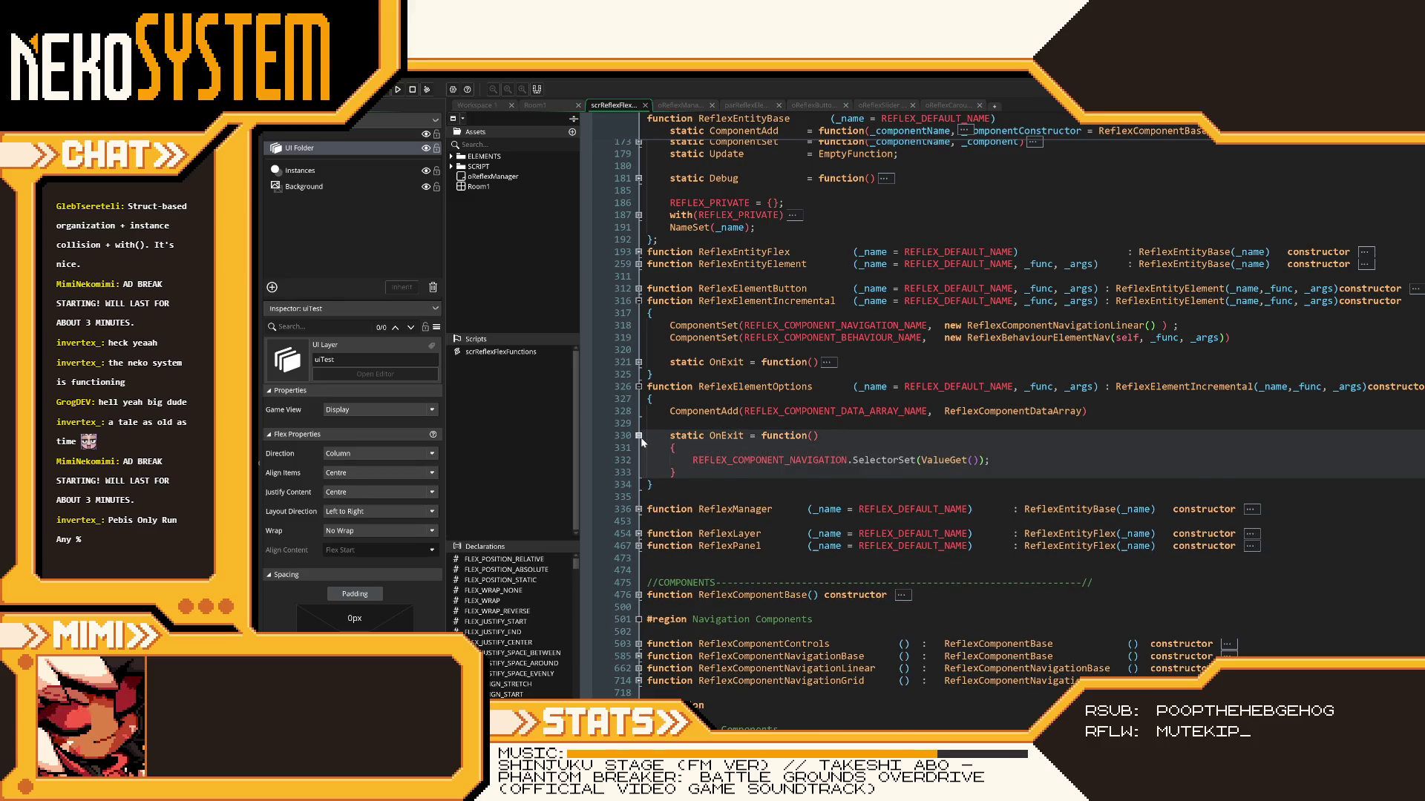
click(639, 437)
scroll(779, 513, down, 4)
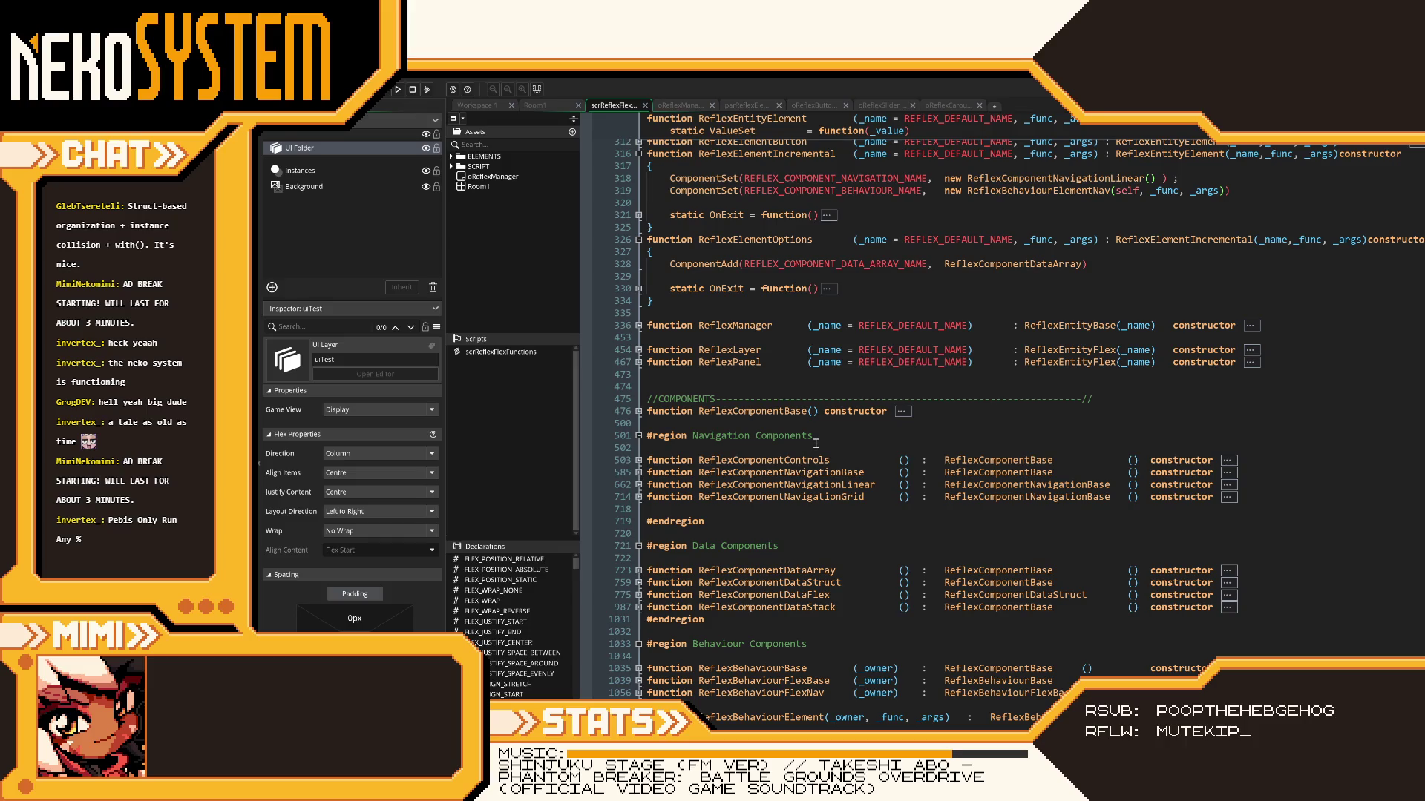
scroll(815, 443, down, 4)
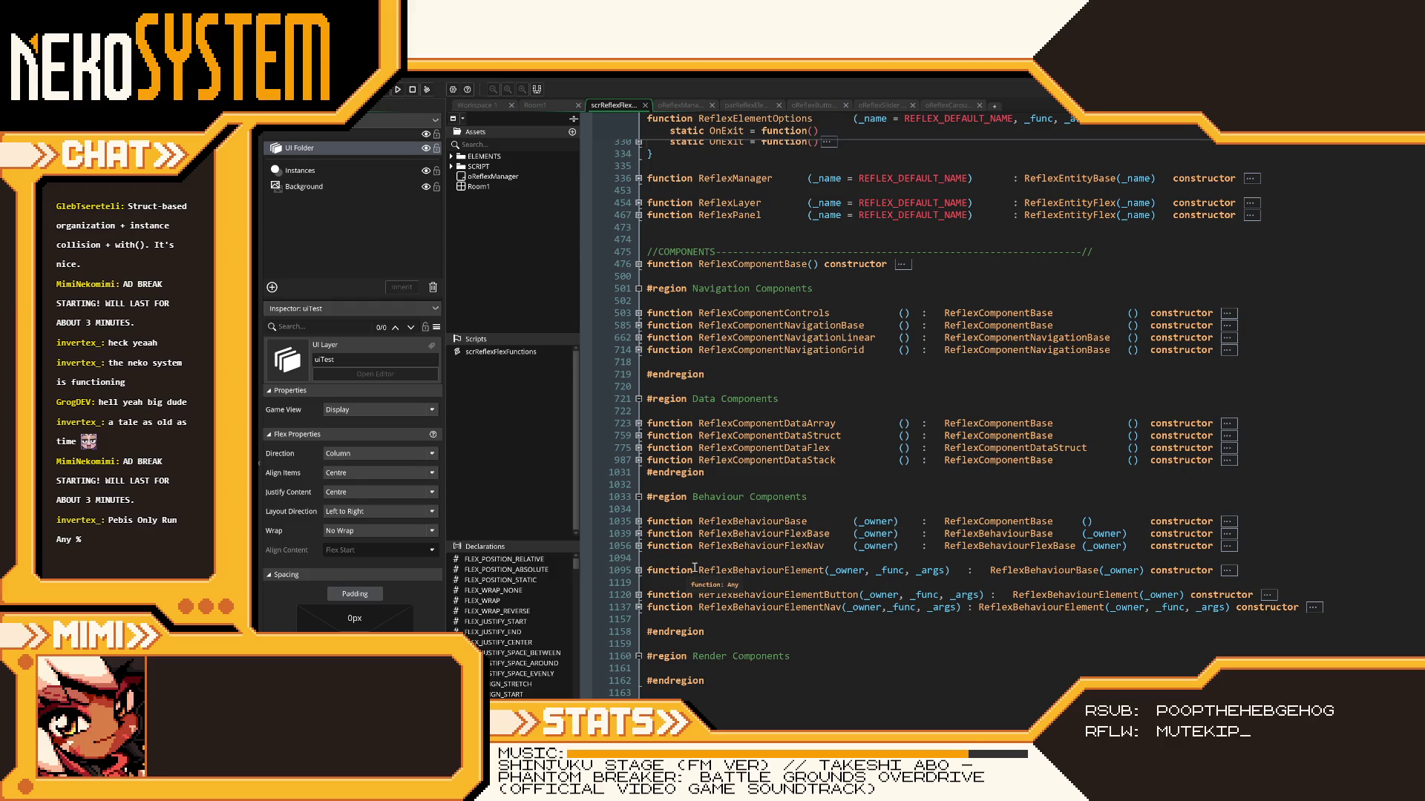
scroll(695, 568, up, 6)
scroll(695, 568, up, 4)
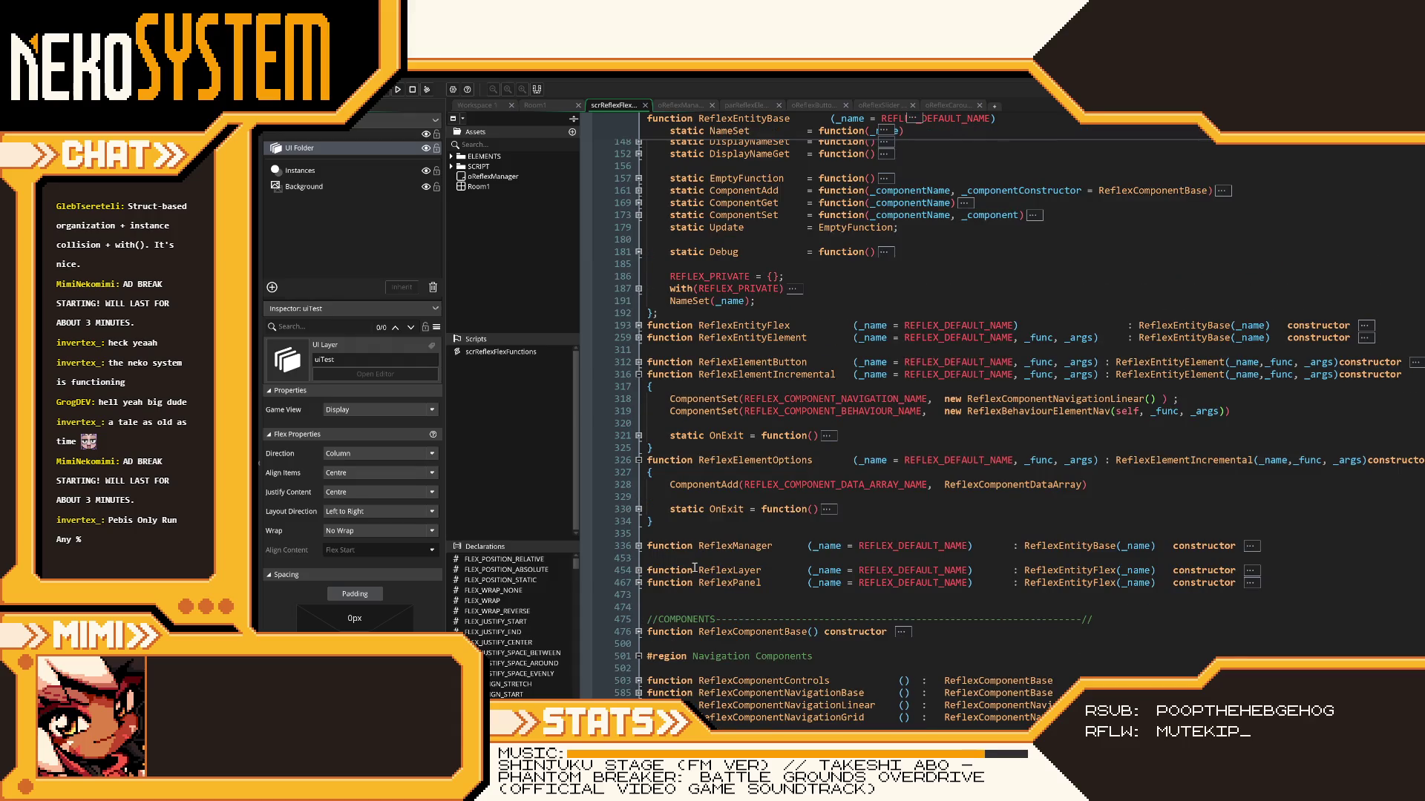
scroll(695, 567, down, 4)
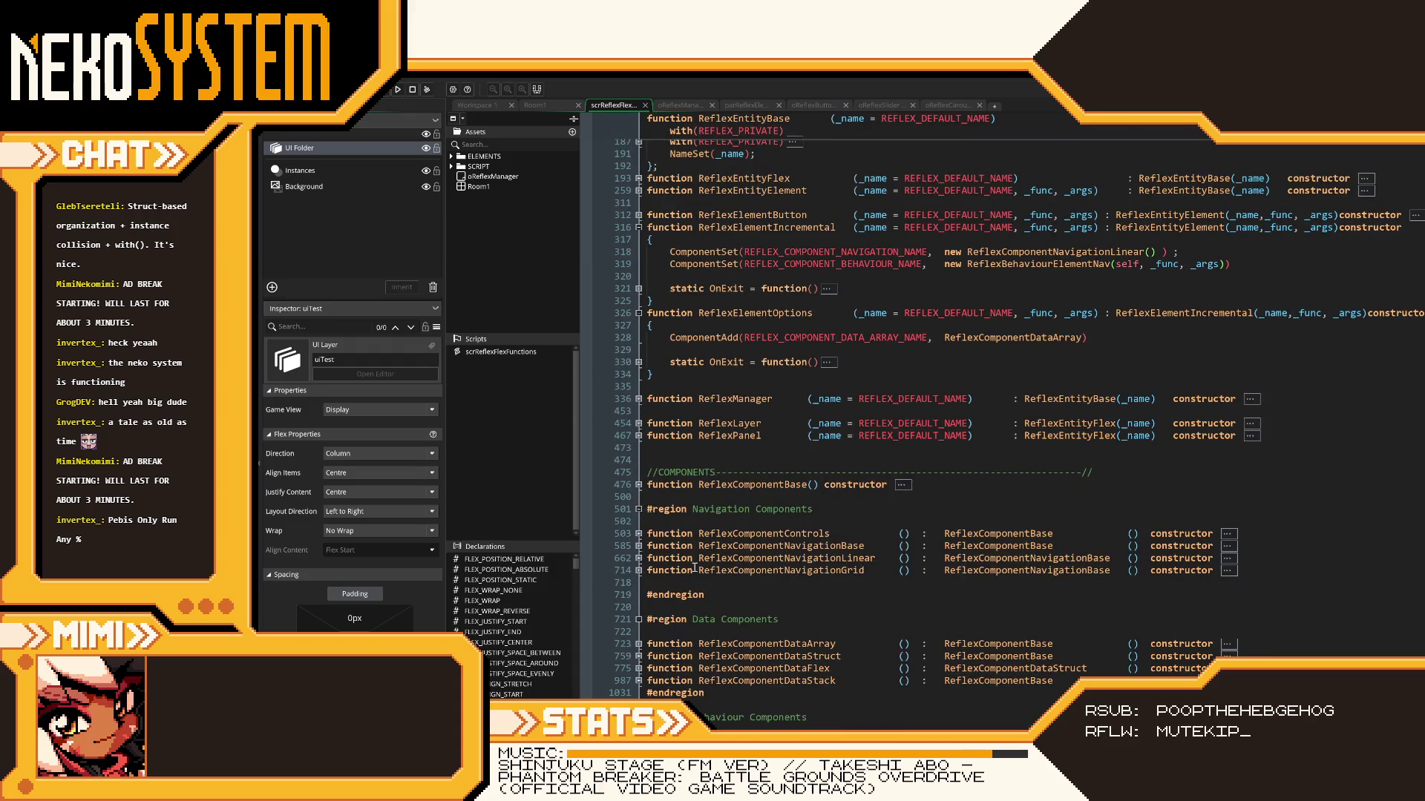
scroll(694, 568, down, 2)
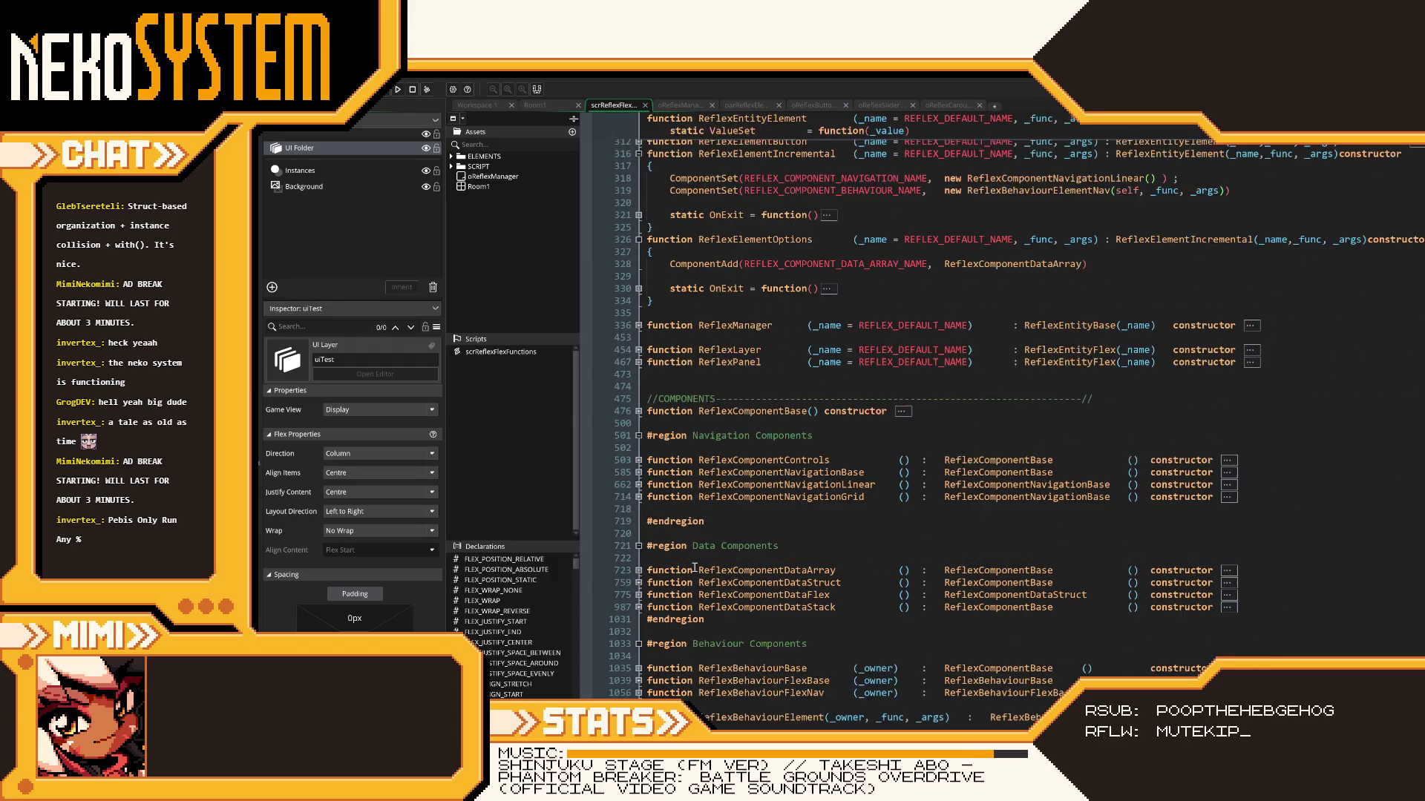
click(638, 570)
scroll(659, 566, down, 4)
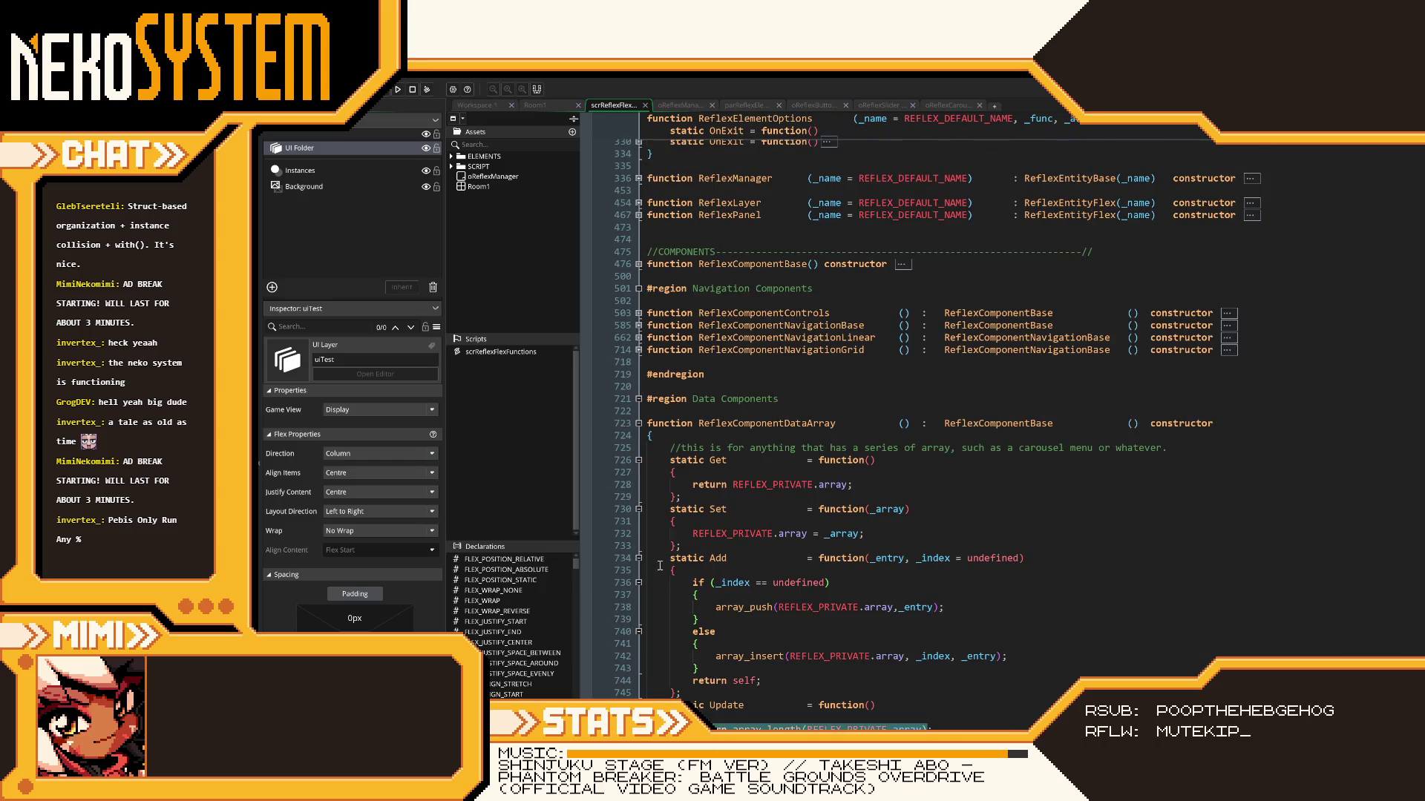
scroll(659, 566, down, 2)
click(870, 460)
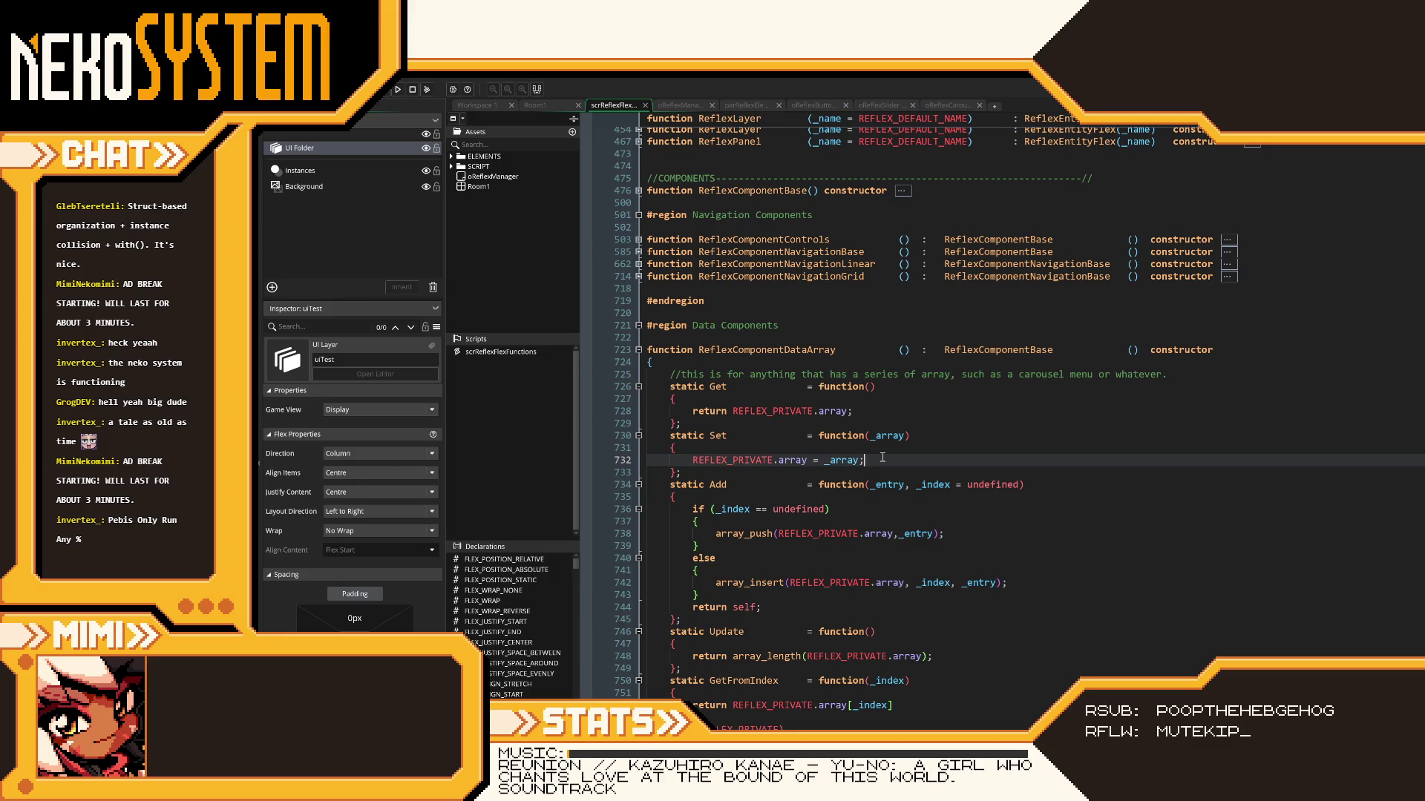
key(Return)
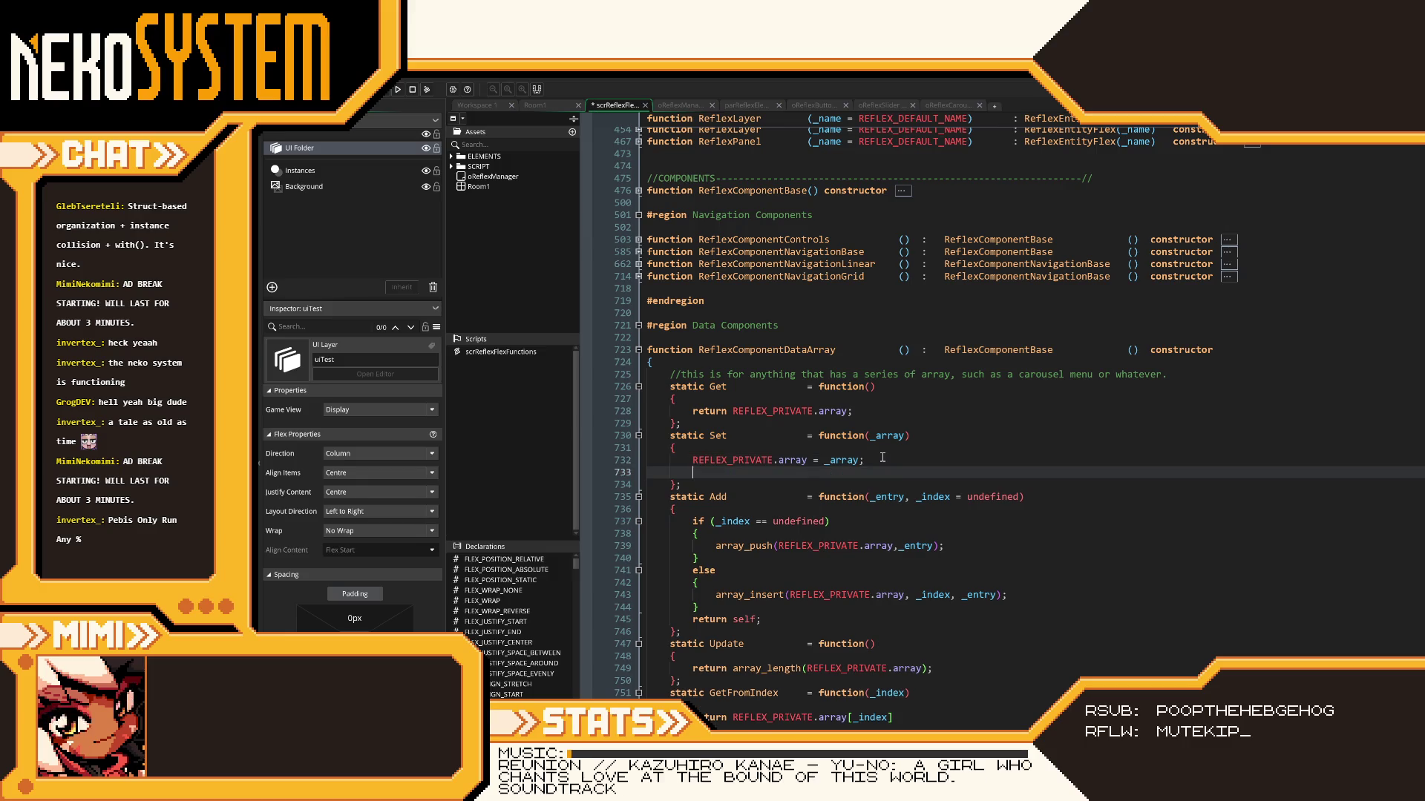
key(BackSpace)
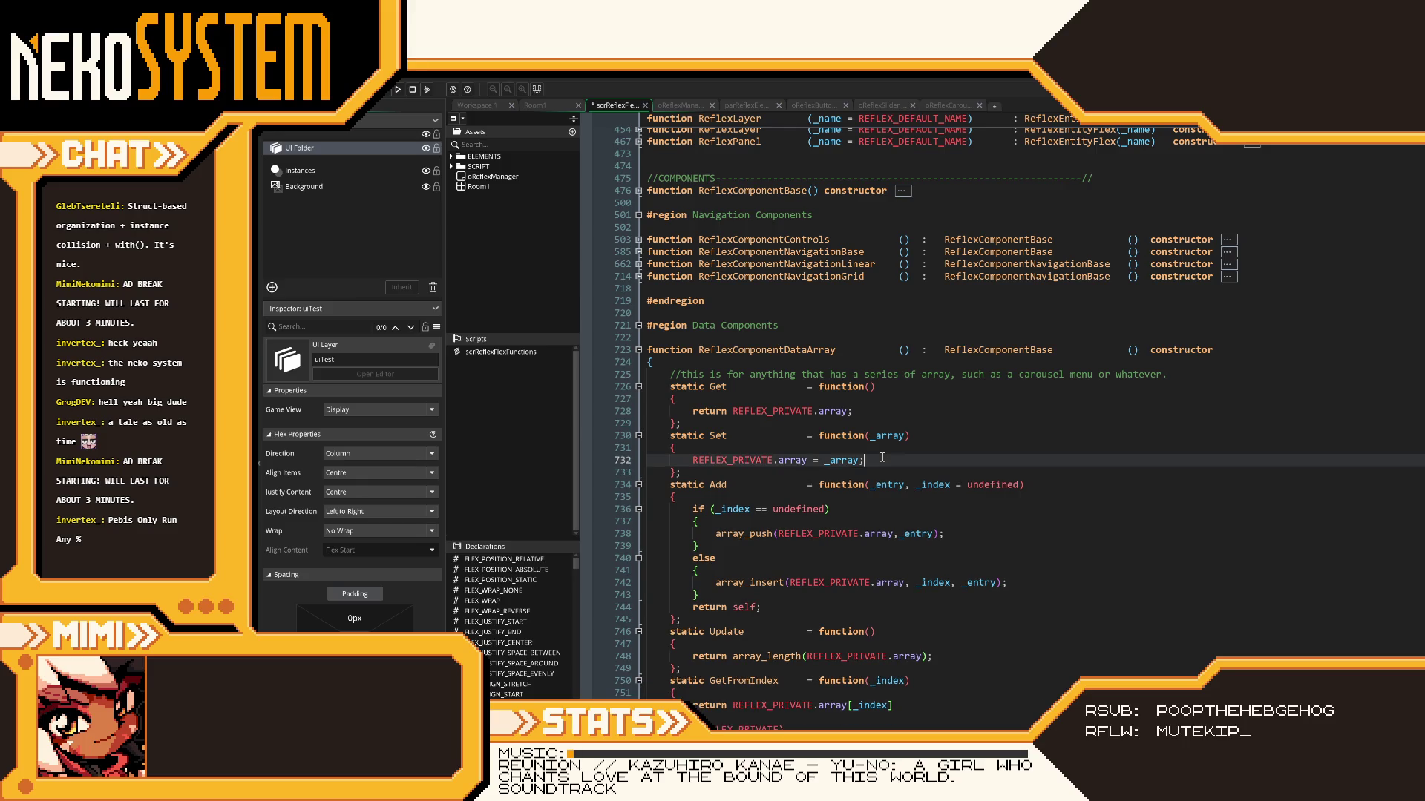
- Collapse Set, Get, Add, Update and GetFromIndex, then return to the empty line in ReflexElementOptions
click(638, 435)
click(638, 387)
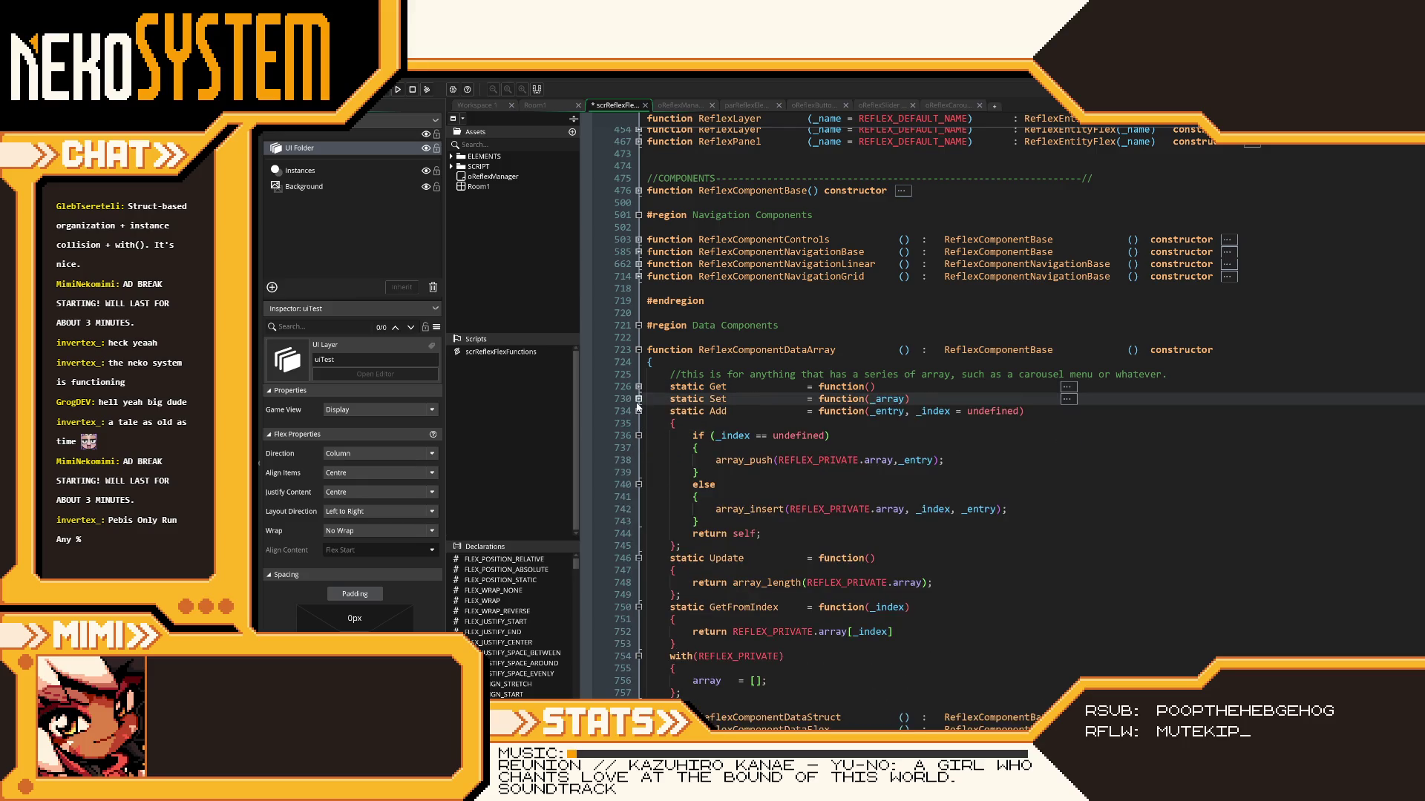
click(638, 411)
click(638, 423)
click(638, 436)
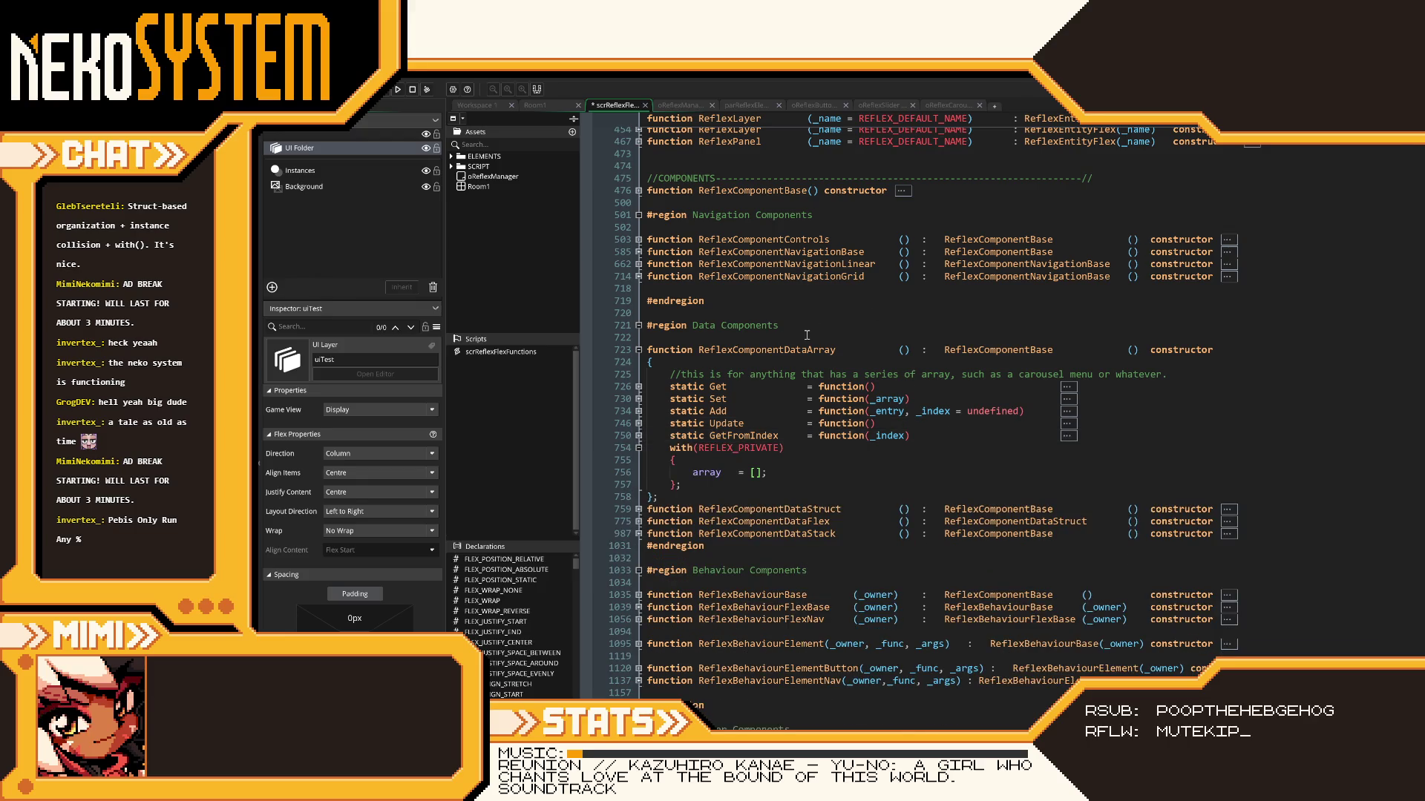
scroll(793, 379, up, 6)
scroll(793, 378, up, 2)
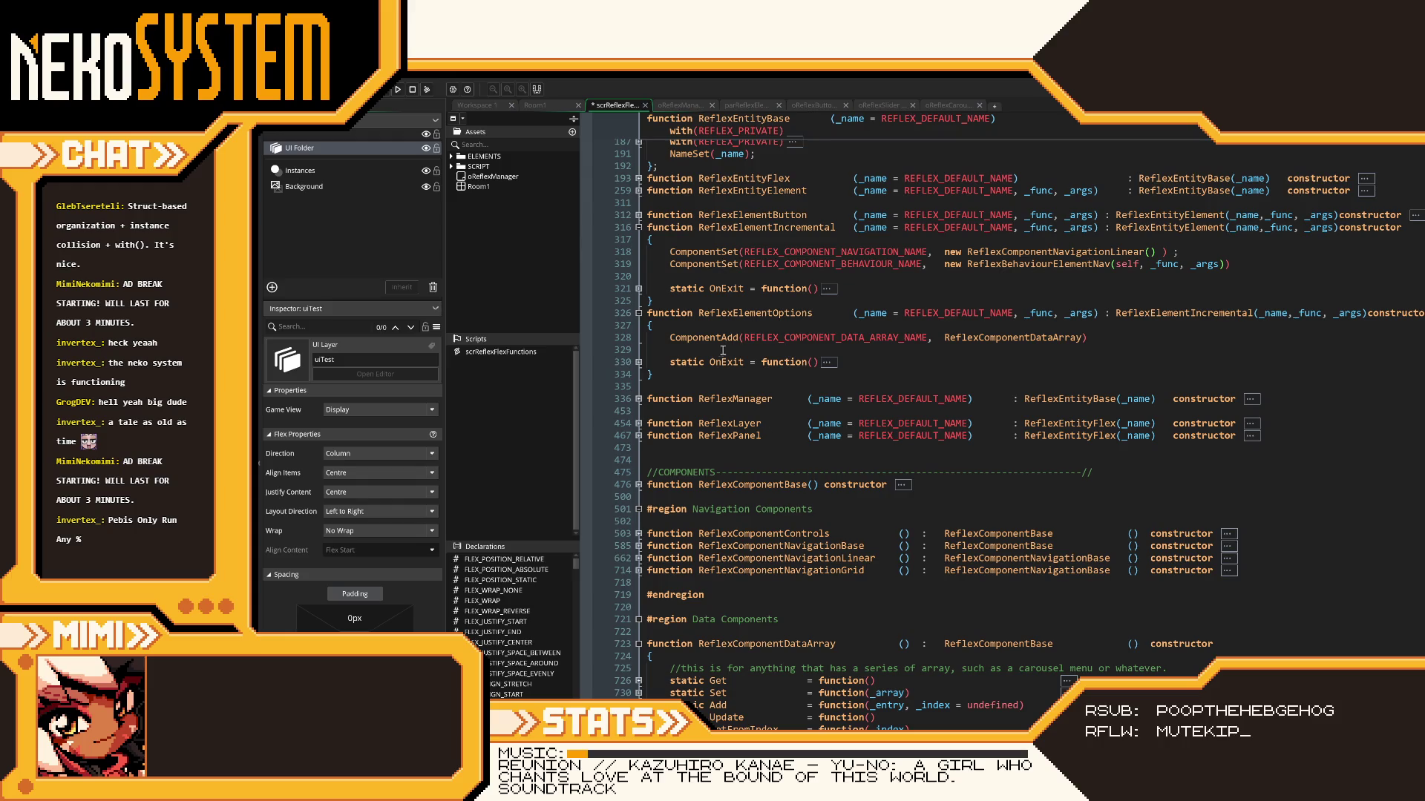
click(808, 346)
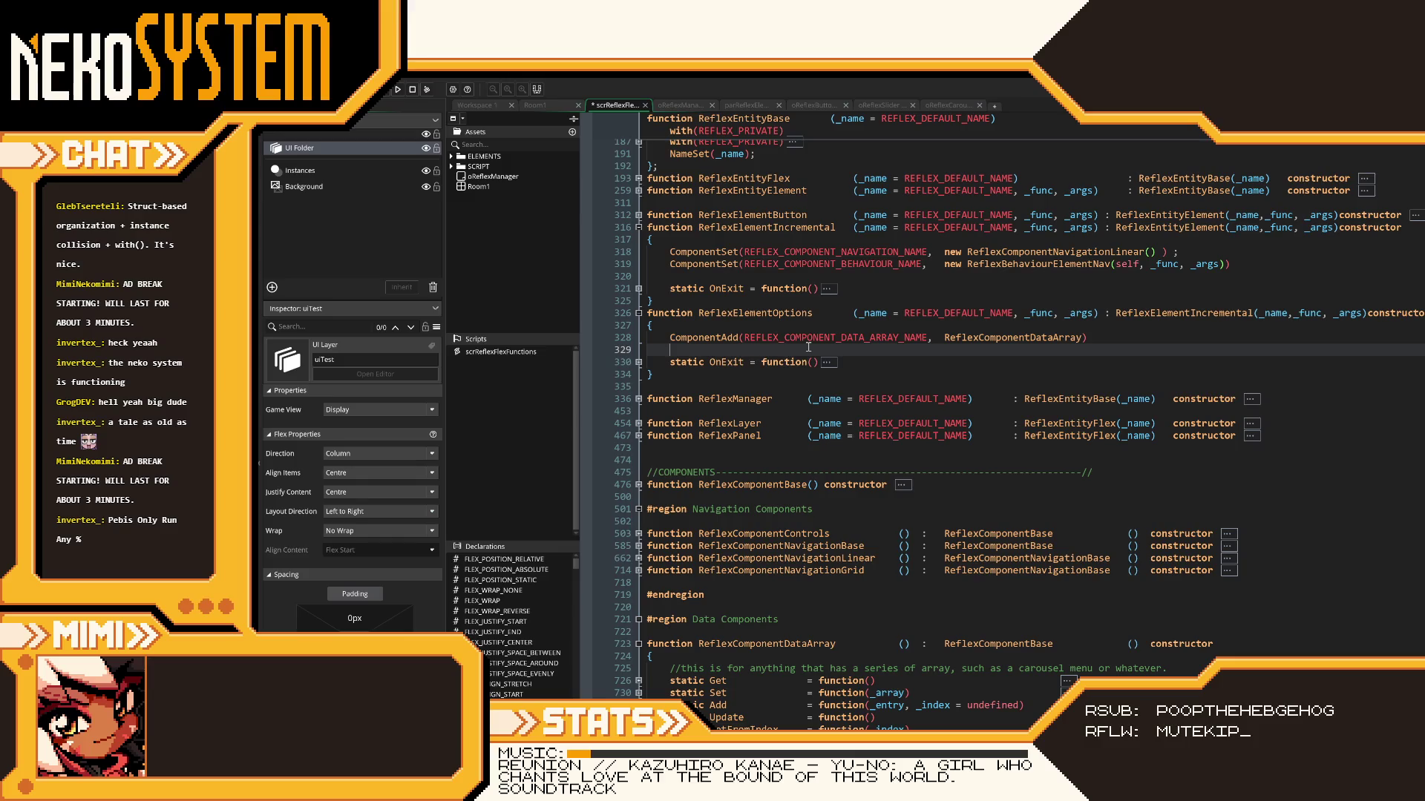
- Write the method header 'static ArraySet = function(_array) {' in ReflexElementOptions
text(AddToArray)
key(BackSpace)
key(BackSpace)
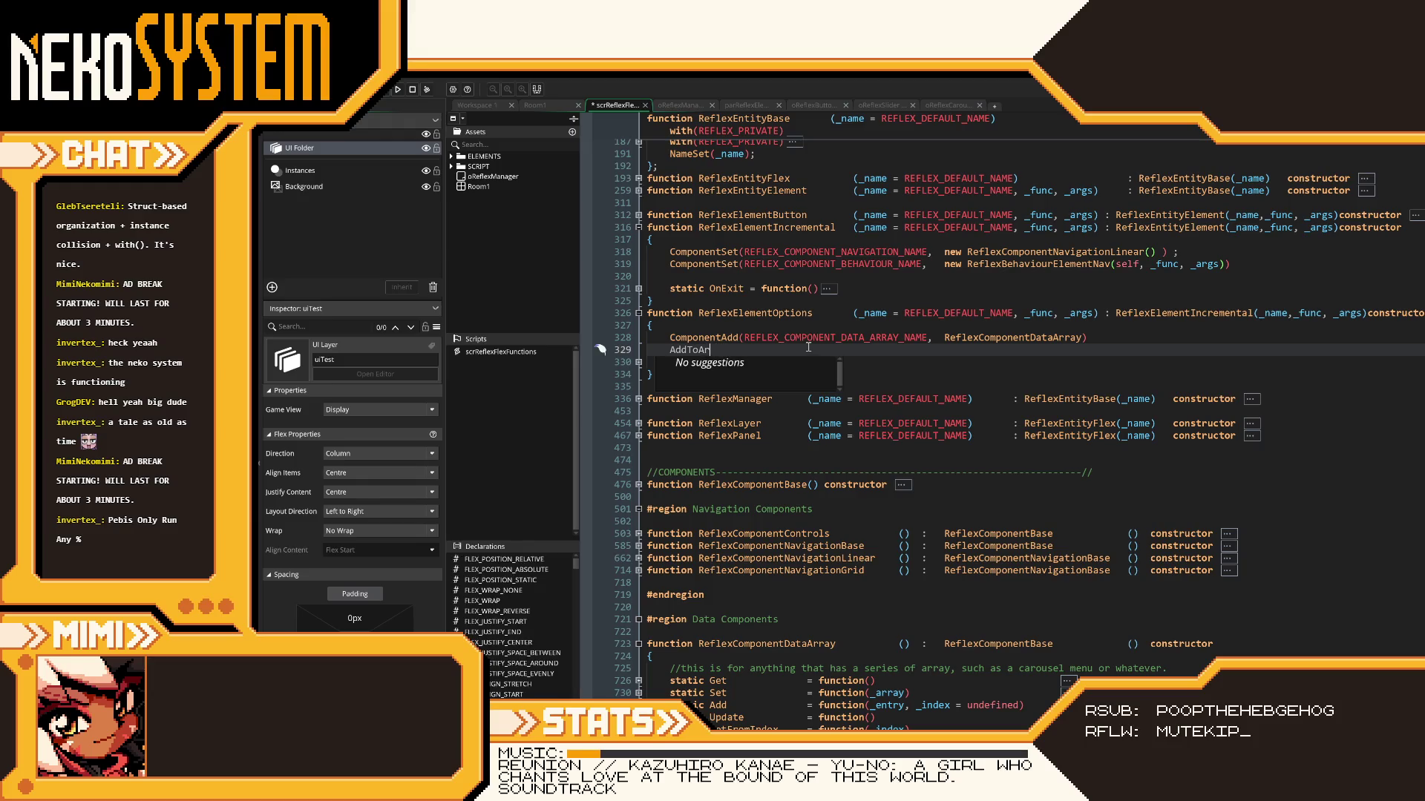
key(BackSpace)
key(BackSpace)
key(BackSpace)
text(Array)
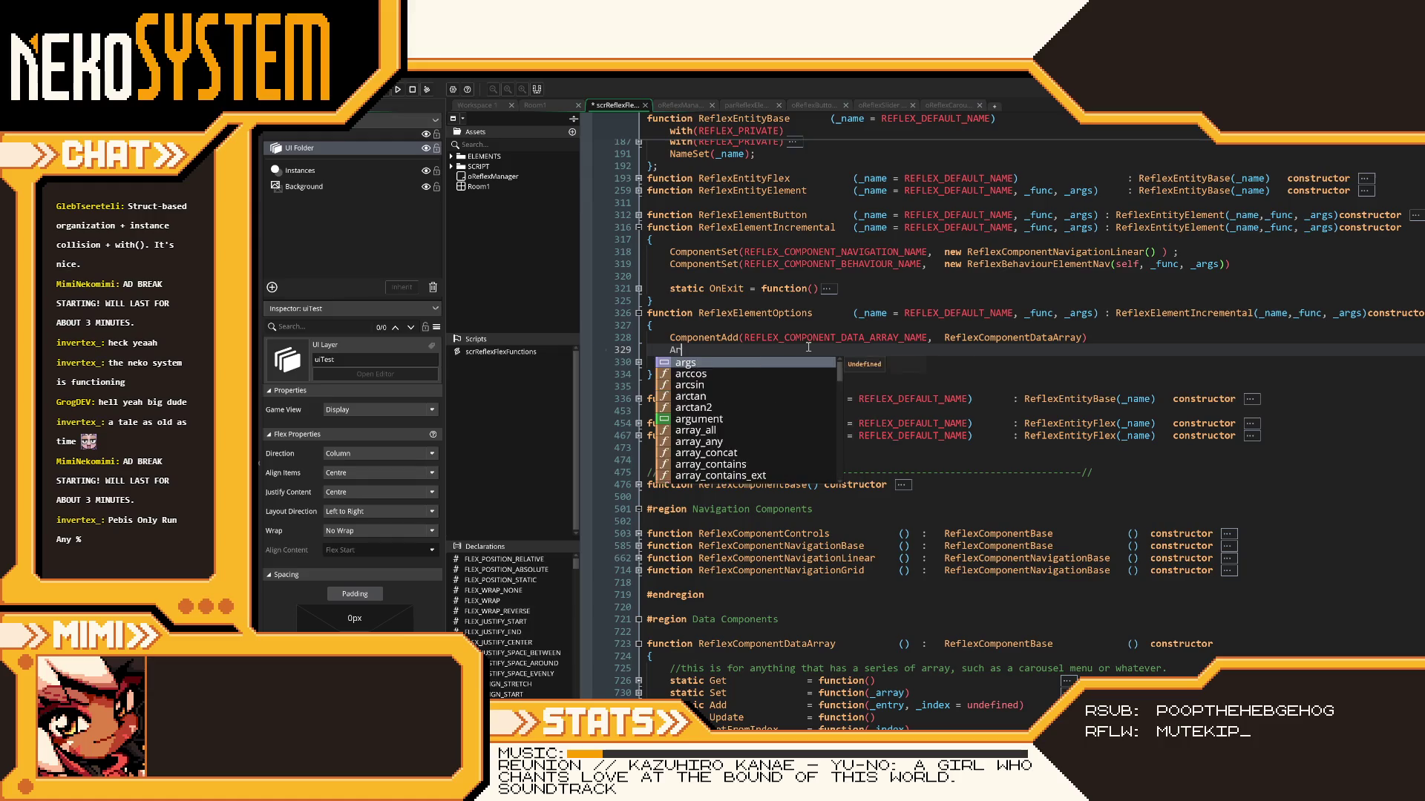
text(Set()
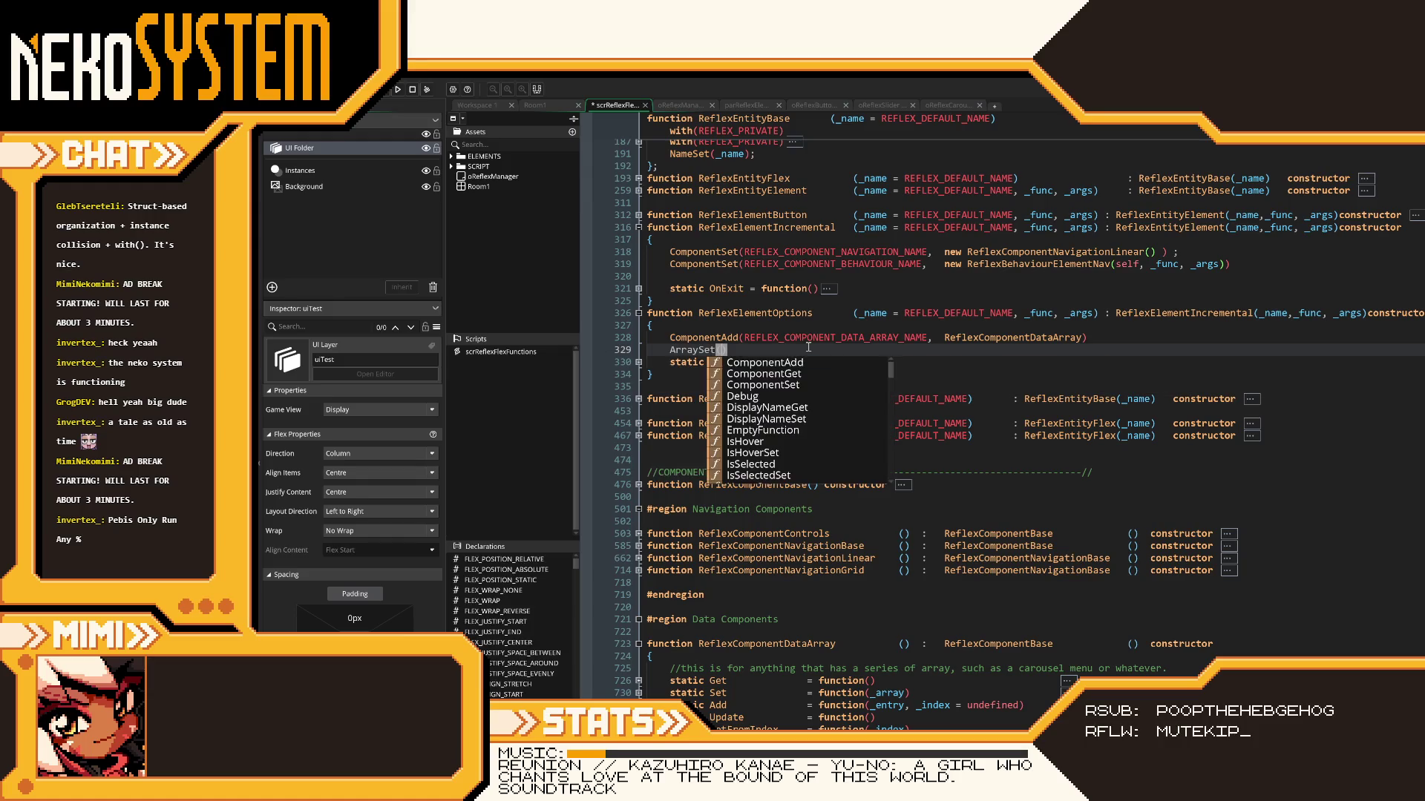
key(BackSpace)
text(= fu)
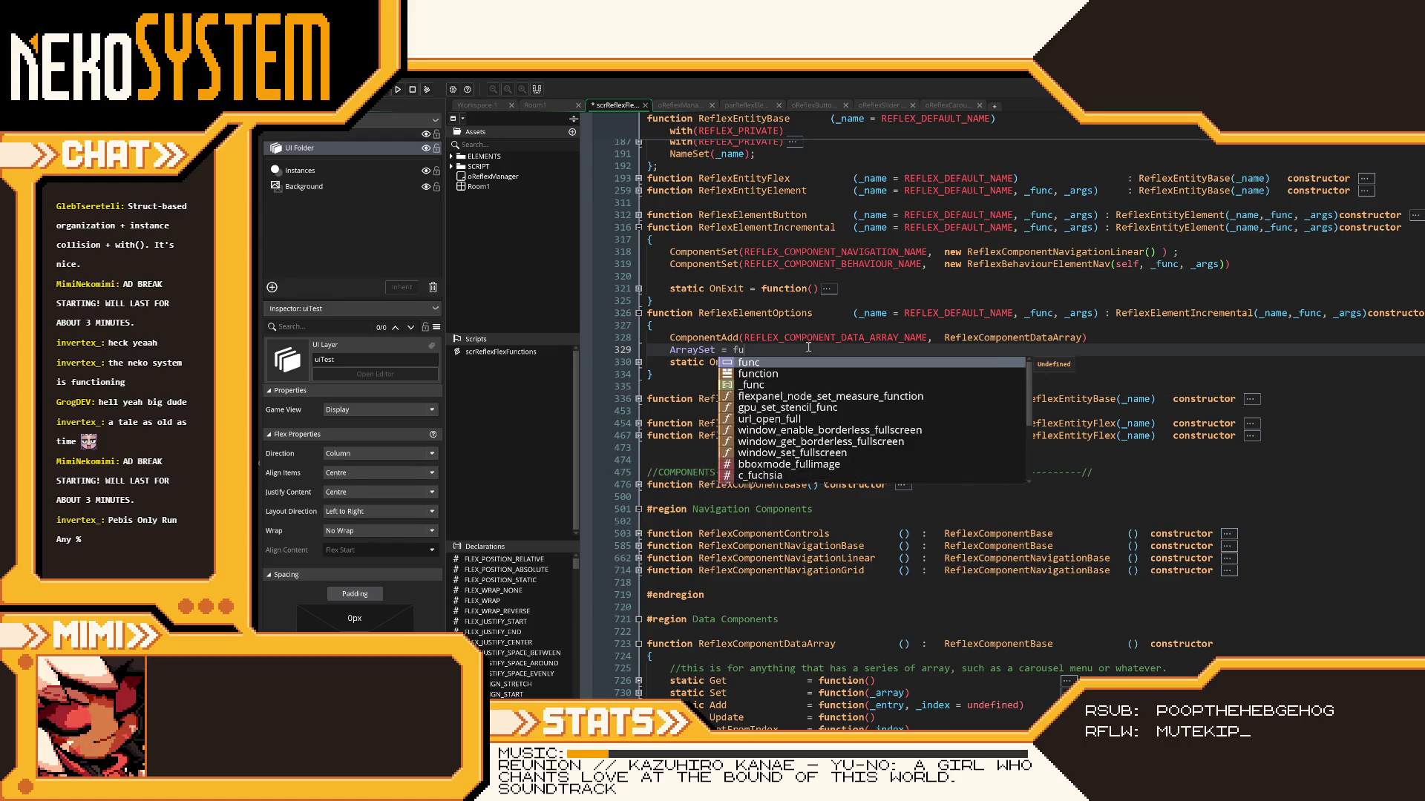
text(nction()
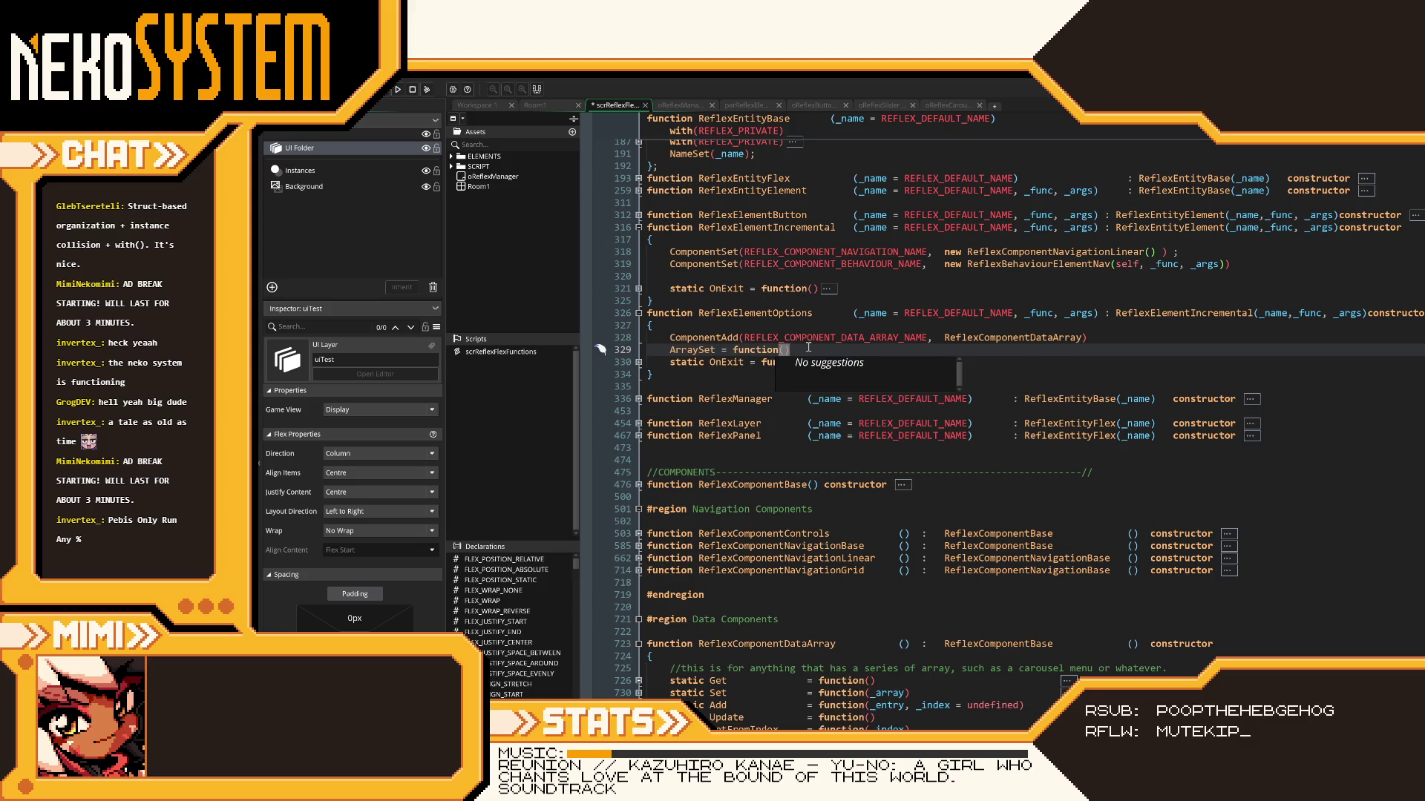
click(657, 352)
text(static)
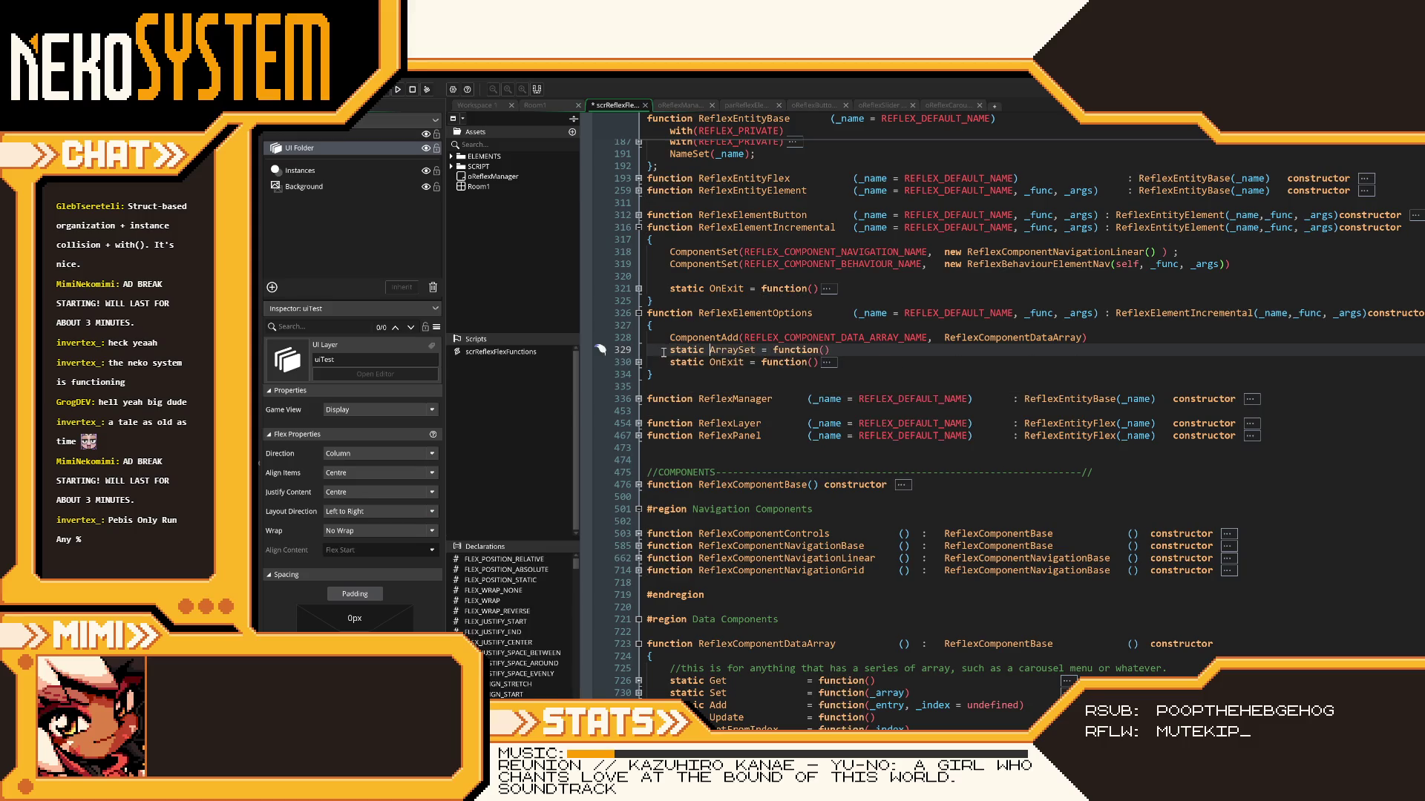
click(820, 350)
text(_array))
key(Return)
text({)
key(Return)
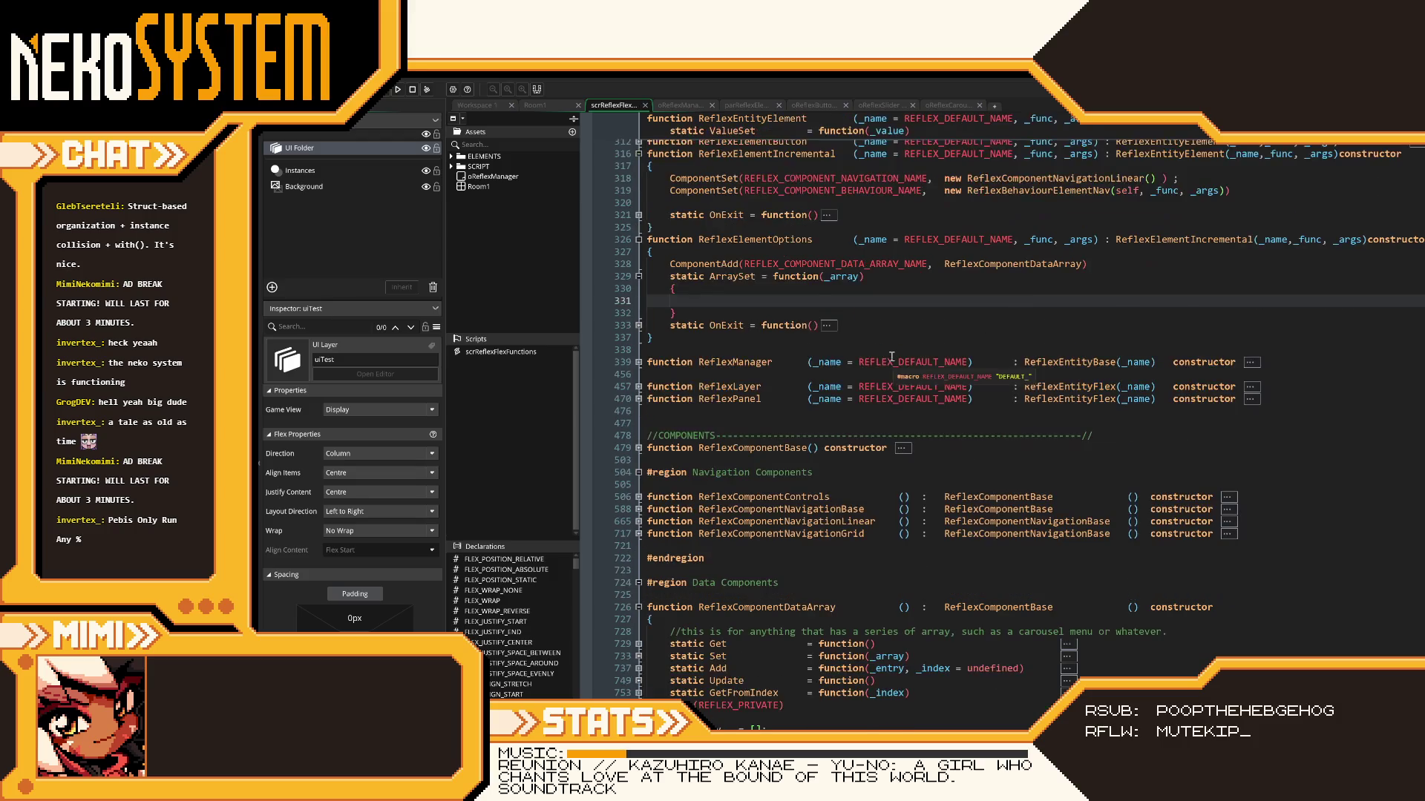
- Add body lines REFLEX_COMPONENT_DATA_ARRAY.Set(_array) and an unfinished REFLEX_COMPONENT_NAVIGATION.MaximumSet(
scroll(1026, 325, down, 2)
text(COMP)
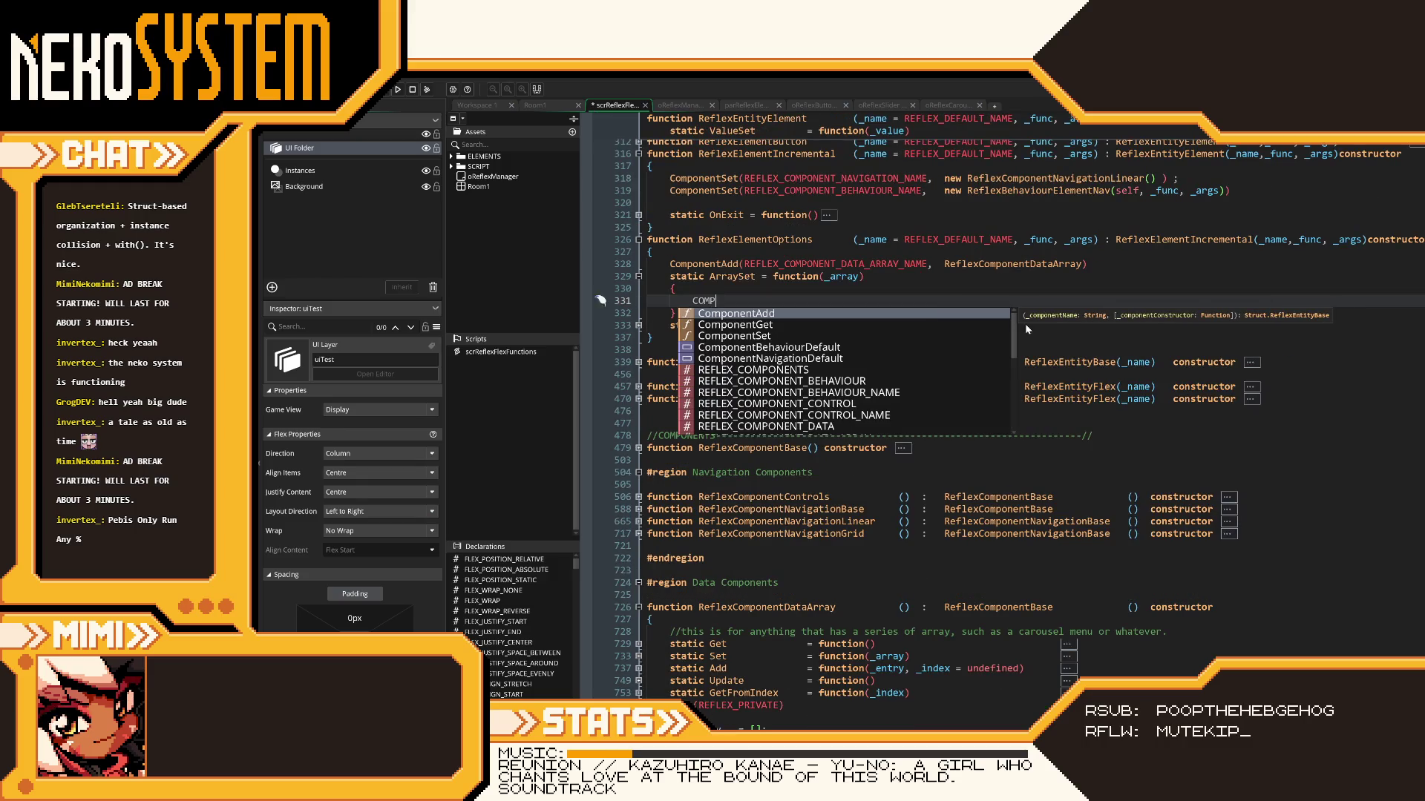
key(BackSpace)
key(BackSpace)
key(BackSpace)
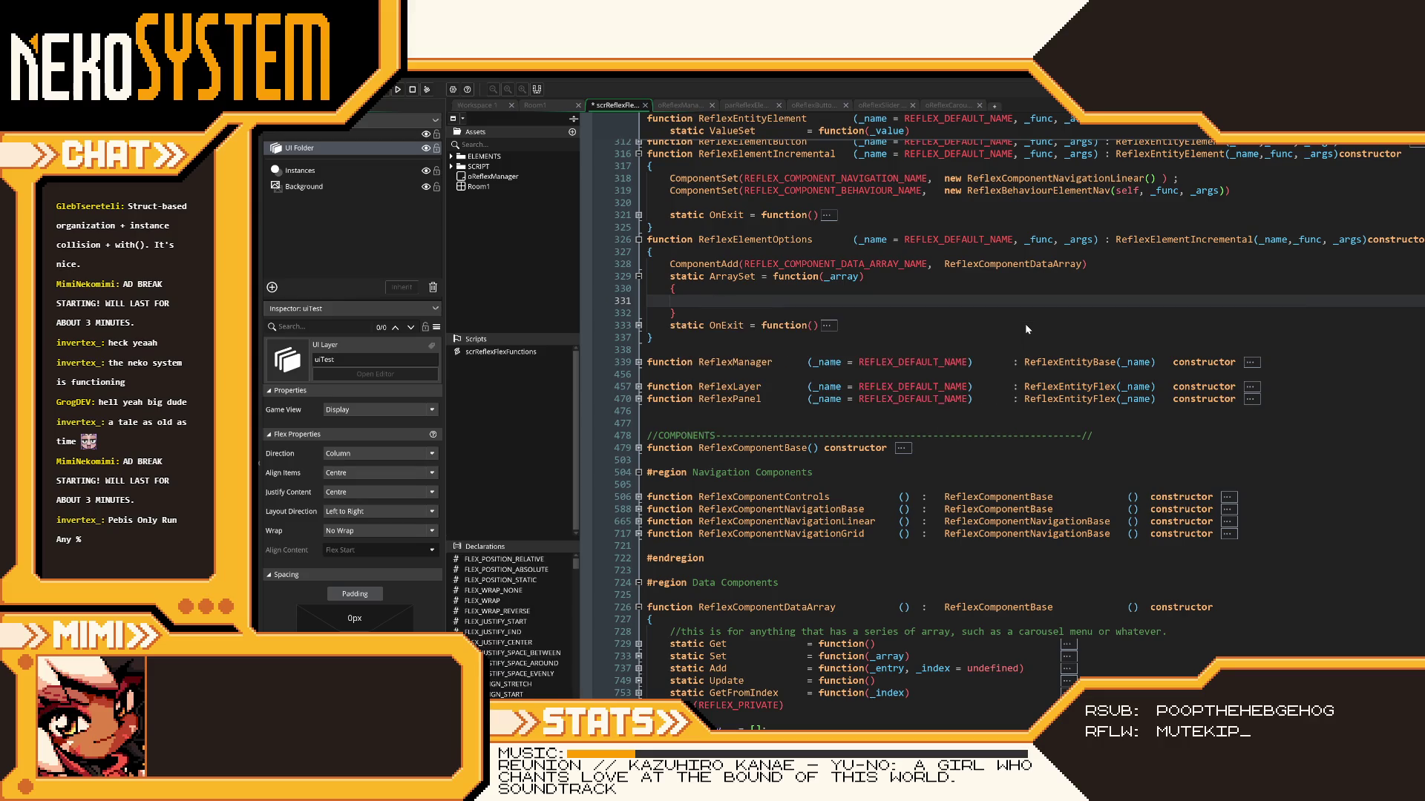
text(REFLEX_COMPONENT_DATA_ARR)
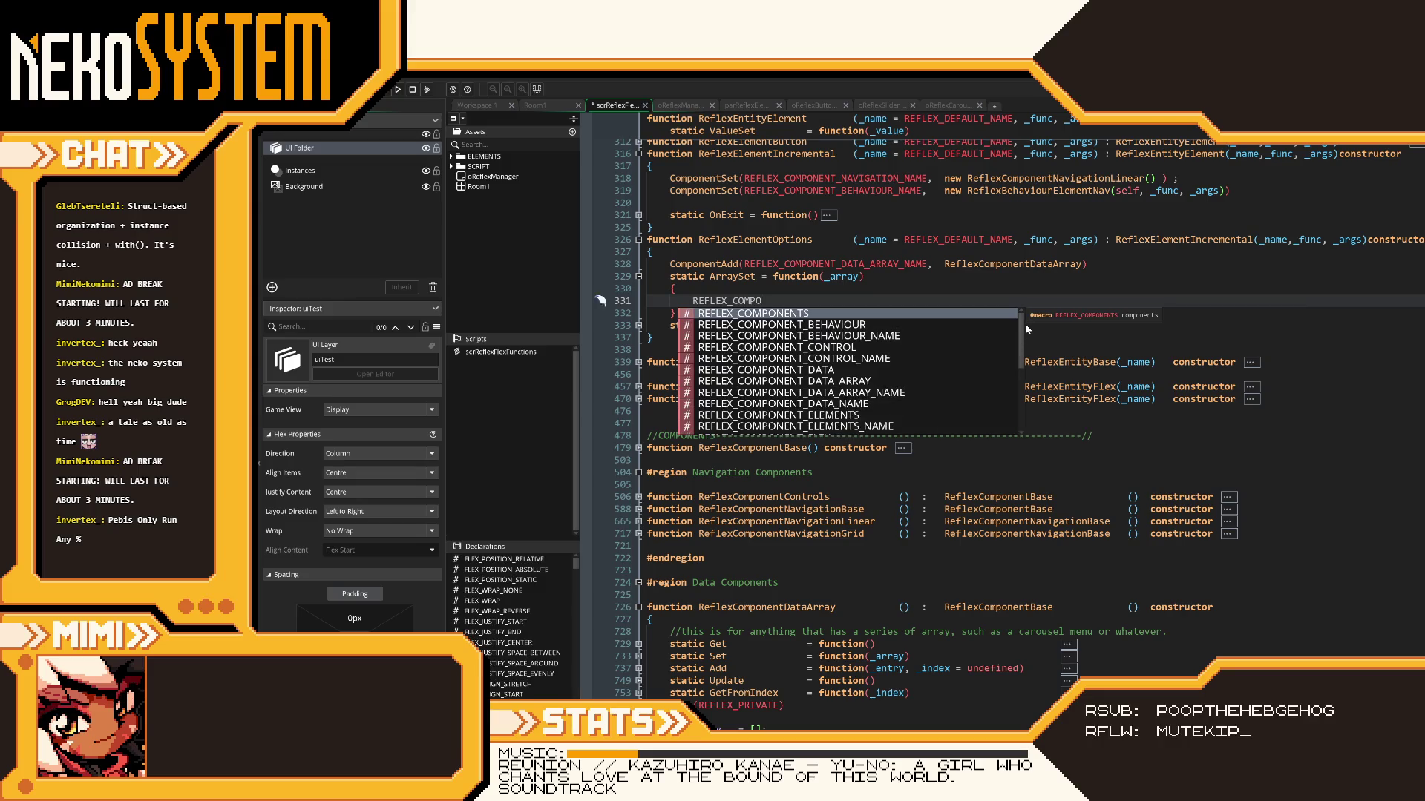
text(AY)
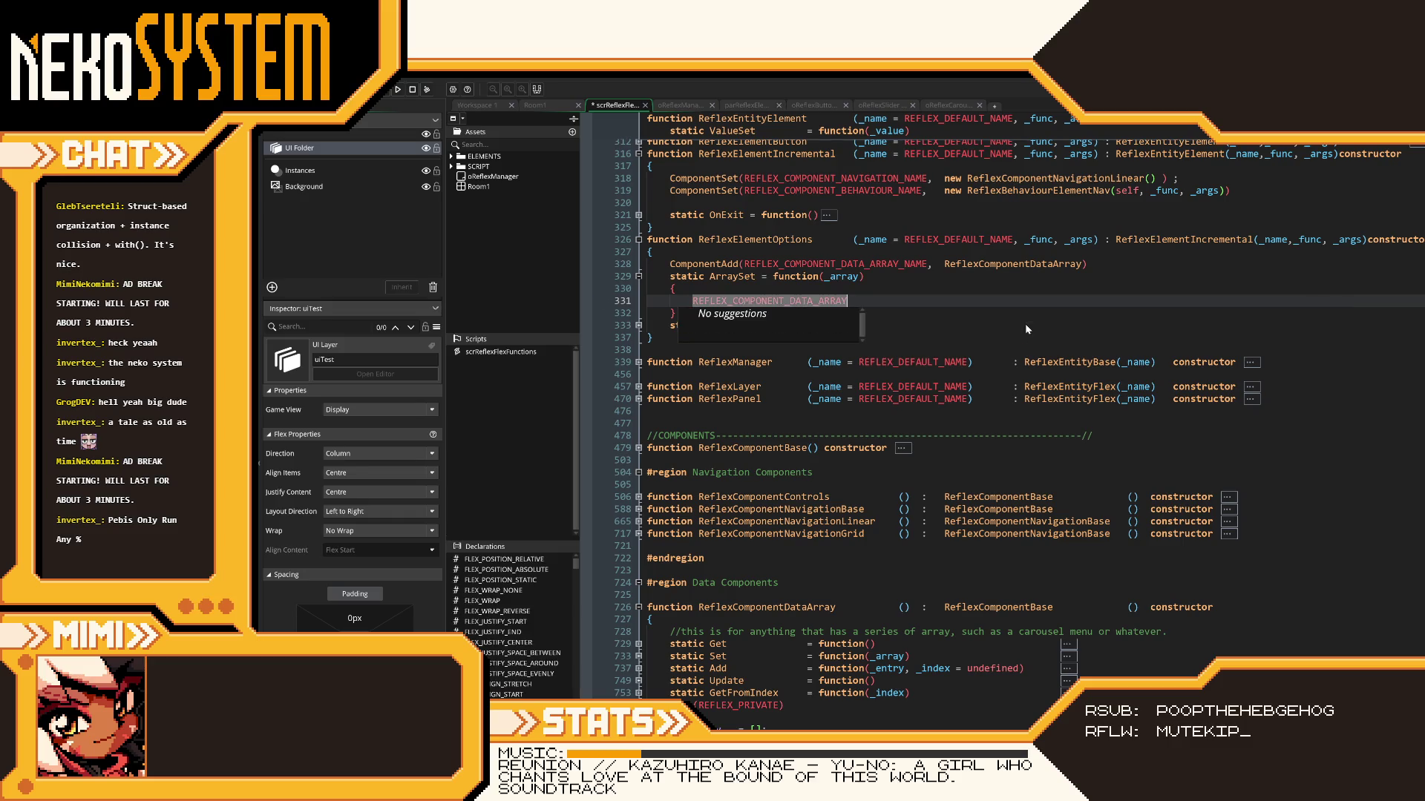
text(.Set(_array))
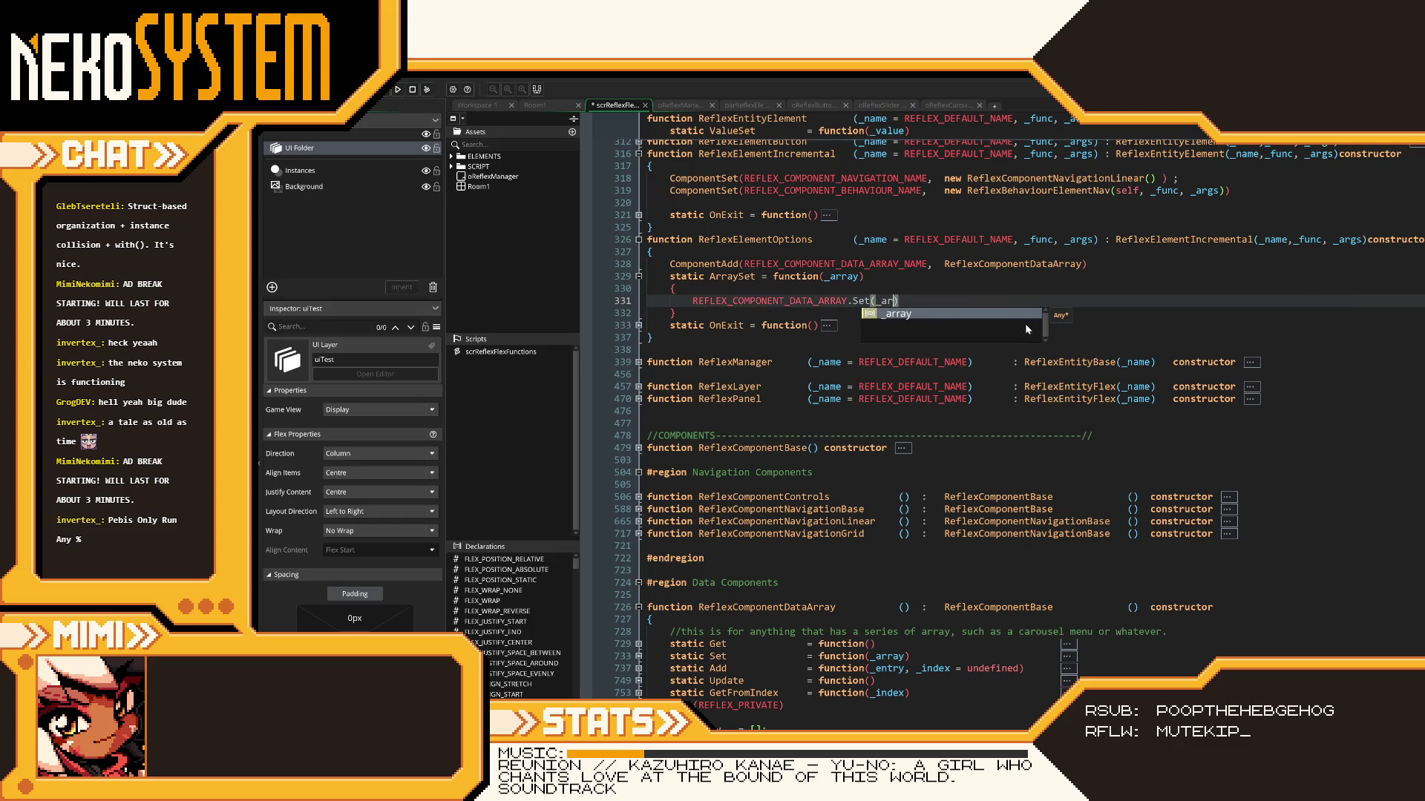
key(Return)
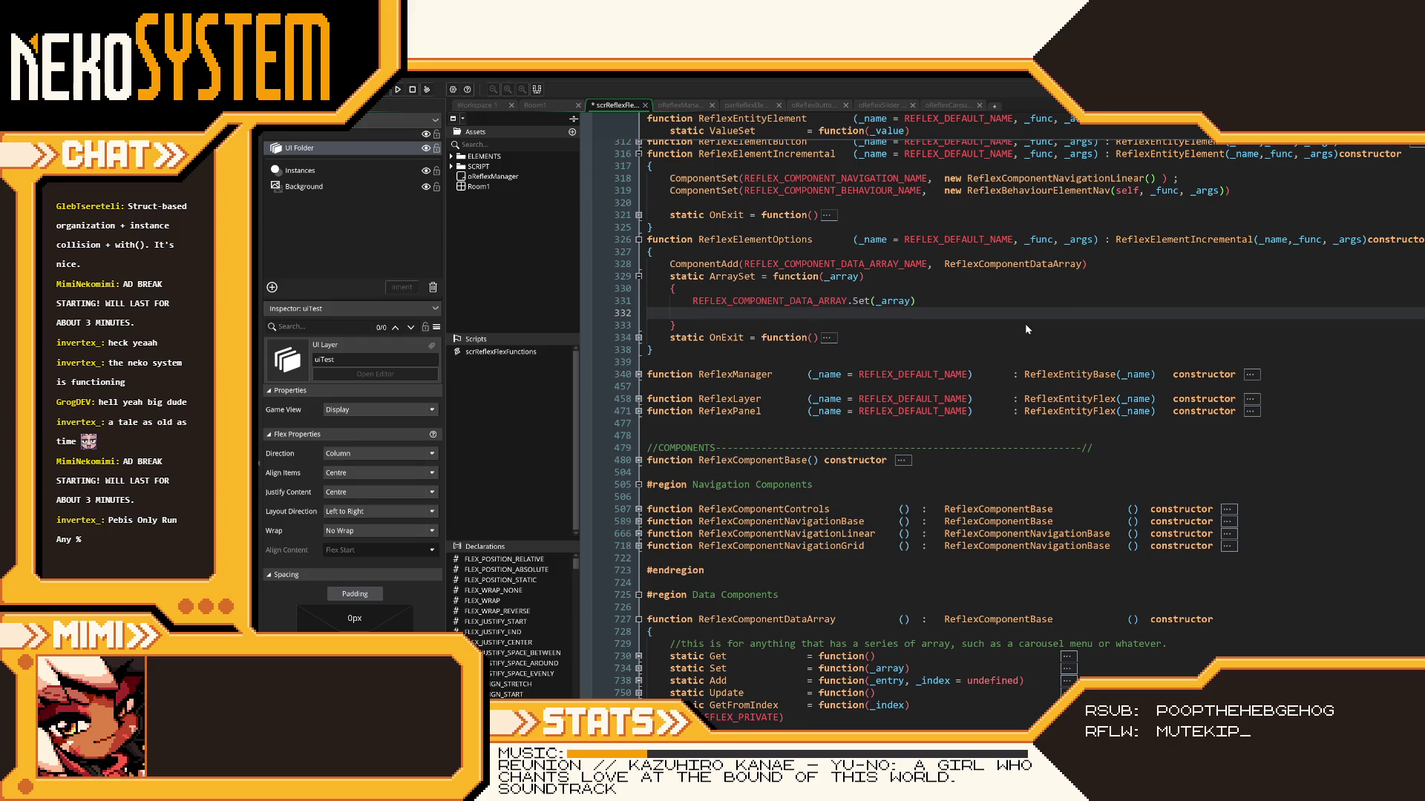
text(RE)
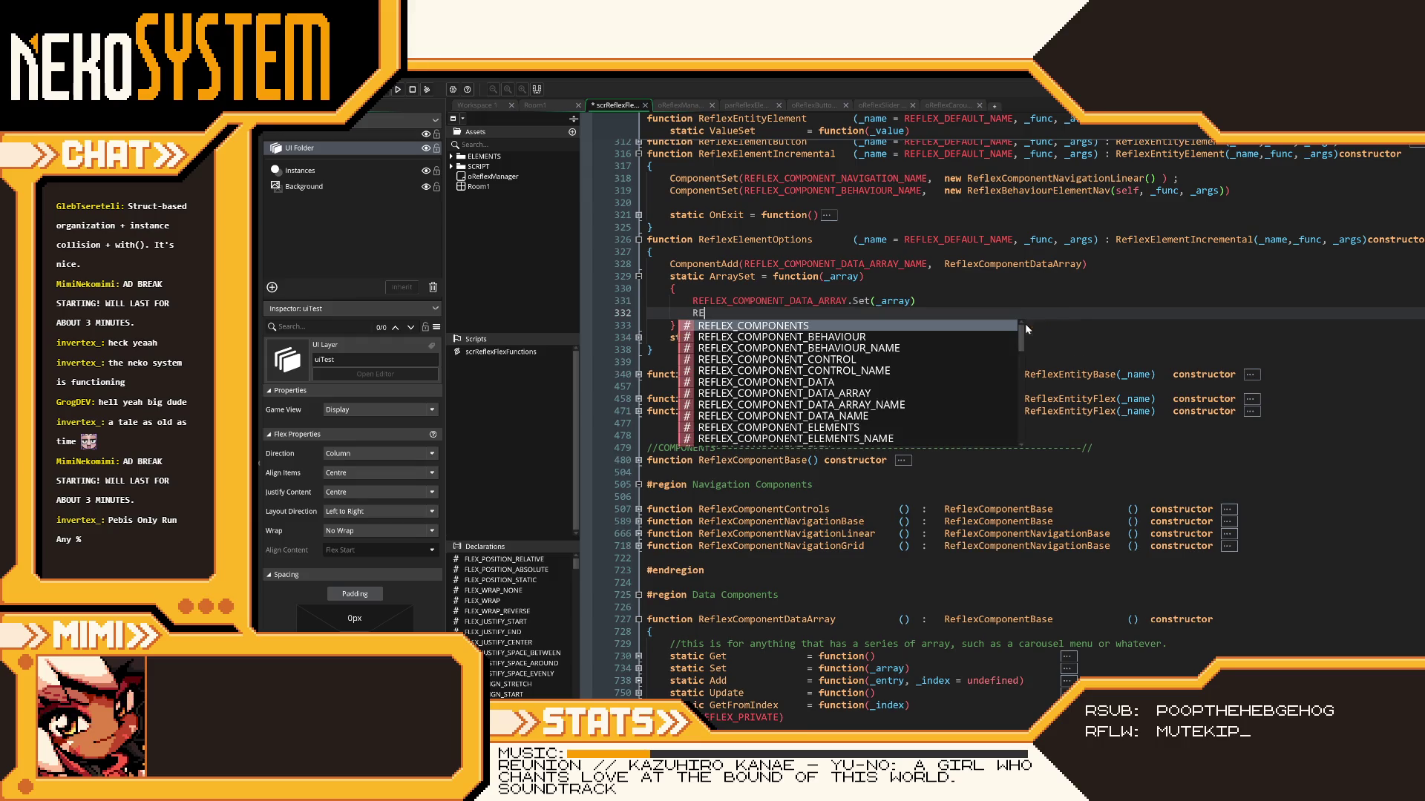
text(FLEX_COMPONENT_)
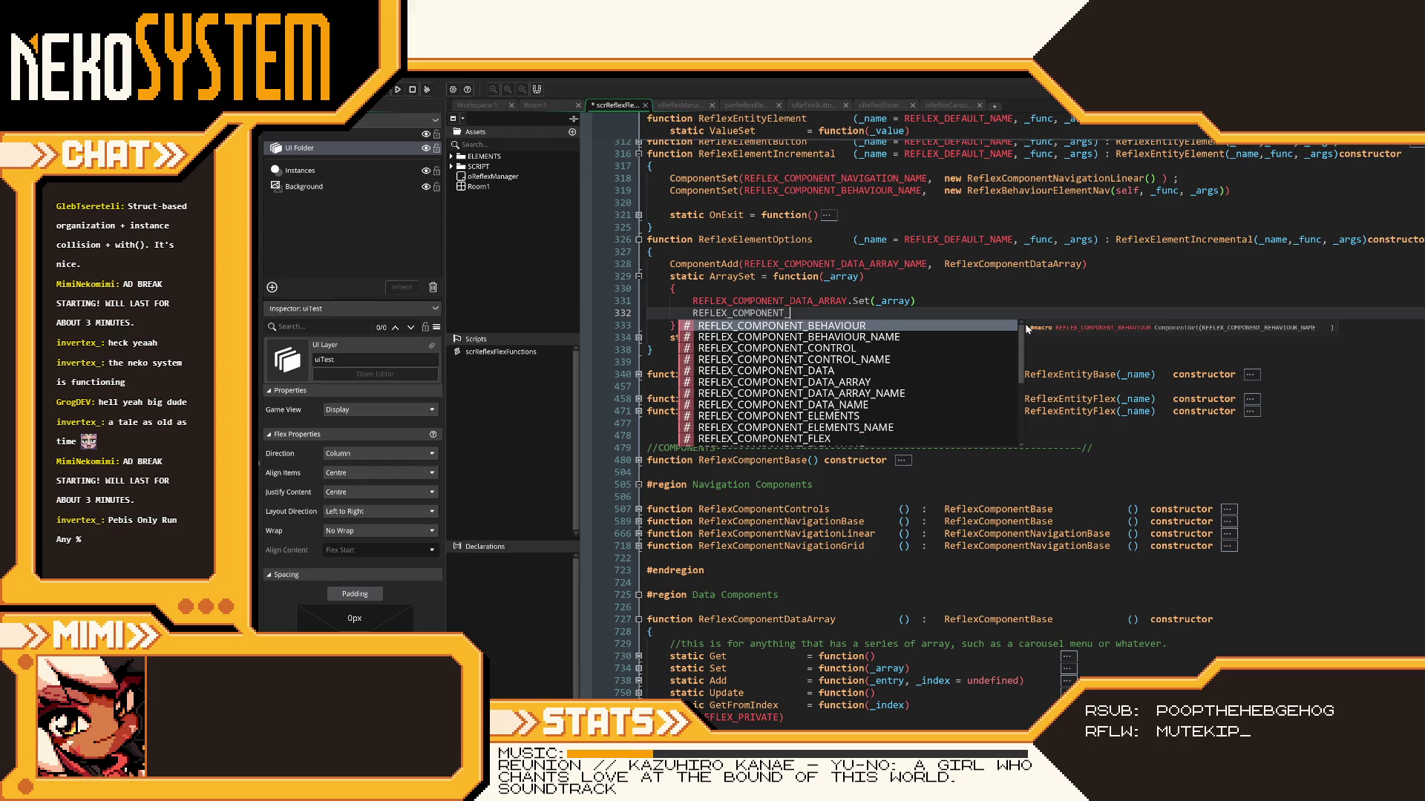
text(NAVIGATION.)
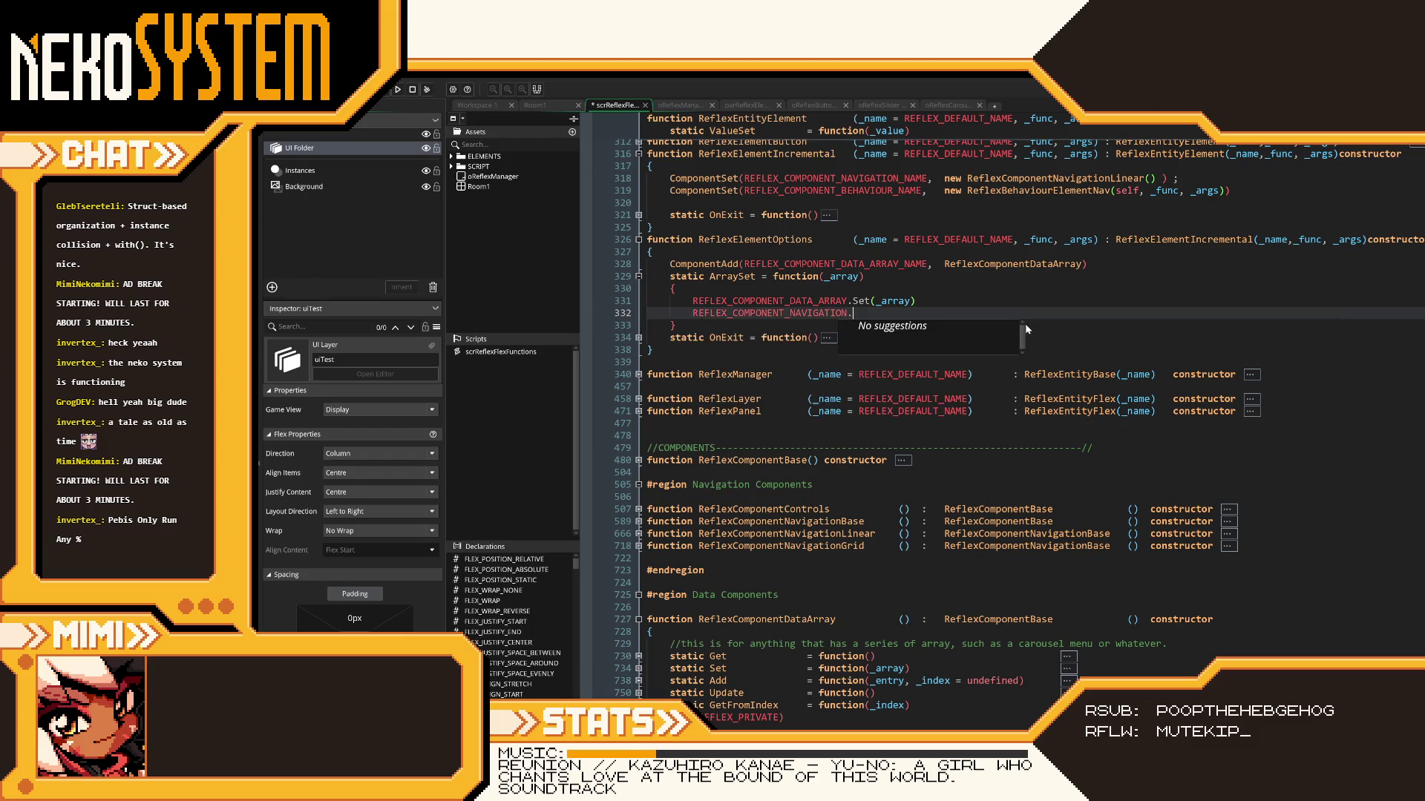
text(MaximumSet()
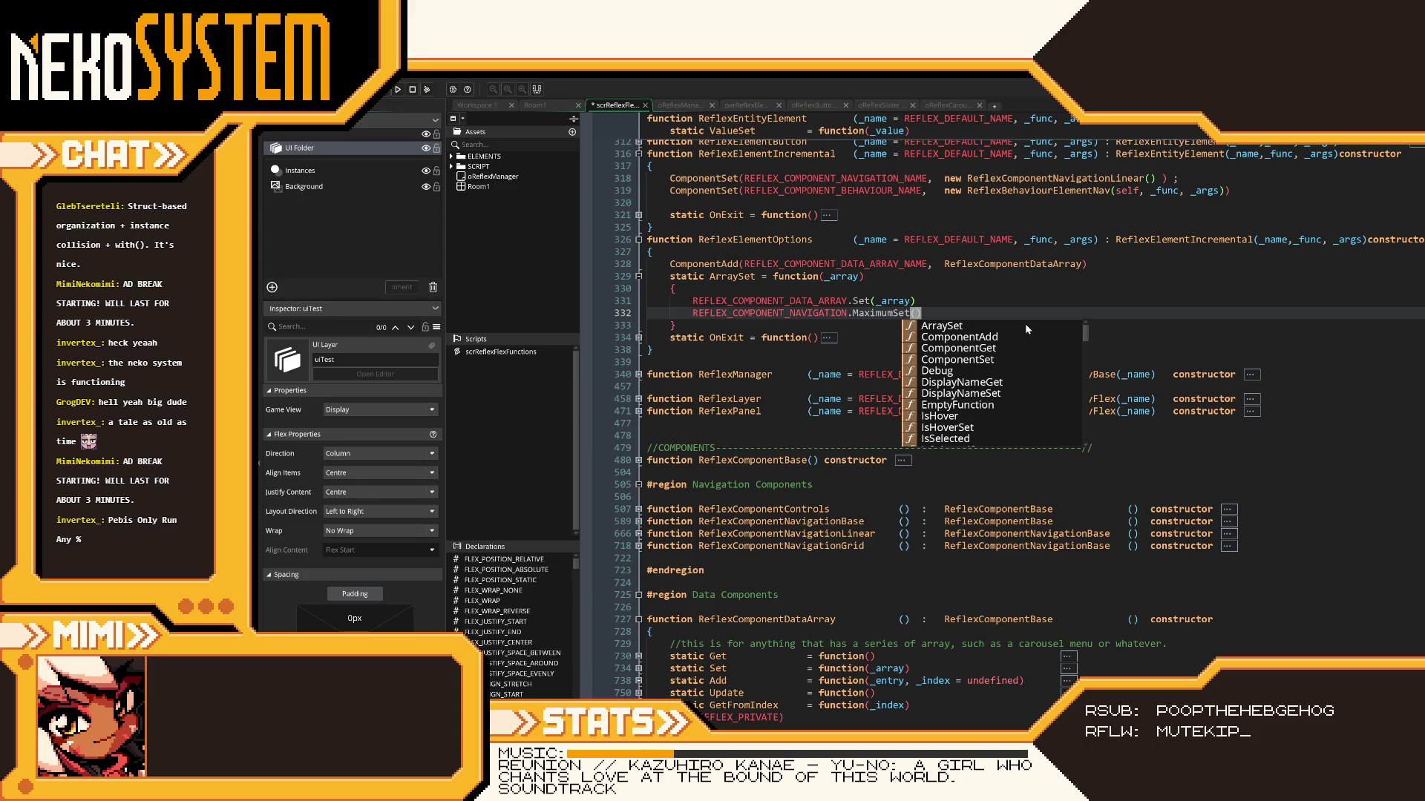
- Try adding a 'var _array =' line at the top of ArraySet's body, then remove it
text(R)
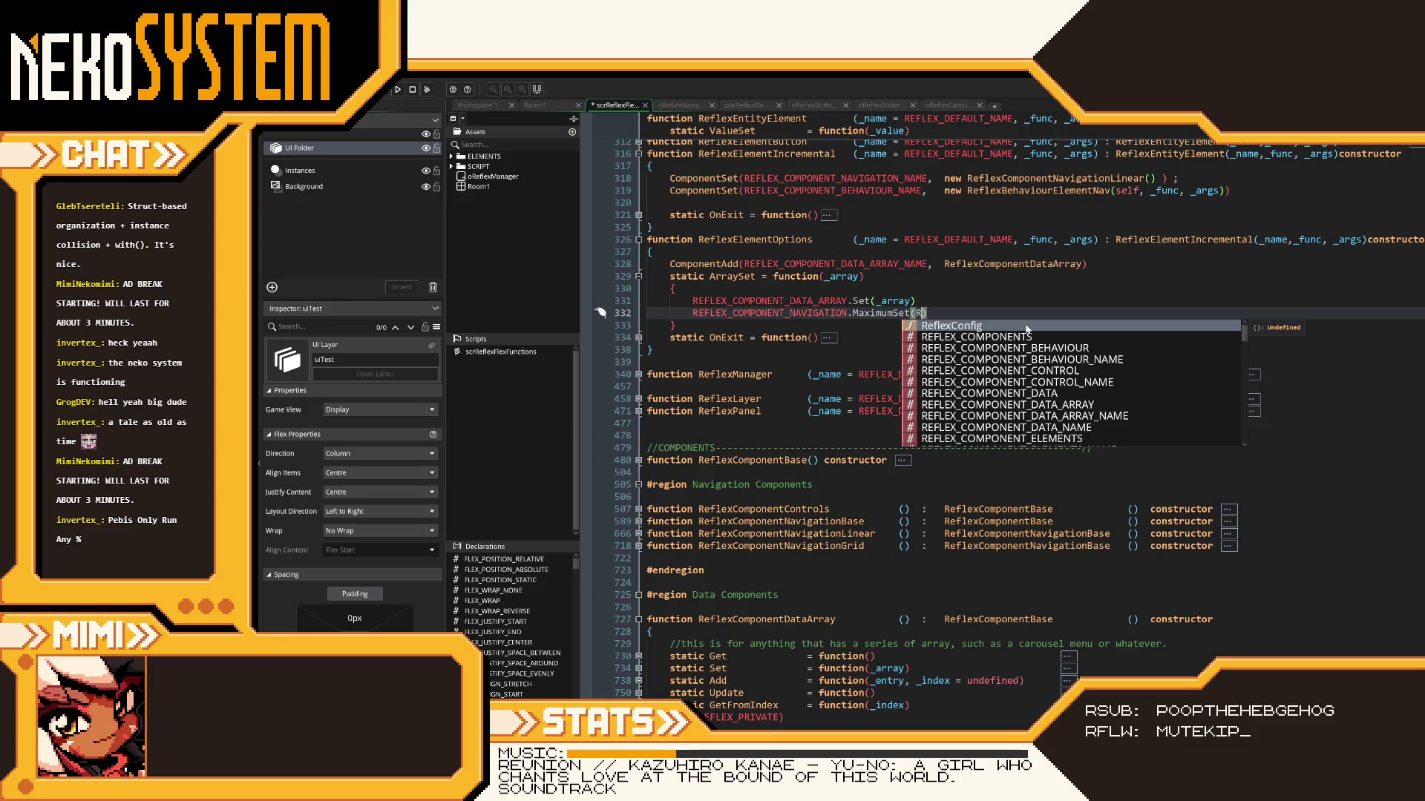
key(BackSpace)
click(924, 293)
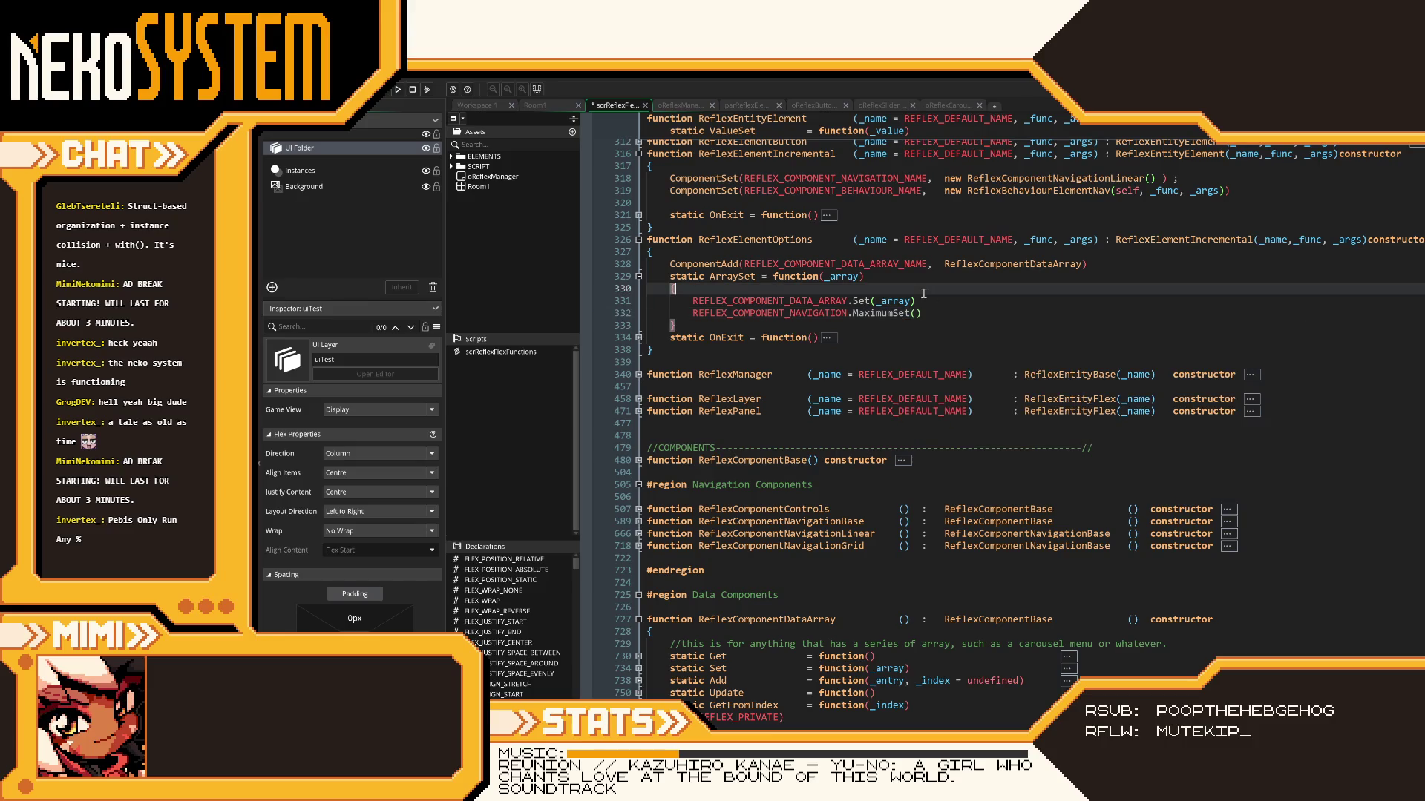
key(Return)
text(var _array =)
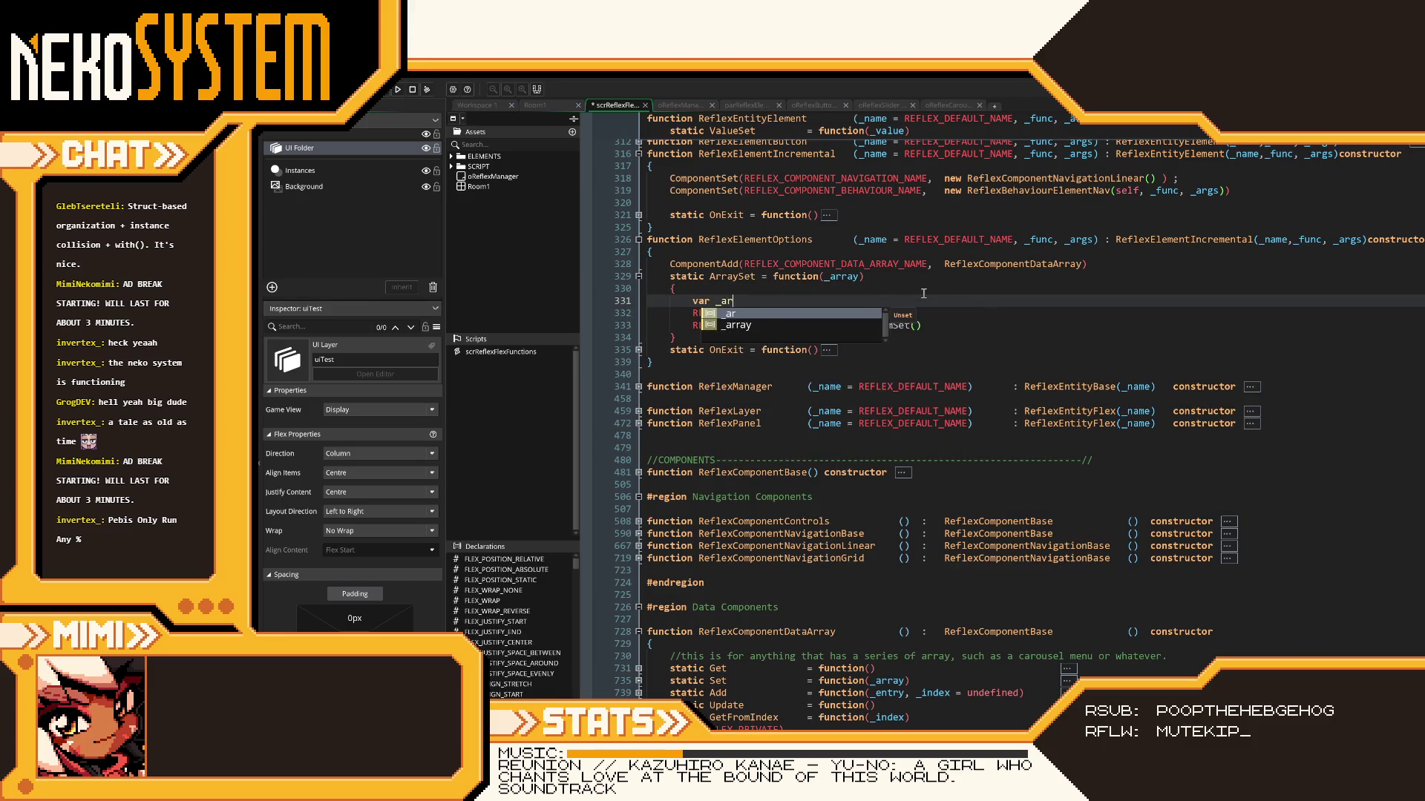
key(Escape)
key(Up)
key(Up)
key(End)
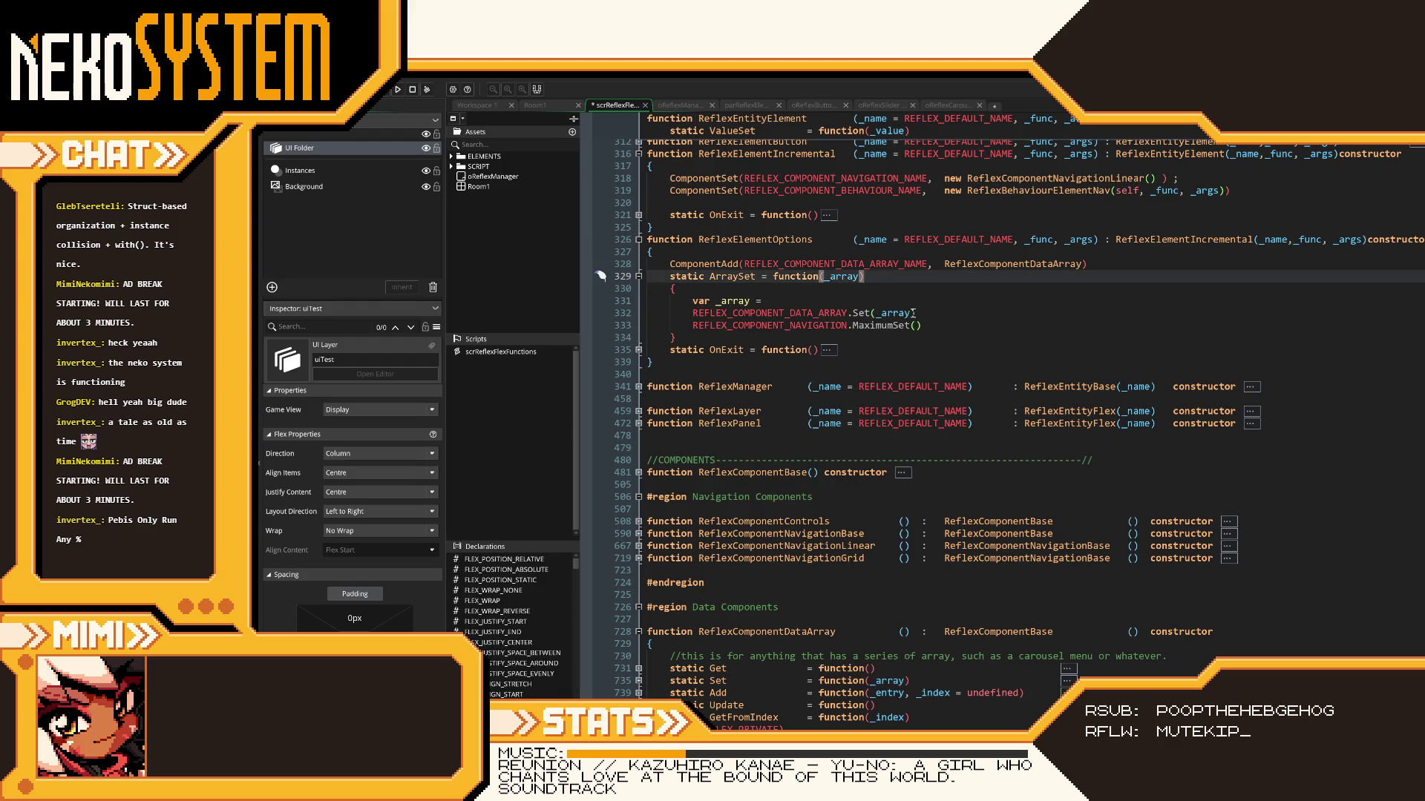
click(921, 313)
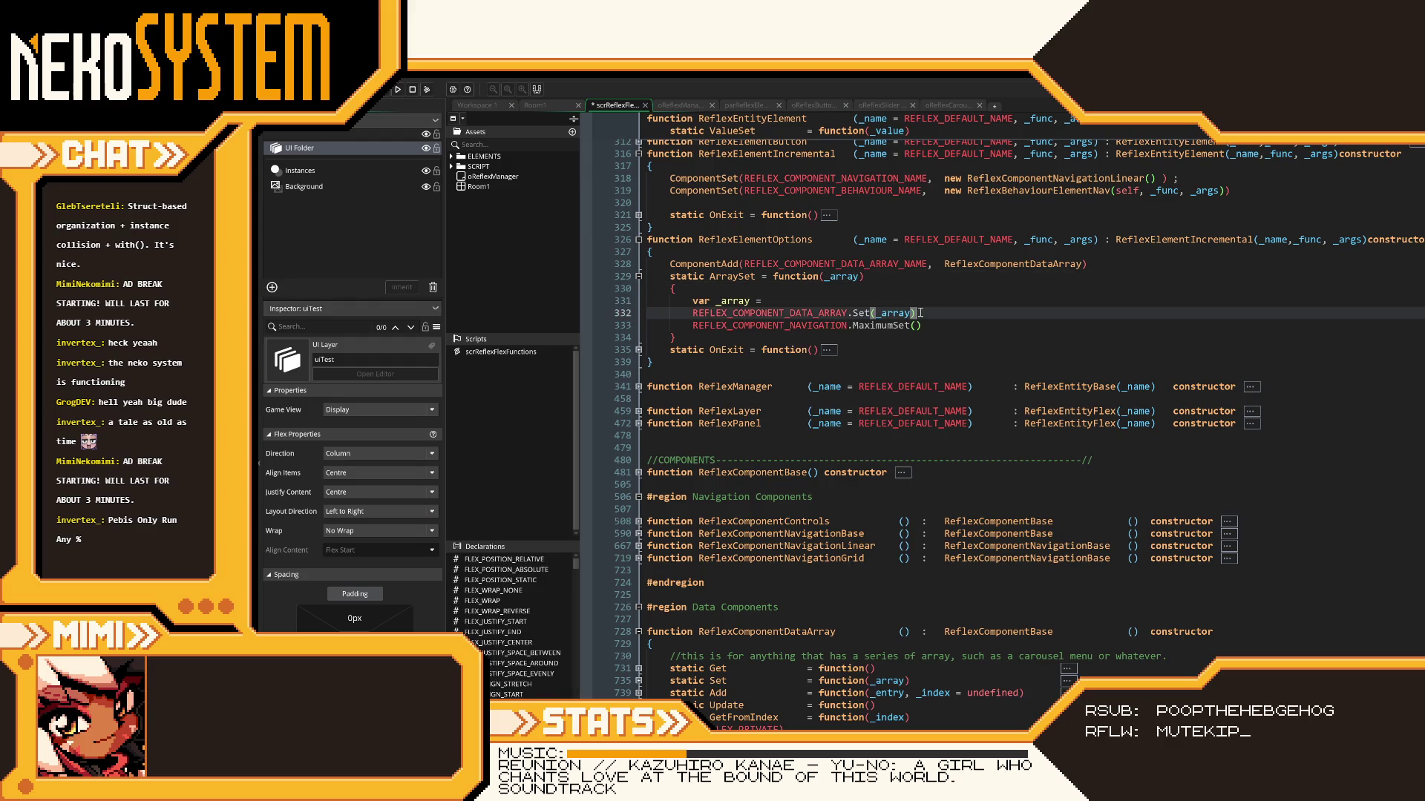
click(791, 301)
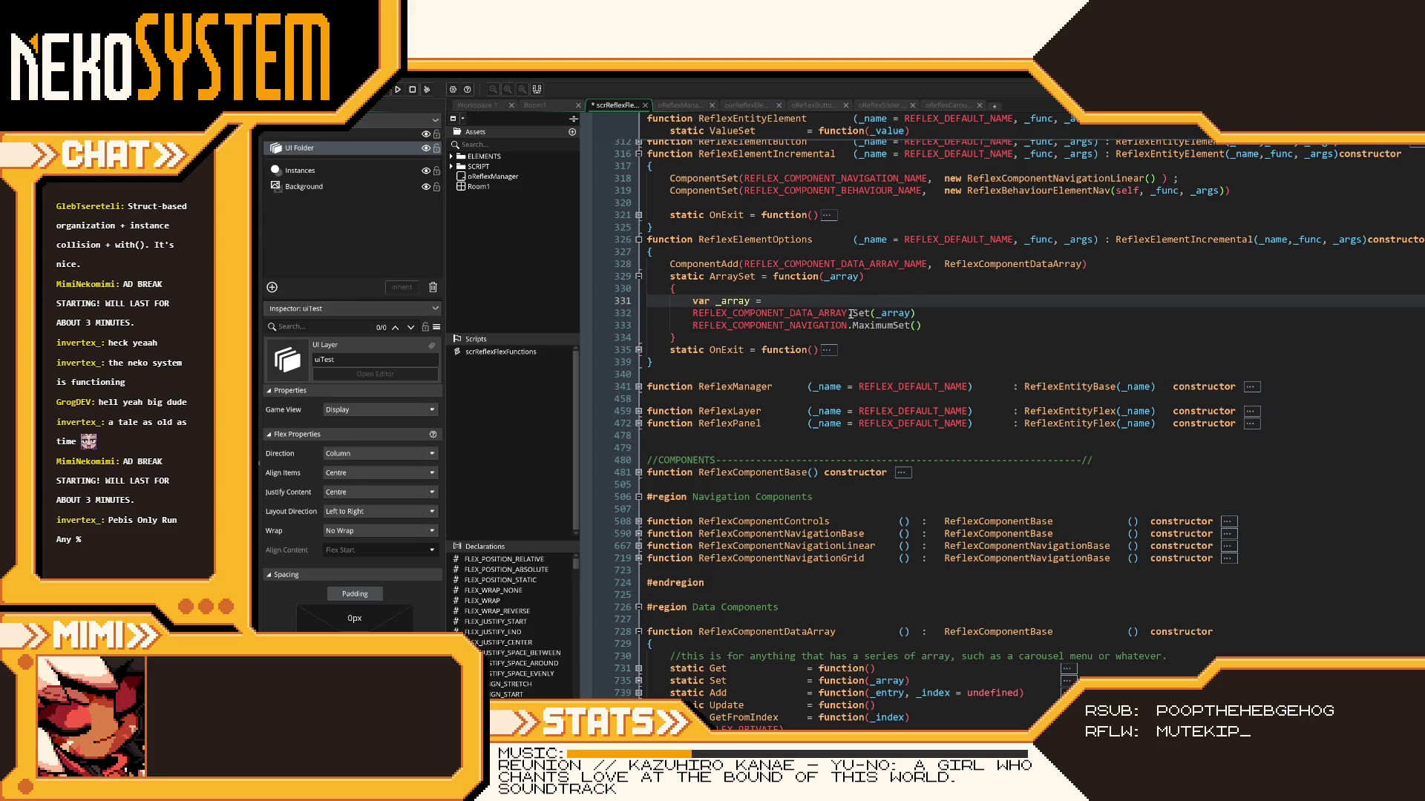
key(BackSpace)
key(BackSpace)
drag(847, 312, 708, 312)
key(ctrl+z)
- Pass REFLEX_COMPONENT_DATA_ARRAY.Update() into MaximumSet and end lines 332 and 333 with semicolons
click(985, 327)
text(REFLEX_COMPO)
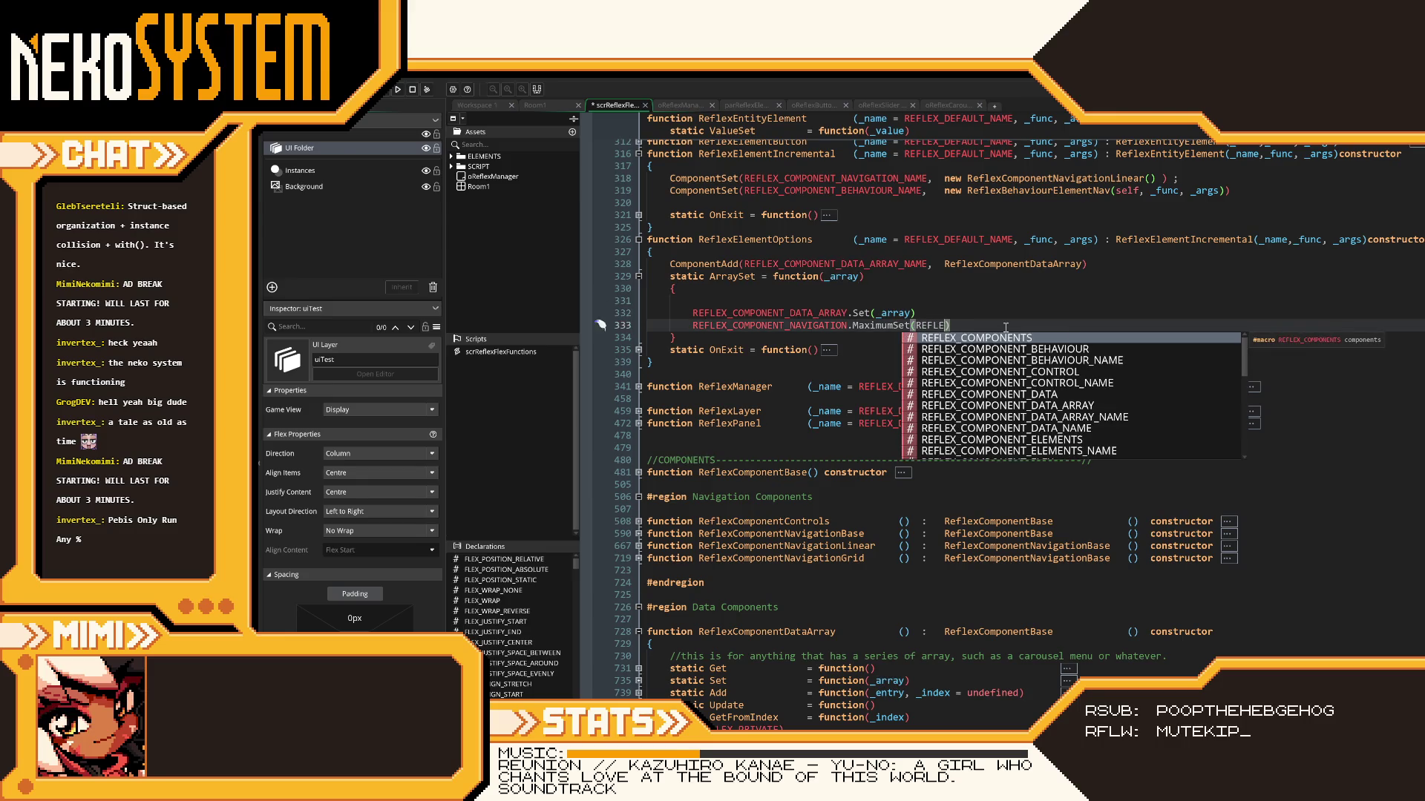
text(NENT_DATA_ARRA)
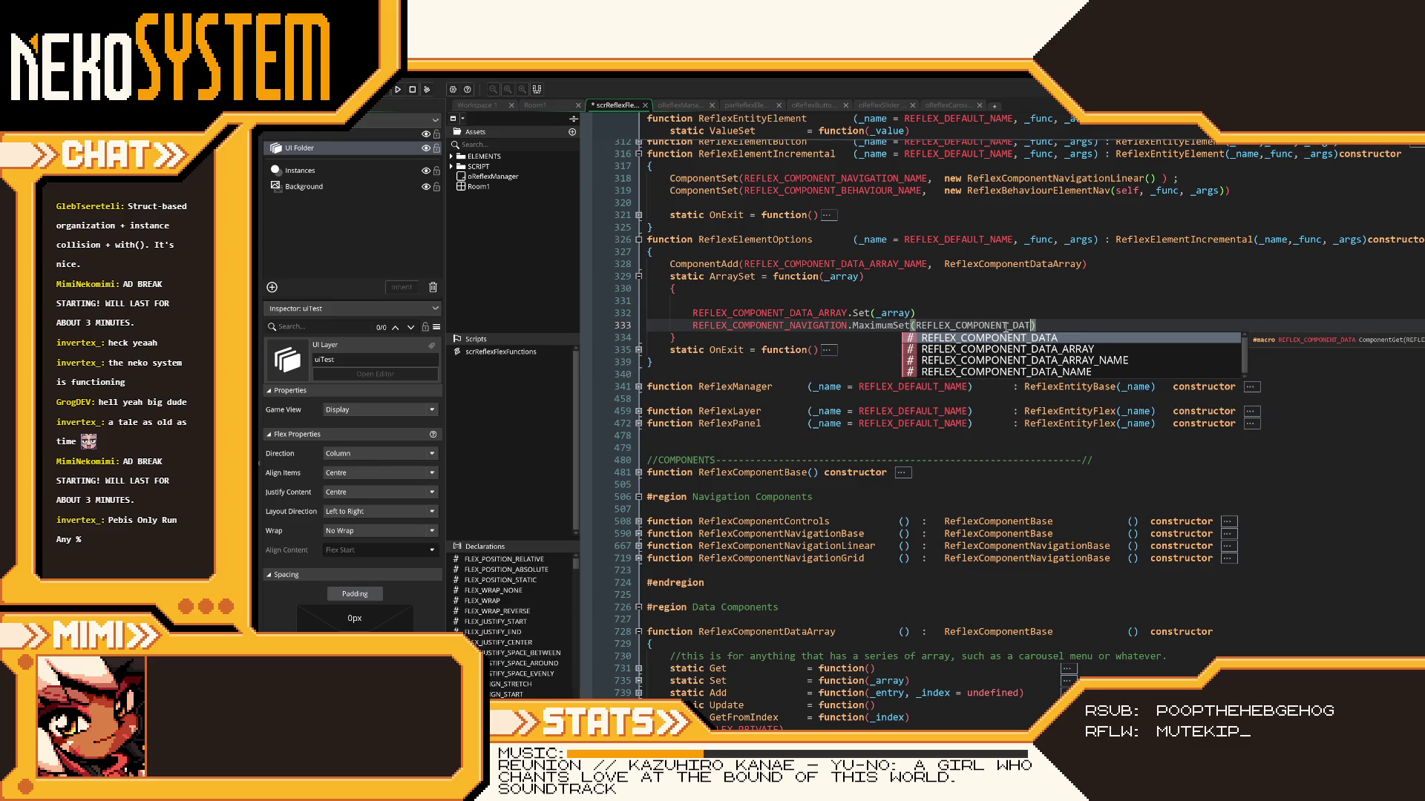
text(Y.Update()
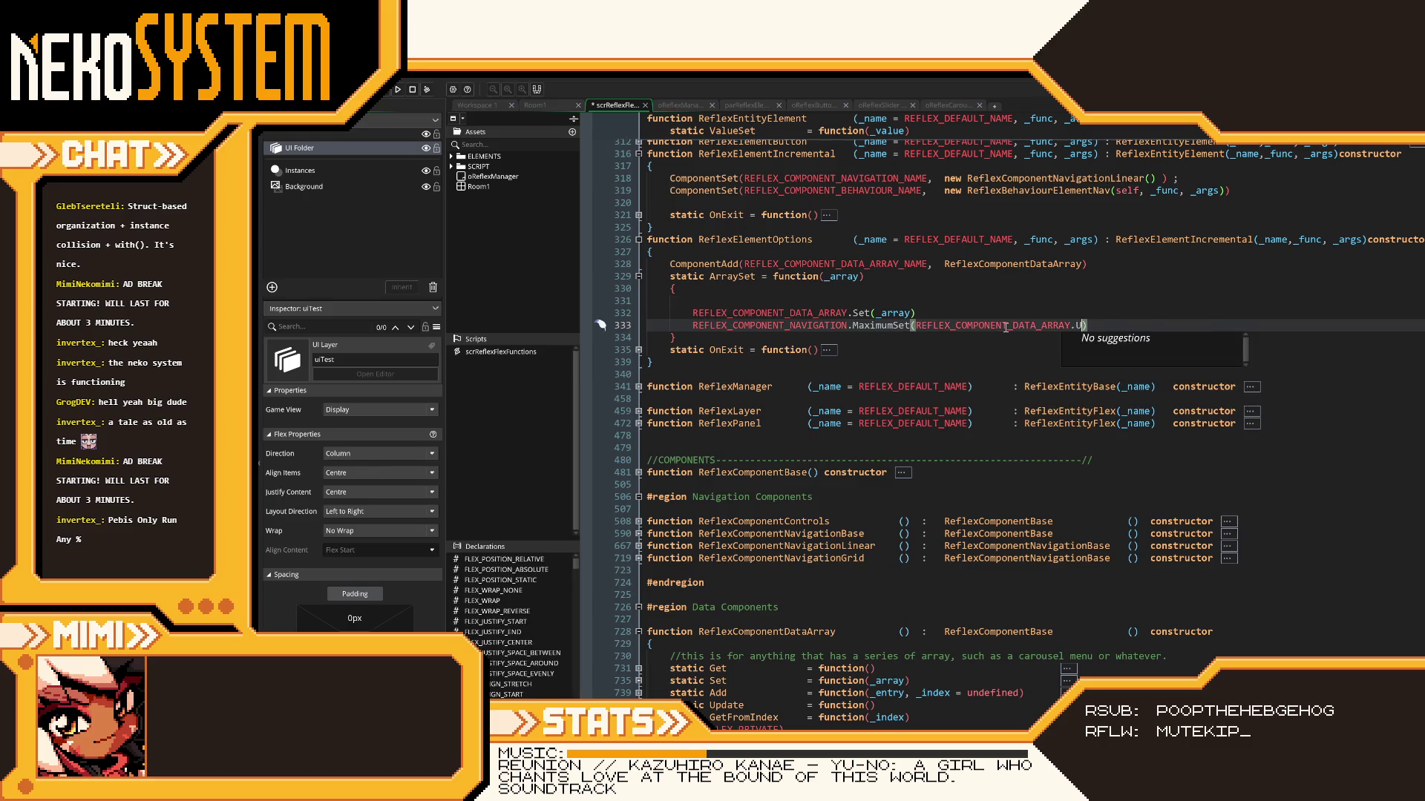
key(Escape)
text())
click(1133, 308)
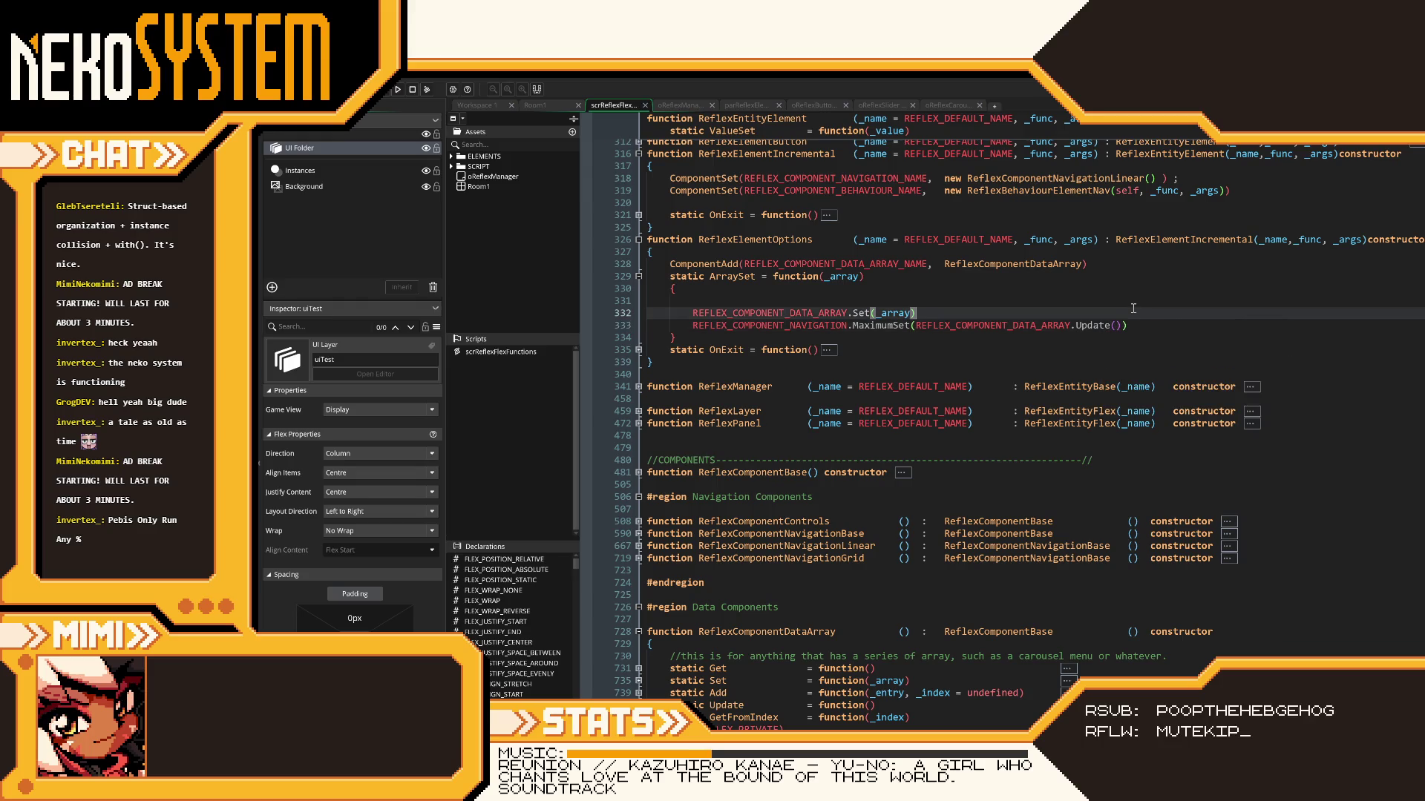
text(;)
click(1153, 326)
text(;)
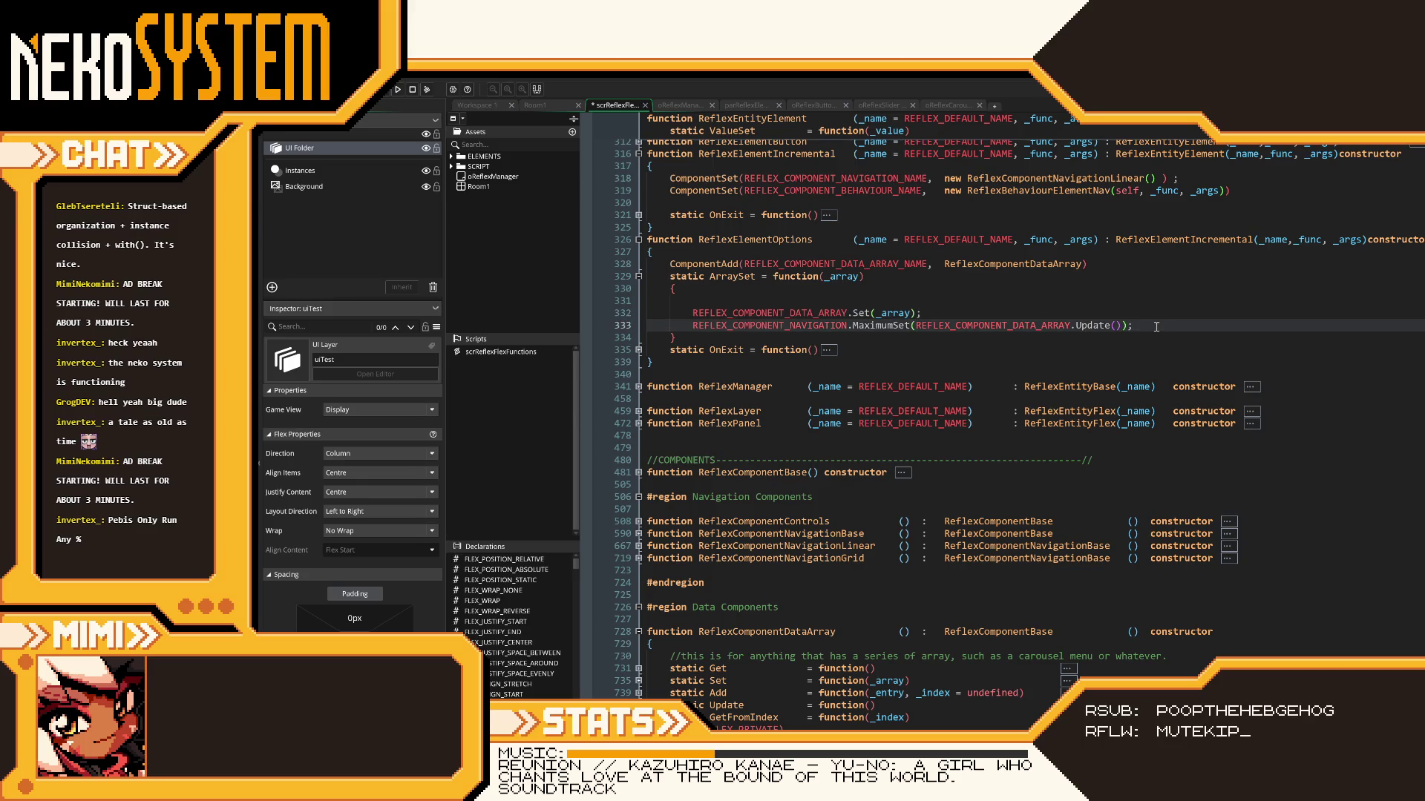
- Start a new empty line below the MaximumSet statement on line 333
click(1110, 317)
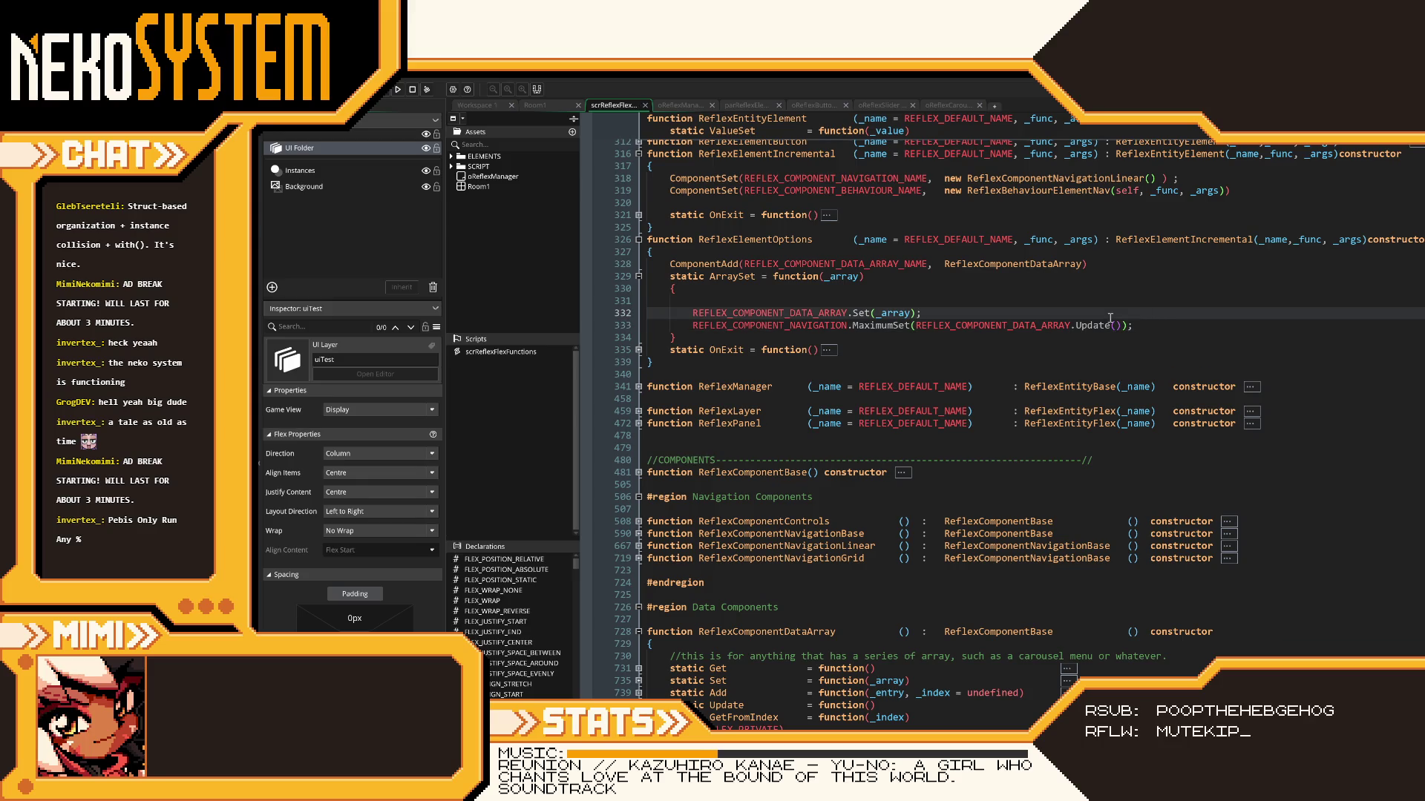
click(1160, 326)
click(964, 304)
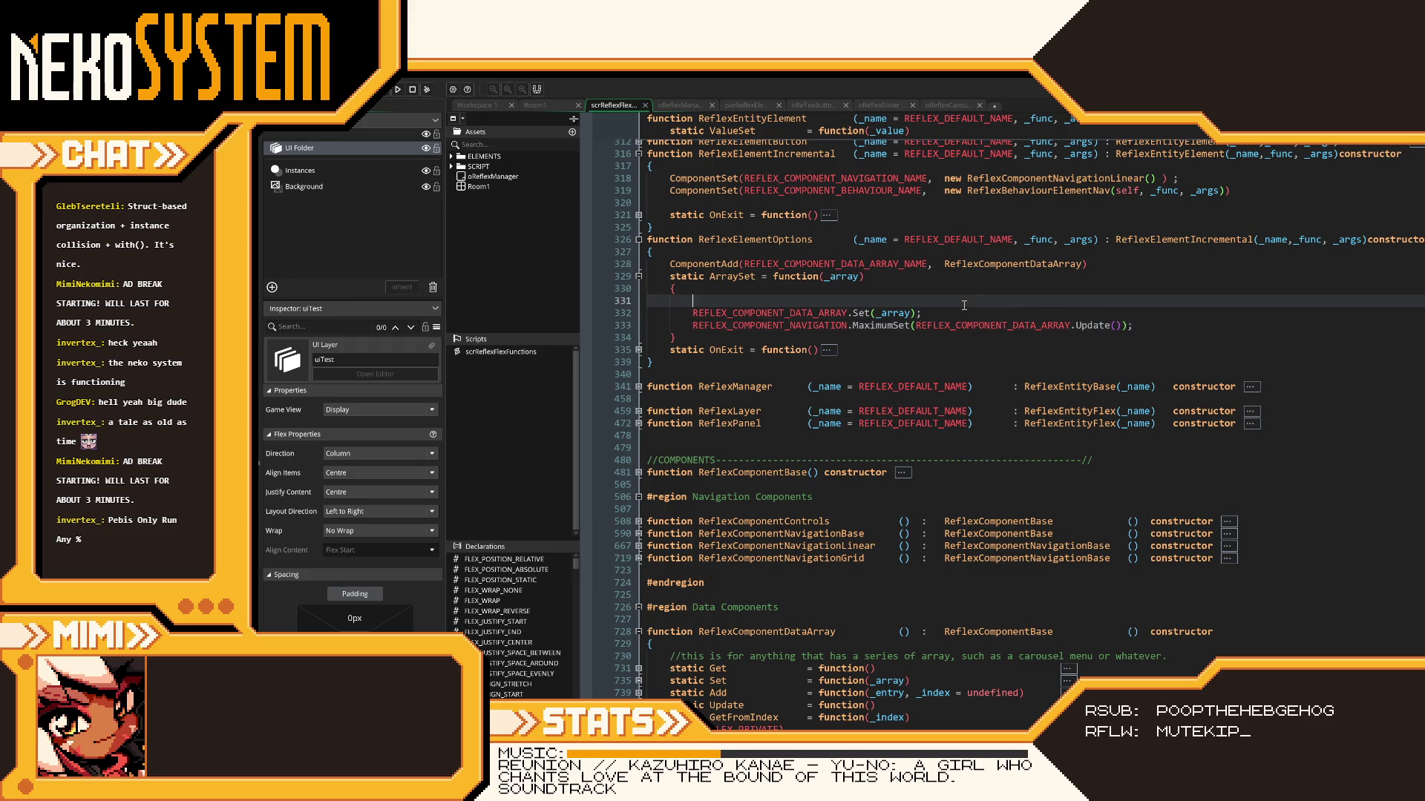
click(1191, 314)
click(1191, 321)
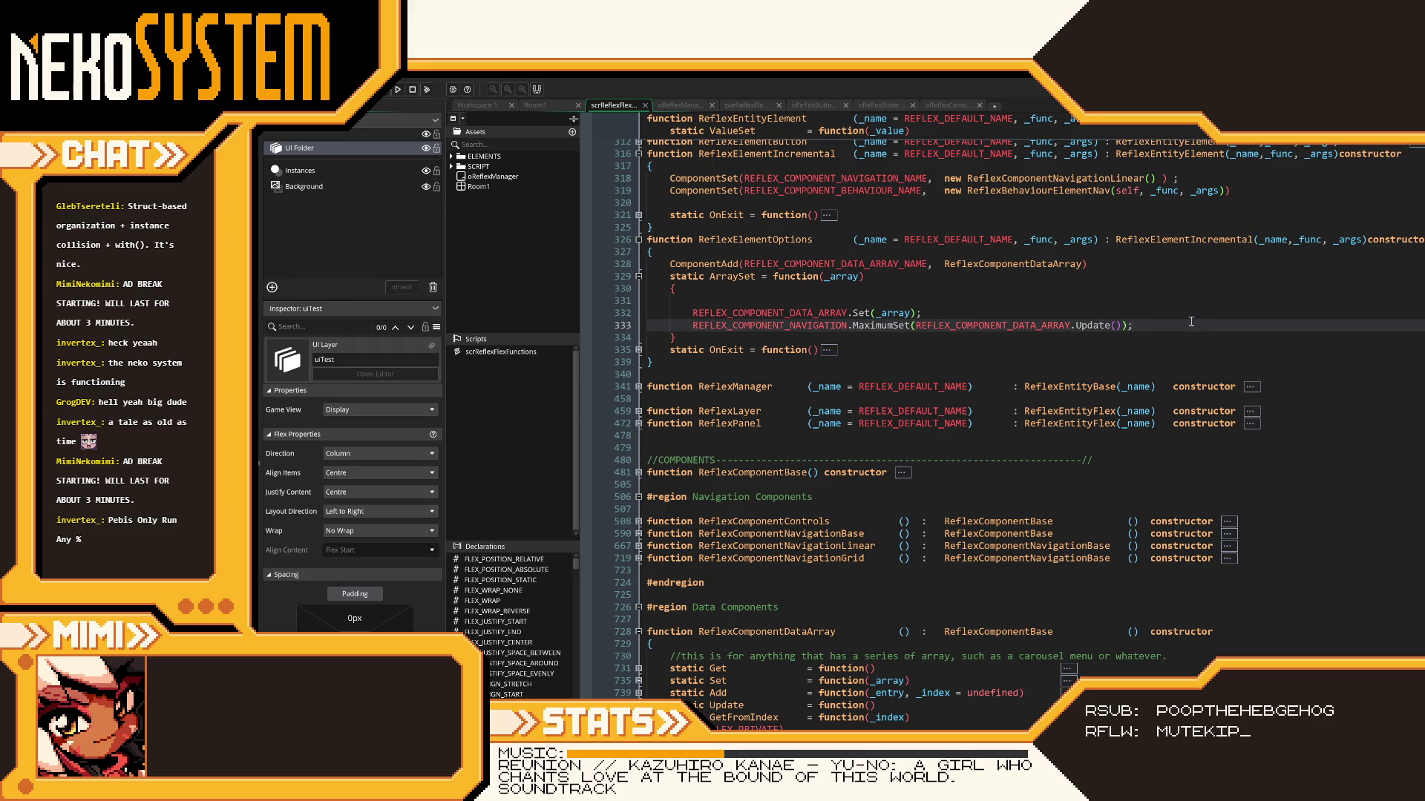
key(Return)
- Add the line REFLEX_COMPONENT_NAVIGATION.SelectorSet(ValueGet()); to ArraySet
text(REF:EX)
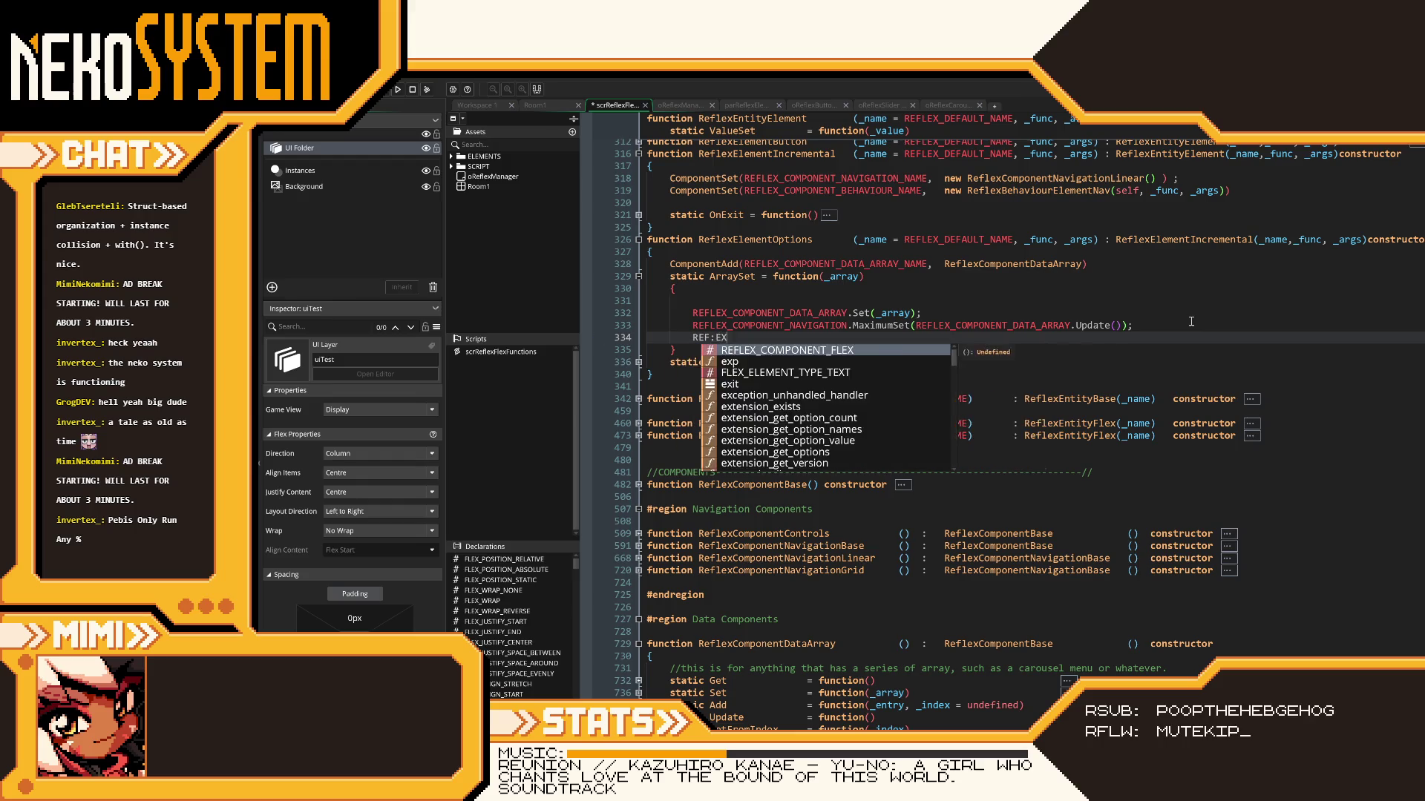
text(LEX_COMP)
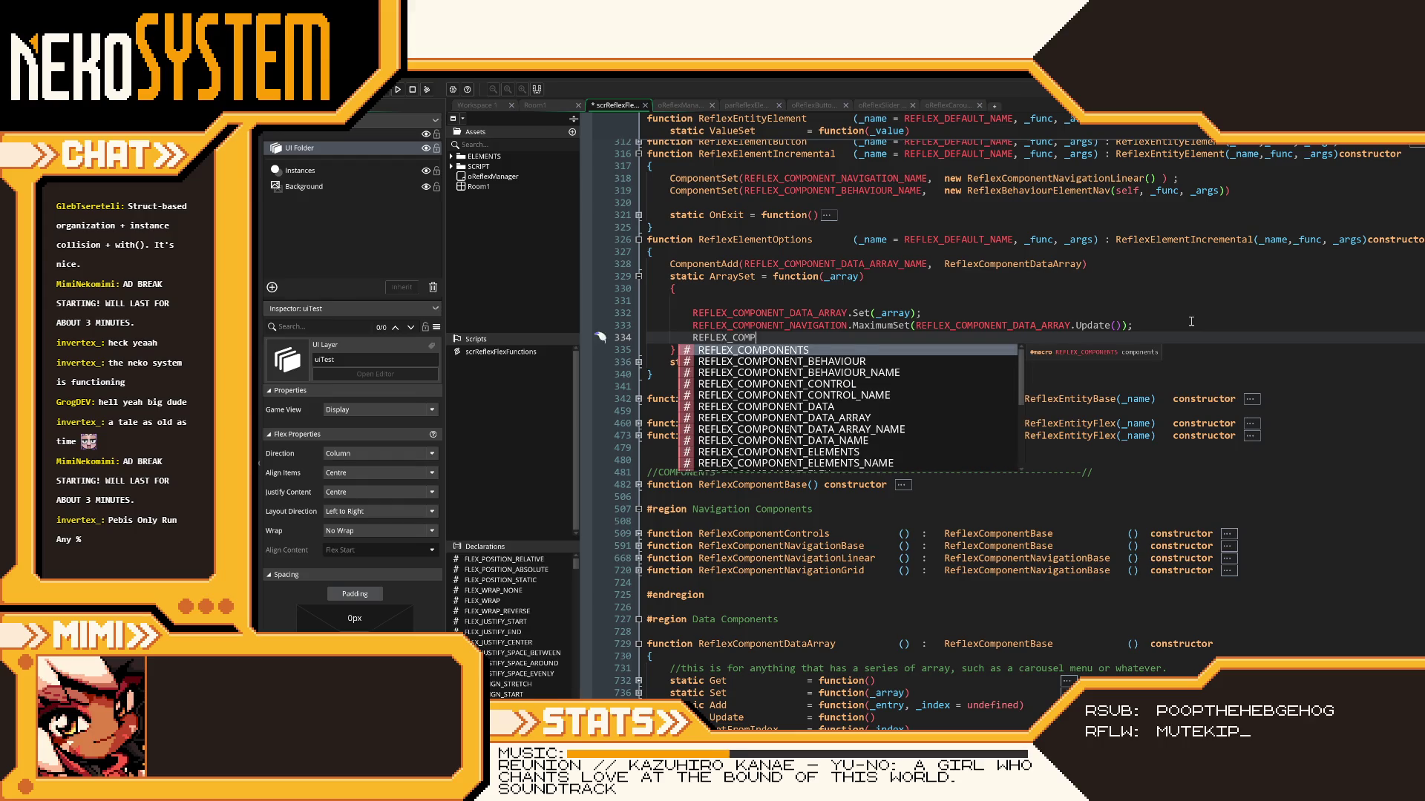
text(ONENT_NA)
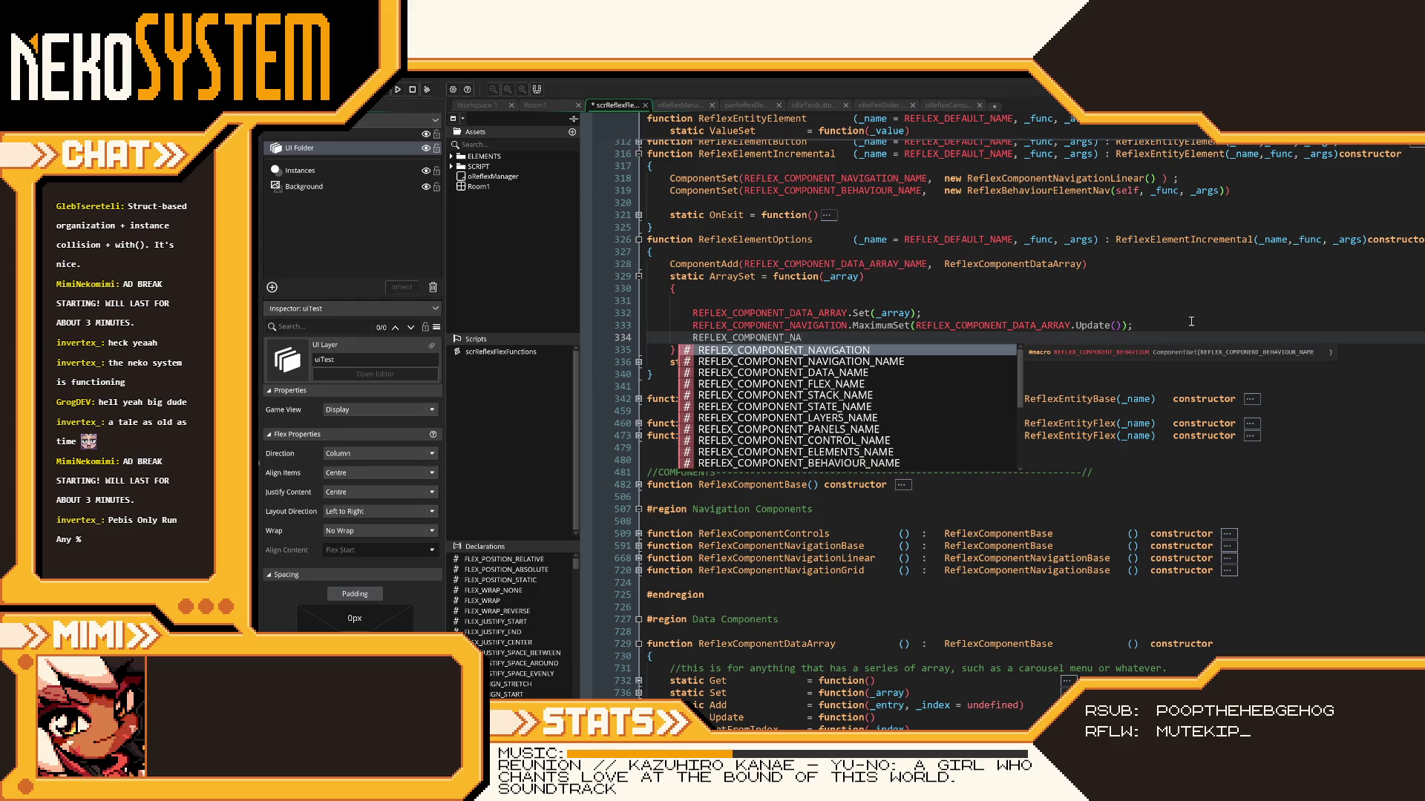
text(VIGATION)
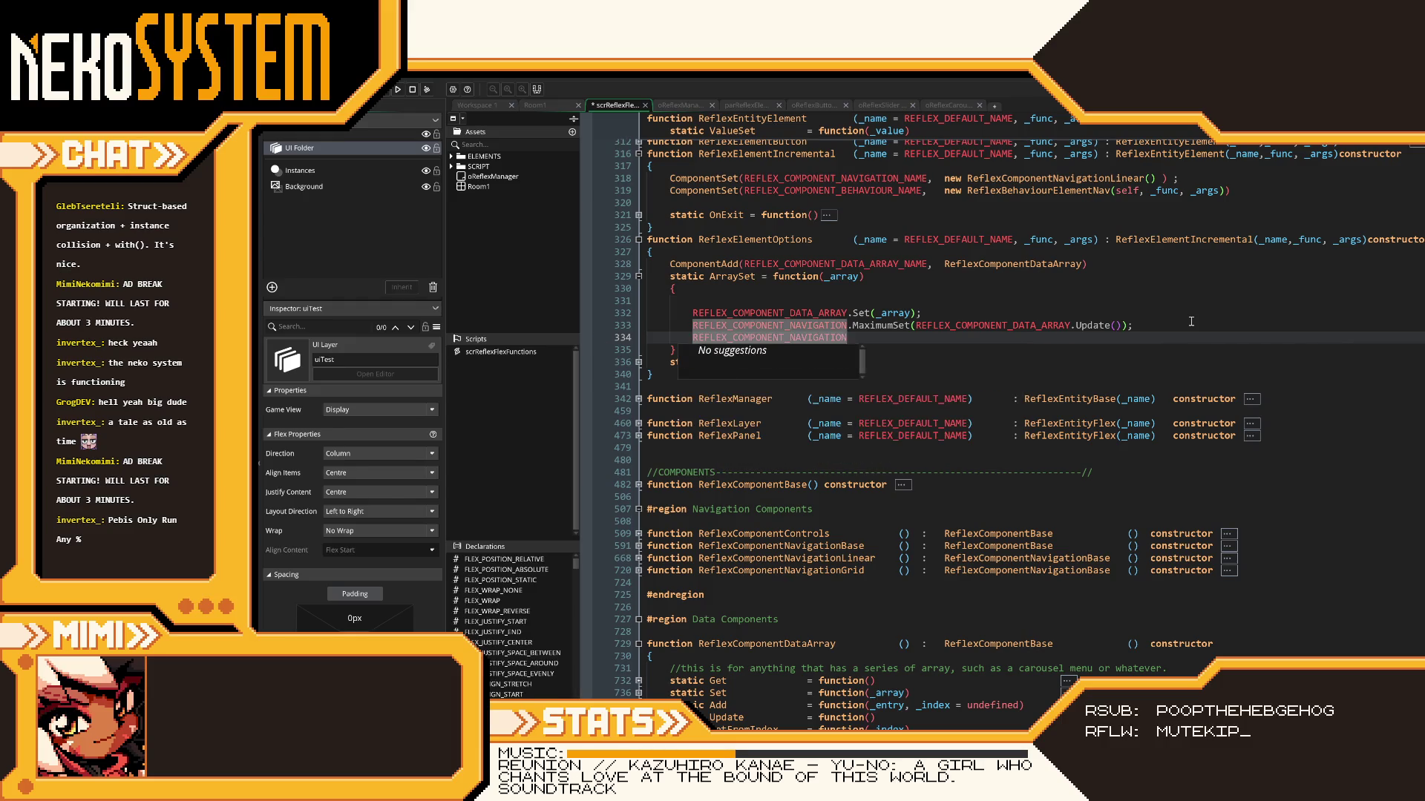
text(.SelectorSEt)
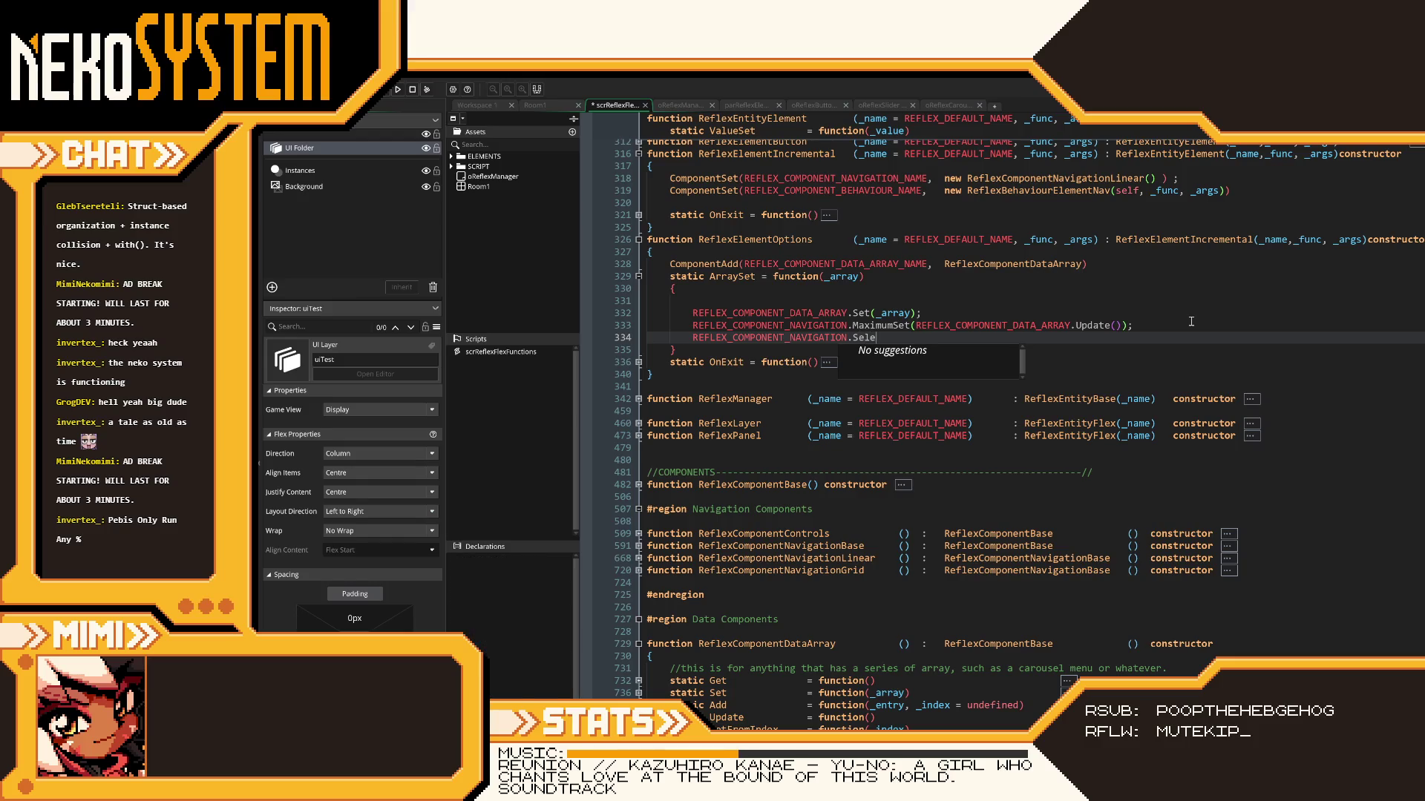
key(BackSpace)
key(BackSpace)
text(et(Valu)
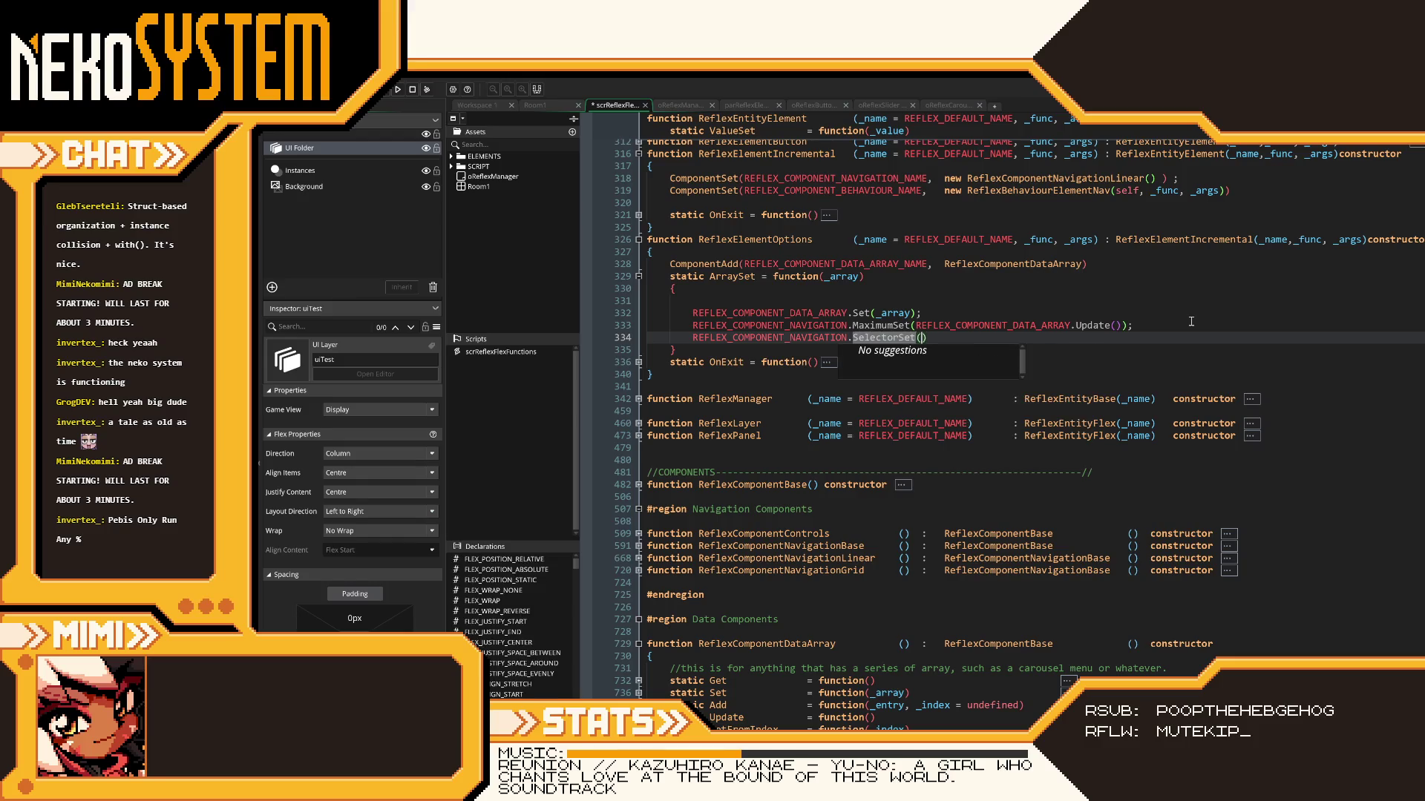
key(Return)
text(()
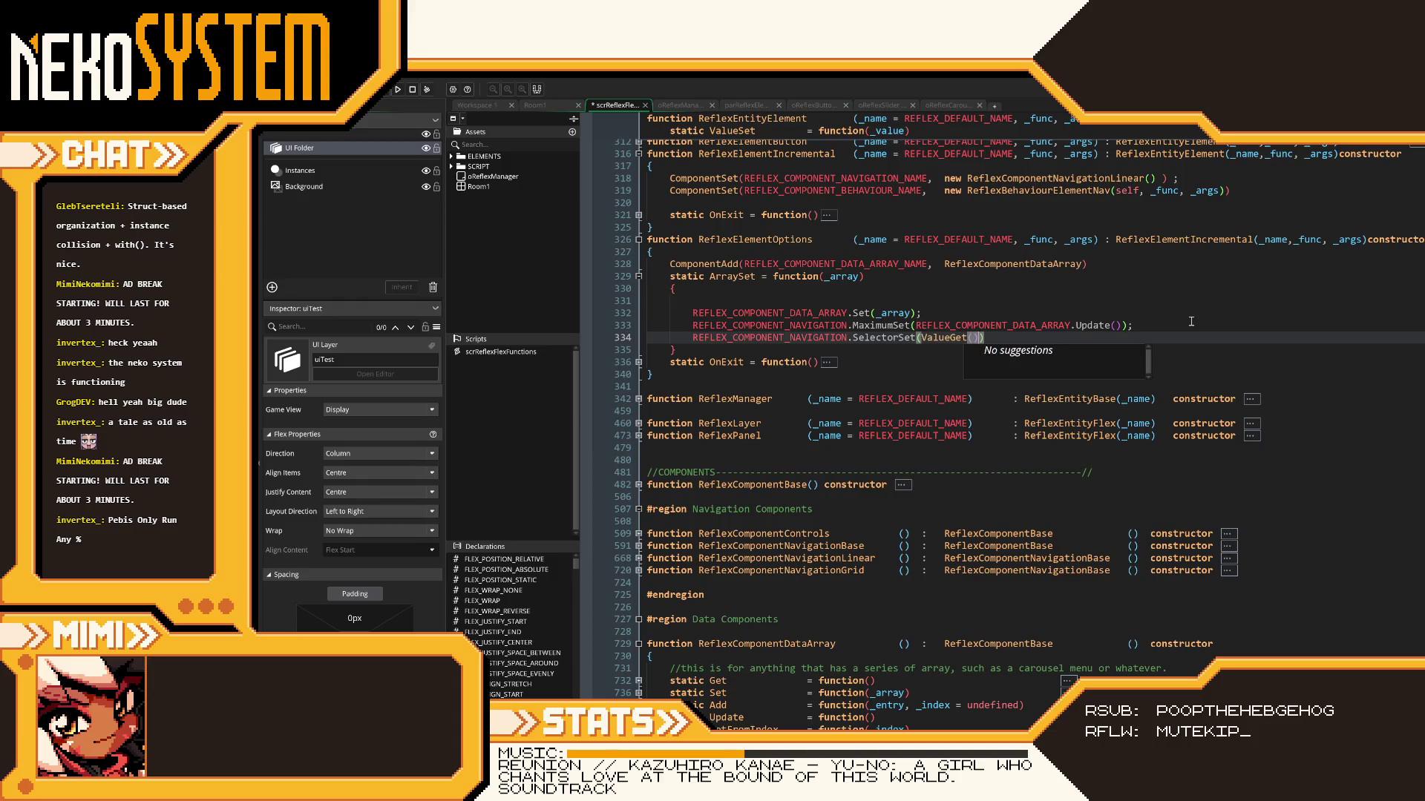
text()))
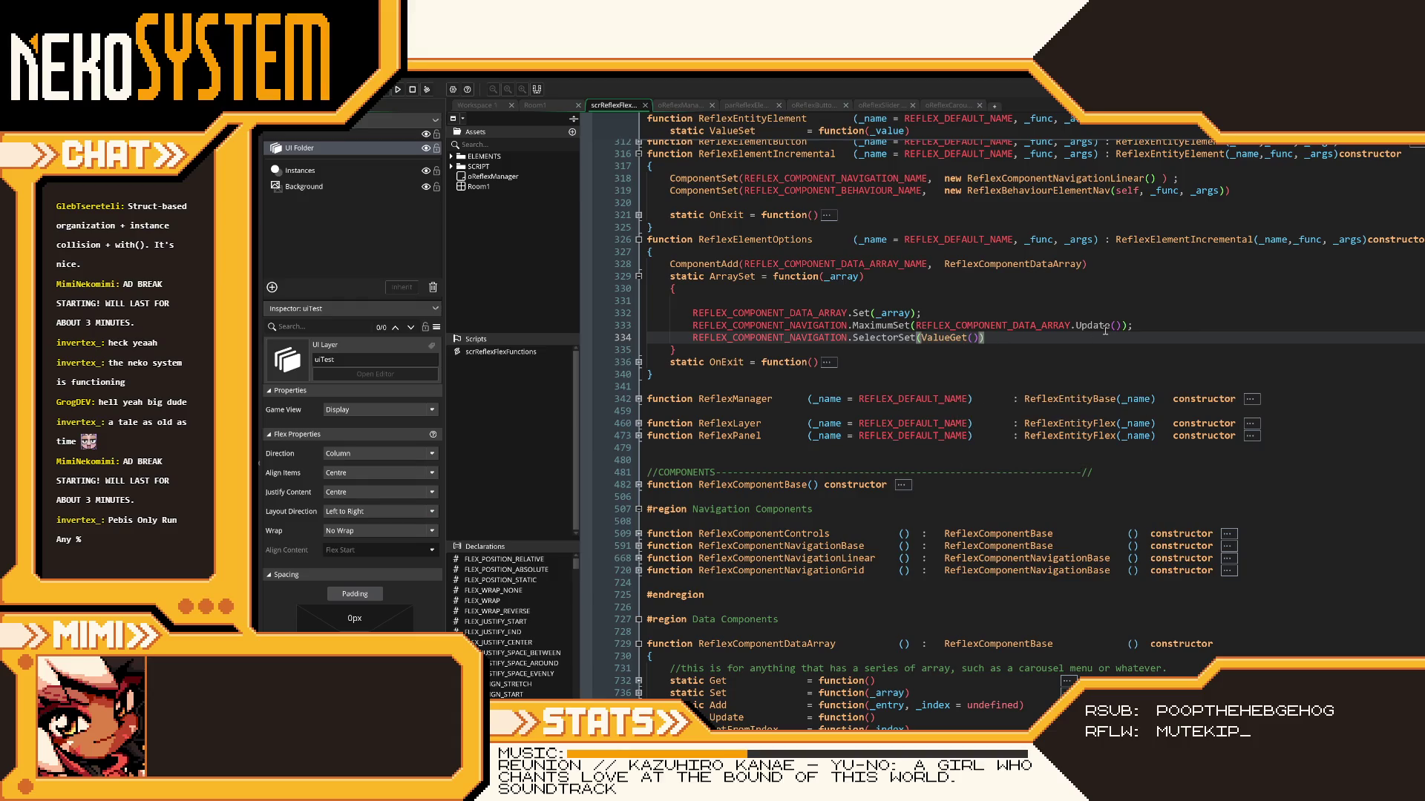
text(;)
- Delete the blank line 331, save the script, and return to oReflexCarousel's code
scroll(859, 306, up, 2)
click(736, 376)
key(BackSpace)
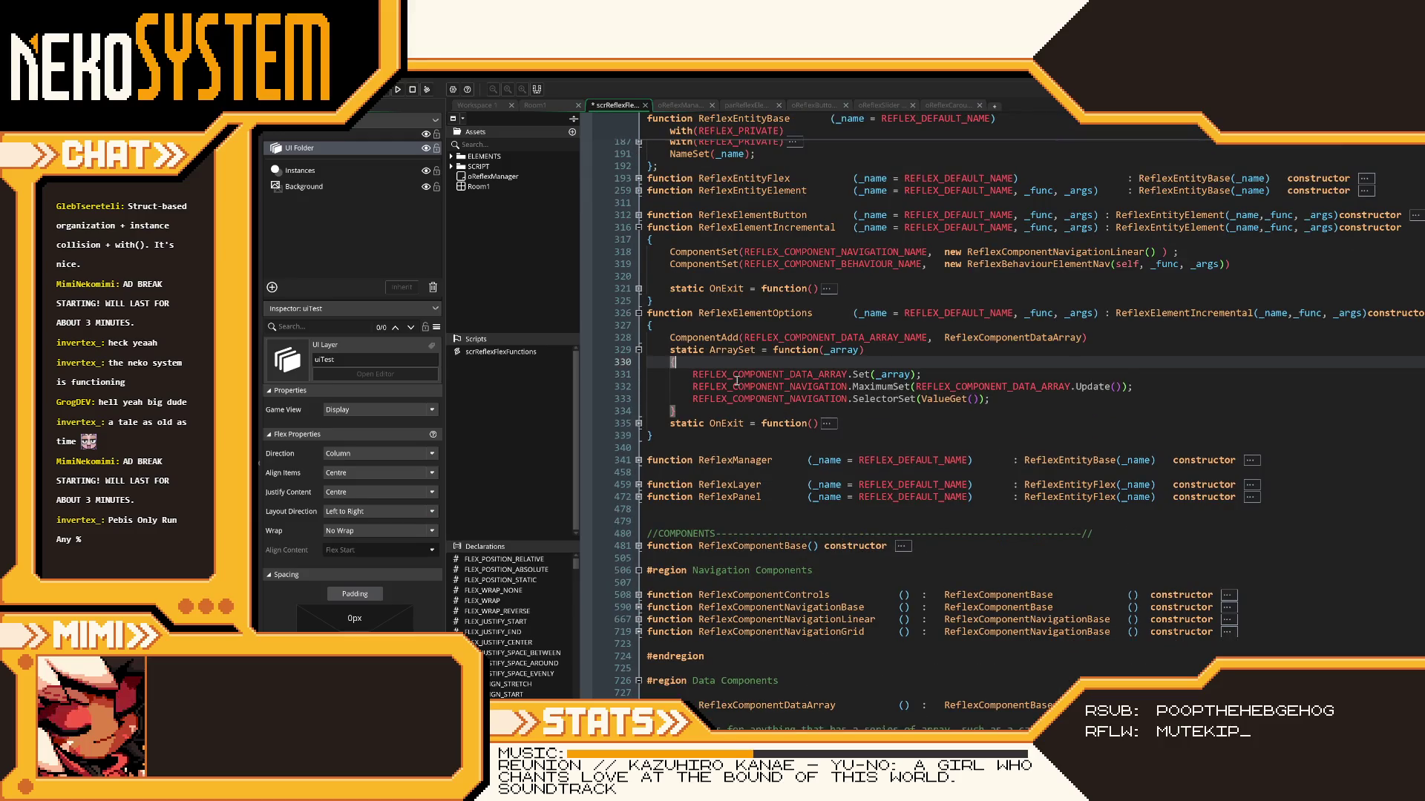
click(1026, 400)
key(ctrl+s)
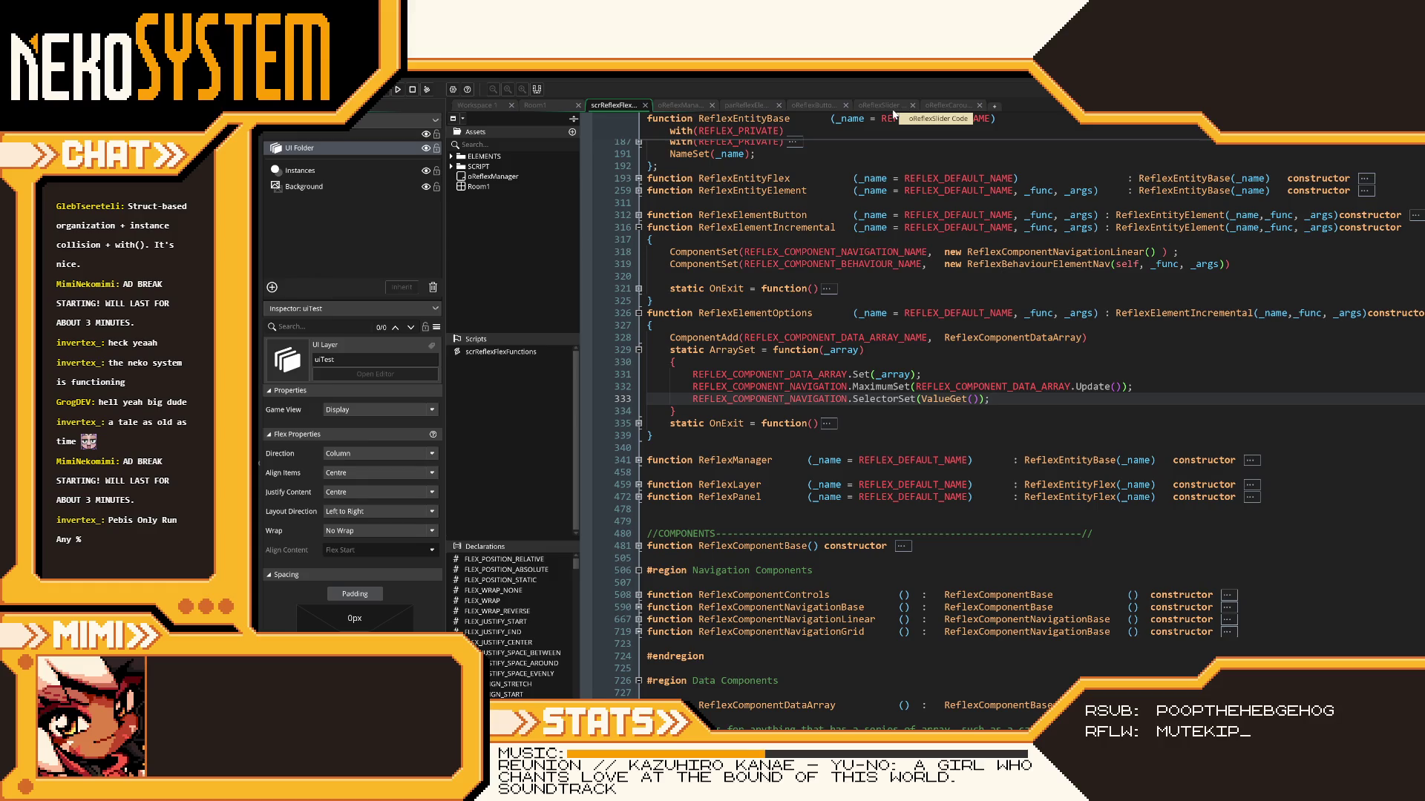
click(948, 105)
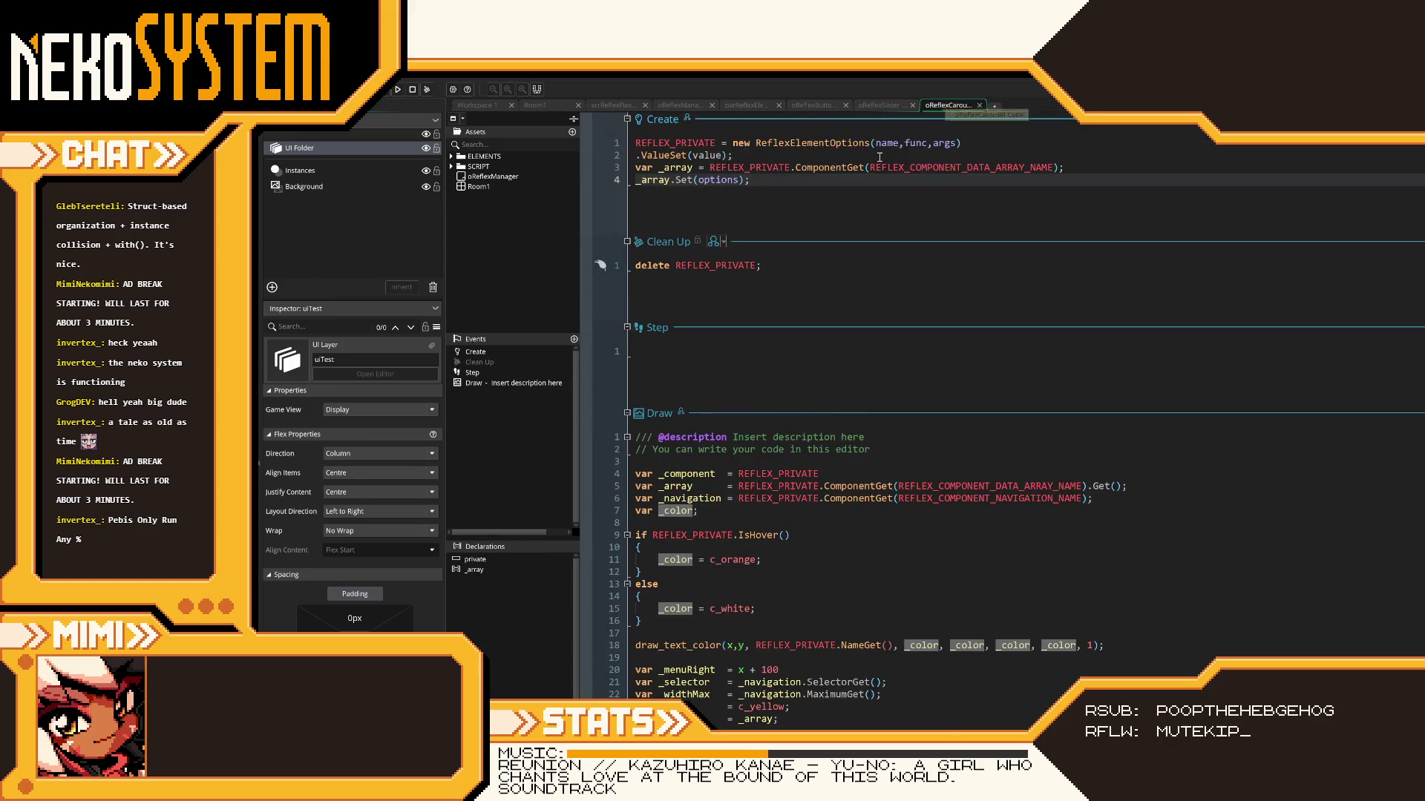
- Replace the two _array lines with .ArraySet(options) chained directly after .ValueSet(value)
mouse_move(797, 179)
mouse_down()
mouse_move(656, 168)
mouse_move(632, 179)
mouse_up()
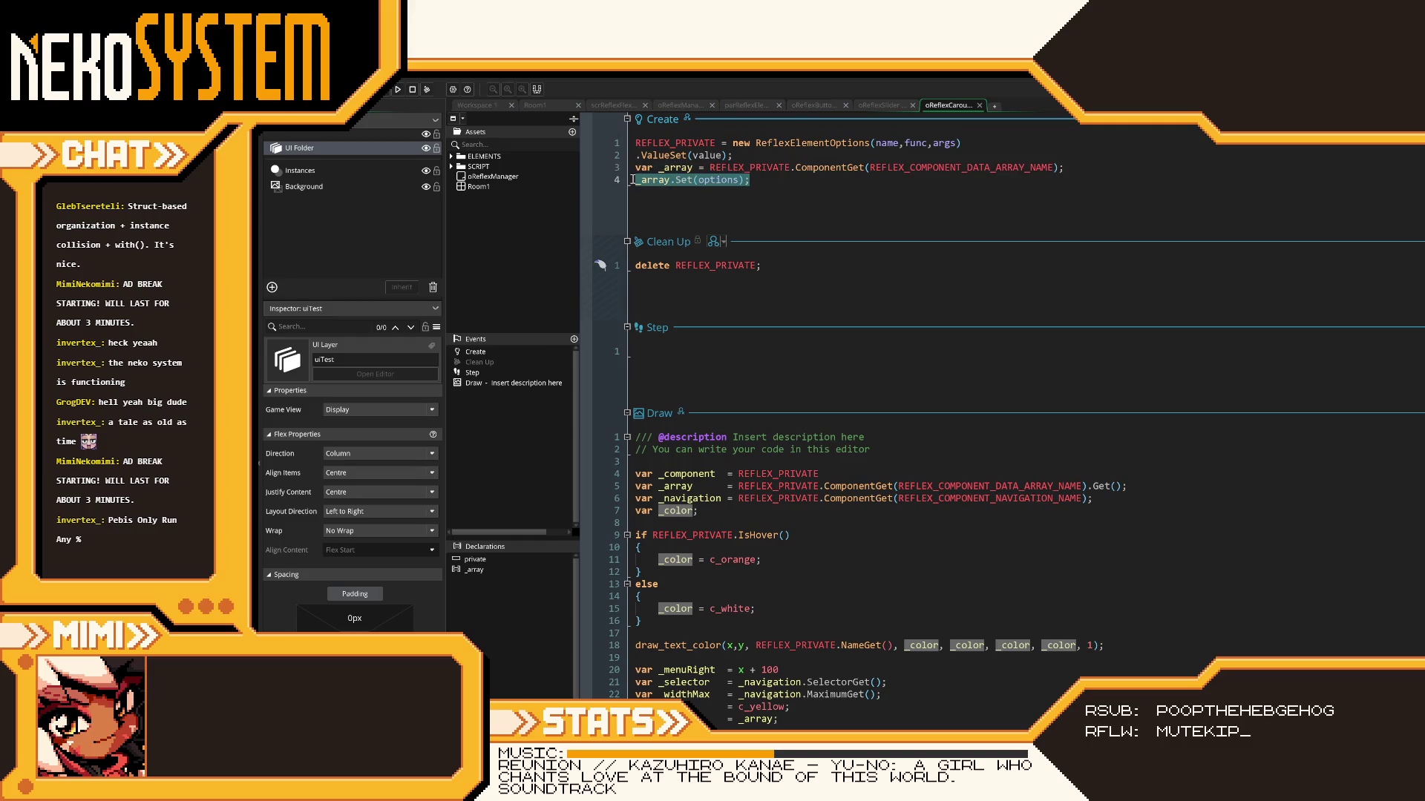
key(shift+Up)
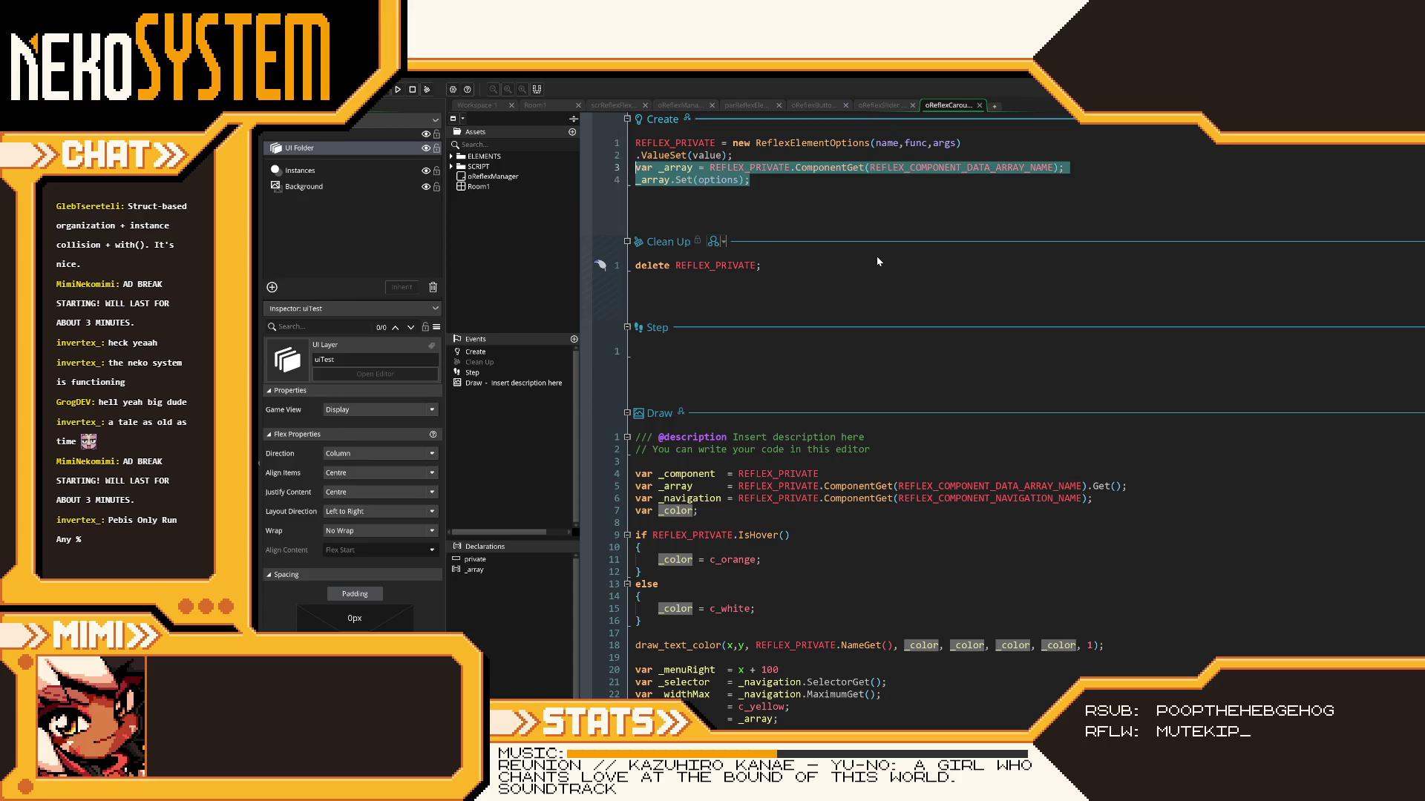
text(.)
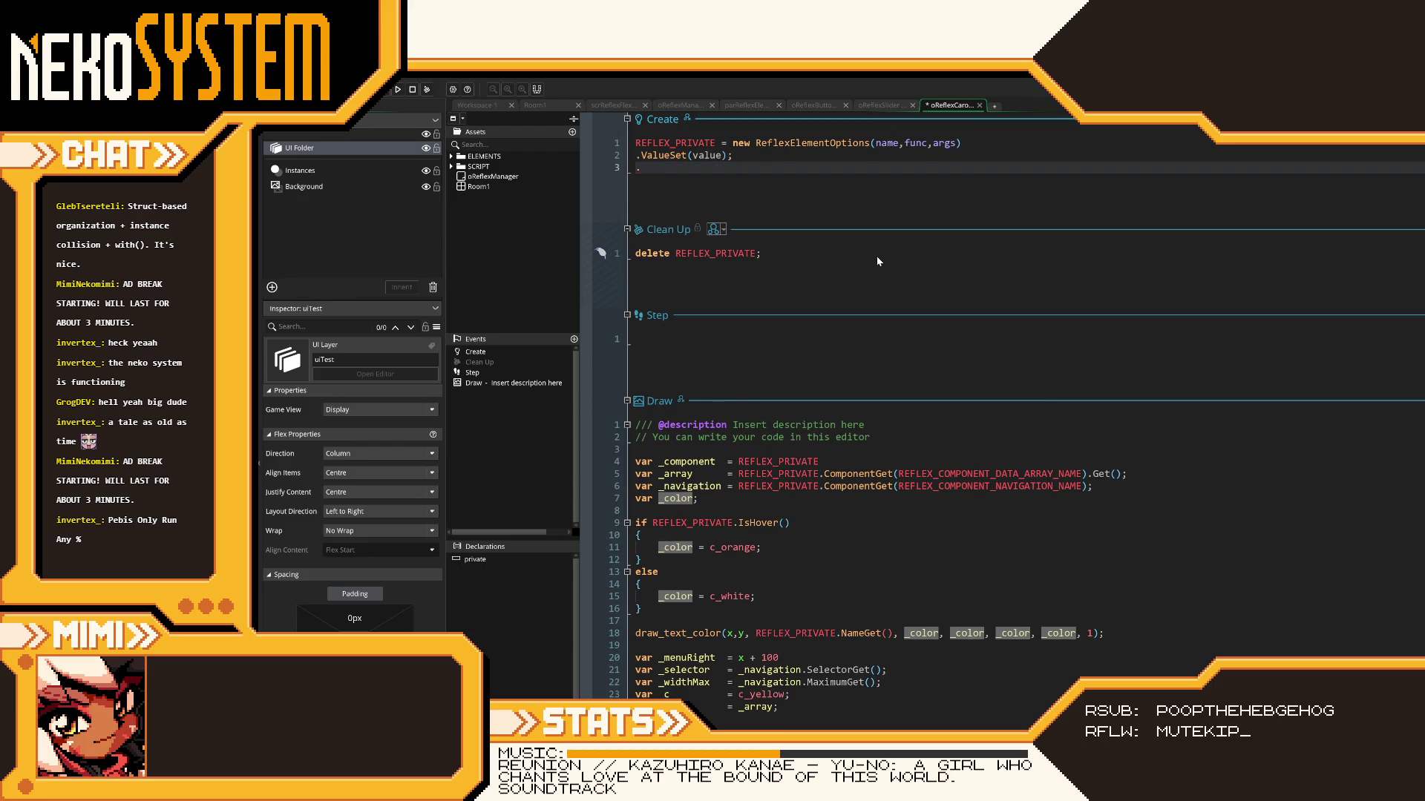
text(ArraySet()
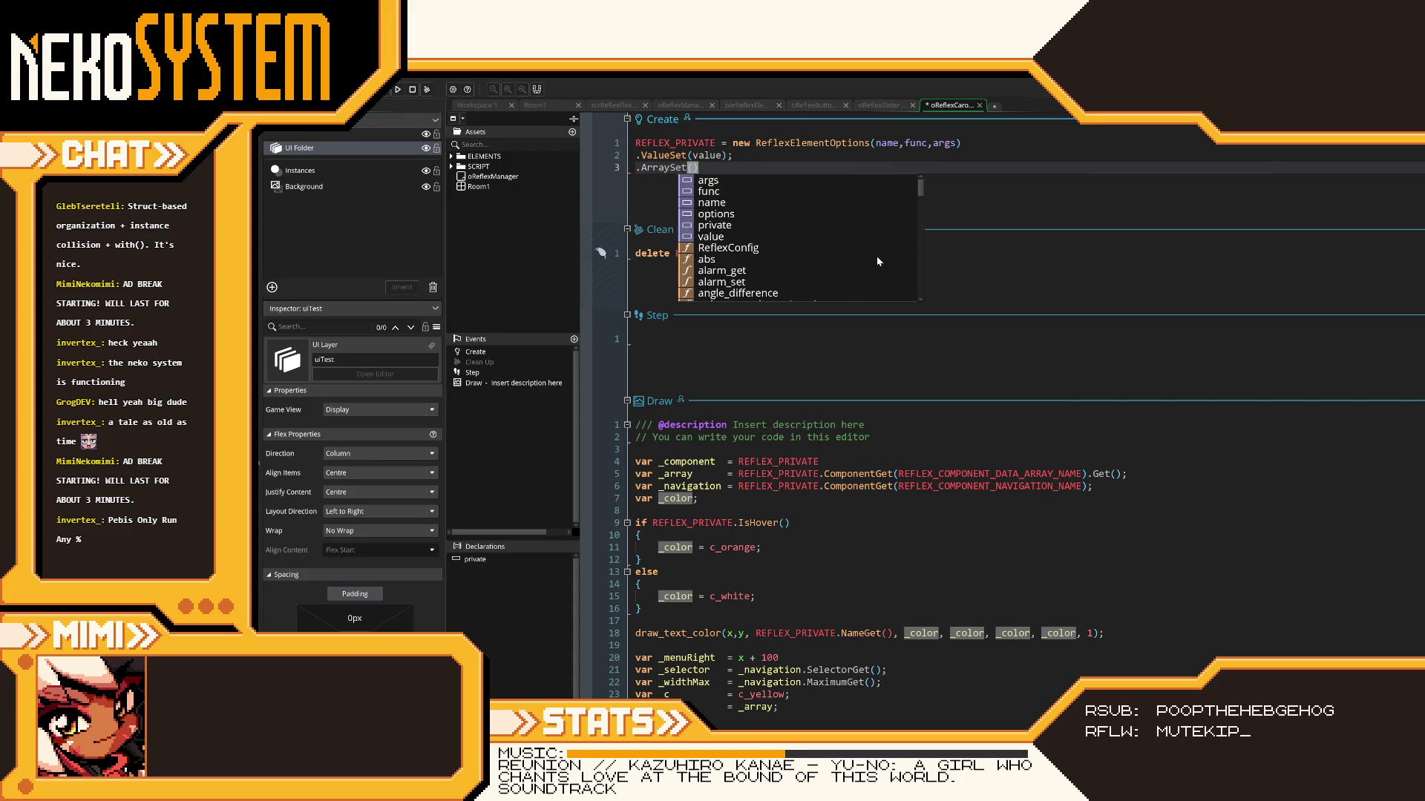
click(762, 163)
click(755, 157)
key(BackSpace)
click(688, 172)
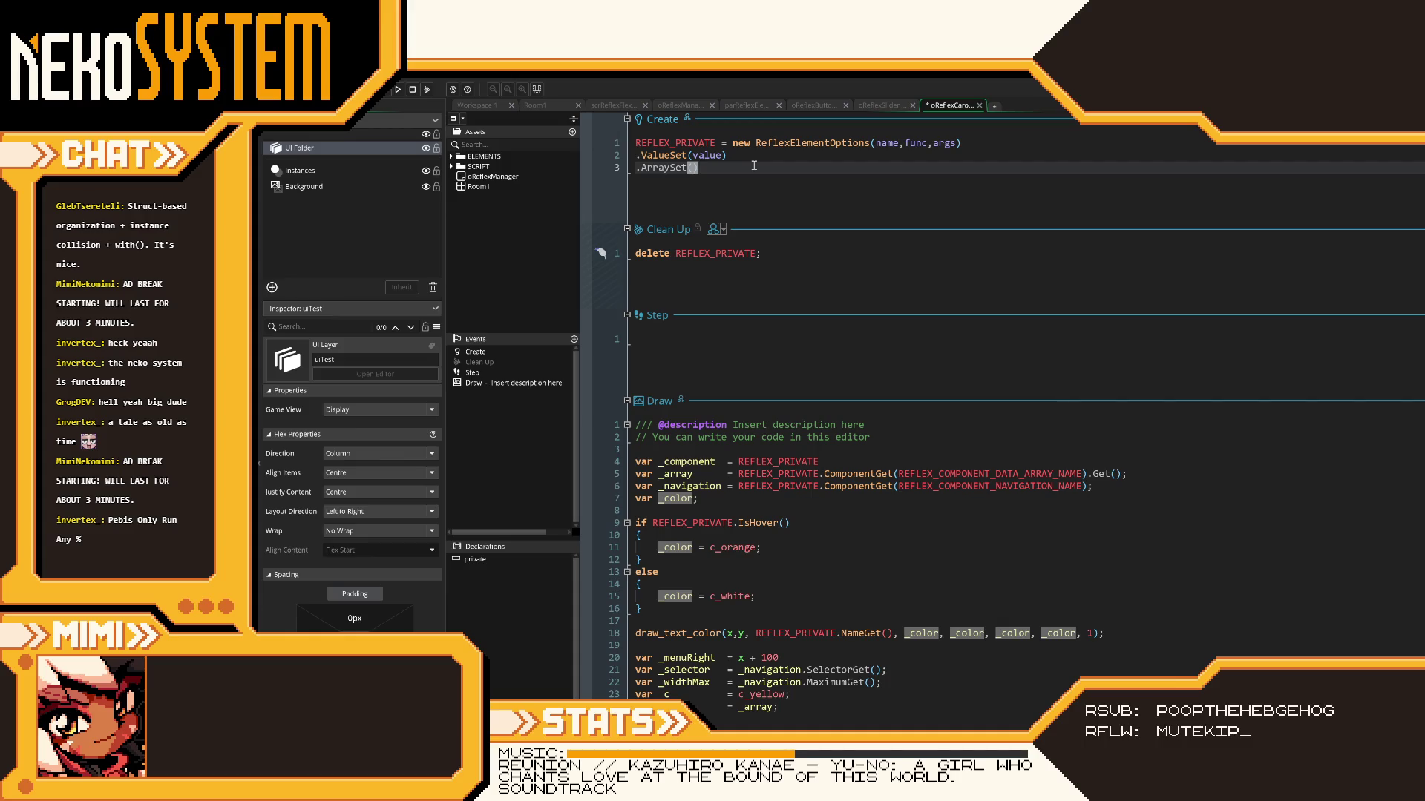
text(options)
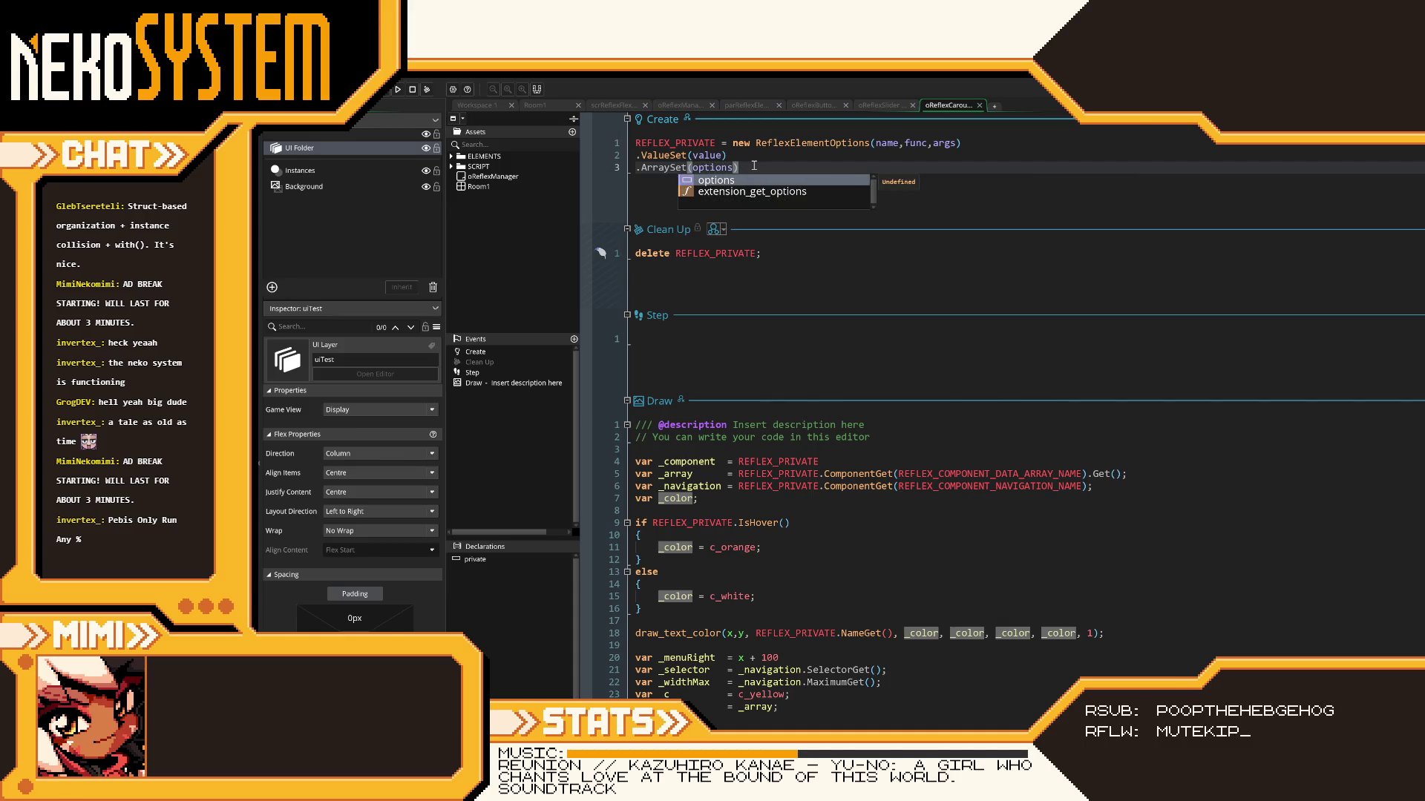
key(Escape)
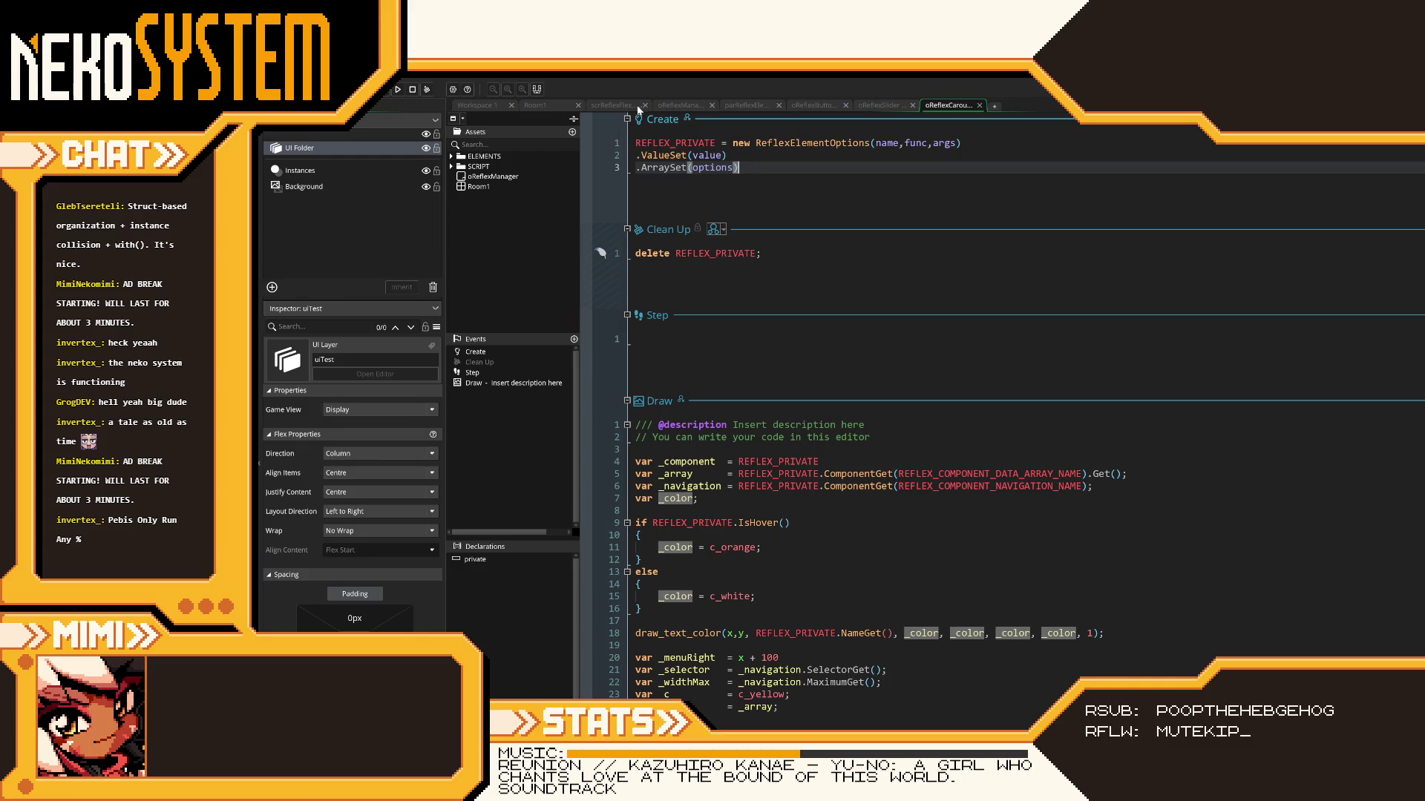
- Jump to the ArraySet definition with F12 and glance over the carousel and button object code
key(F12)
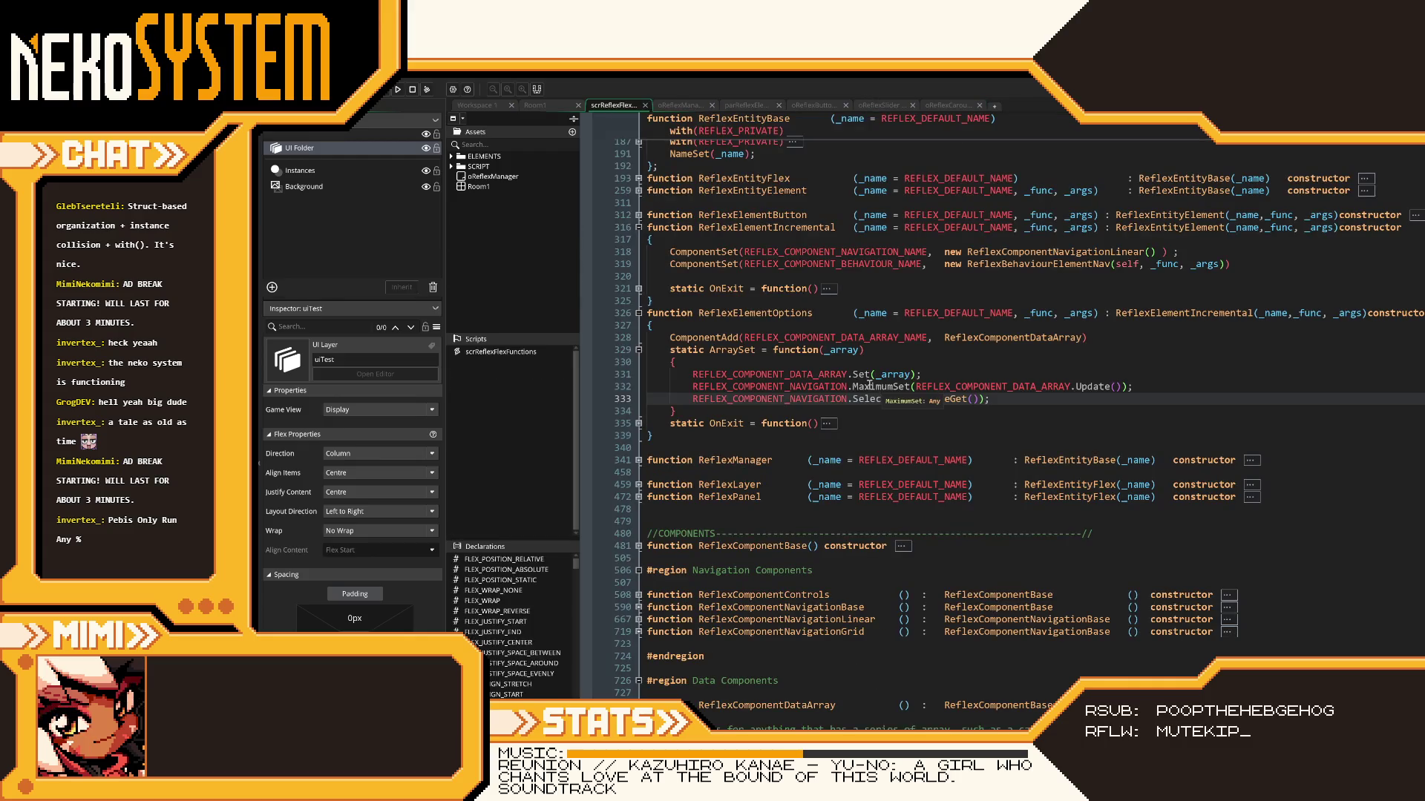
click(950, 108)
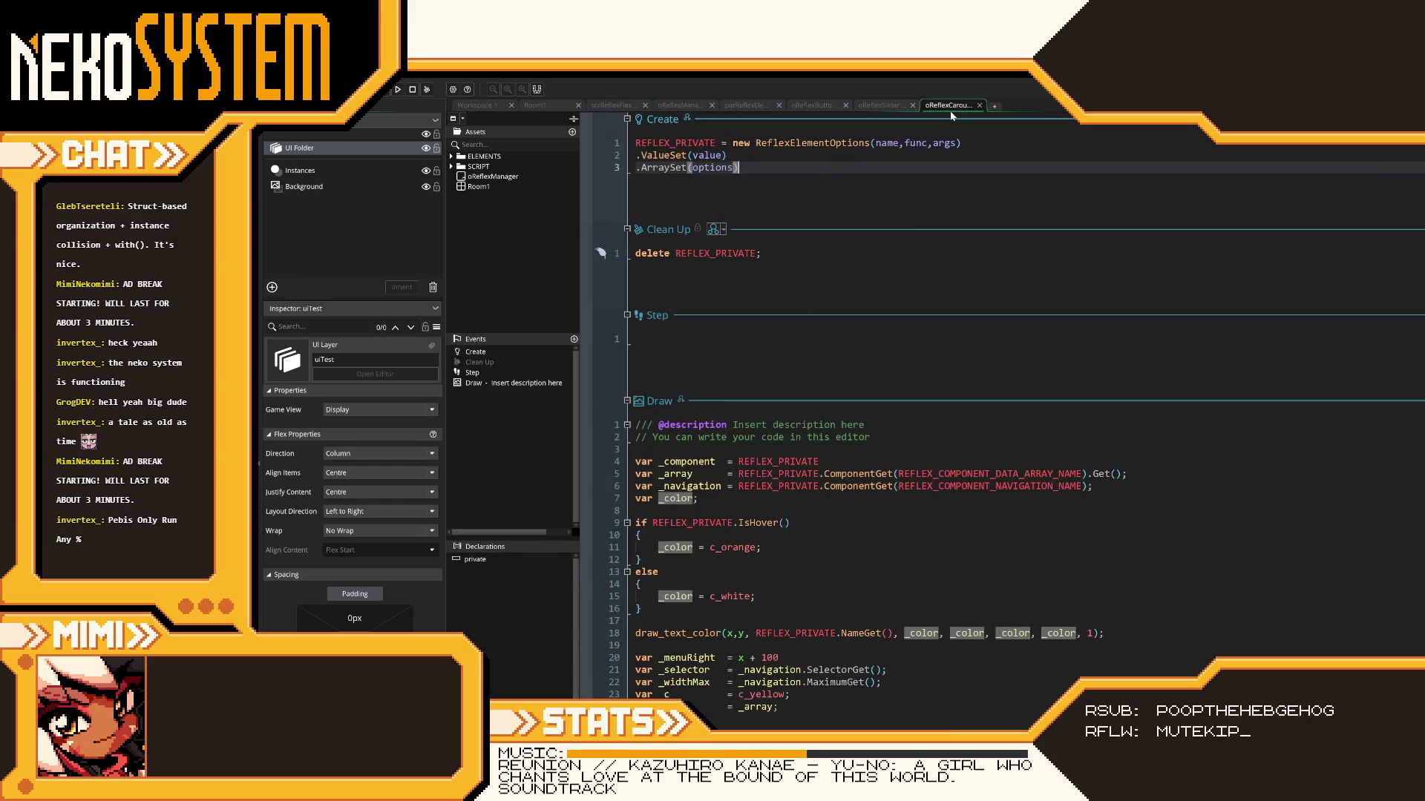
click(771, 155)
mouse_move(671, 152)
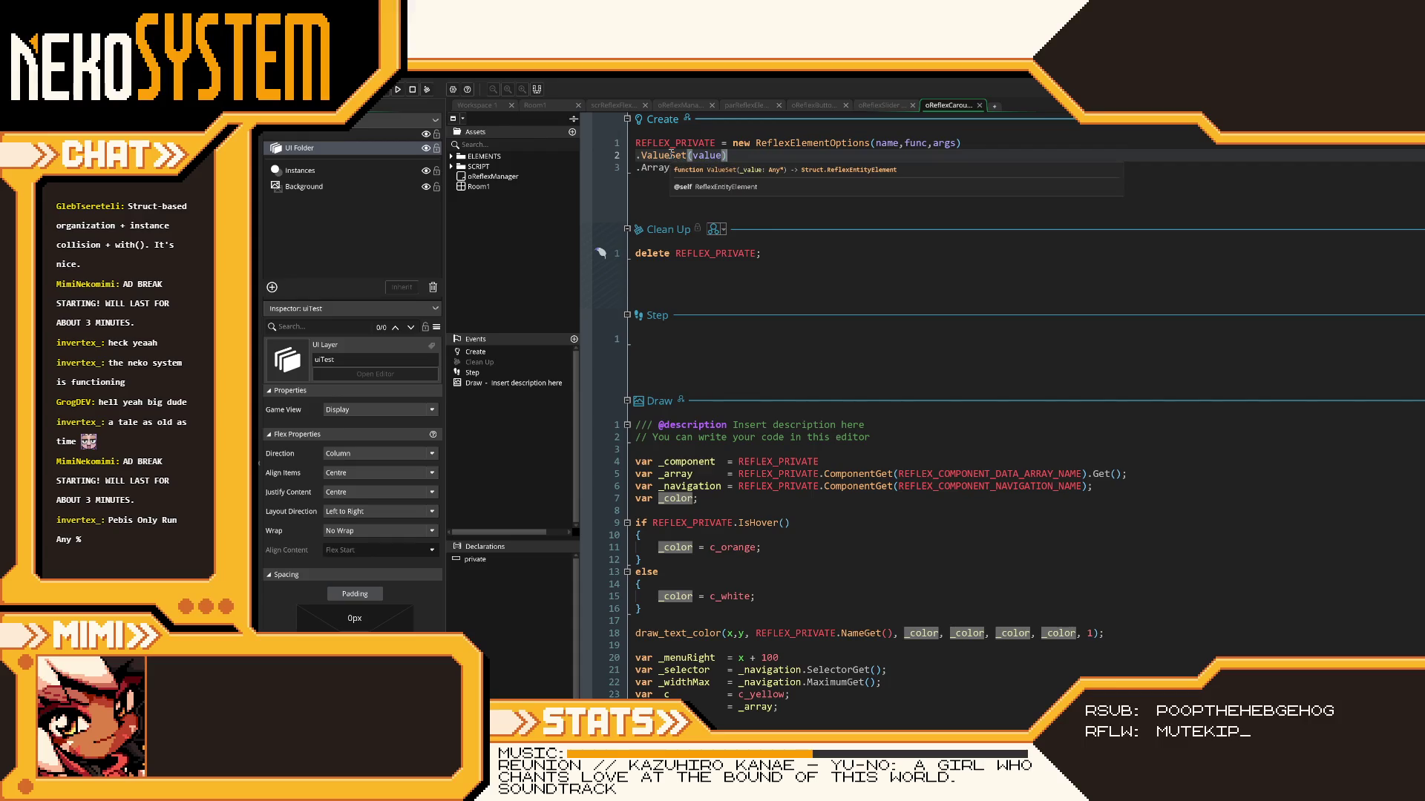
click(816, 106)
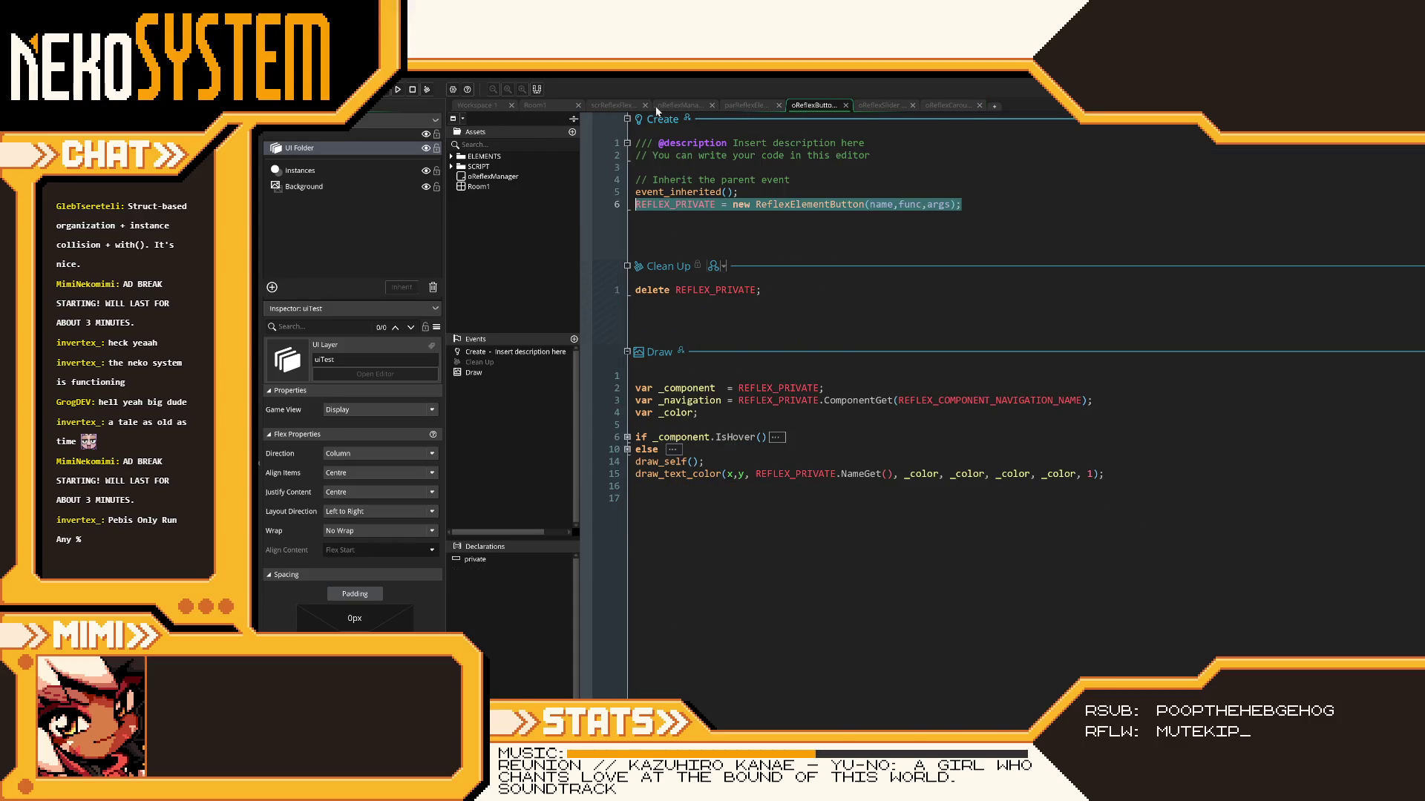
click(620, 105)
scroll(778, 358, up, 2)
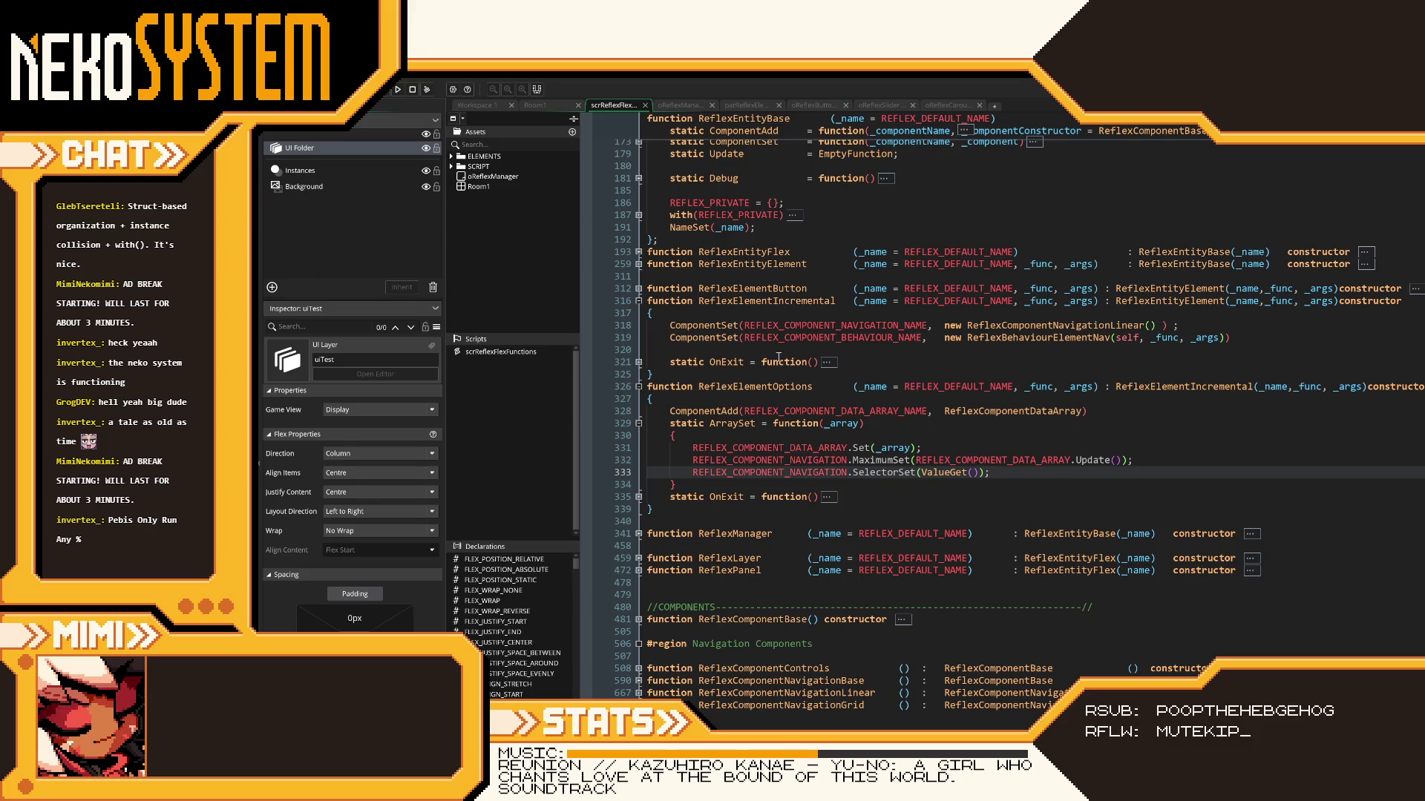
- Expand and re-fold the ReflexEntityElement block and its ValueSet function in scrReflexFlex
click(639, 265)
click(638, 289)
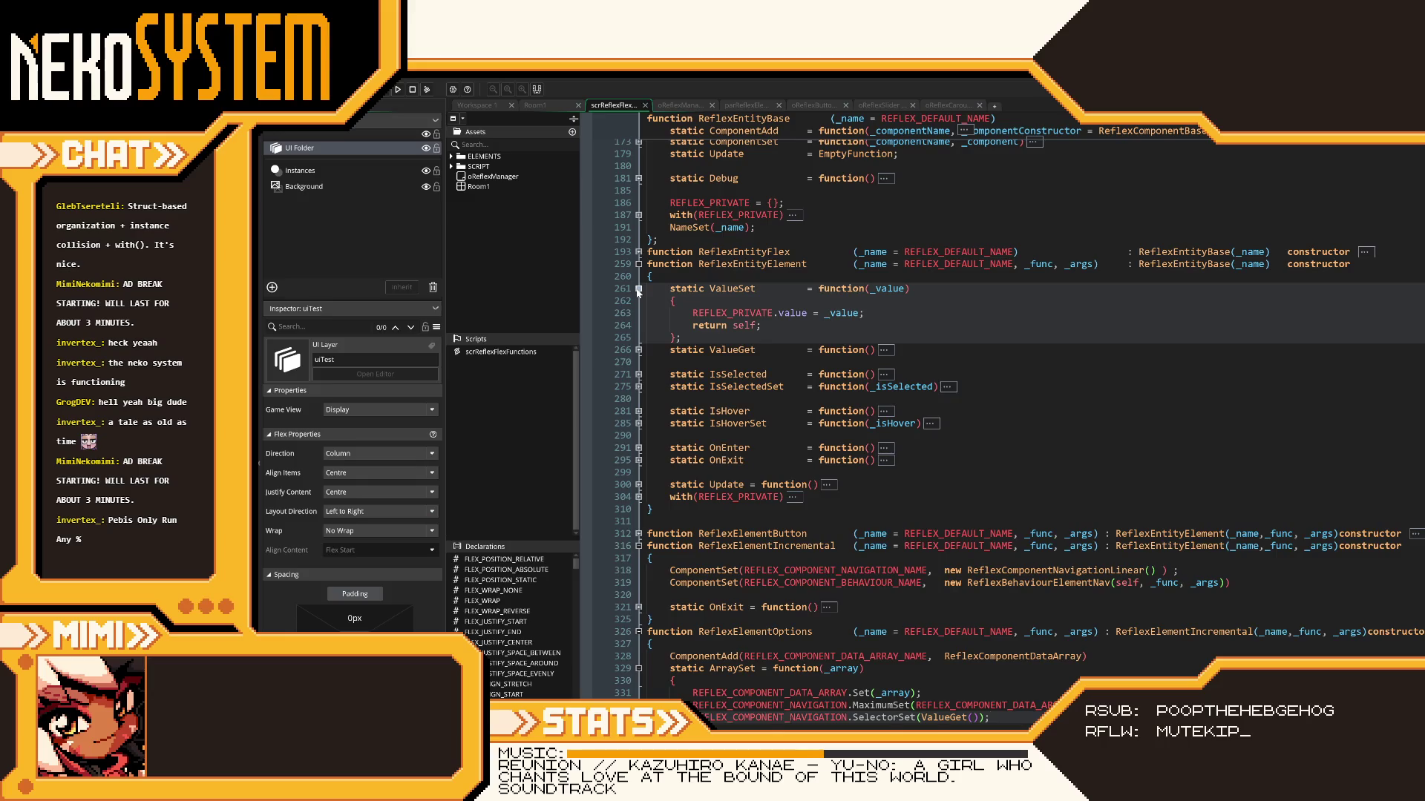
click(638, 289)
click(637, 265)
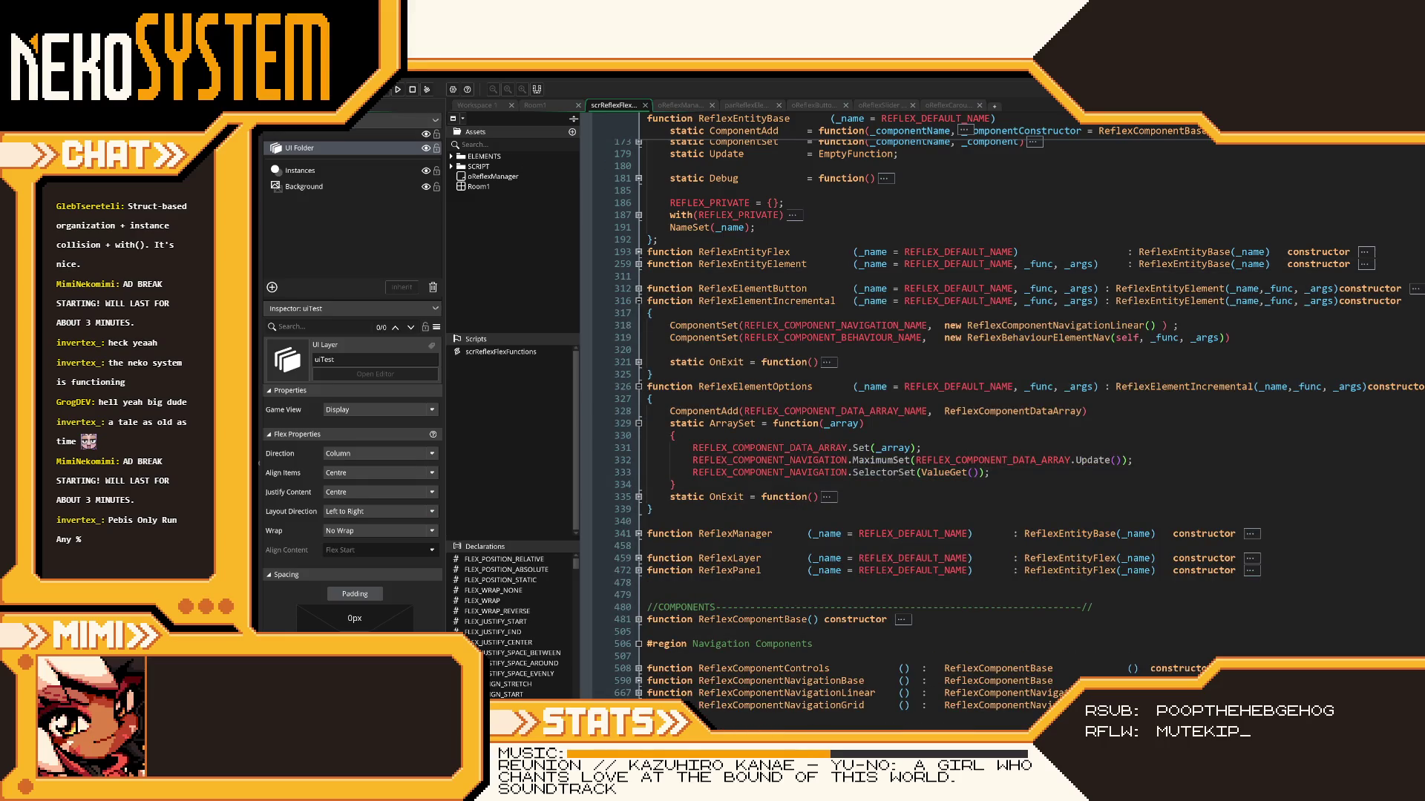
- Inspect the ArraySet function body down to line 333, then view the oReflexButton code
mouse_move(913, 558)
click(861, 448)
click(875, 433)
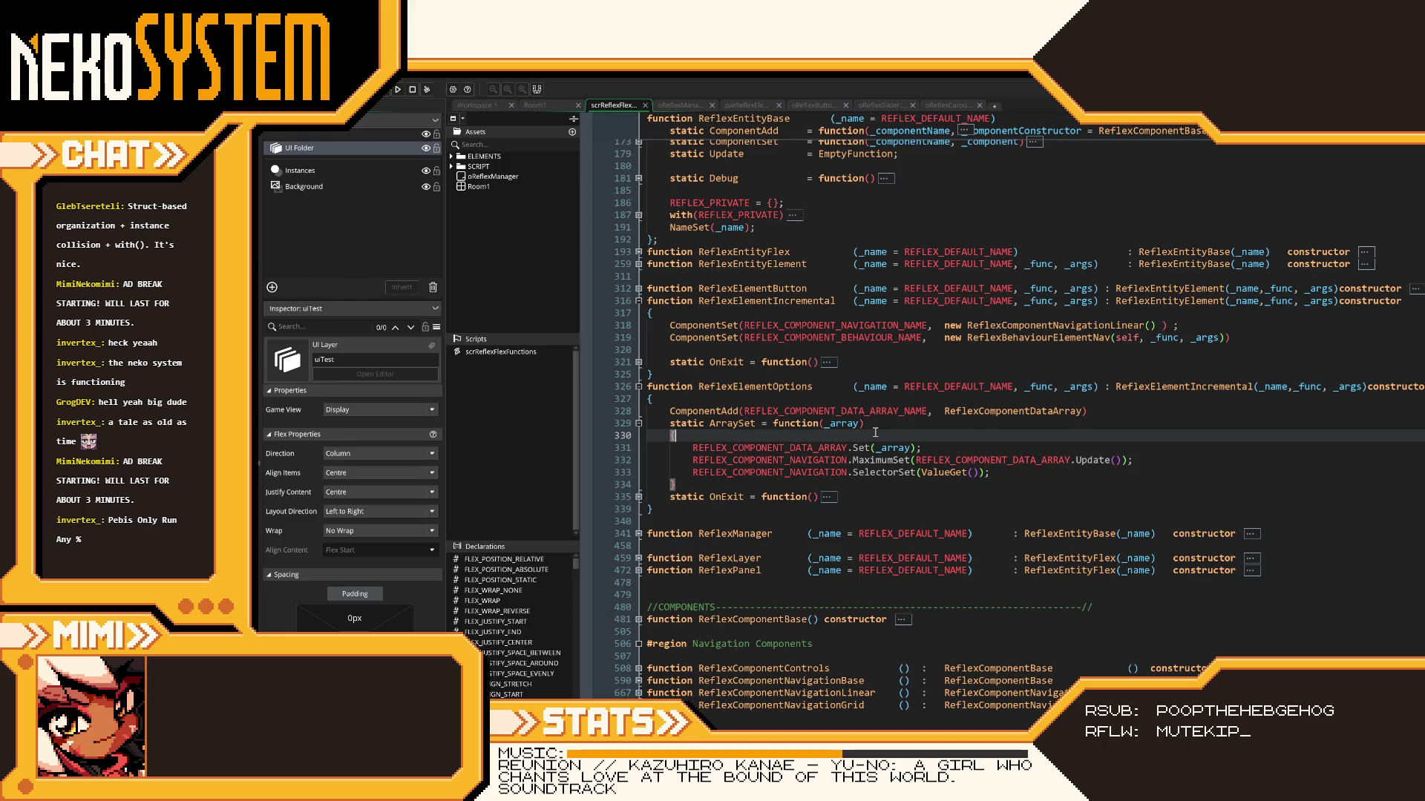
click(1101, 411)
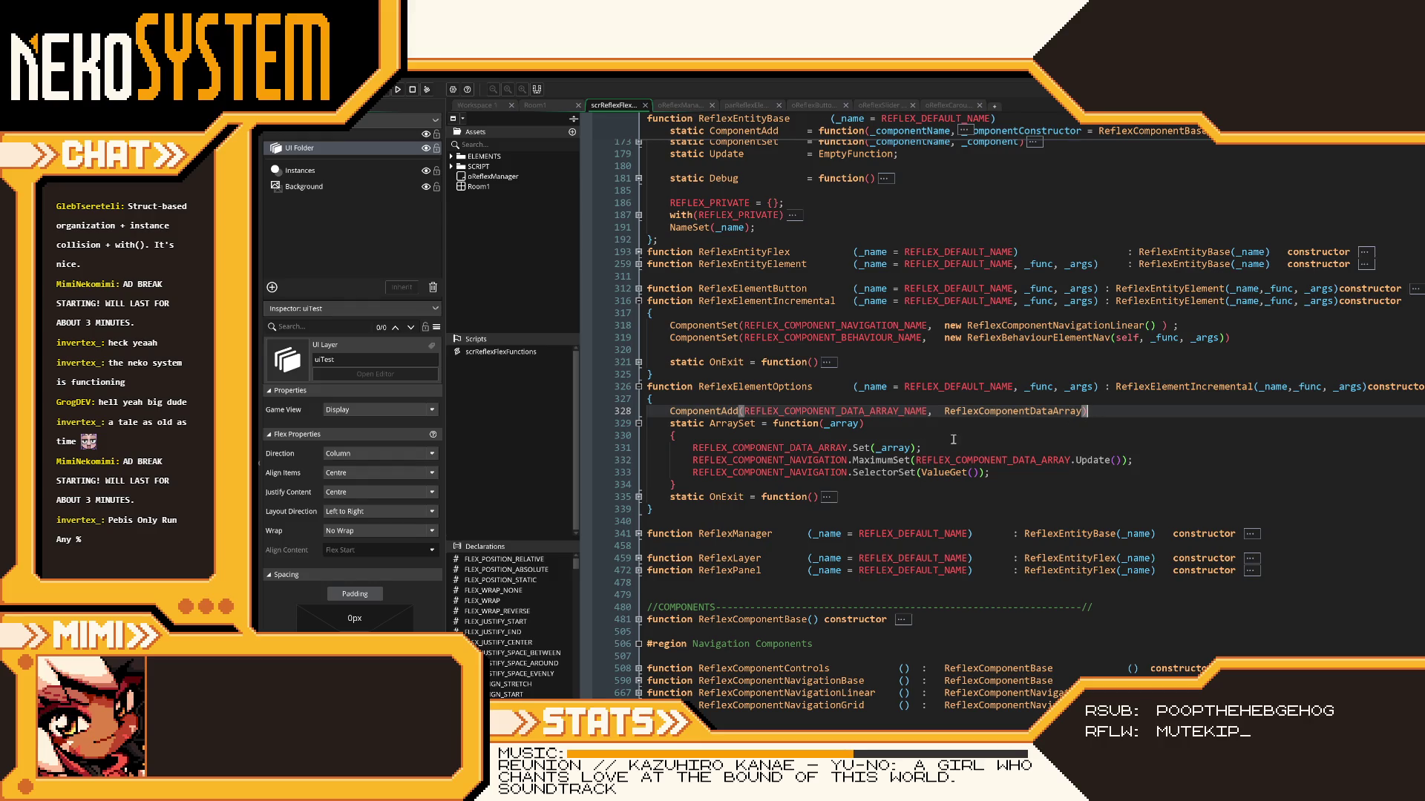
mouse_move(837, 450)
click(941, 472)
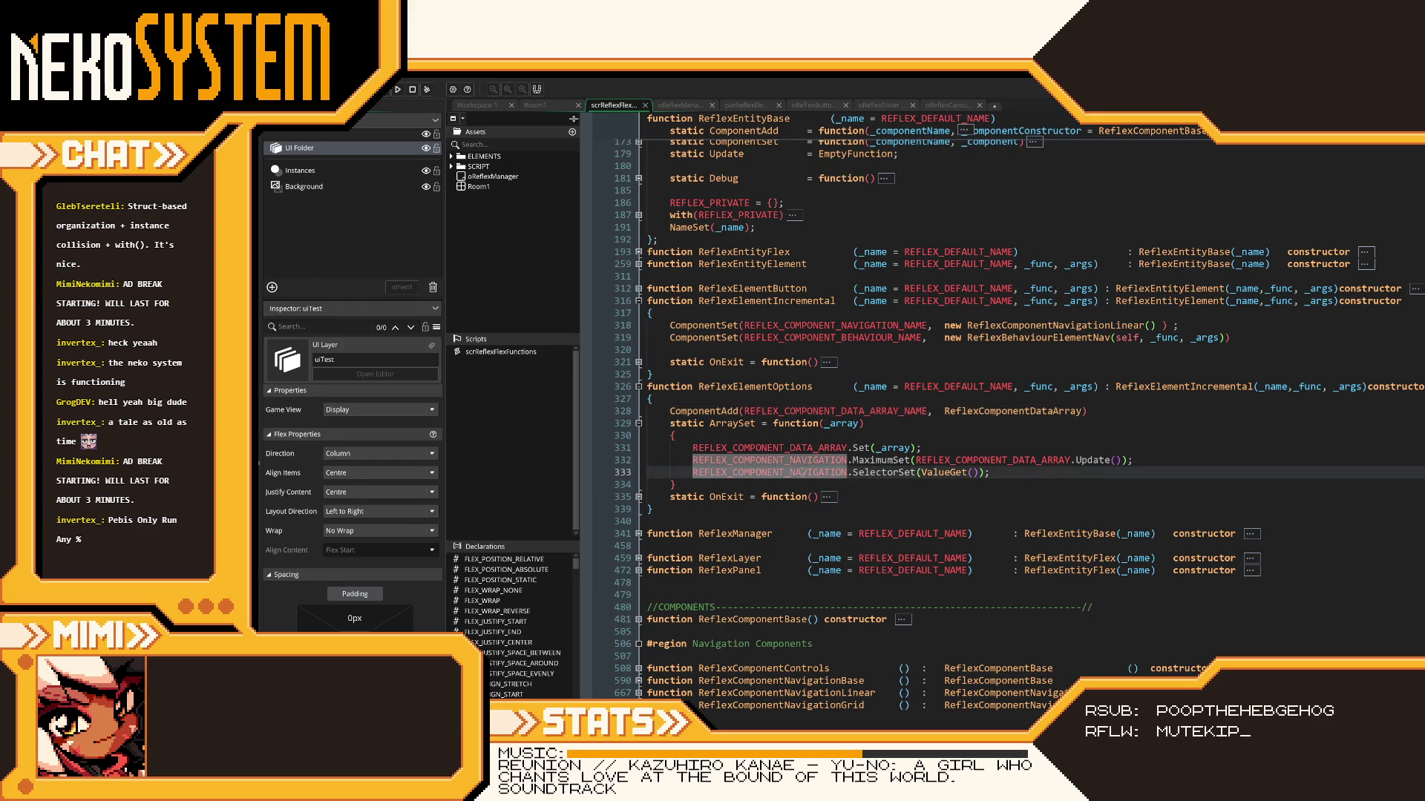
key(End)
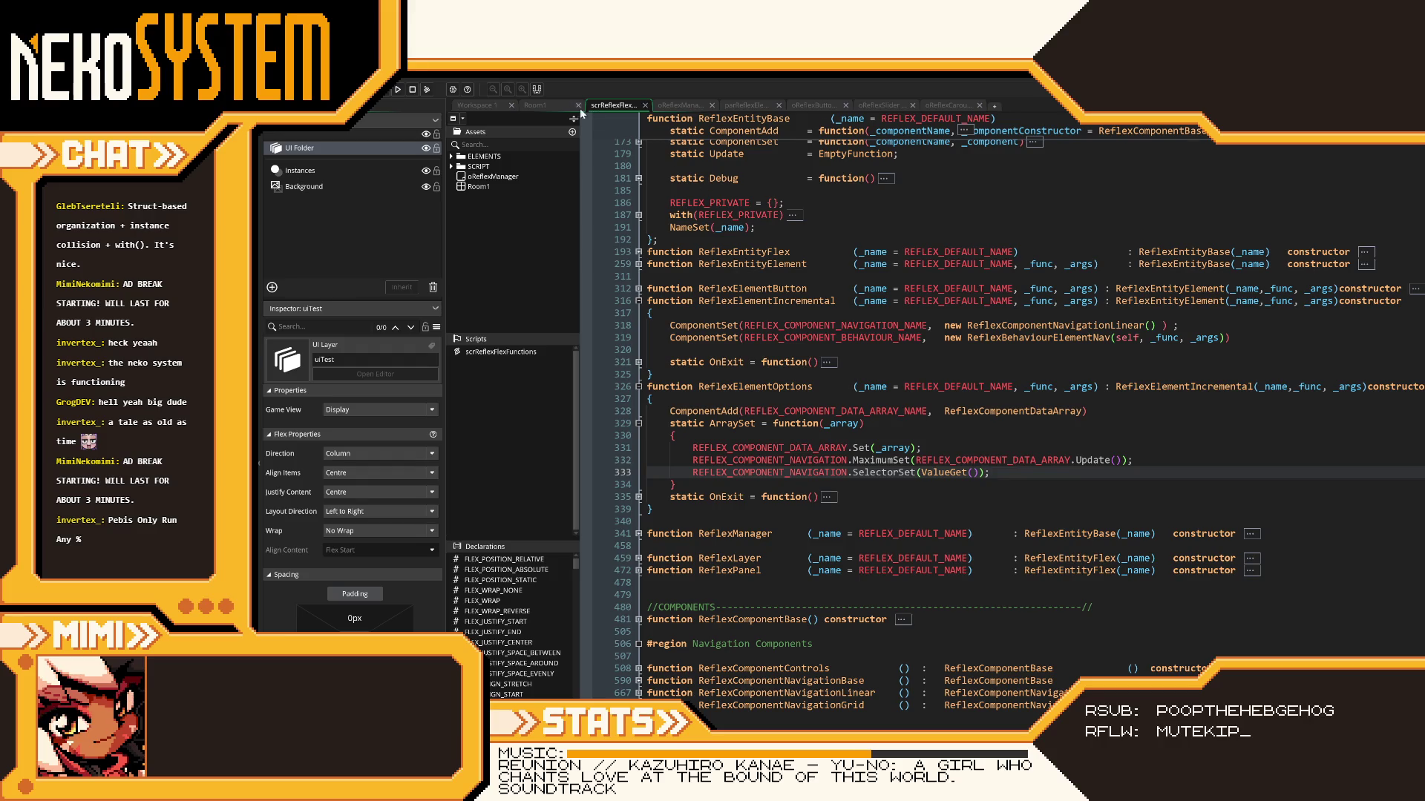
click(809, 105)
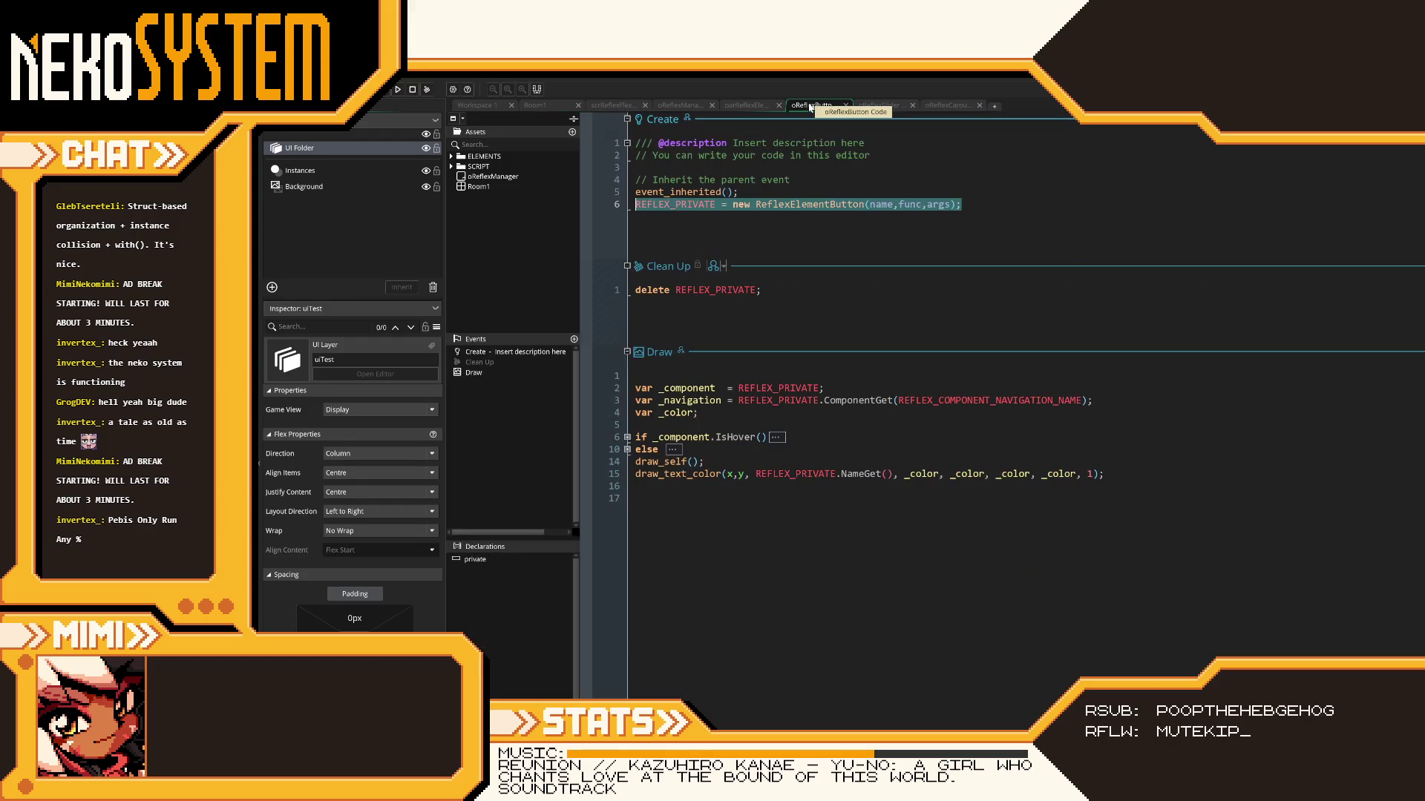
- Delete the chained .ArraySet(options) line from the carousel Create event and test-run the game
key(Right)
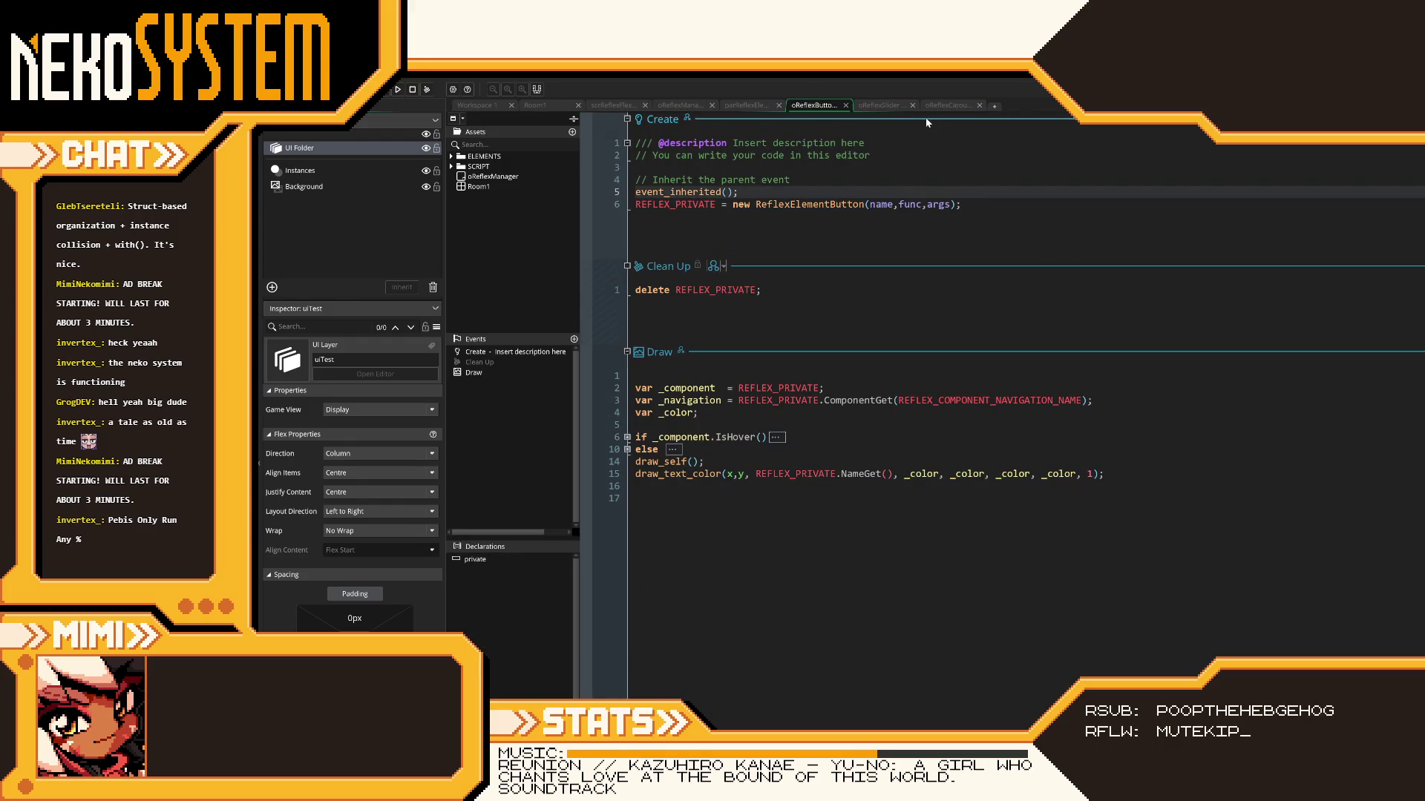
click(935, 107)
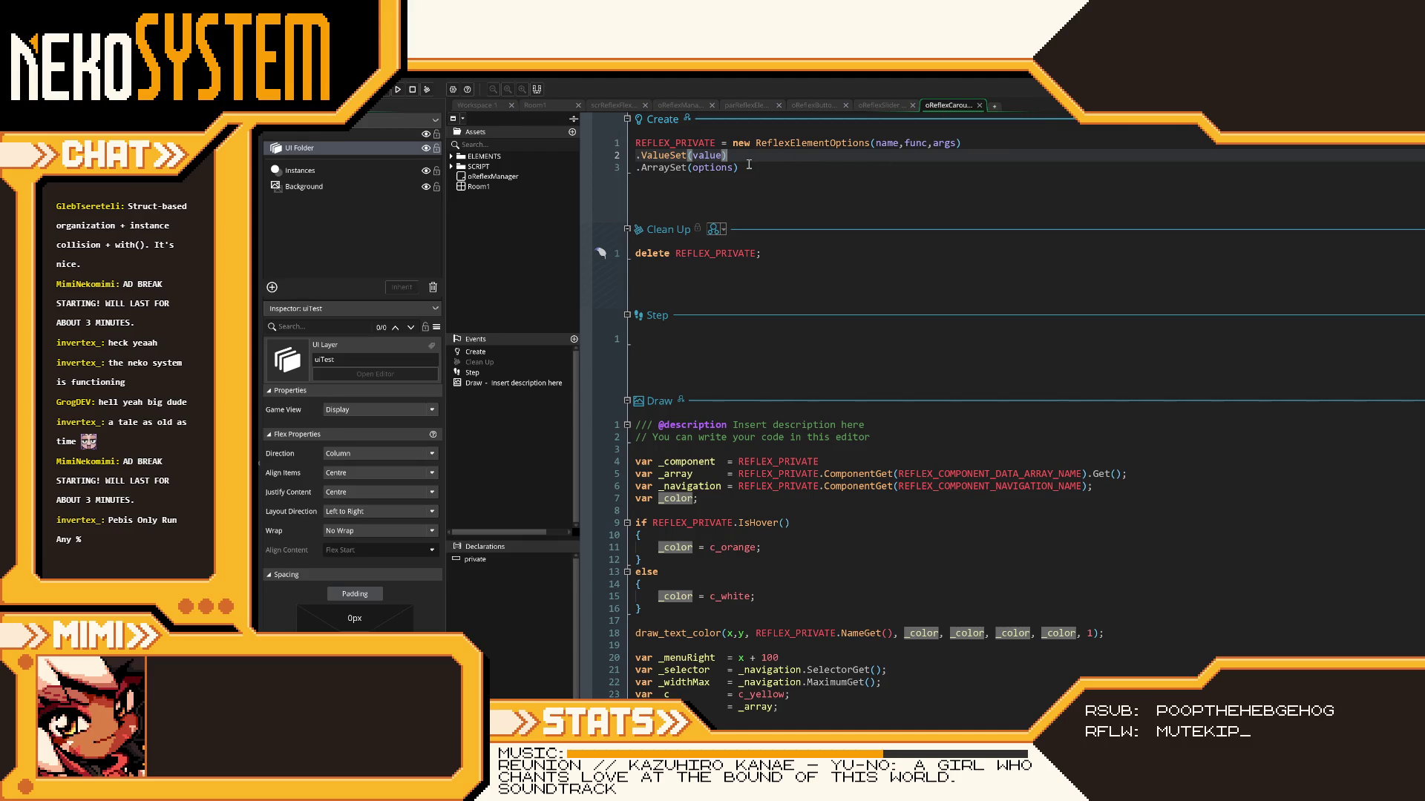
click(609, 170)
key(BackSpace)
key(BackSpace)
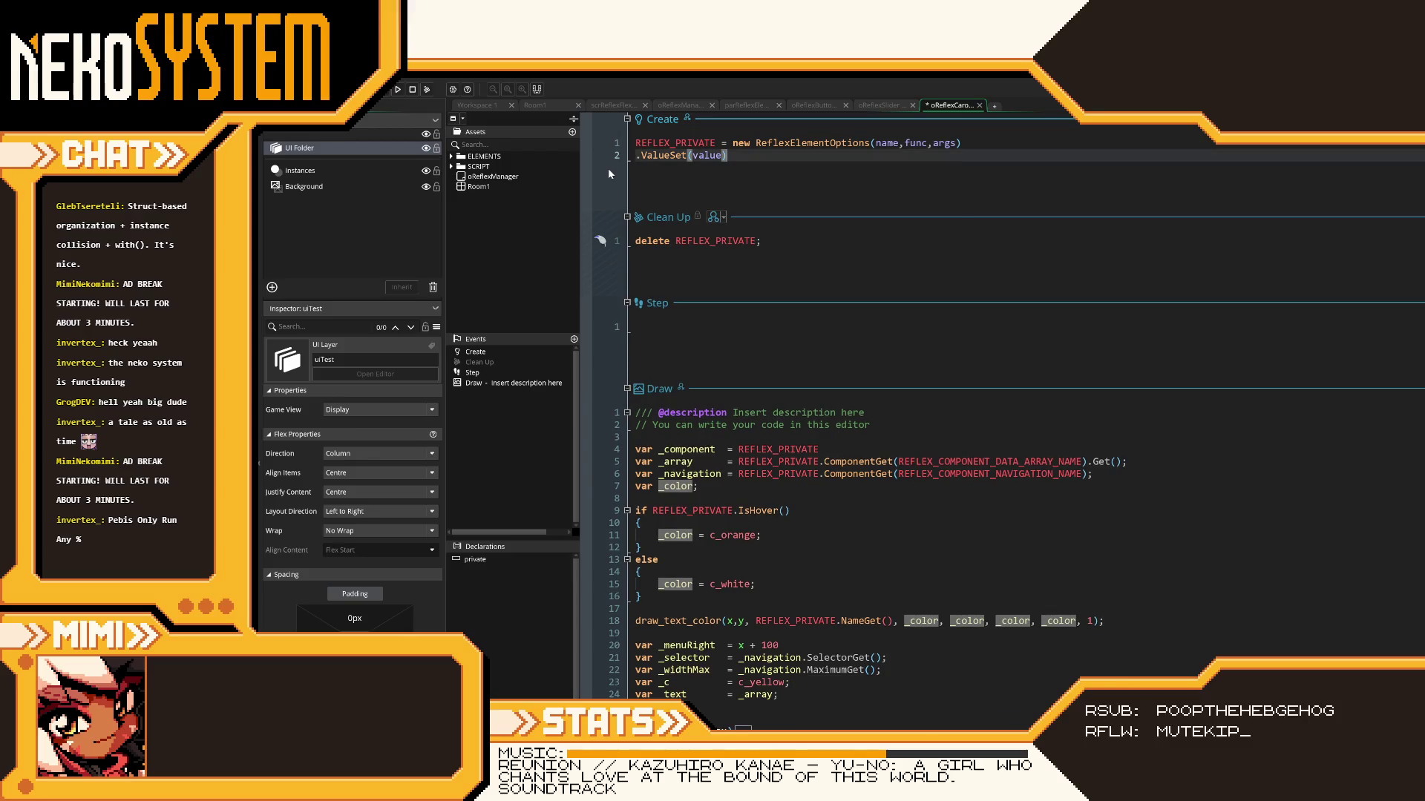
click(399, 90)
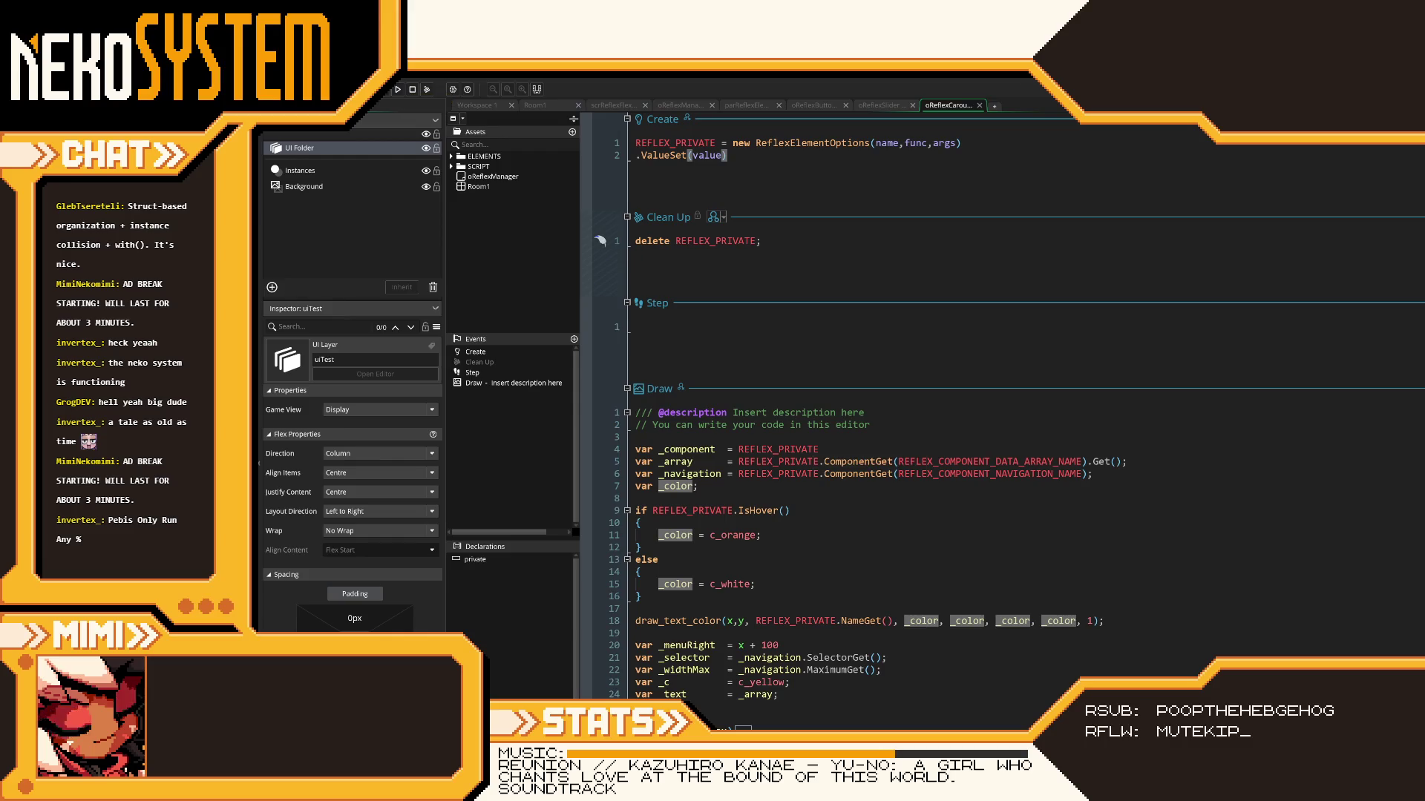
- Add a separate REFLEX_PRIVATE.ArraySet() line after ValueSet, ending ValueSet with ';', and save
click(727, 166)
key(Return)
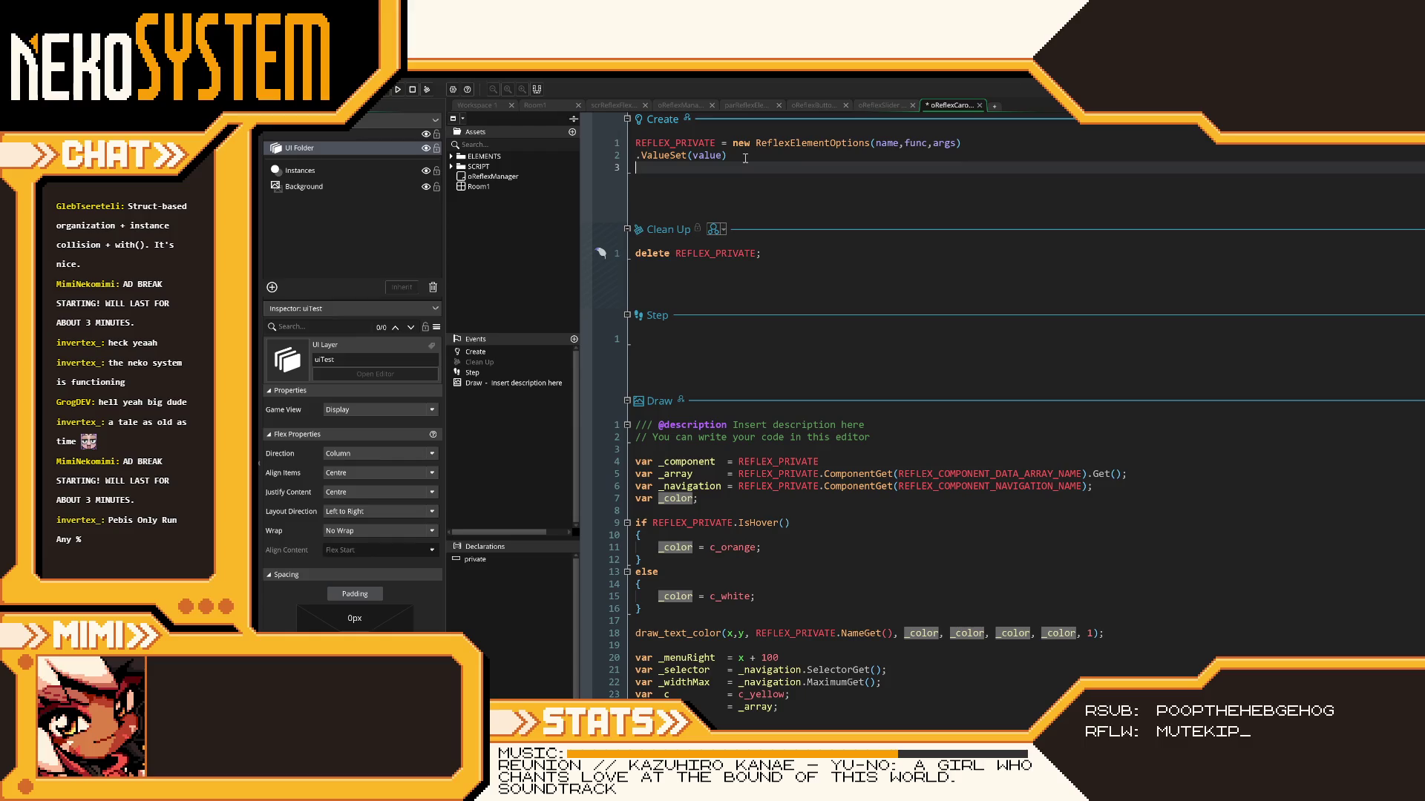
text(REFLEX_PRIVATE.ArraySet)
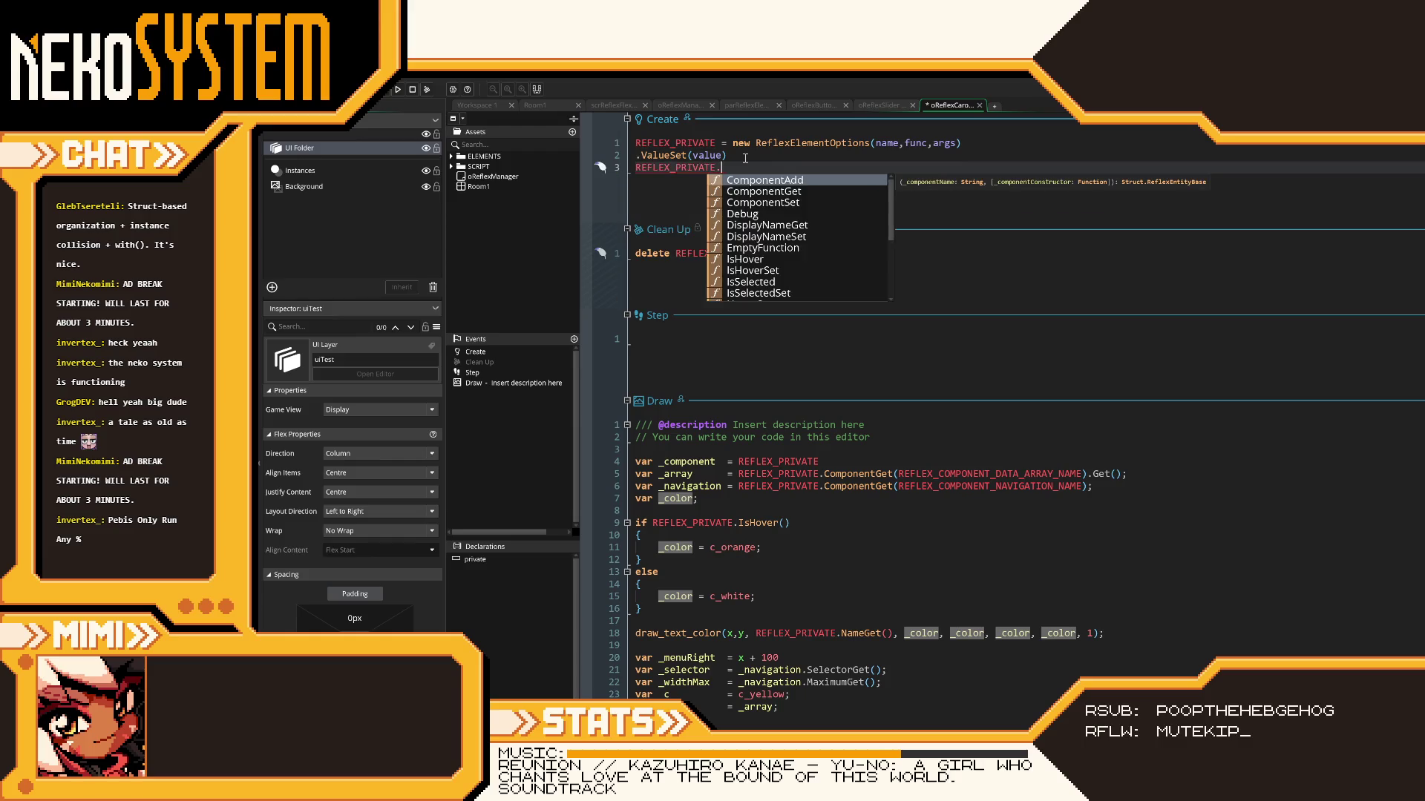
text(()
key(ctrl+s)
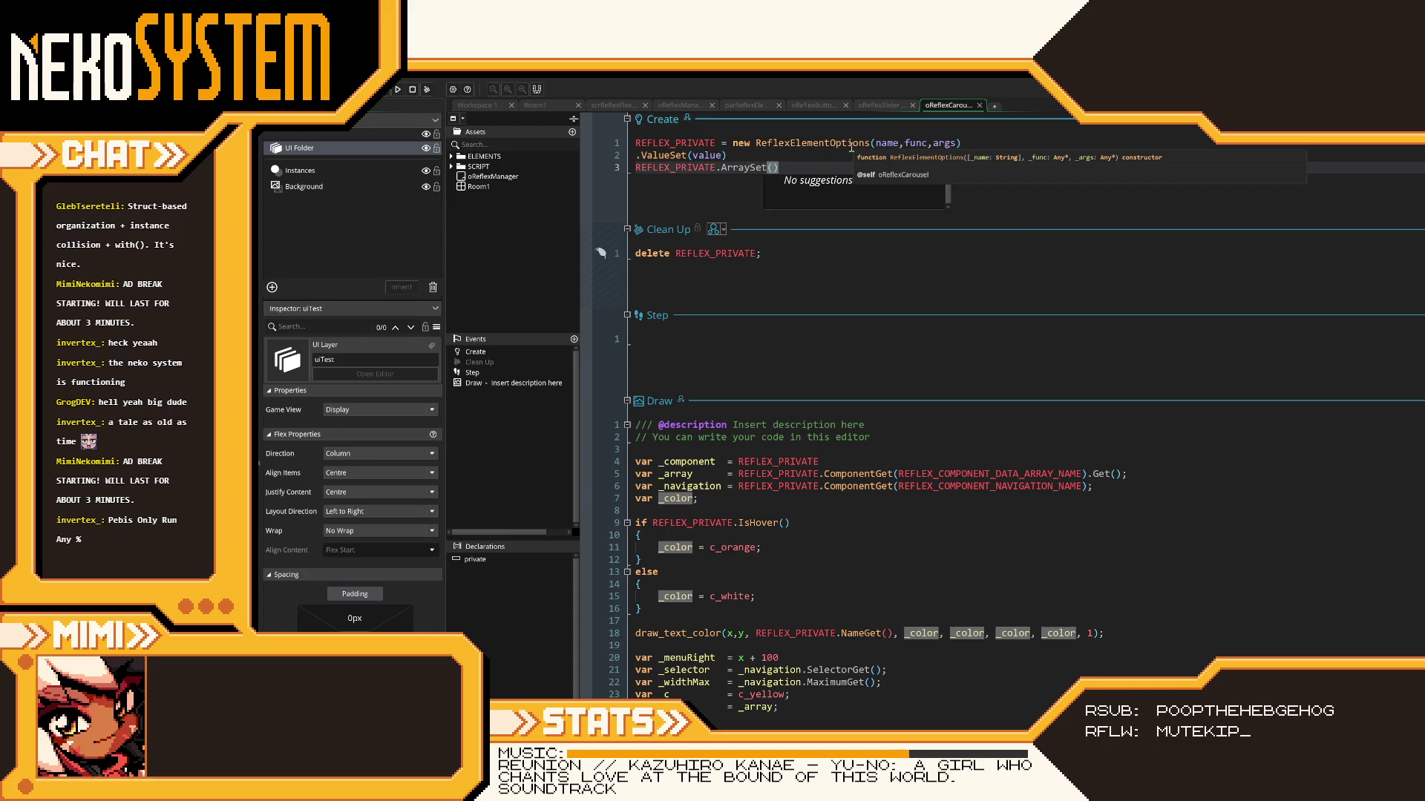
click(872, 144)
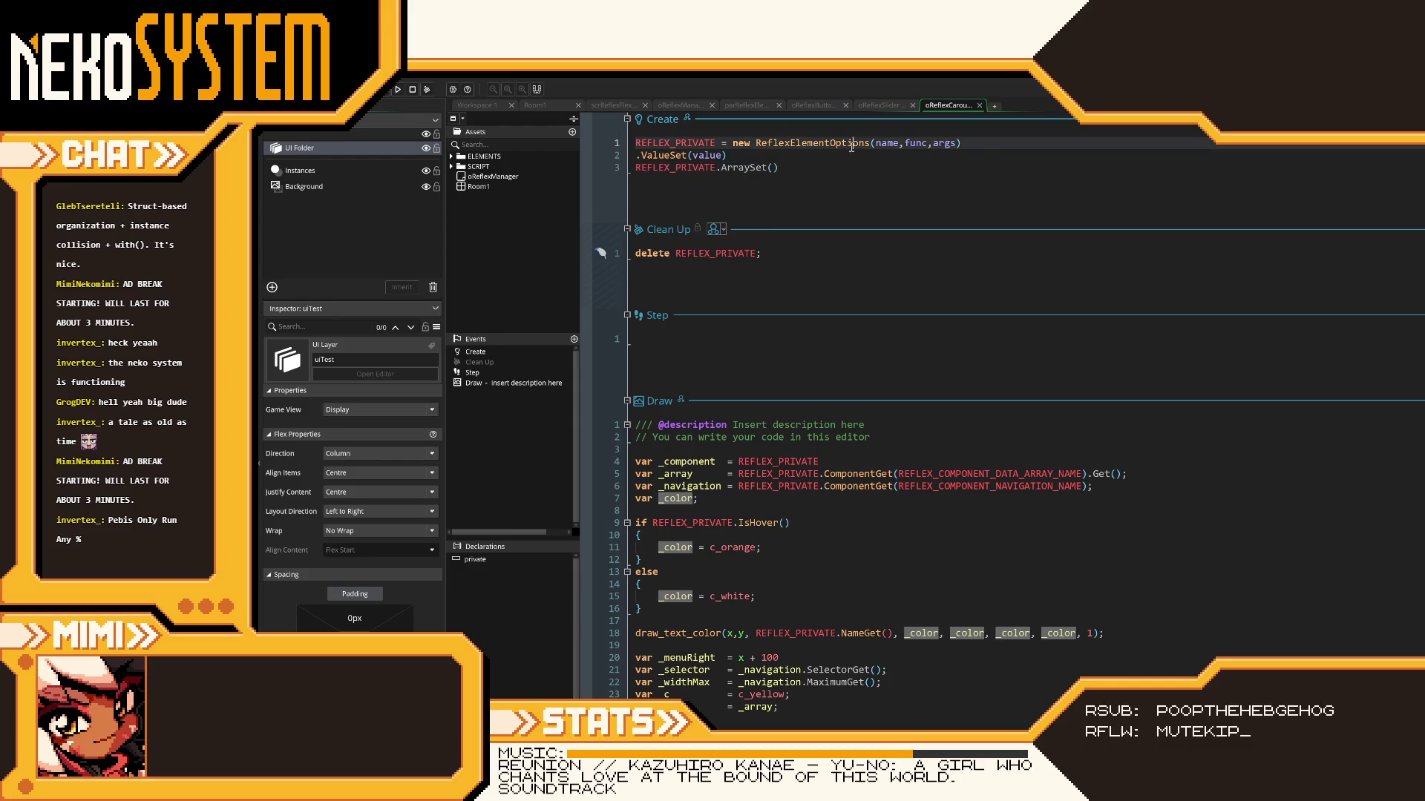
click(887, 159)
text(;)
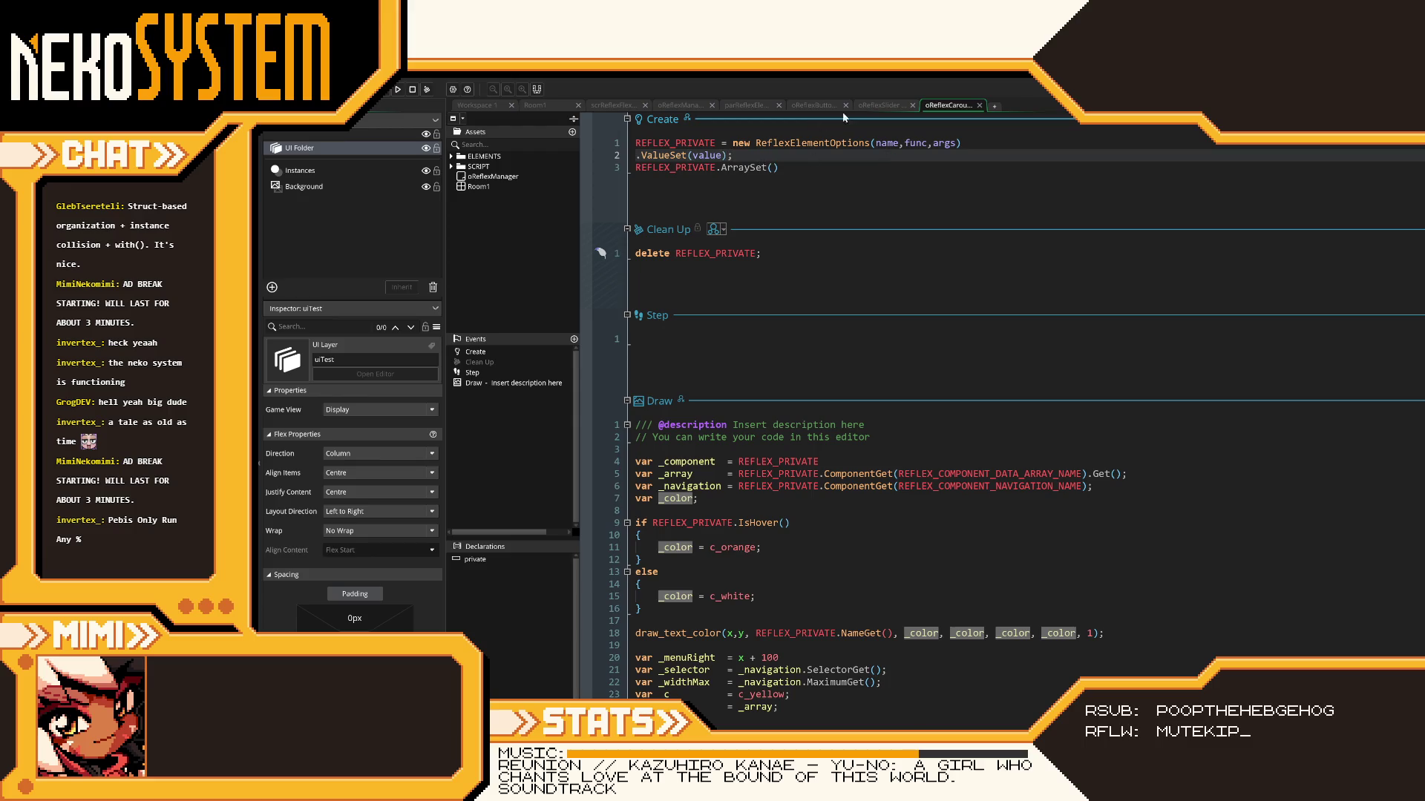
click(604, 105)
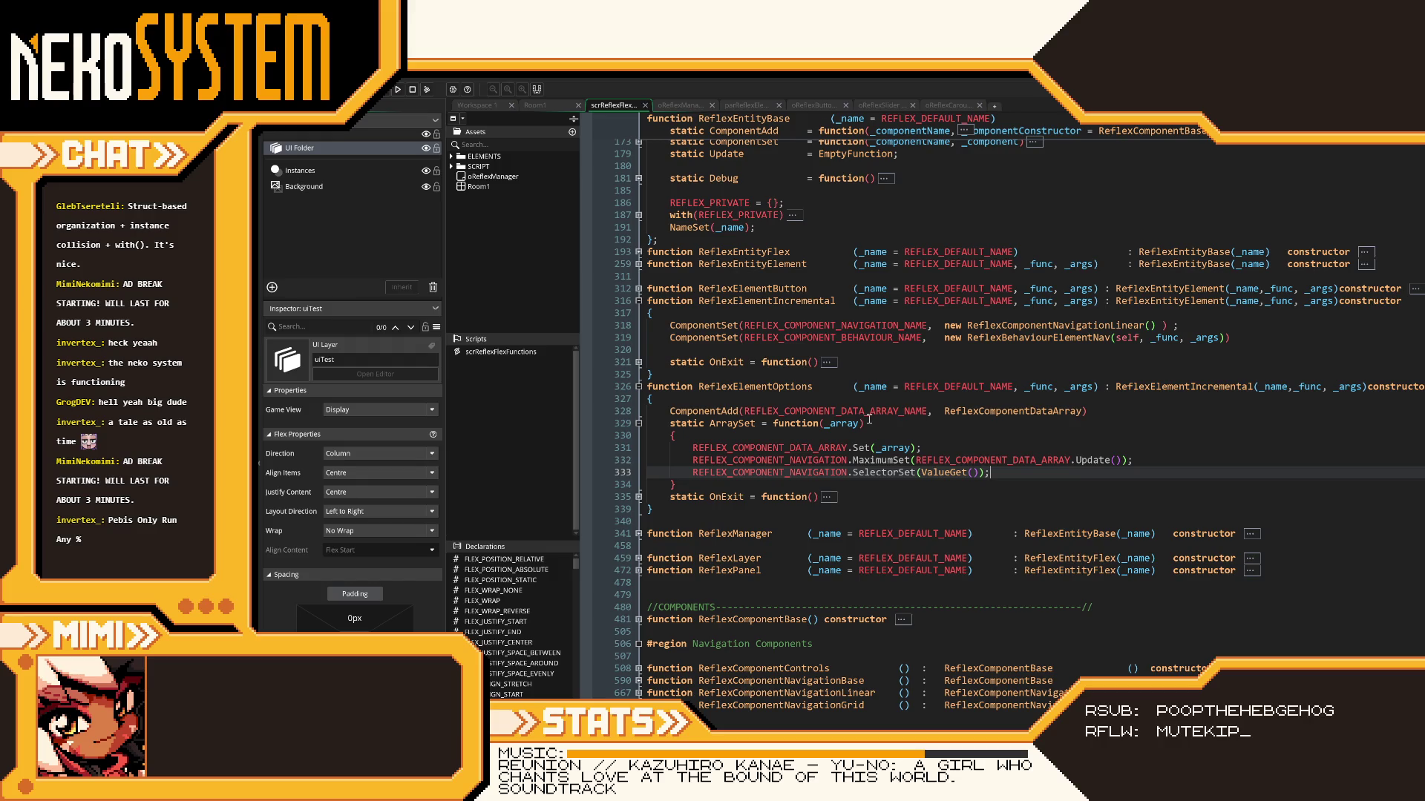
- Add 'return self;' at the end of ArraySet after line 333
click(871, 423)
click(881, 436)
click(1021, 476)
key(Return)
text(return se)
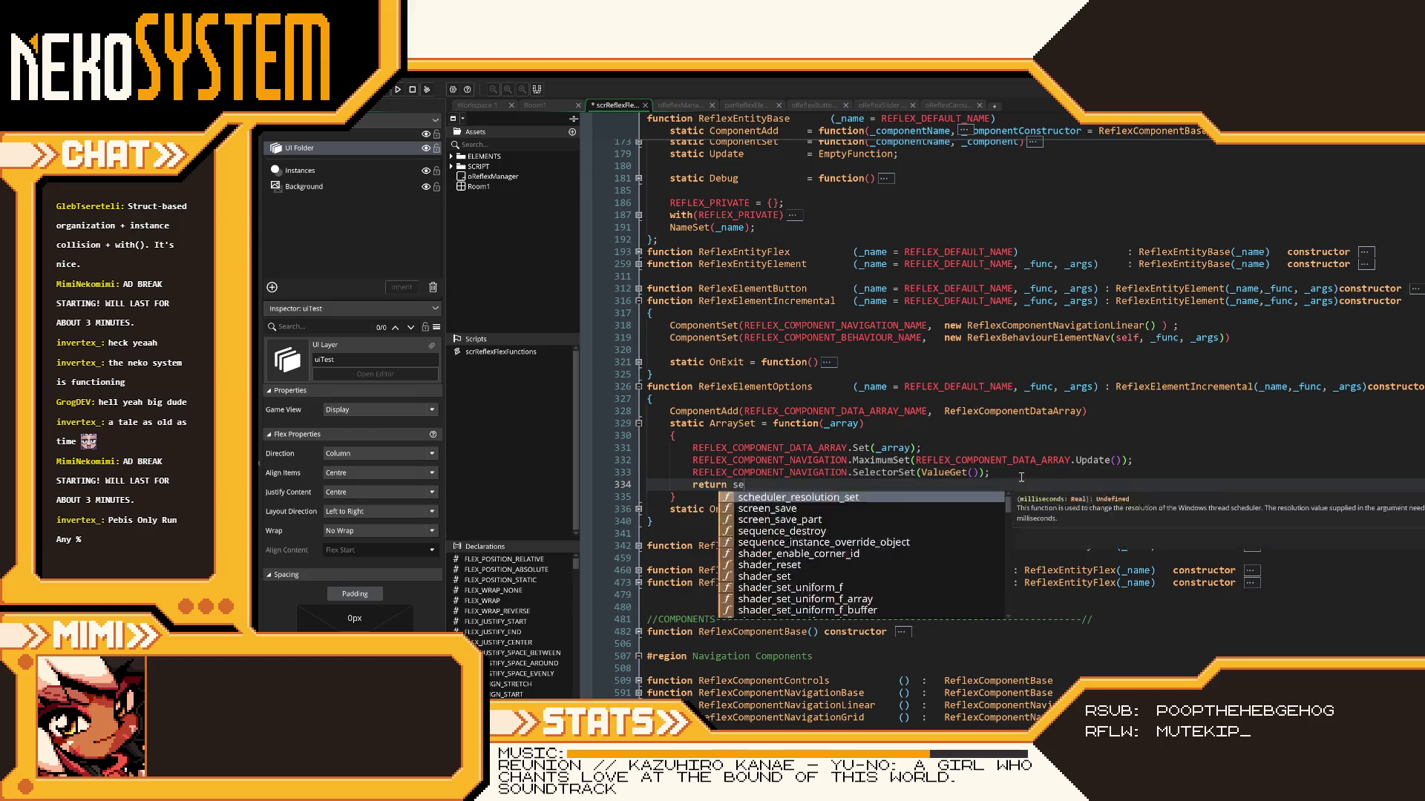
text(lf;)
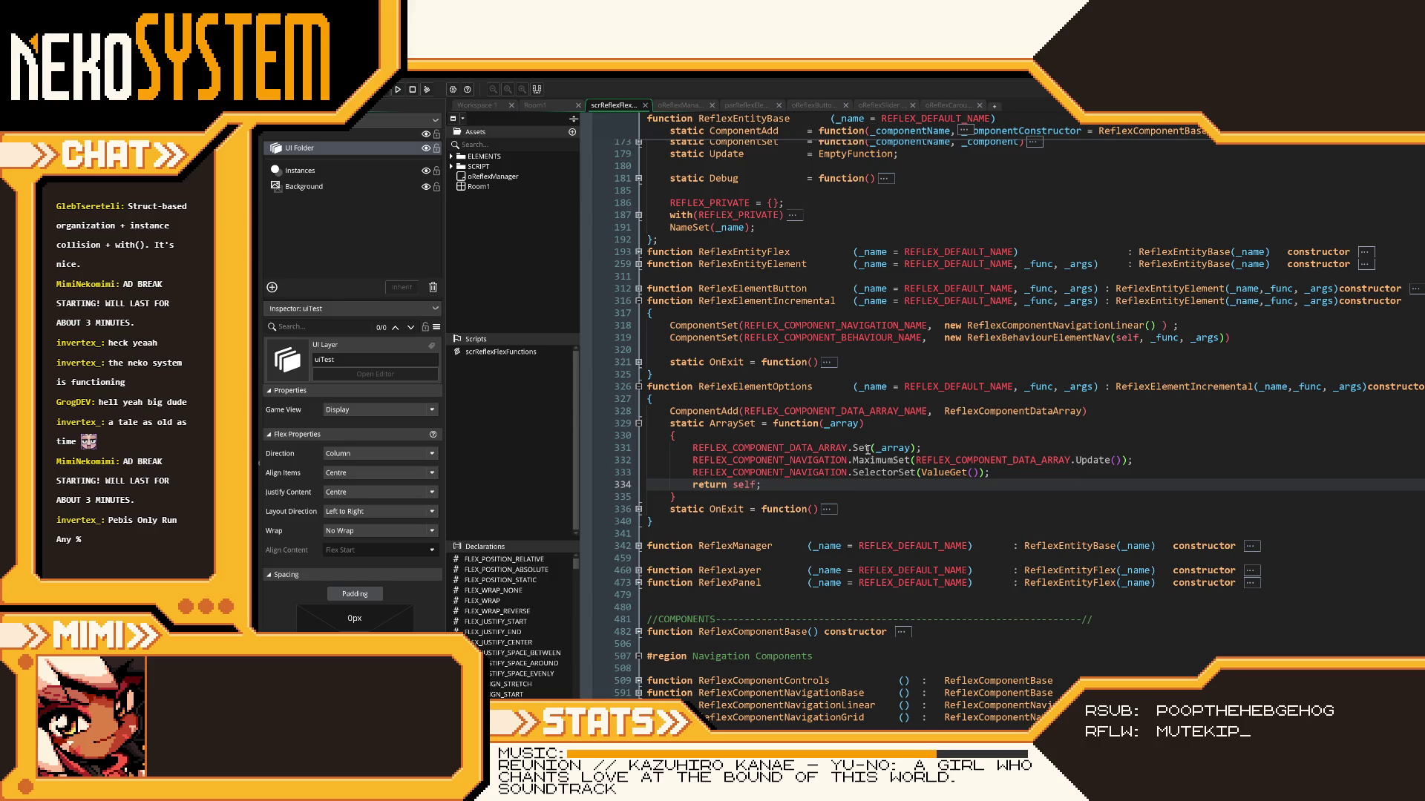
- Pass options as the argument of the carousel Create event's REFLEX_PRIVATE.ArraySet() call
click(944, 106)
click(772, 167)
text(p)
key(BackSpace)
text(options)
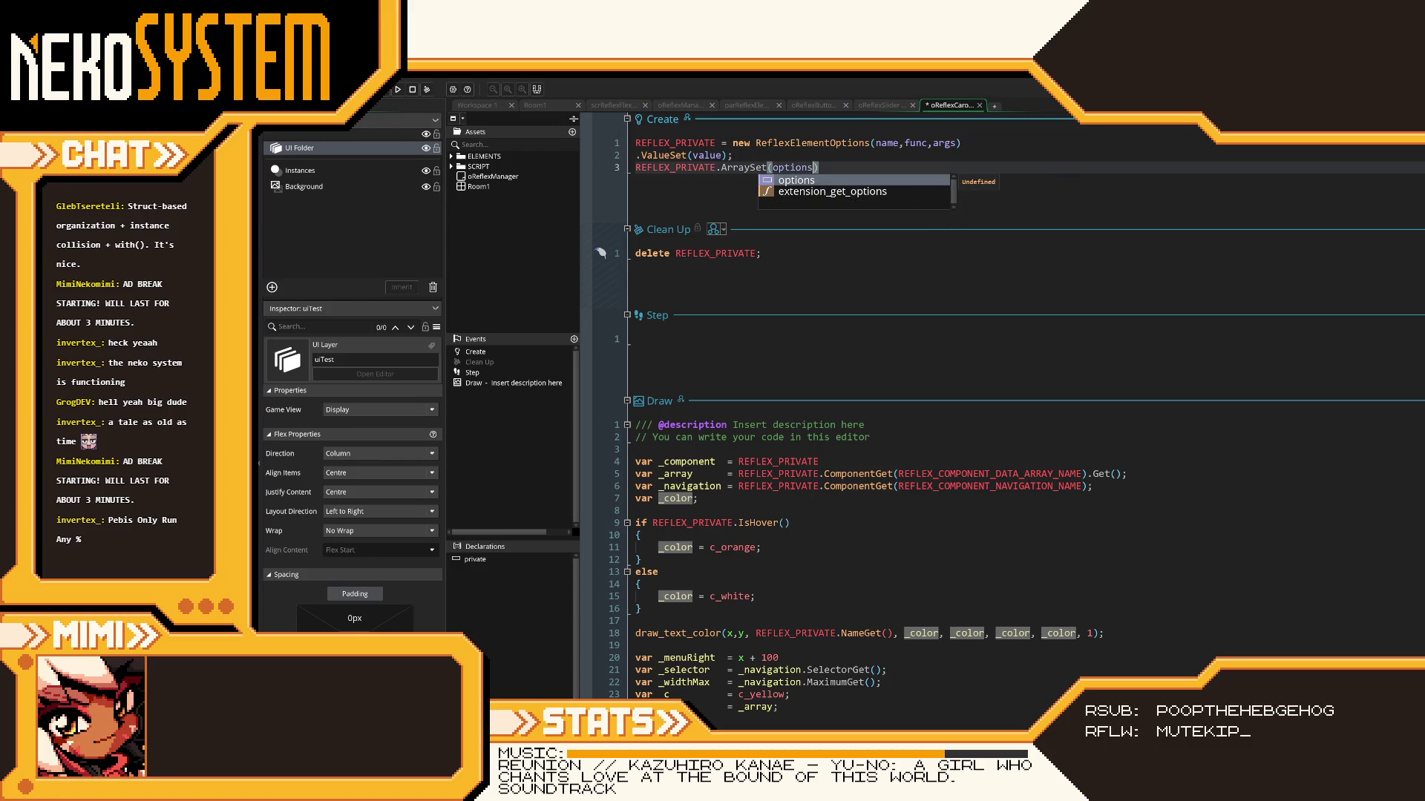
- Test-run the game, change Draw line 36's option spacing from 10* to 60*, and rerun
click(397, 89)
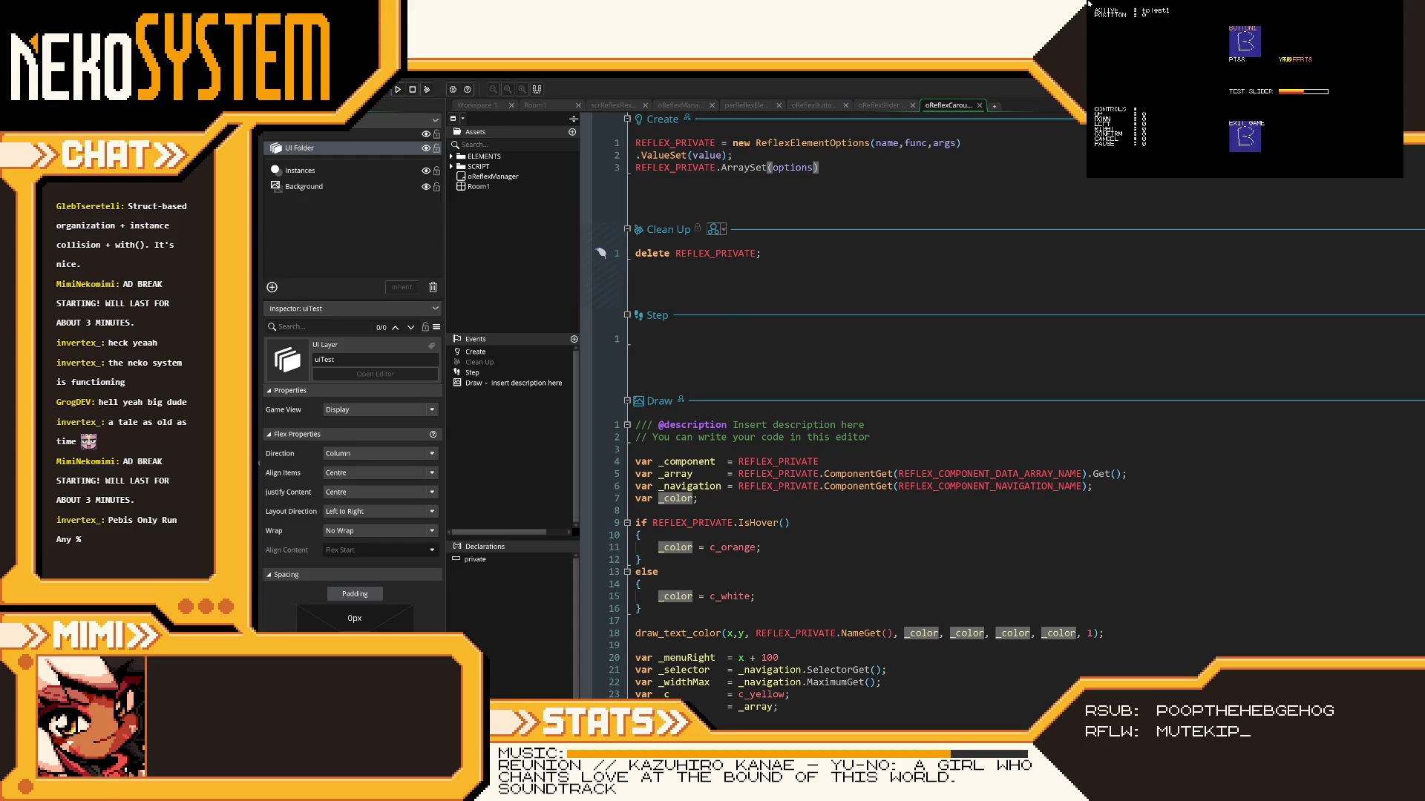
click(1192, 328)
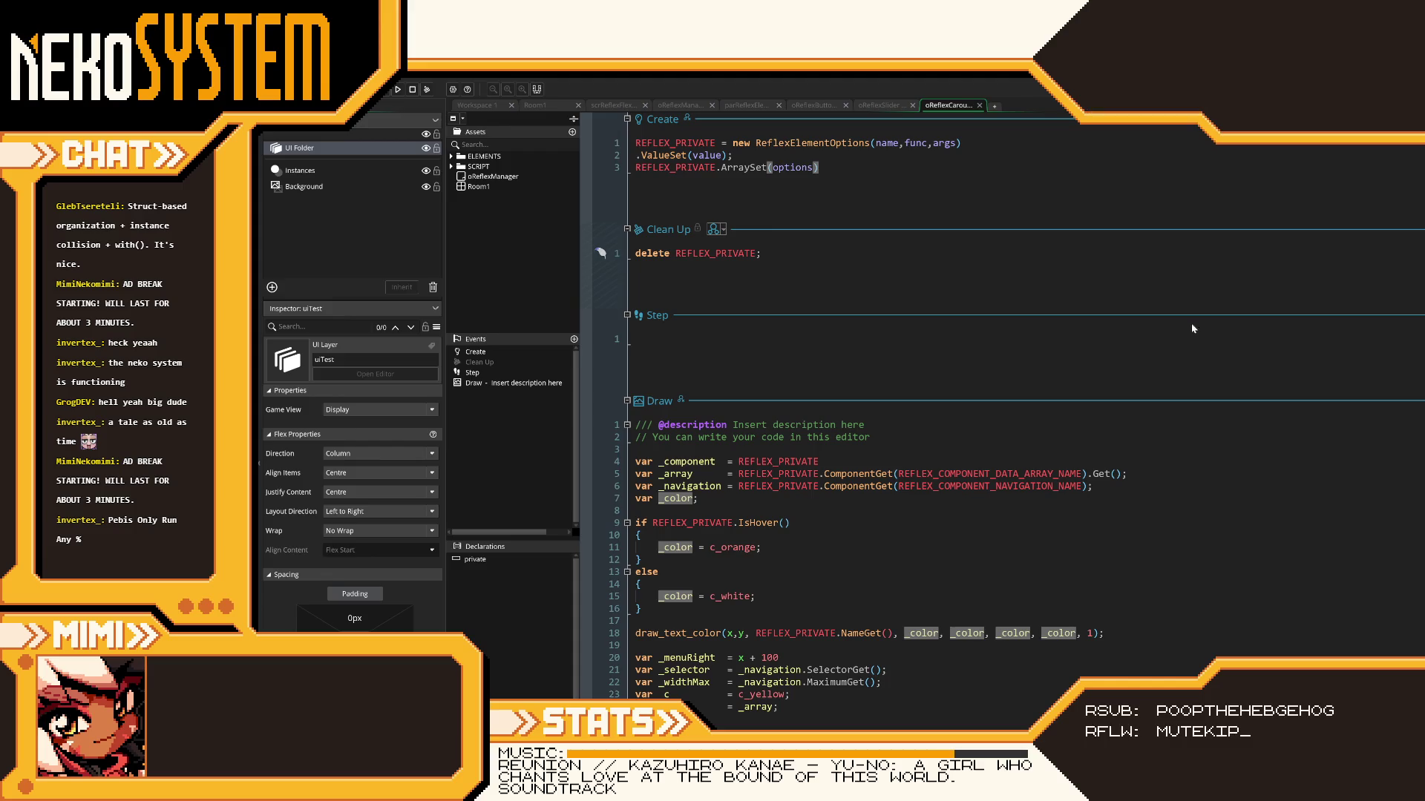
scroll(1051, 558, down, 6)
scroll(1045, 555, up, 2)
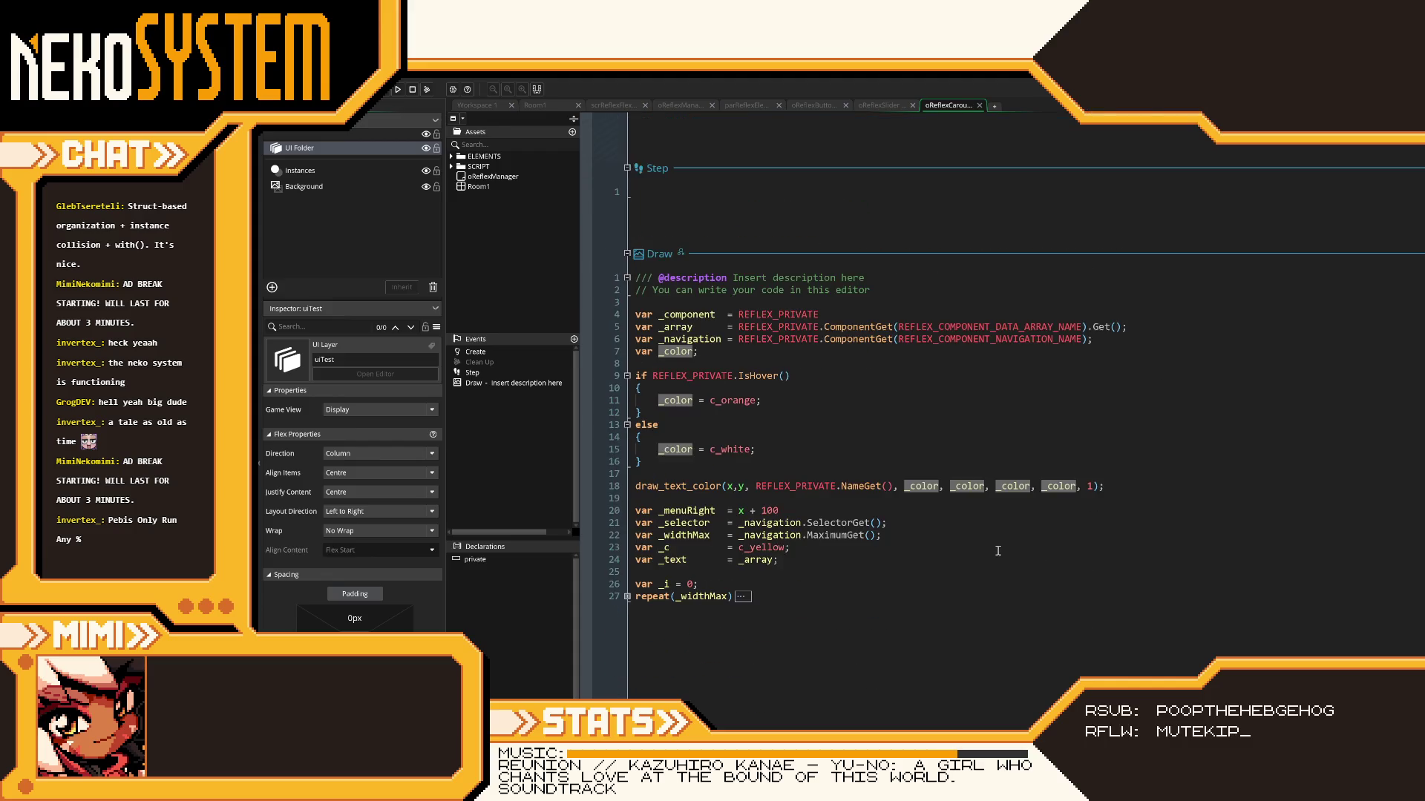
scroll(754, 617, down, 2)
click(842, 636)
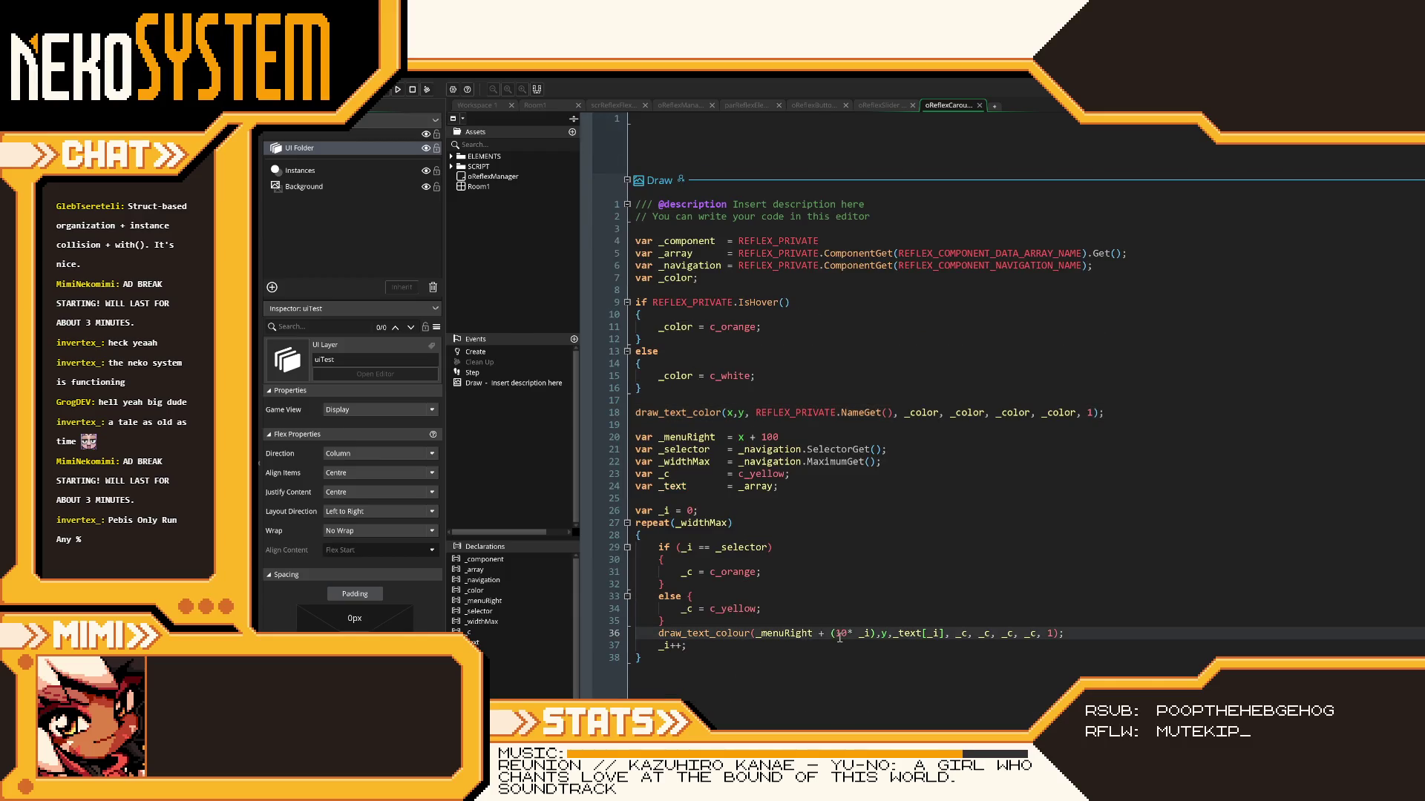
key(BackSpace)
text(6)
click(398, 90)
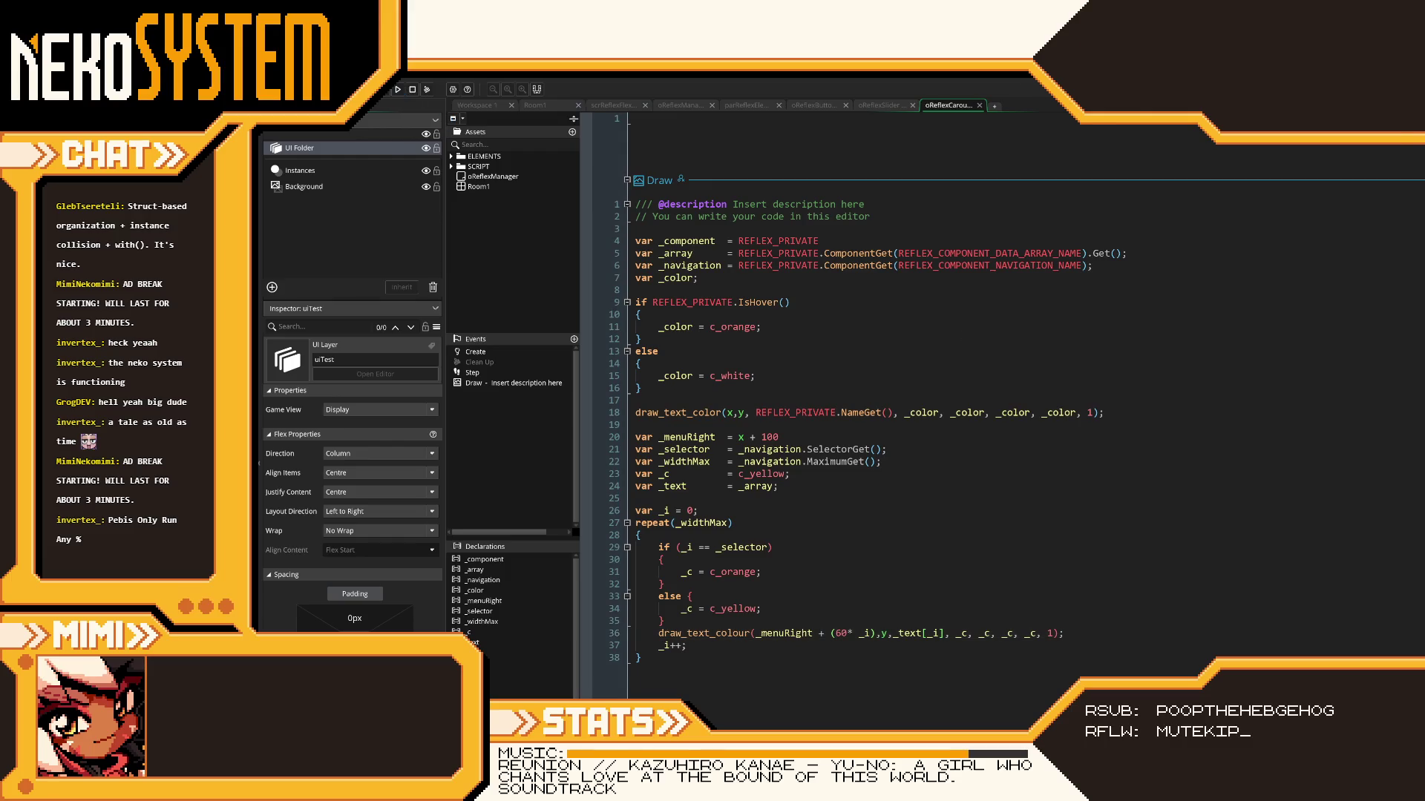
- Step the game menu between BUTTON1 and TEST SLIDER with arrow keys, then raise the slider value
key(Down)
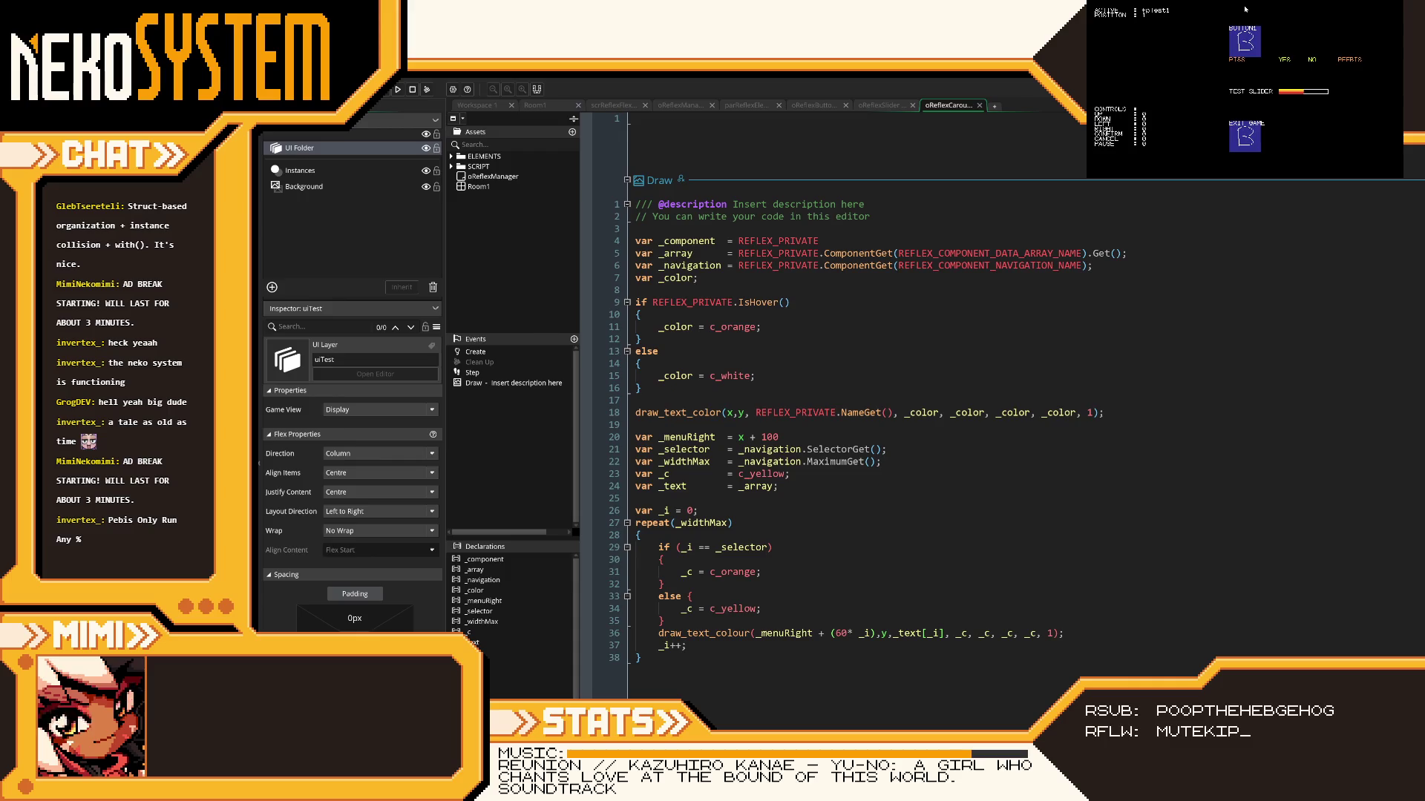
key(Down)
key(Up)
key(Down)
key(Down)
key(Up)
key(Up)
key(Down)
key(Down)
key(Down)
key(Up)
key(Up)
key(Down)
key(Down)
key(Down)
key(Down)
key(Down)
key(Down)
key(Down)
key(Down)
key(Down)
key(Down)
key(Down)
key(Down)
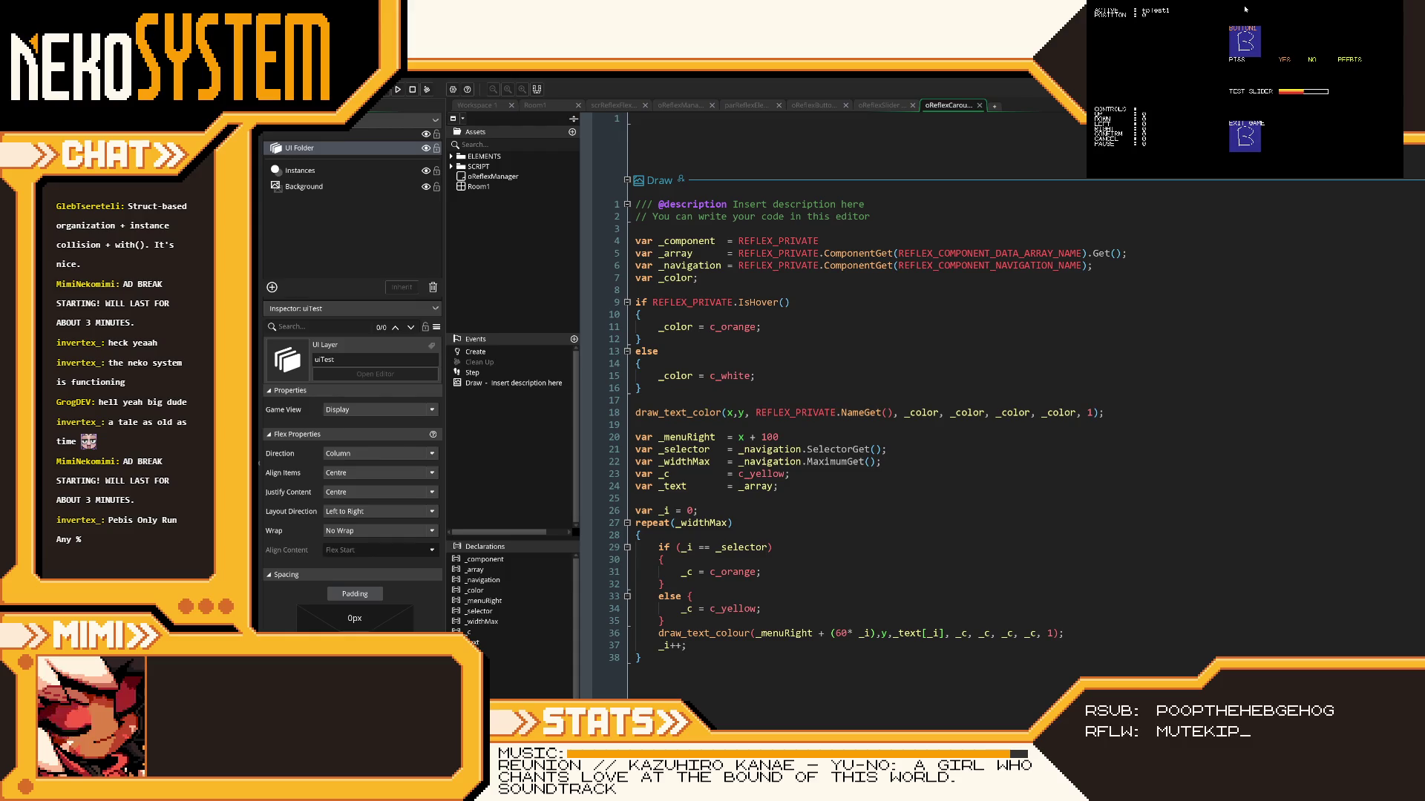
key(Down)
key(Down)
key(Down)
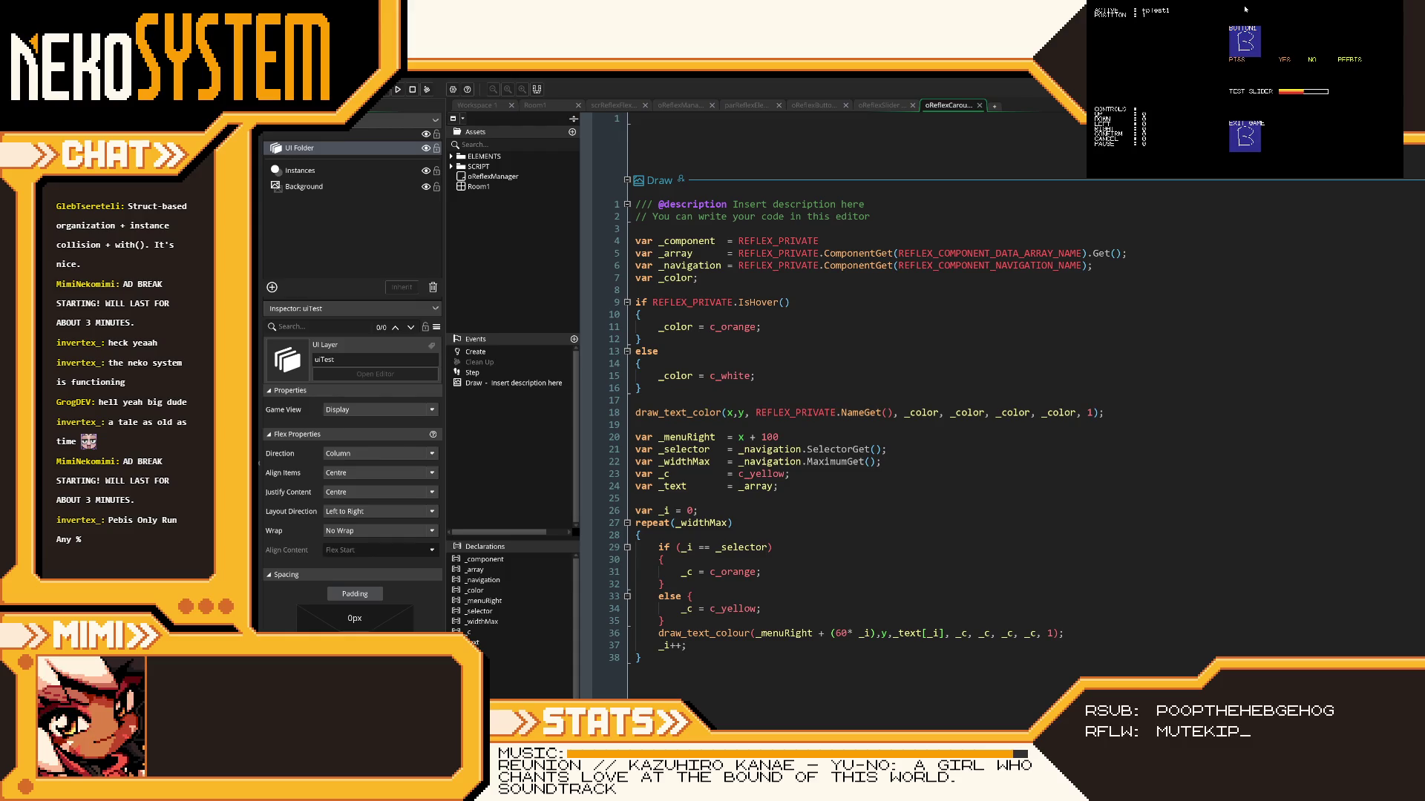
key(Up)
key(Up)
key(Up)
key(Down)
key(Up)
key(Down)
key(Right)
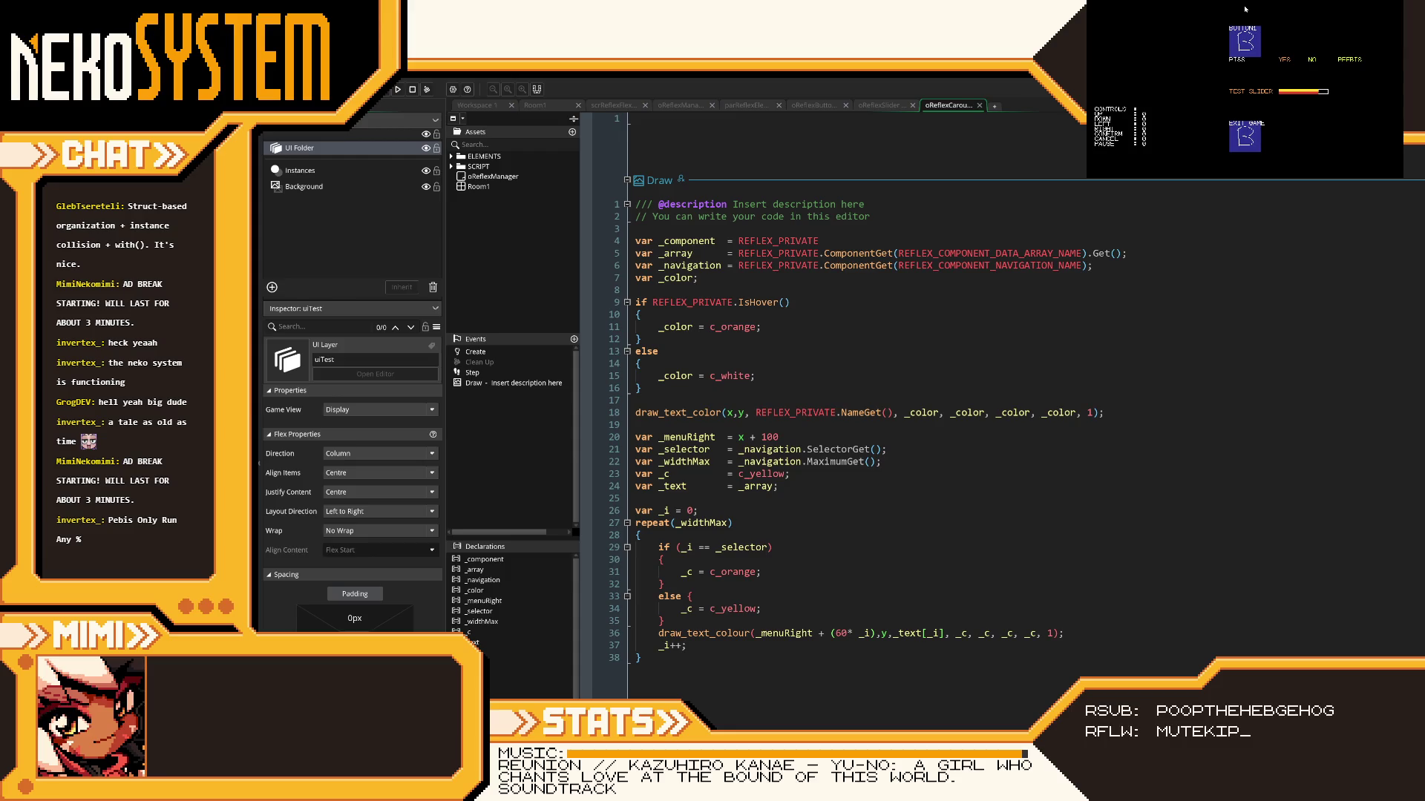
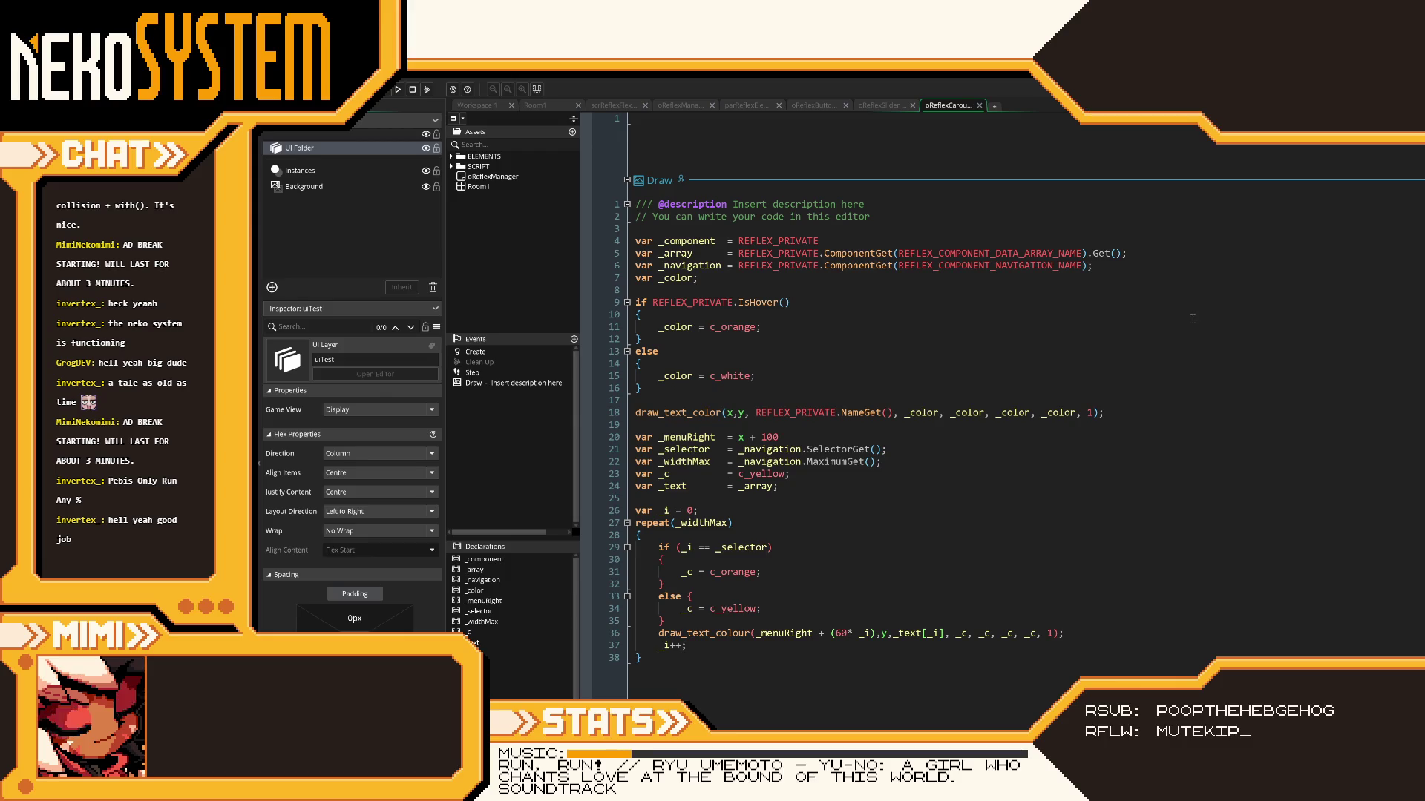
- Close the game preview, select the oReflexButton instance in Room1, and return to scrReflexFlexFunctions
click(554, 109)
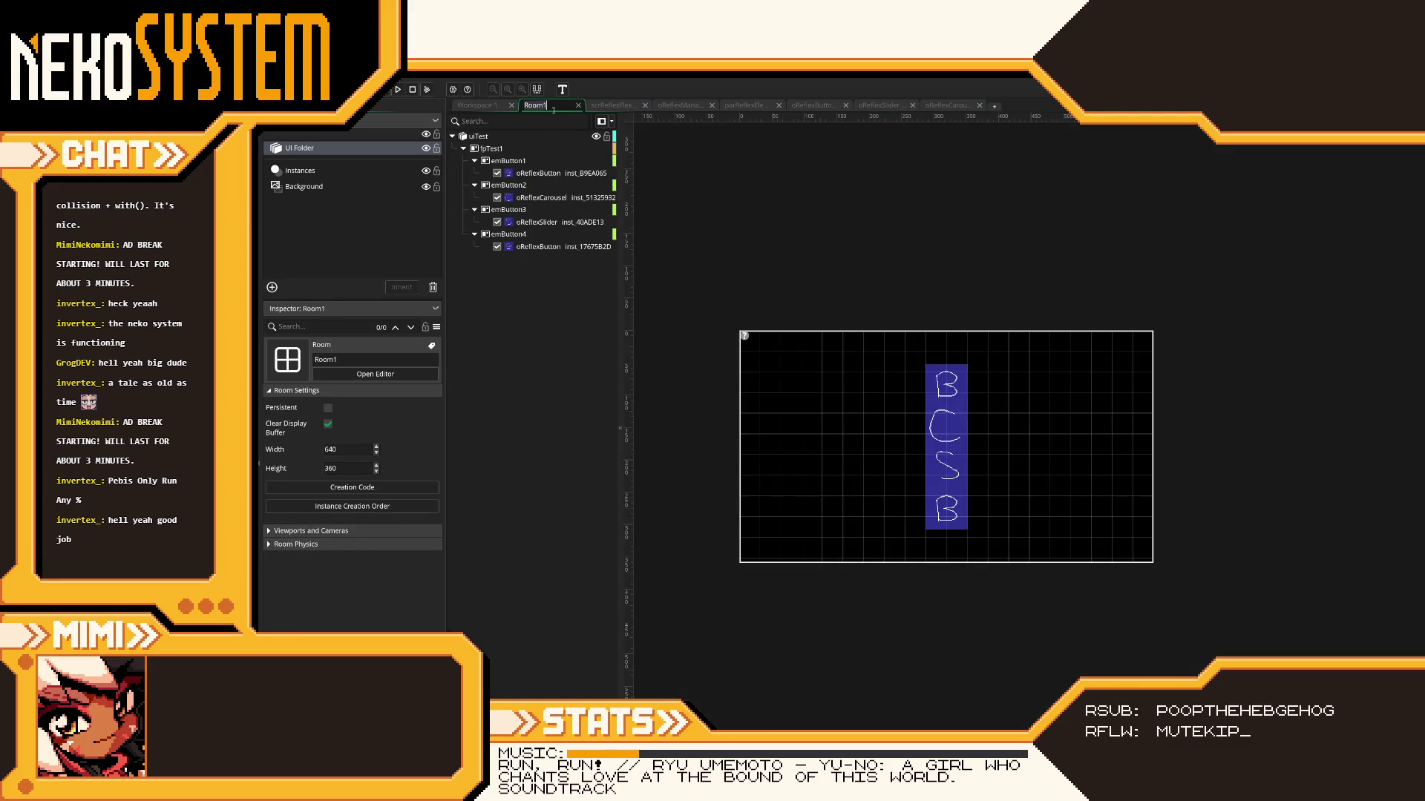
click(549, 173)
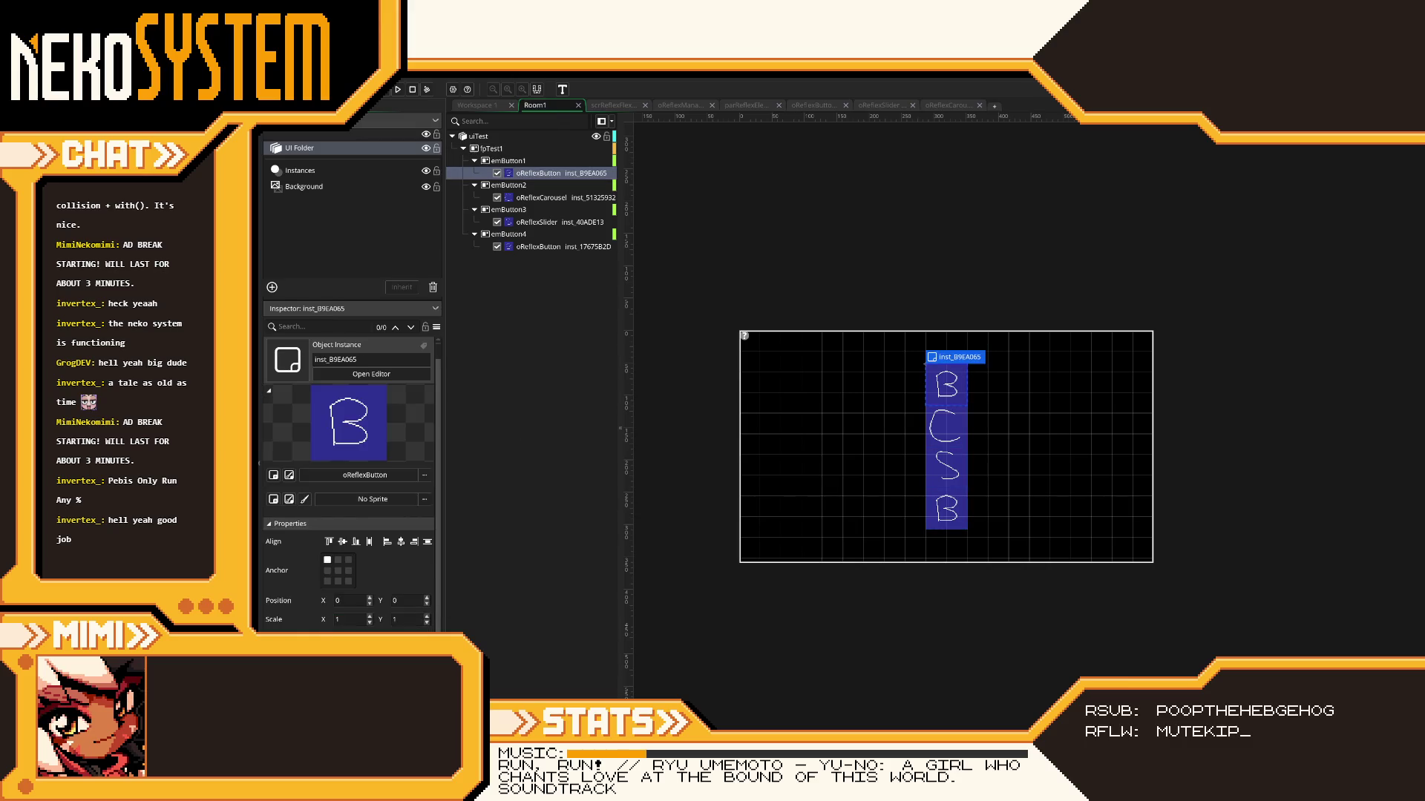
click(640, 104)
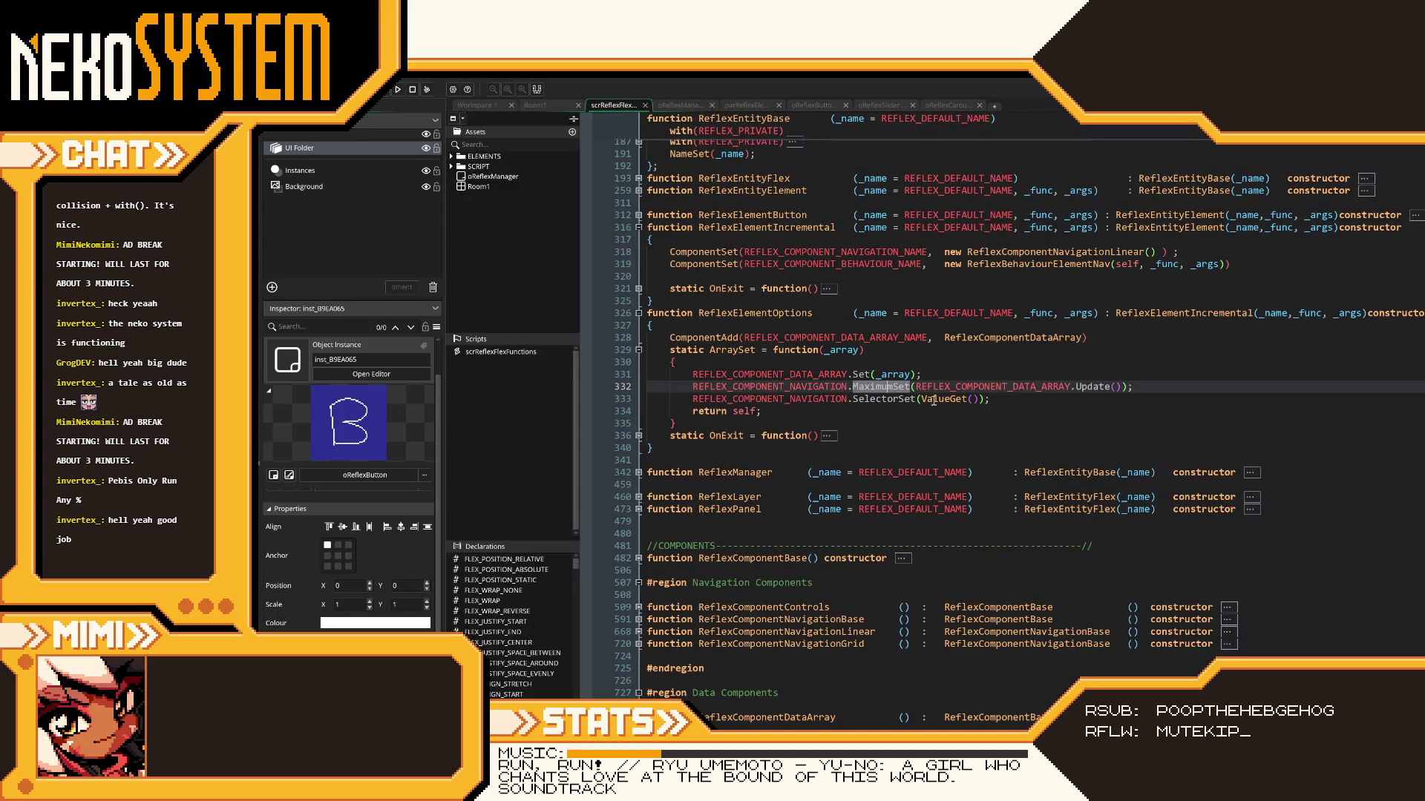
click(1012, 402)
scroll(1012, 401, up, 4)
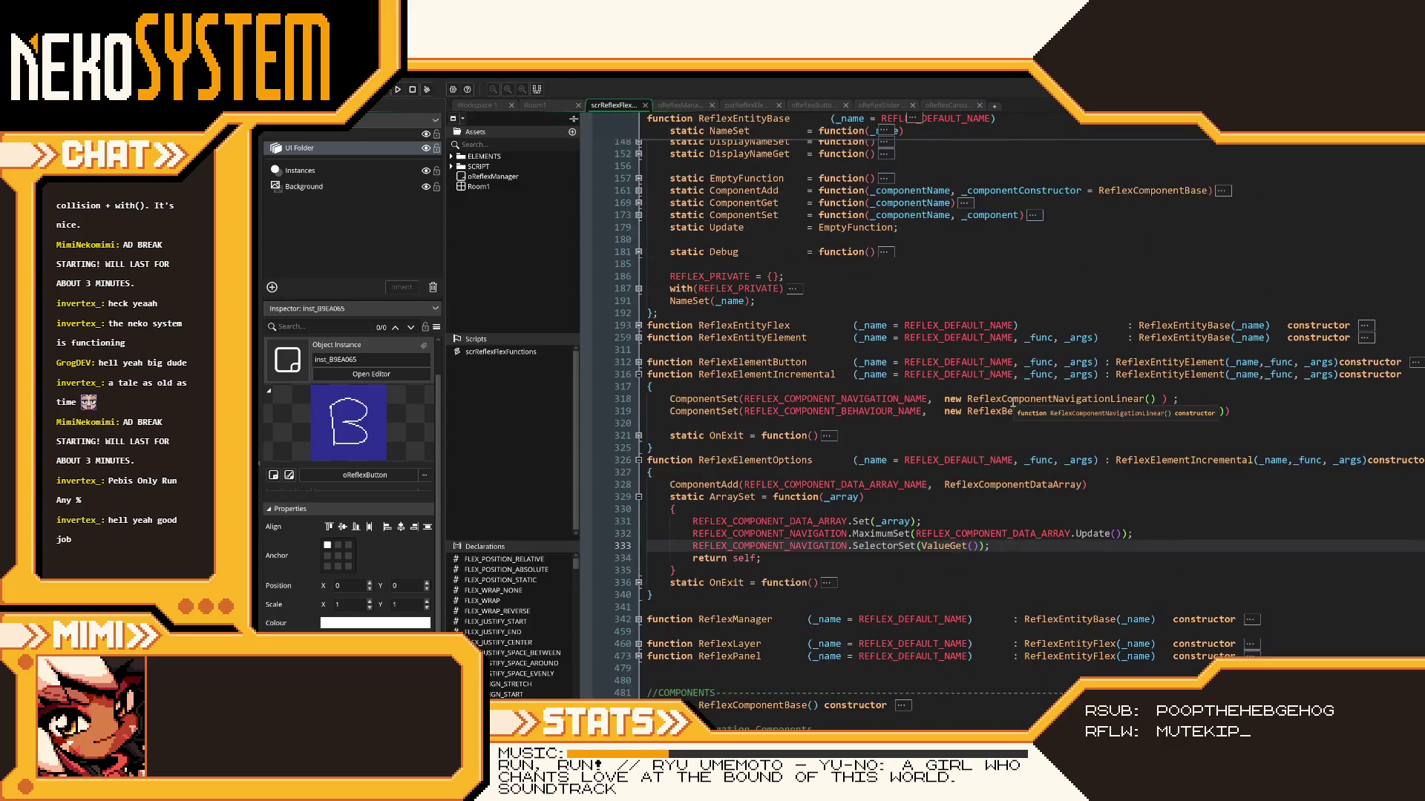
- Expand ReflexElementButton and jump to the ReflexBehaviourElementButton definition
click(639, 362)
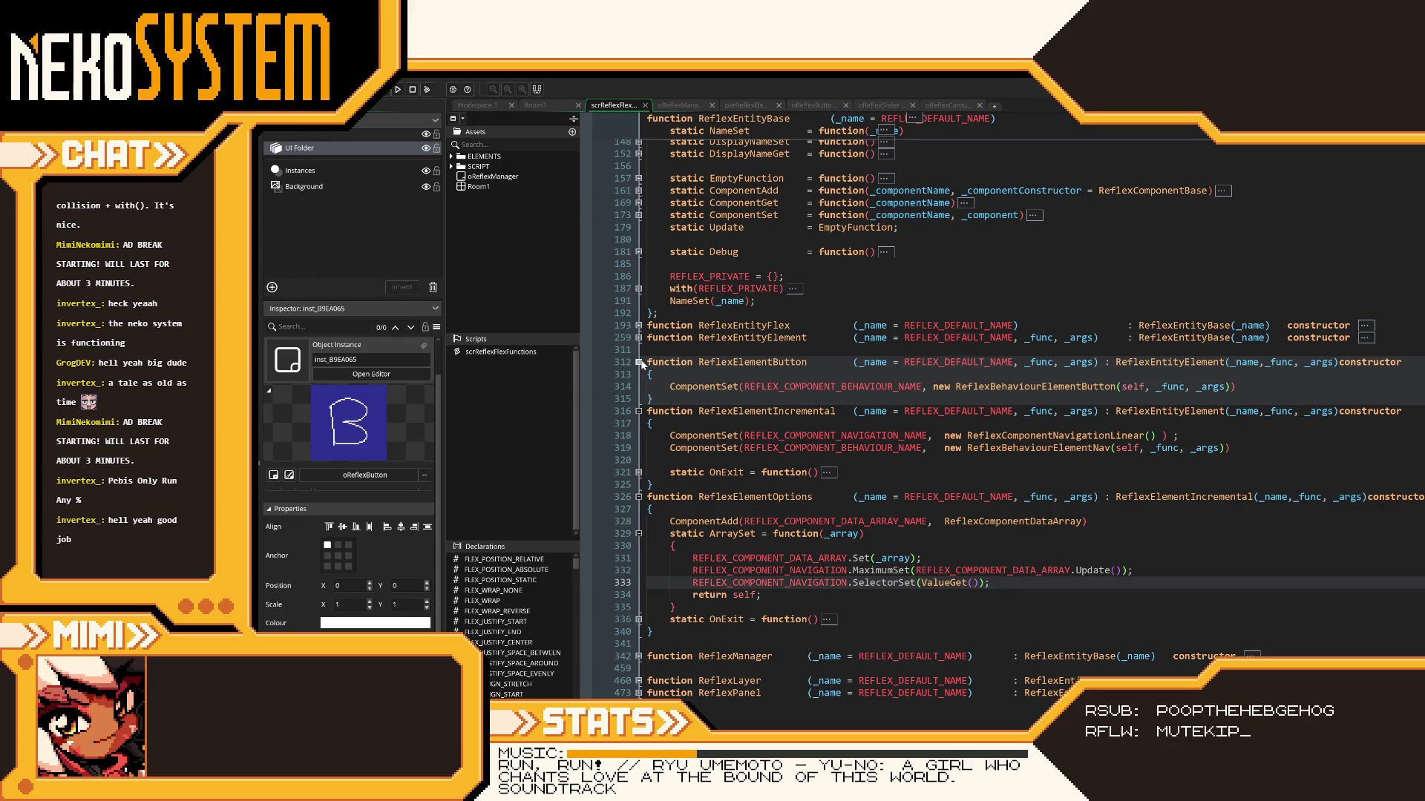
click(639, 362)
scroll(737, 475, down, 10)
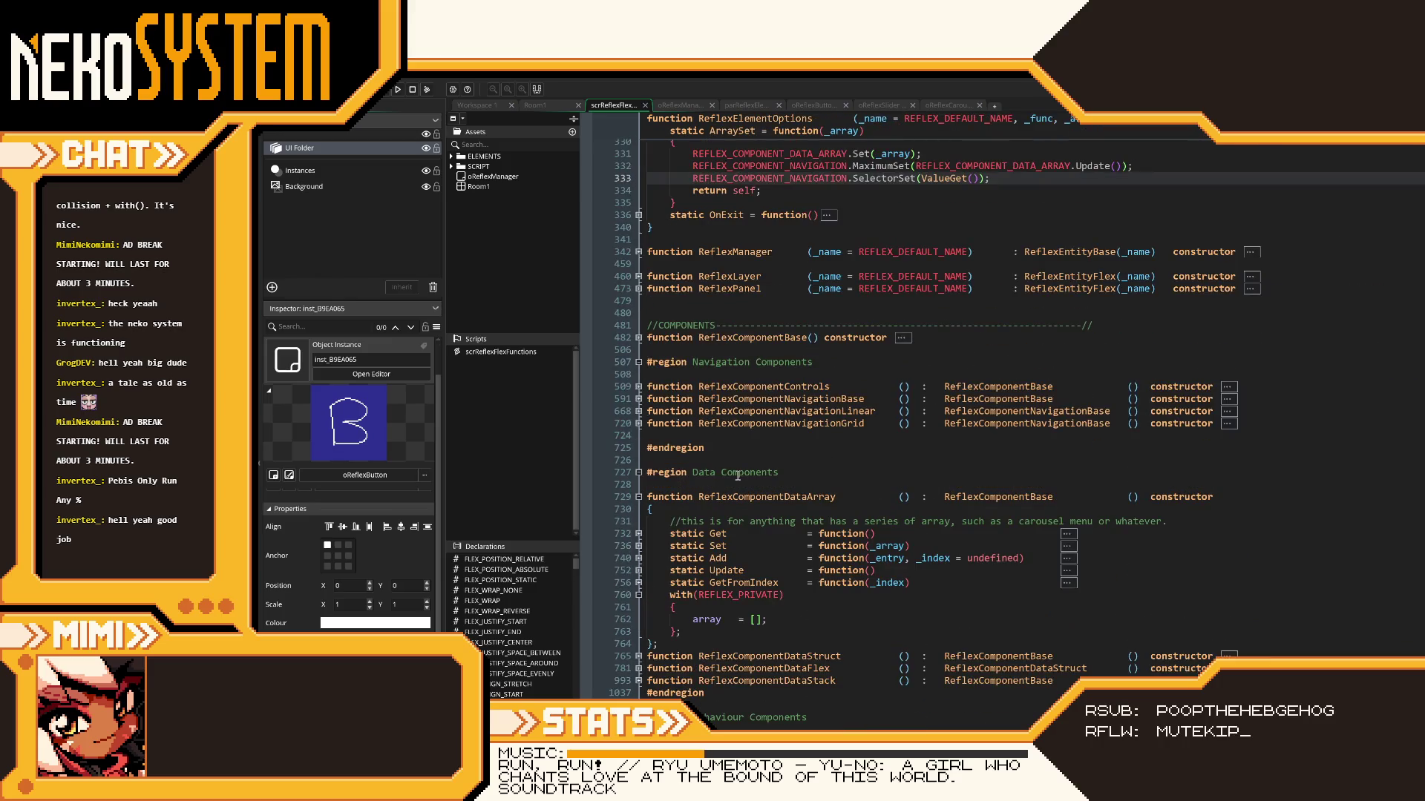
scroll(738, 475, up, 8)
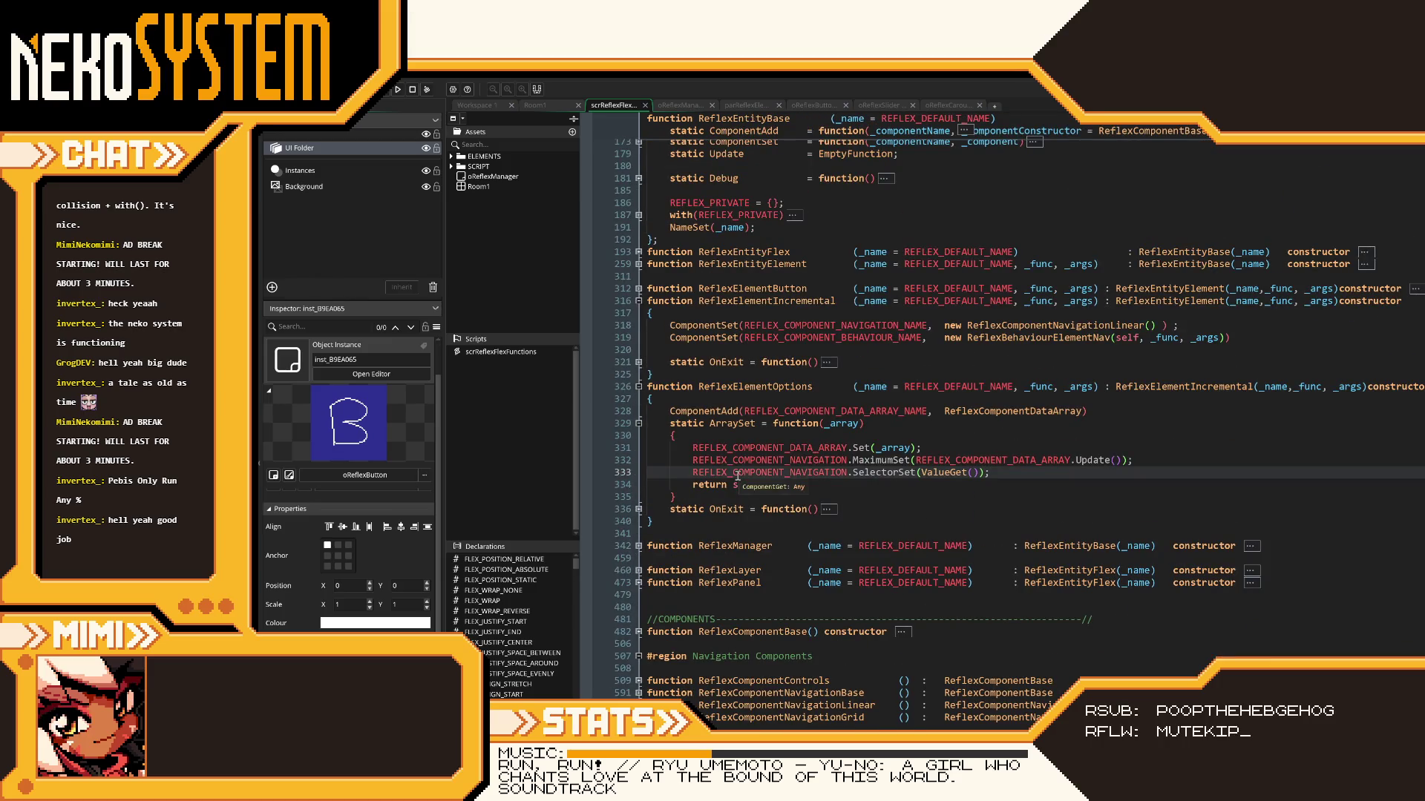
scroll(737, 476, up, 2)
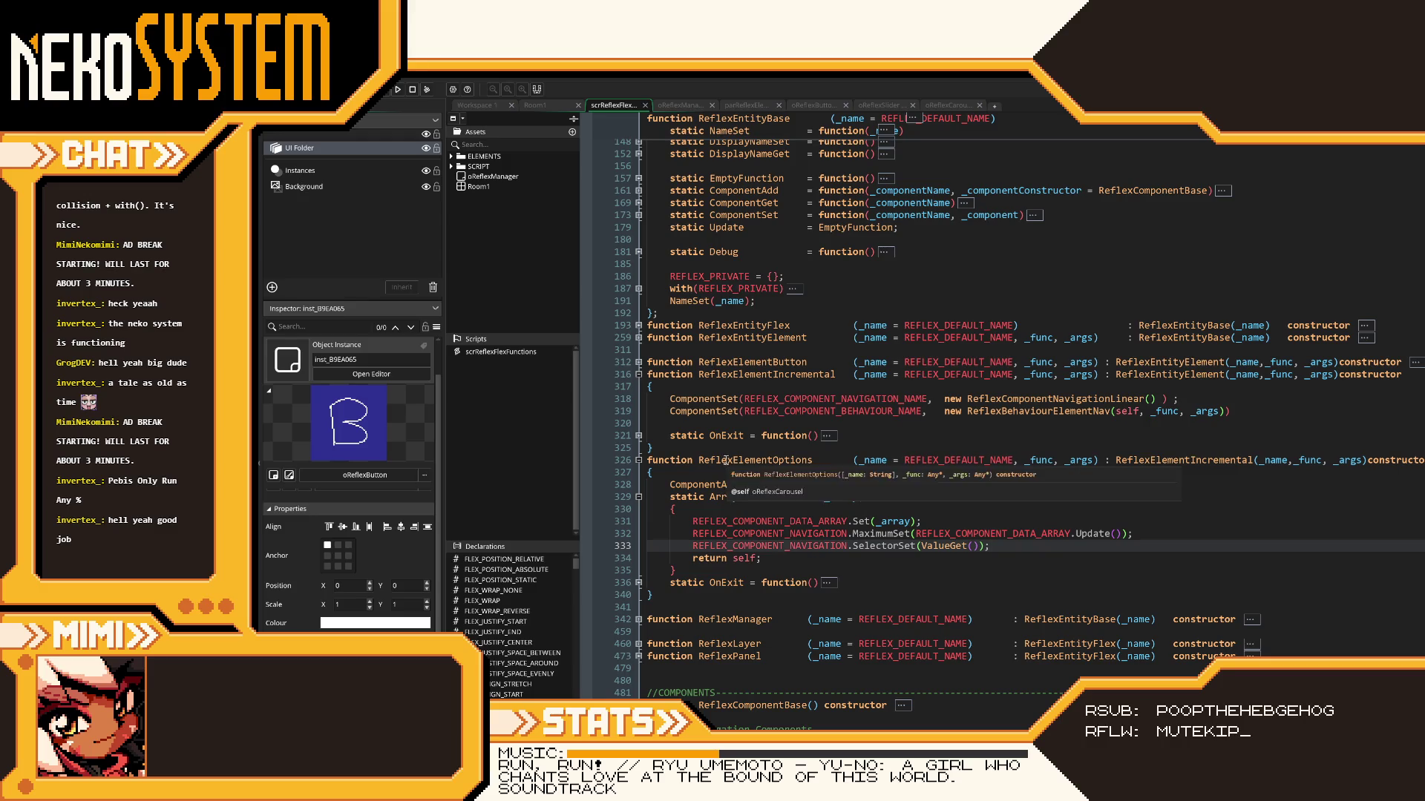
click(639, 362)
middle_click(986, 386)
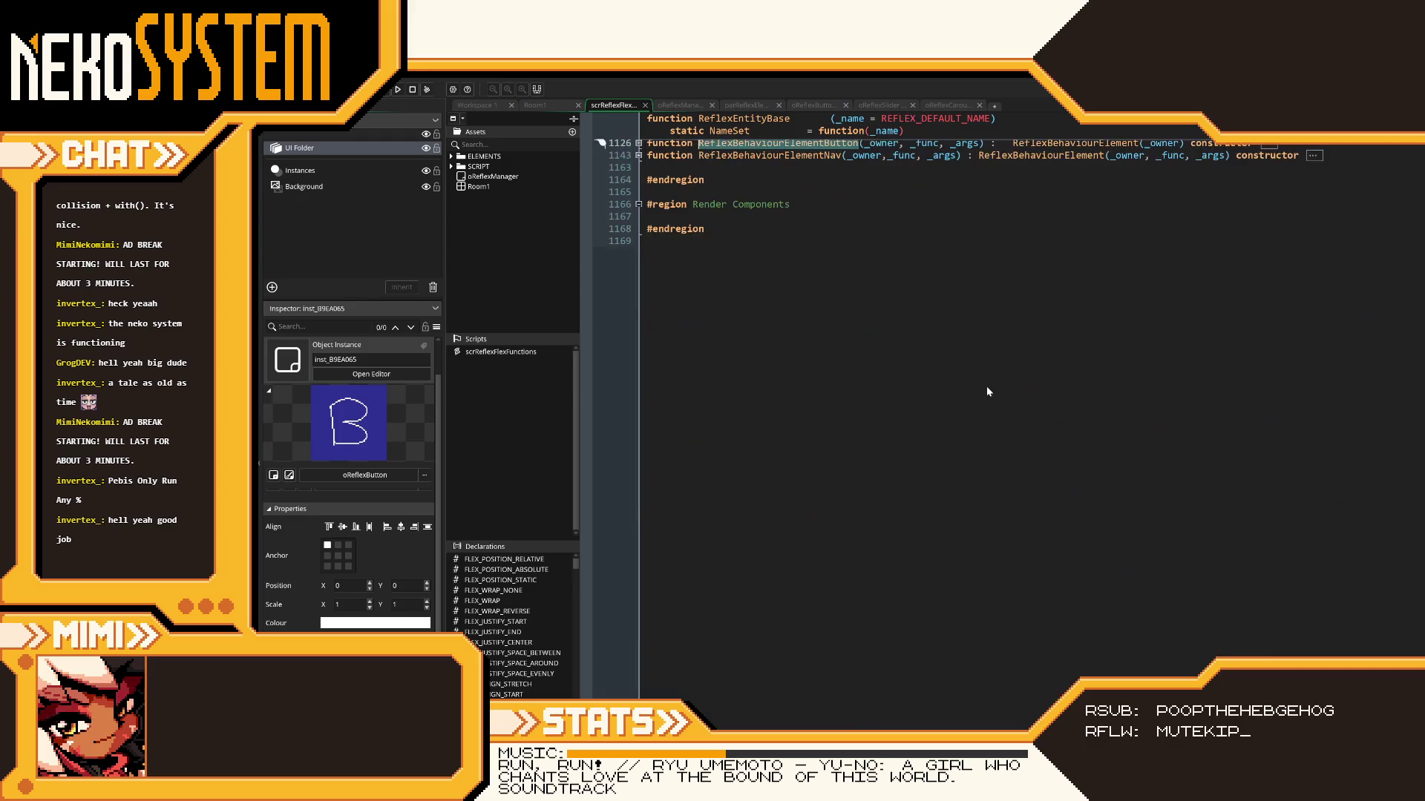
- Unfold ReflexBehaviourElementButton, ReflexBehaviourElement and its _func if/else blocks to inspect the Func assignment
click(638, 438)
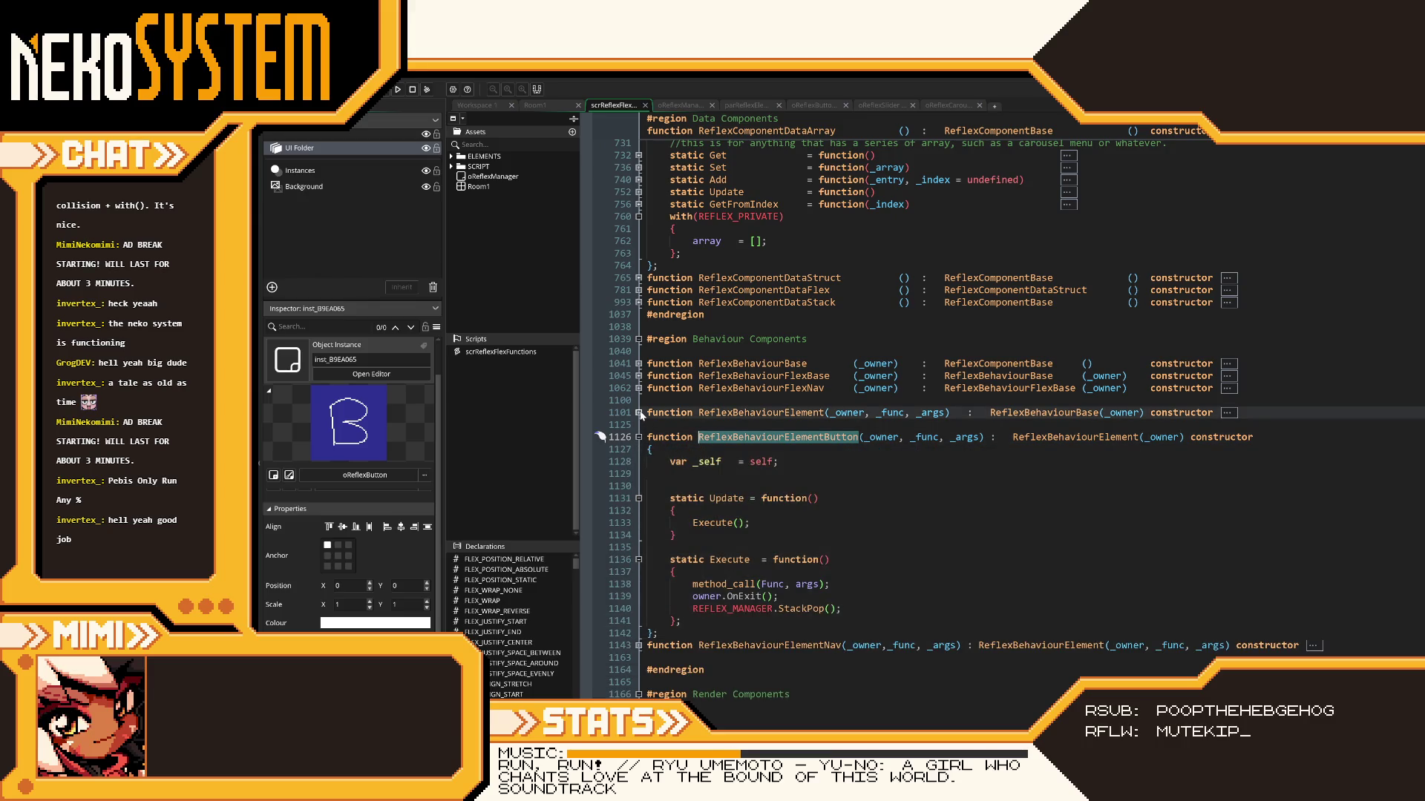
click(639, 412)
click(639, 449)
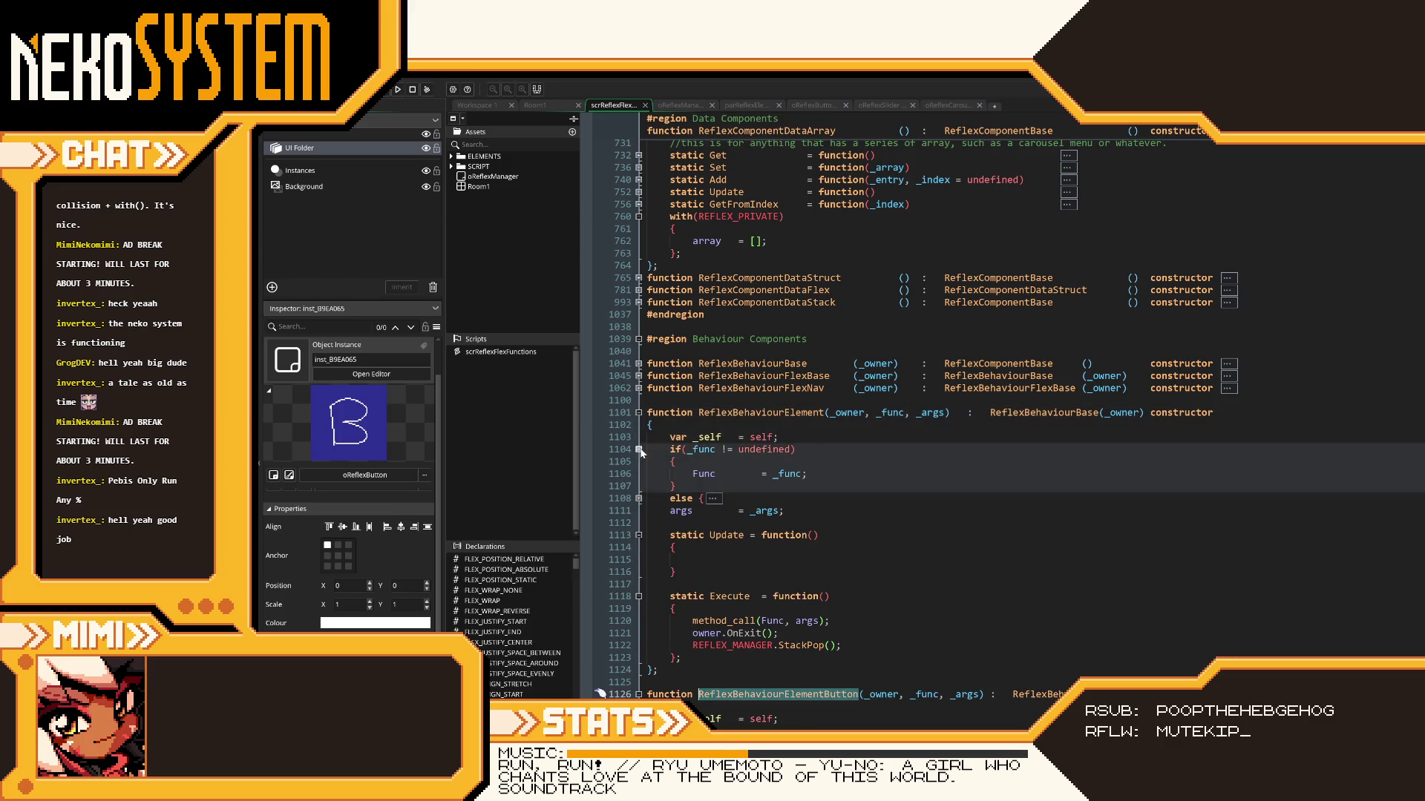
click(639, 498)
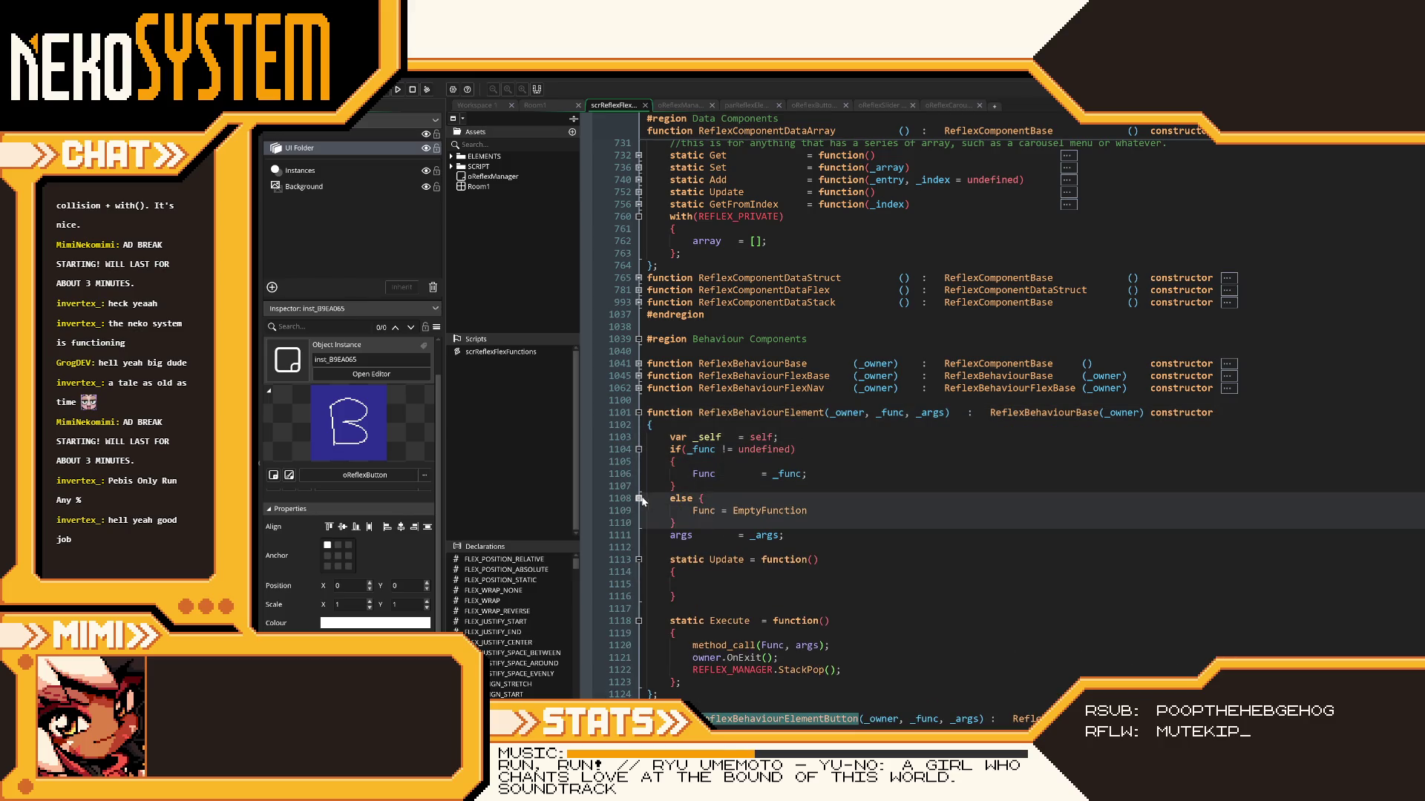
scroll(784, 484, down, 2)
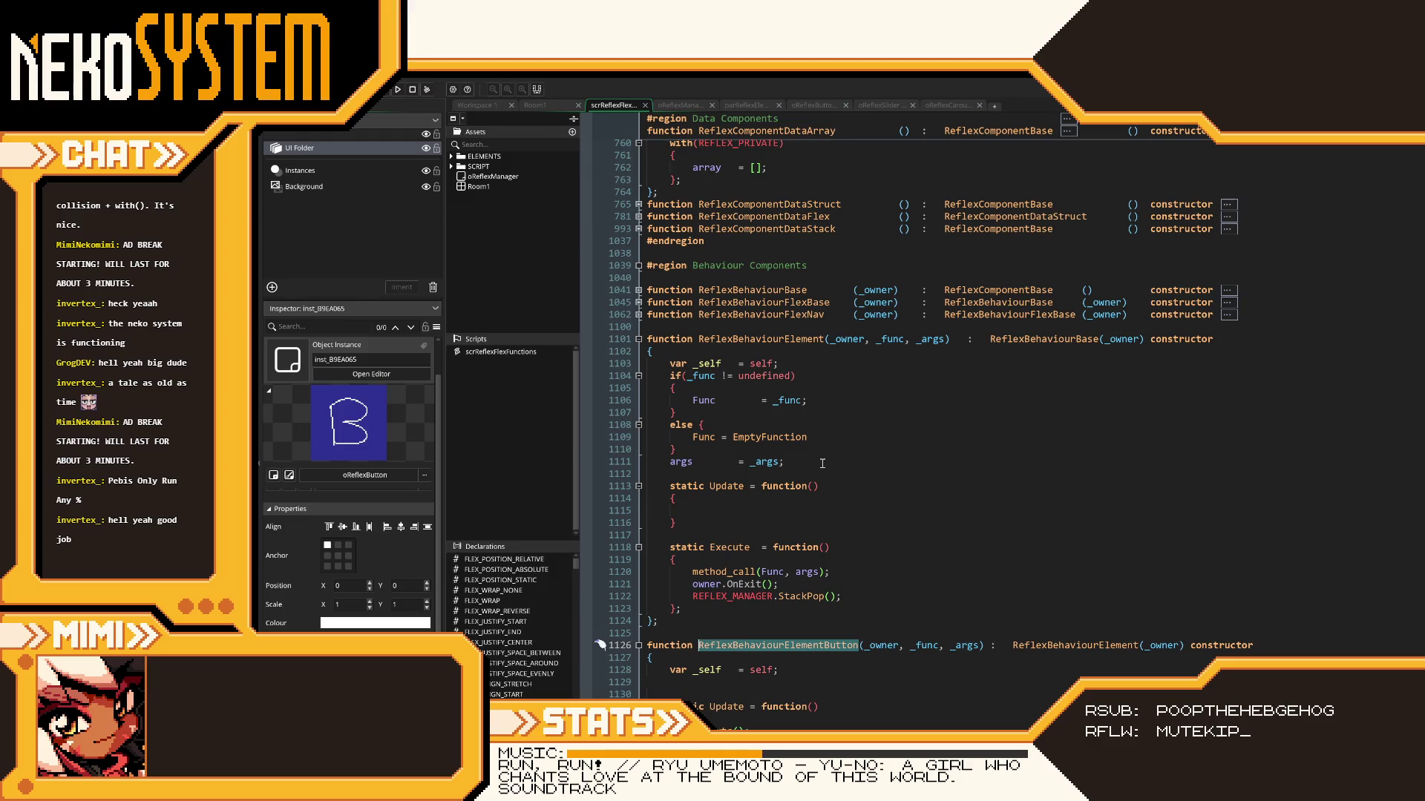
click(824, 439)
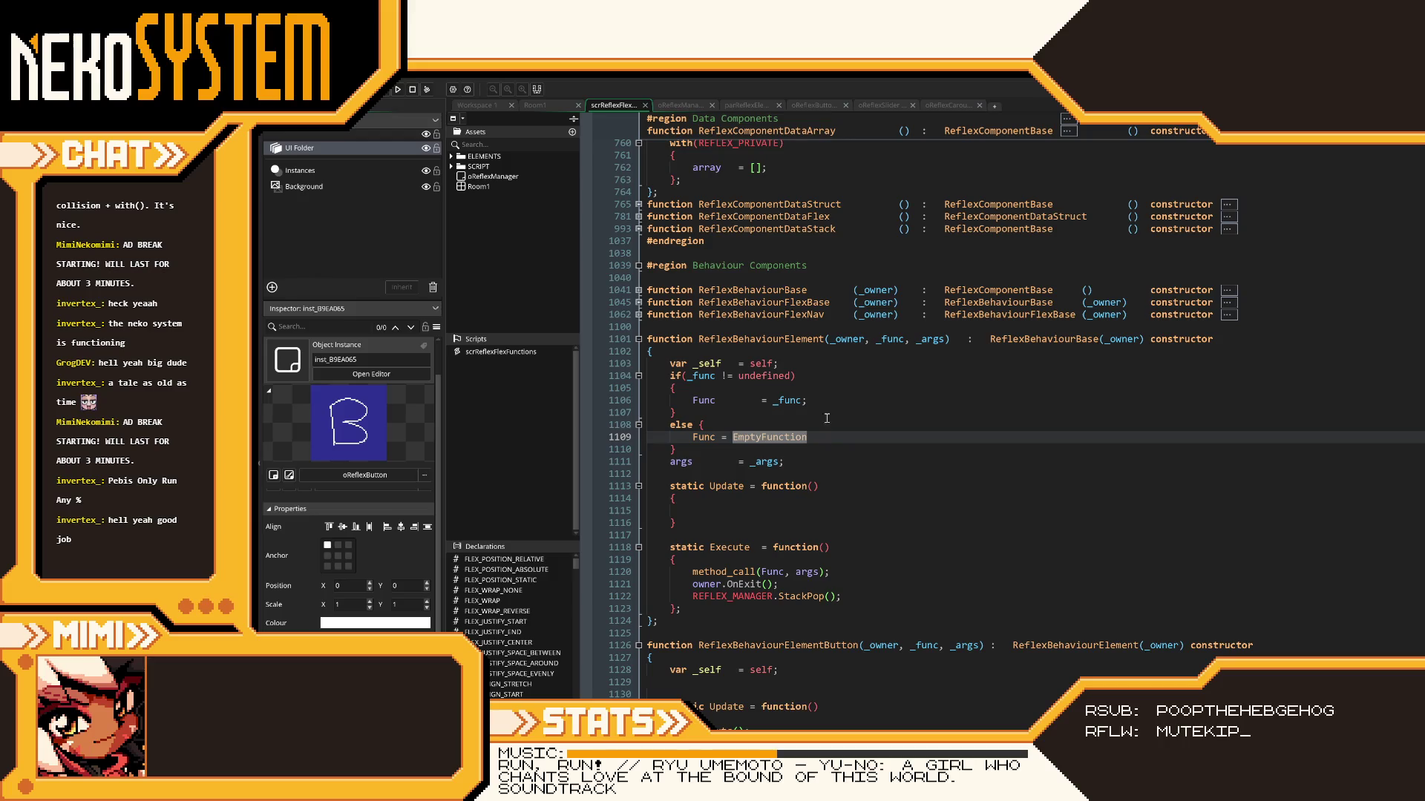
click(826, 391)
scroll(820, 482, down, 4)
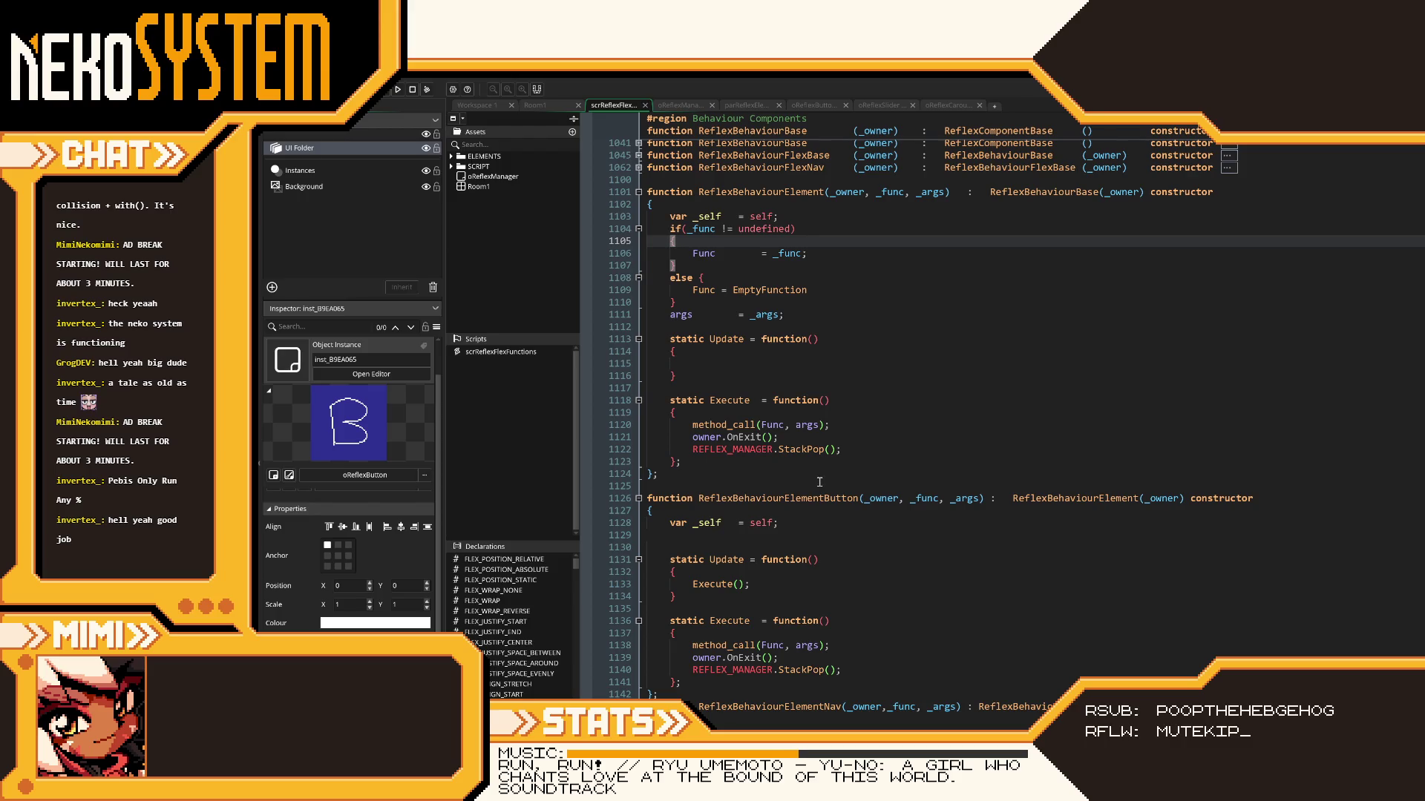
click(1142, 498)
- Change the parent call to ReflexBehaviourElement(_owner, _func, _args) and close the running game
double_click(1147, 498)
text(_owner, _func, _args)
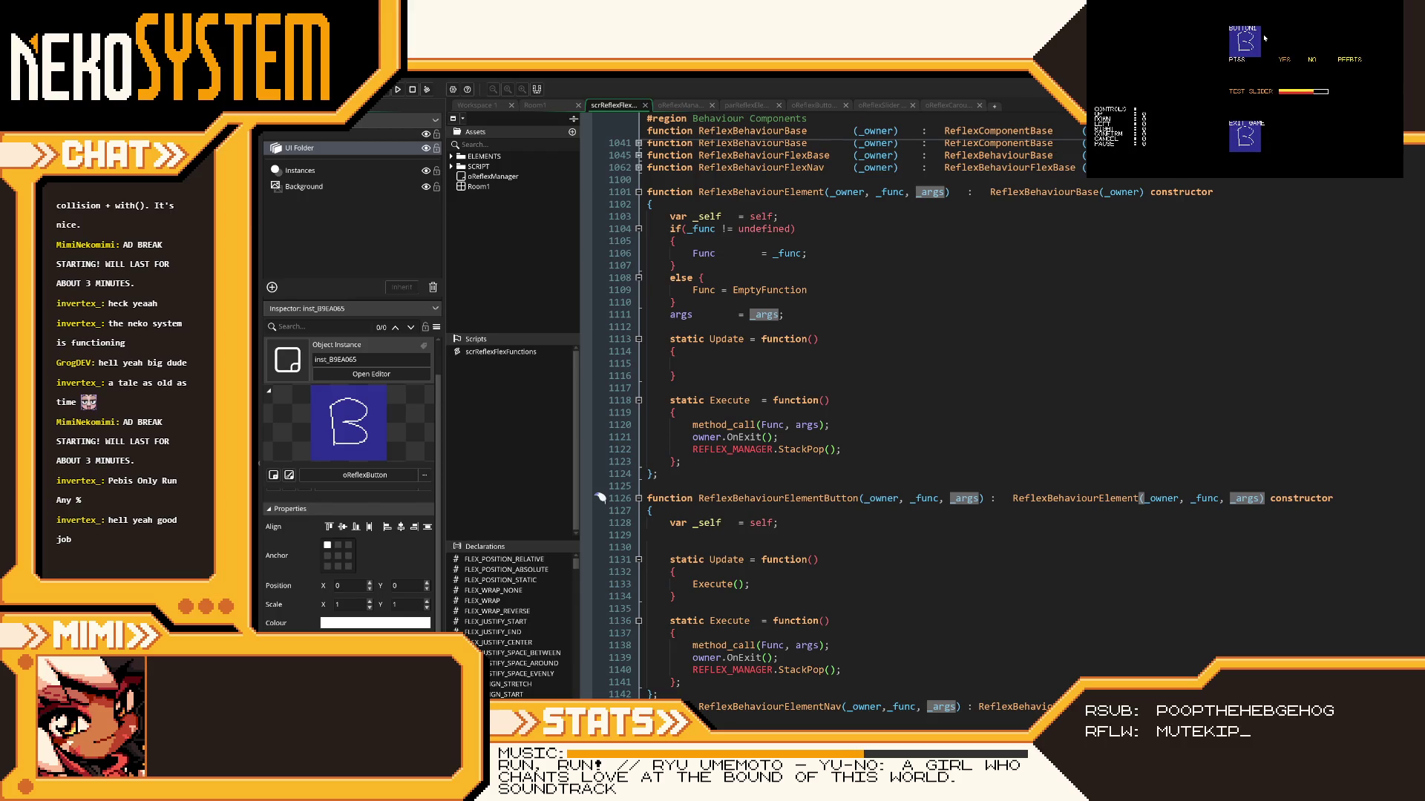
click(995, 380)
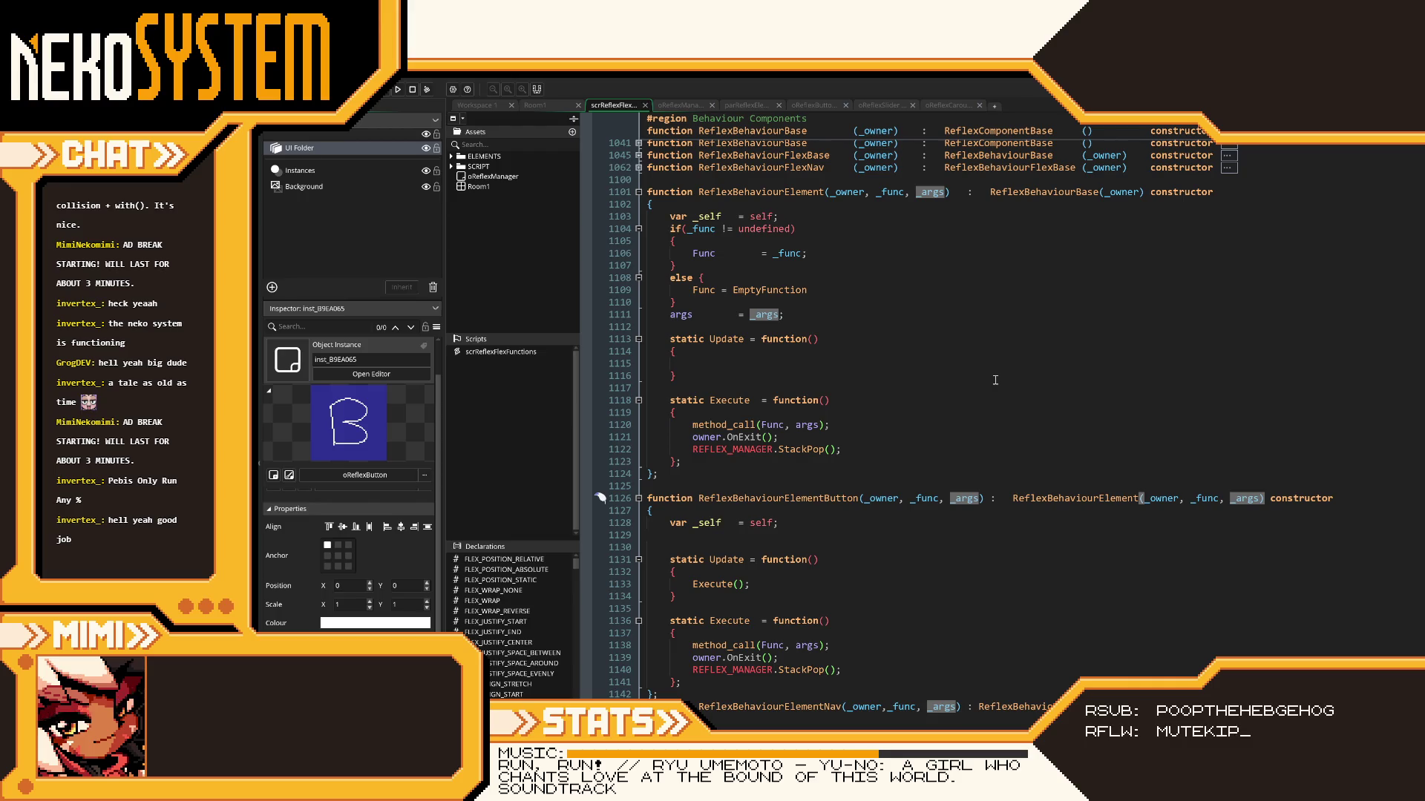
- Collapse the ReflexBehaviourElement and ReflexComponentDataArray blocks
scroll(936, 440, up, 4)
scroll(934, 453, up, 2)
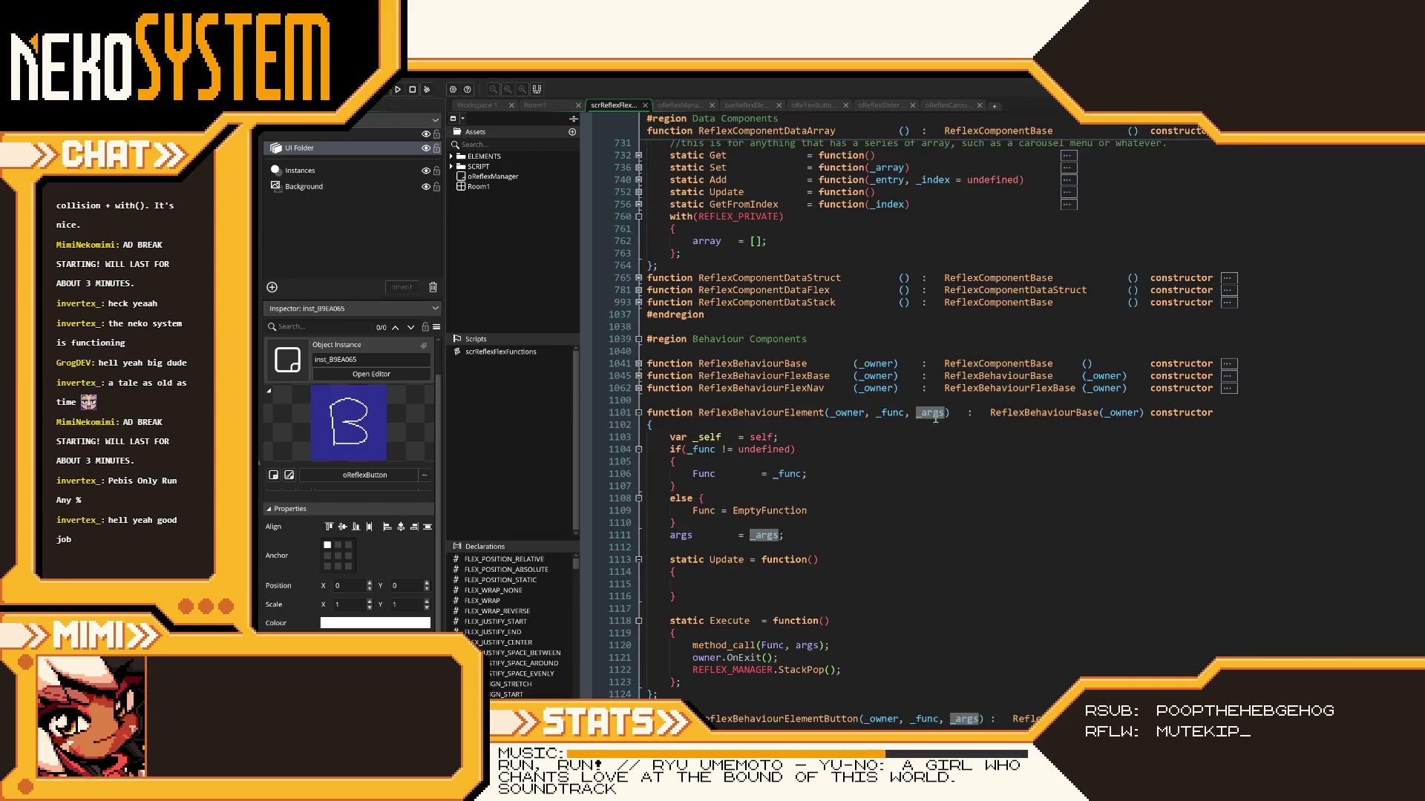
click(639, 413)
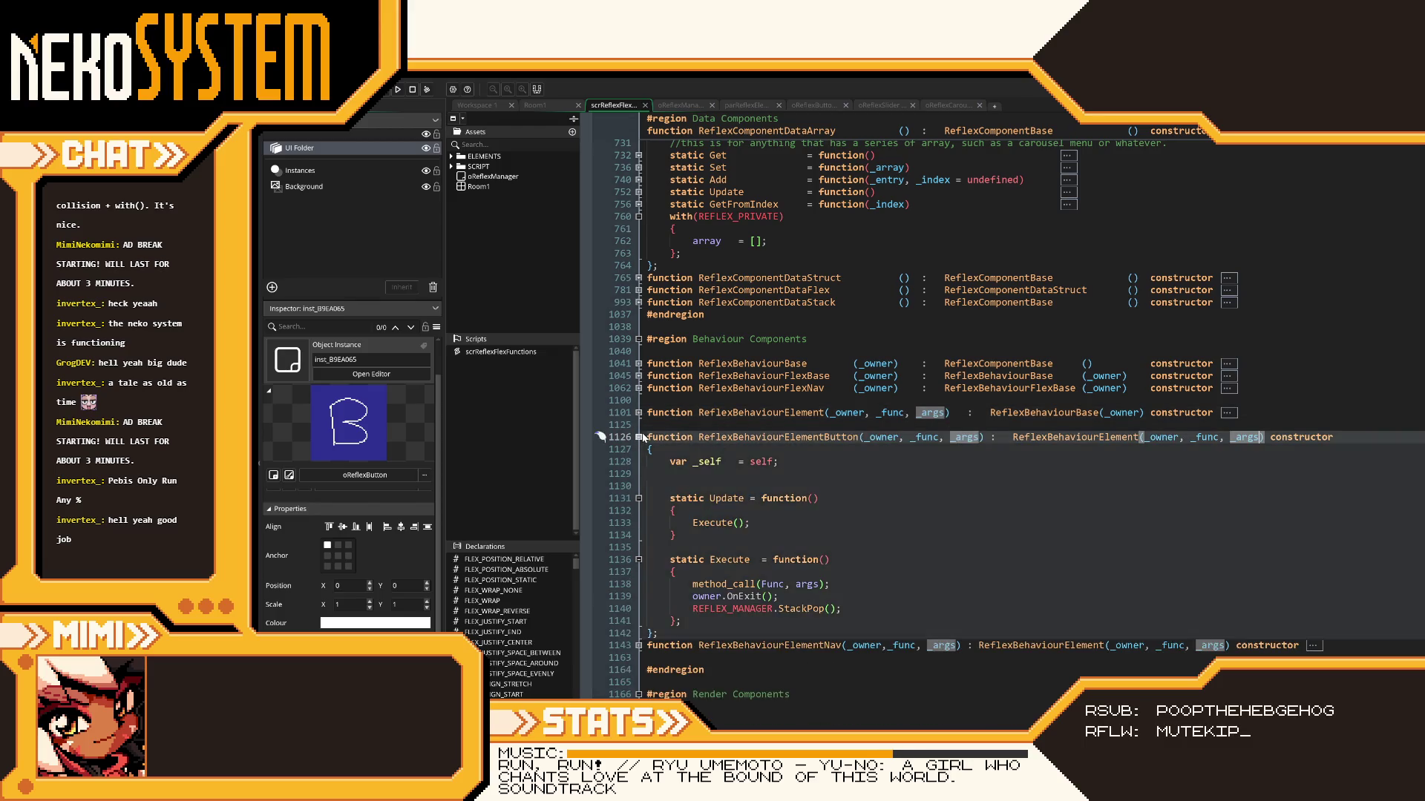
scroll(668, 429, up, 8)
click(638, 413)
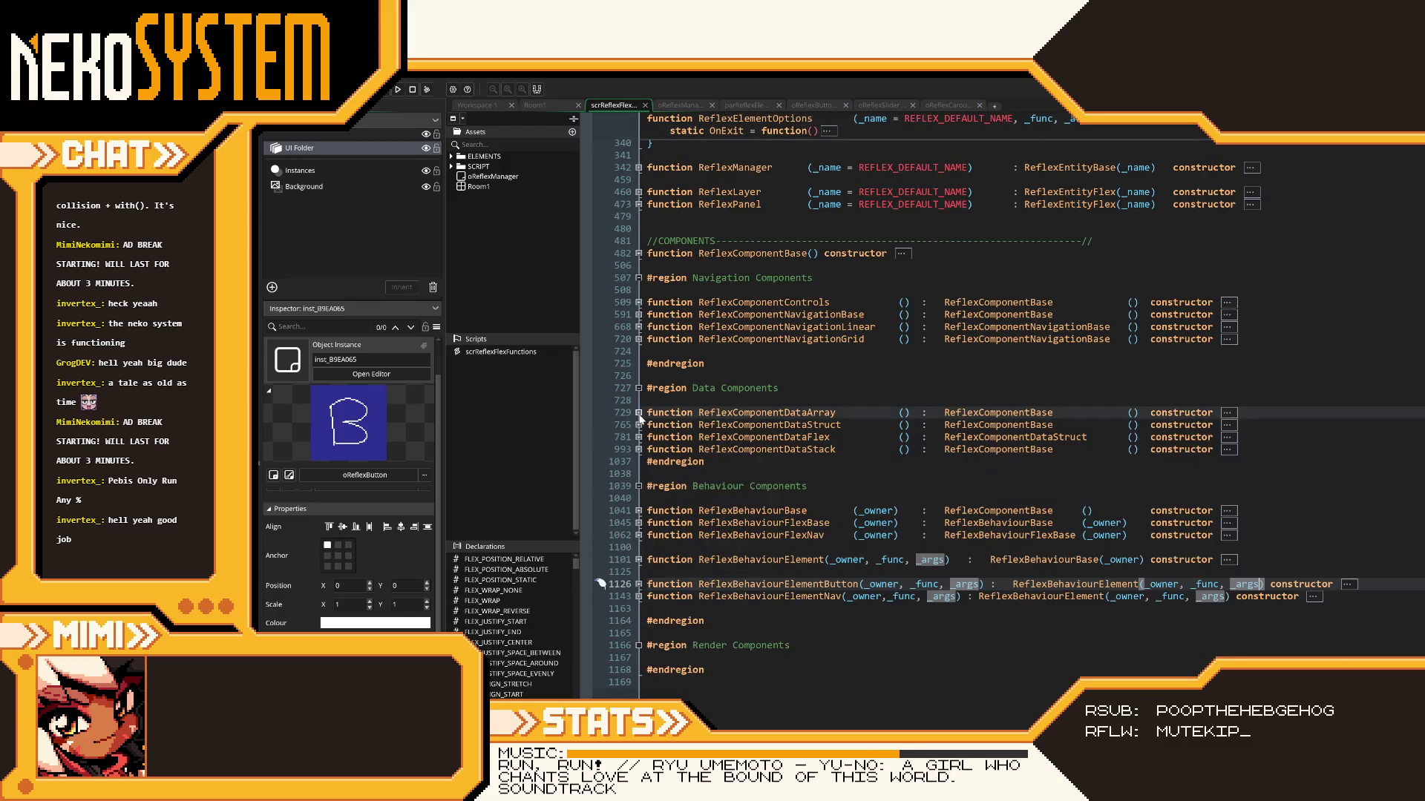
scroll(710, 411, up, 4)
scroll(710, 411, down, 4)
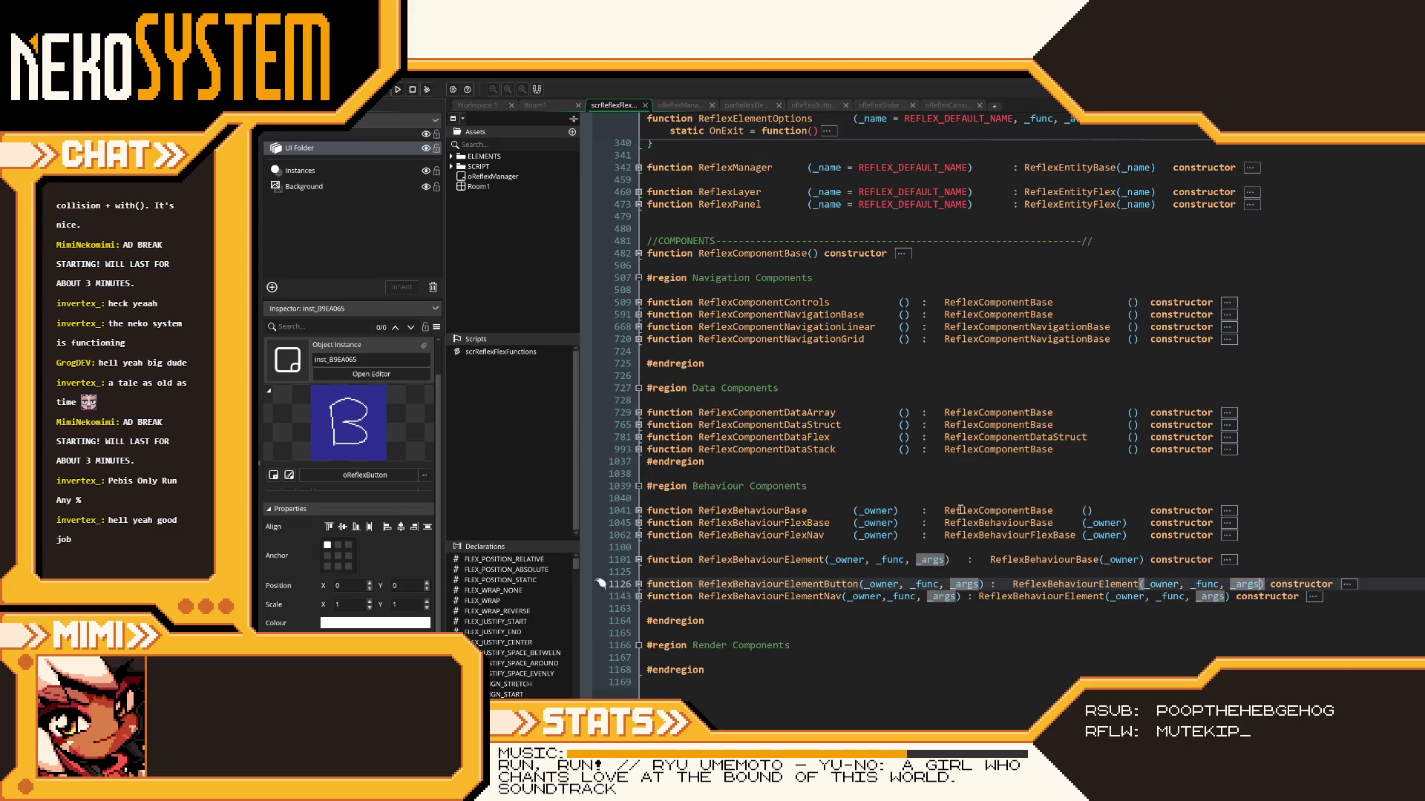
- Align the colons of the constructor declarations on lines 1101, 1143 and 1126, and save
click(970, 563)
key(Tab)
click(972, 598)
key(Tab)
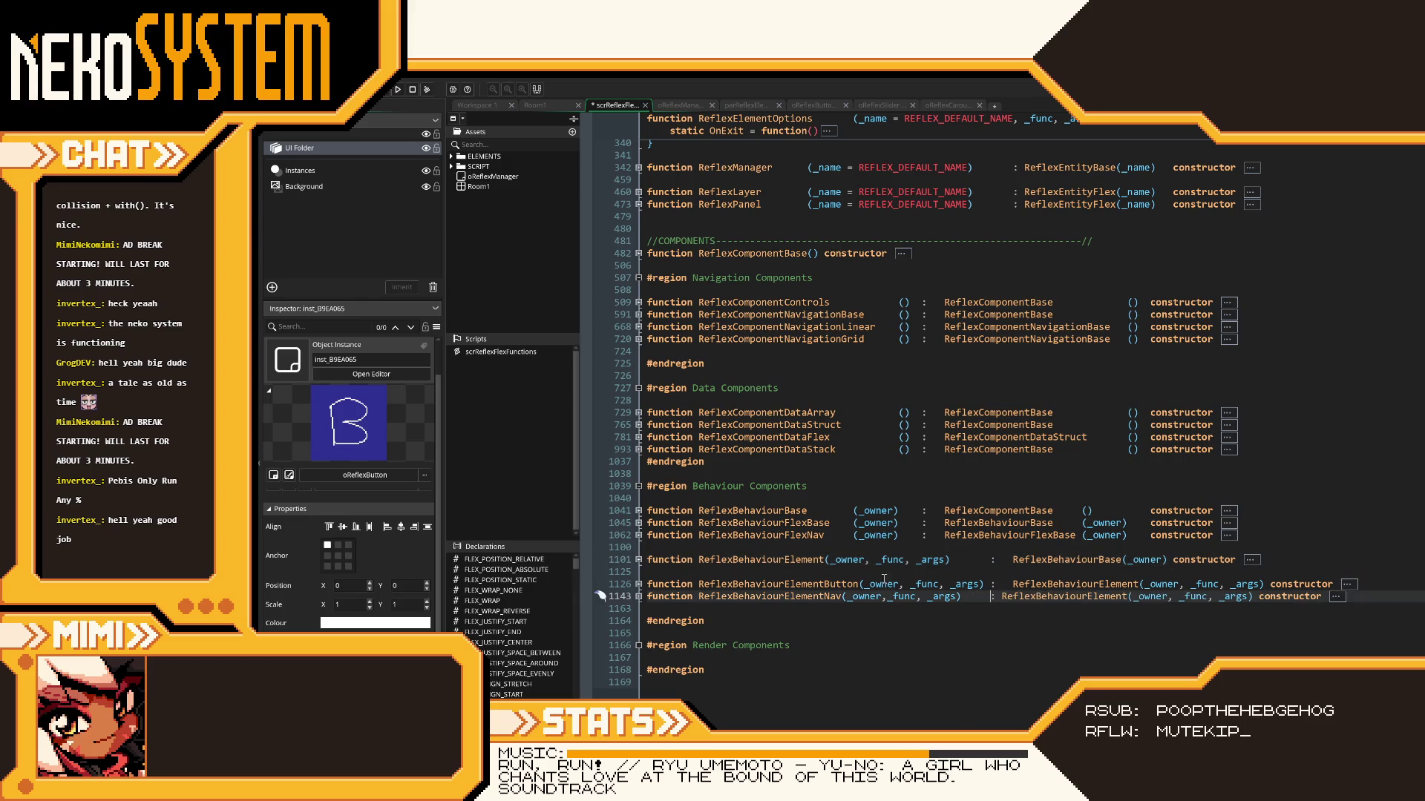
key(ctrl+s)
click(1013, 584)
key(BackSpace)
key(BackSpace)
key(BackSpace)
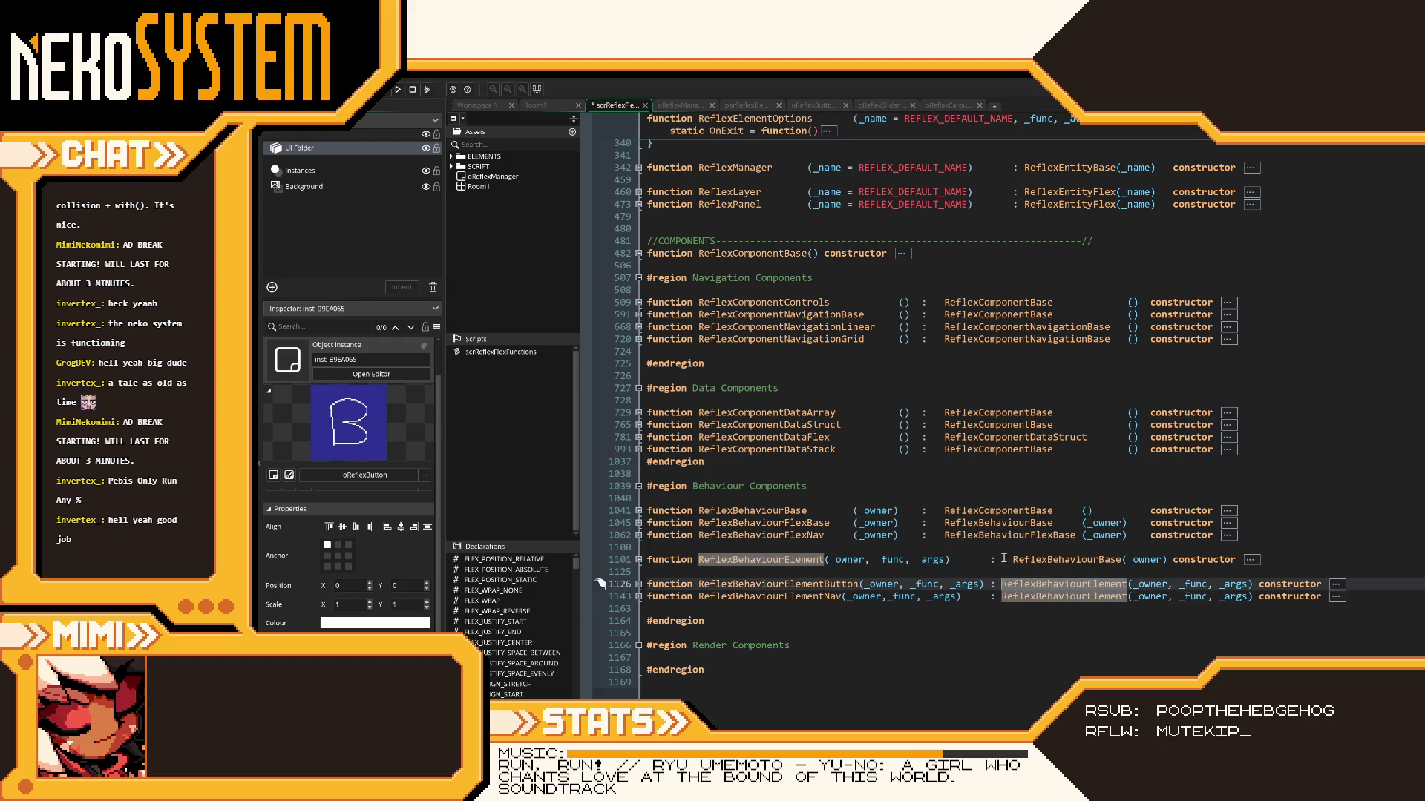
click(1010, 559)
key(BackSpace)
key(BackSpace)
key(ctrl+s)
- Return to the top of the script
click(736, 571)
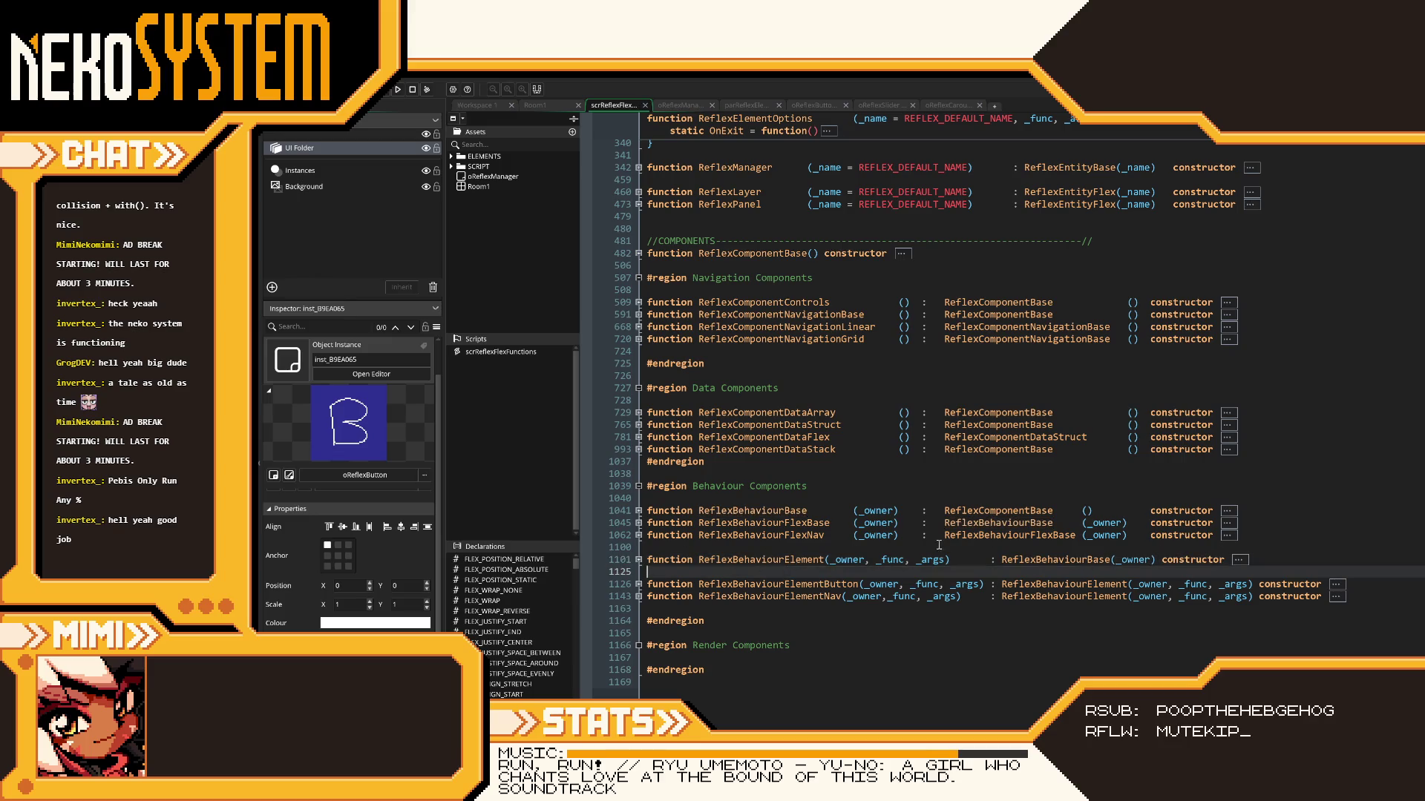
scroll(936, 517, up, 2)
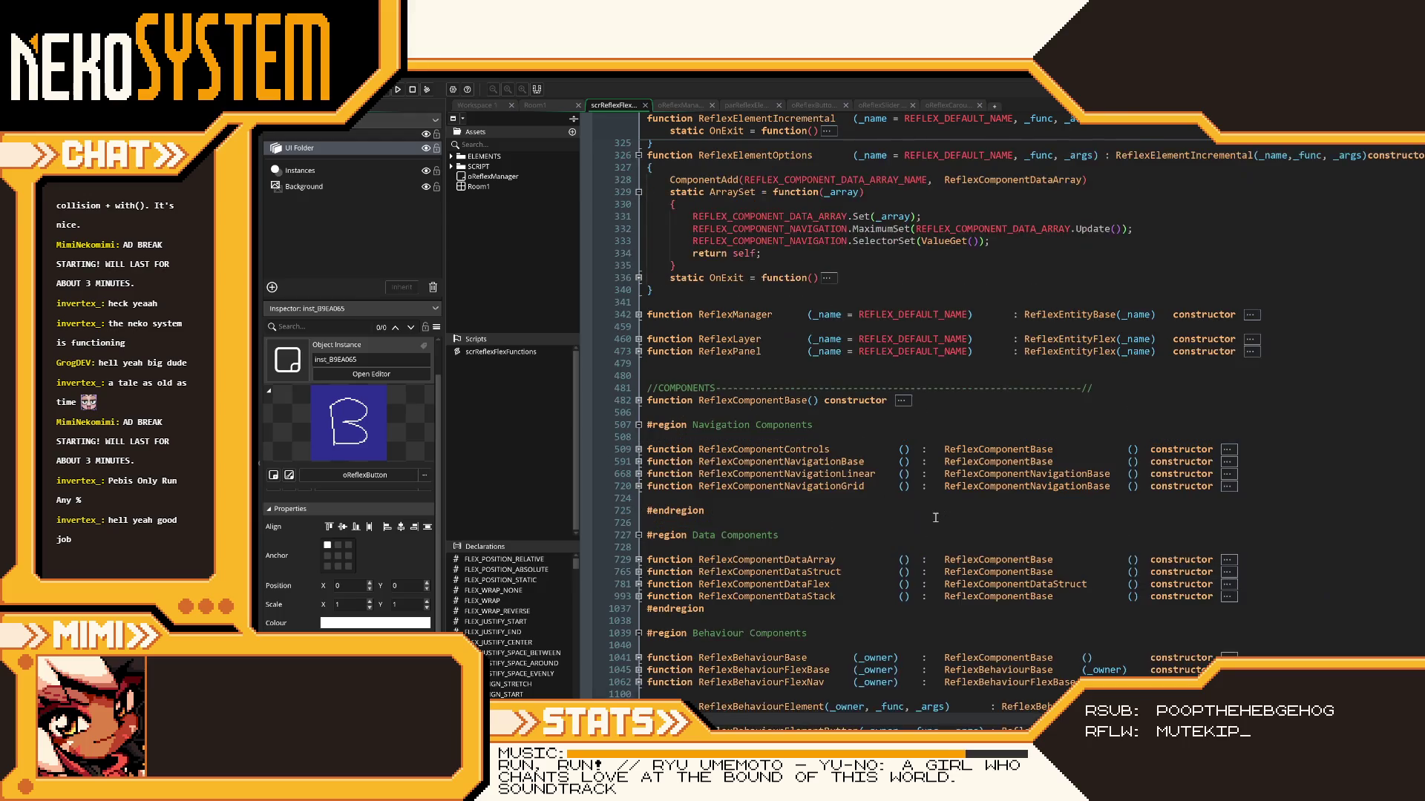
scroll(854, 512, down, 5)
scroll(744, 498, up, 2)
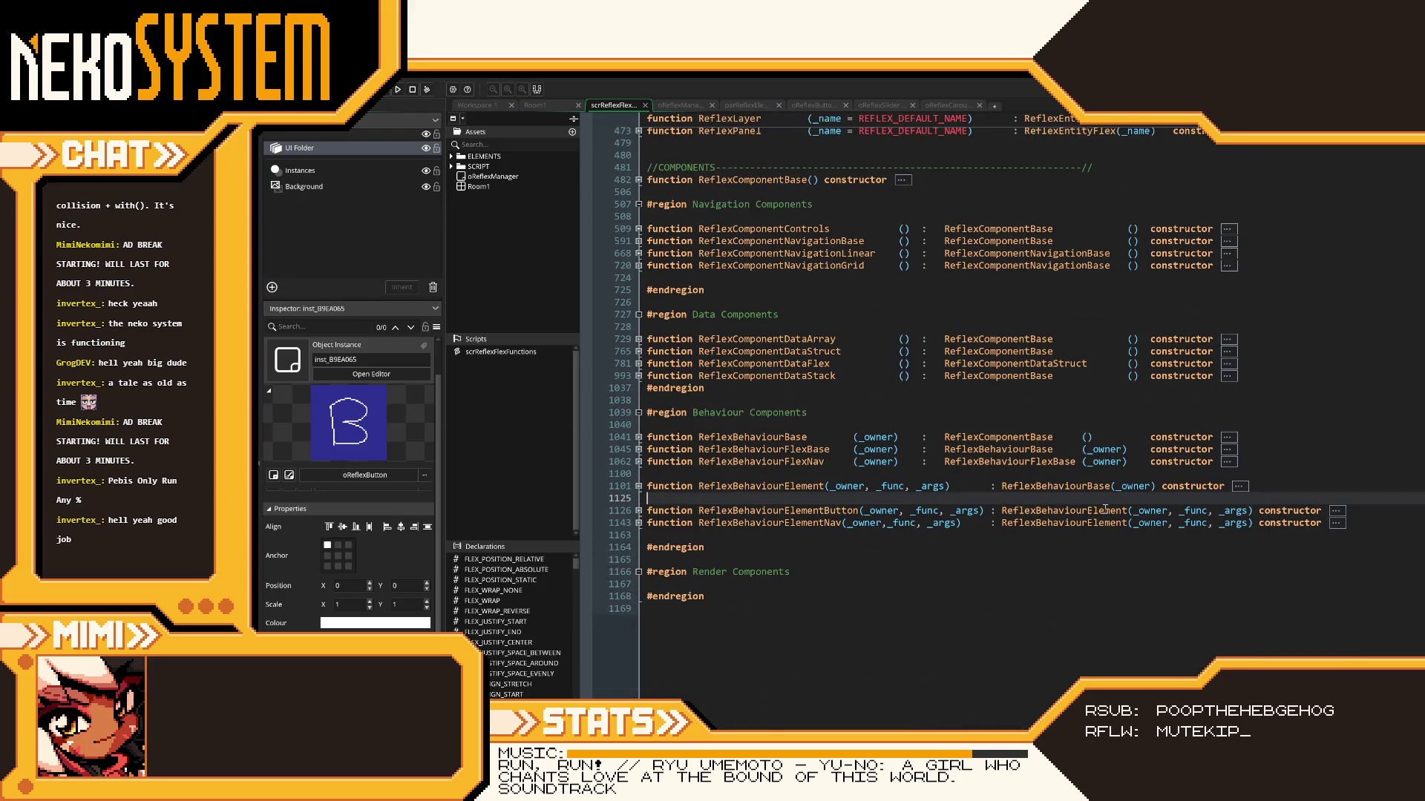
scroll(1024, 514, up, 2)
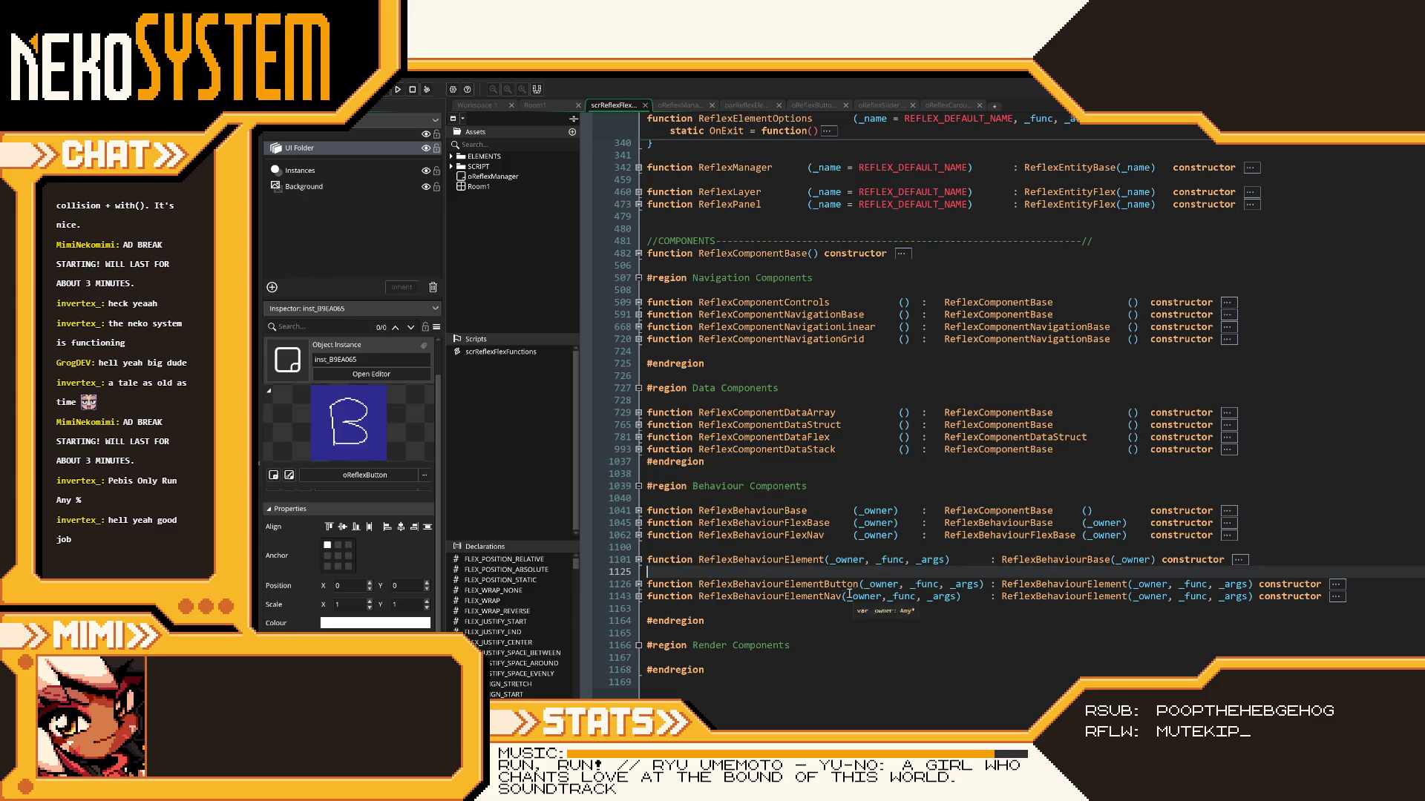
key(ctrl+z)
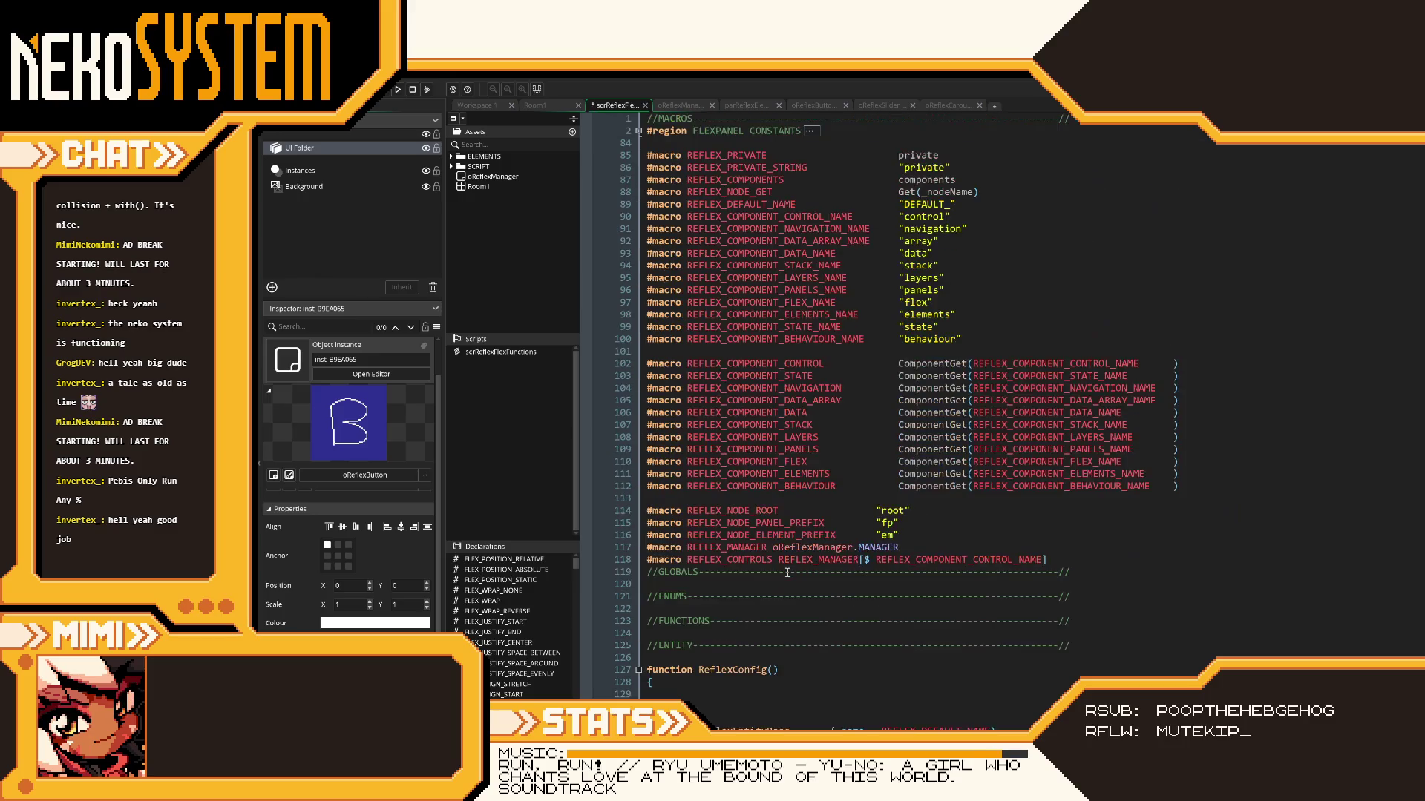
- Delete the layers, panels, elements and state name macros and close the blank lines around flex
scroll(787, 572, down, 15)
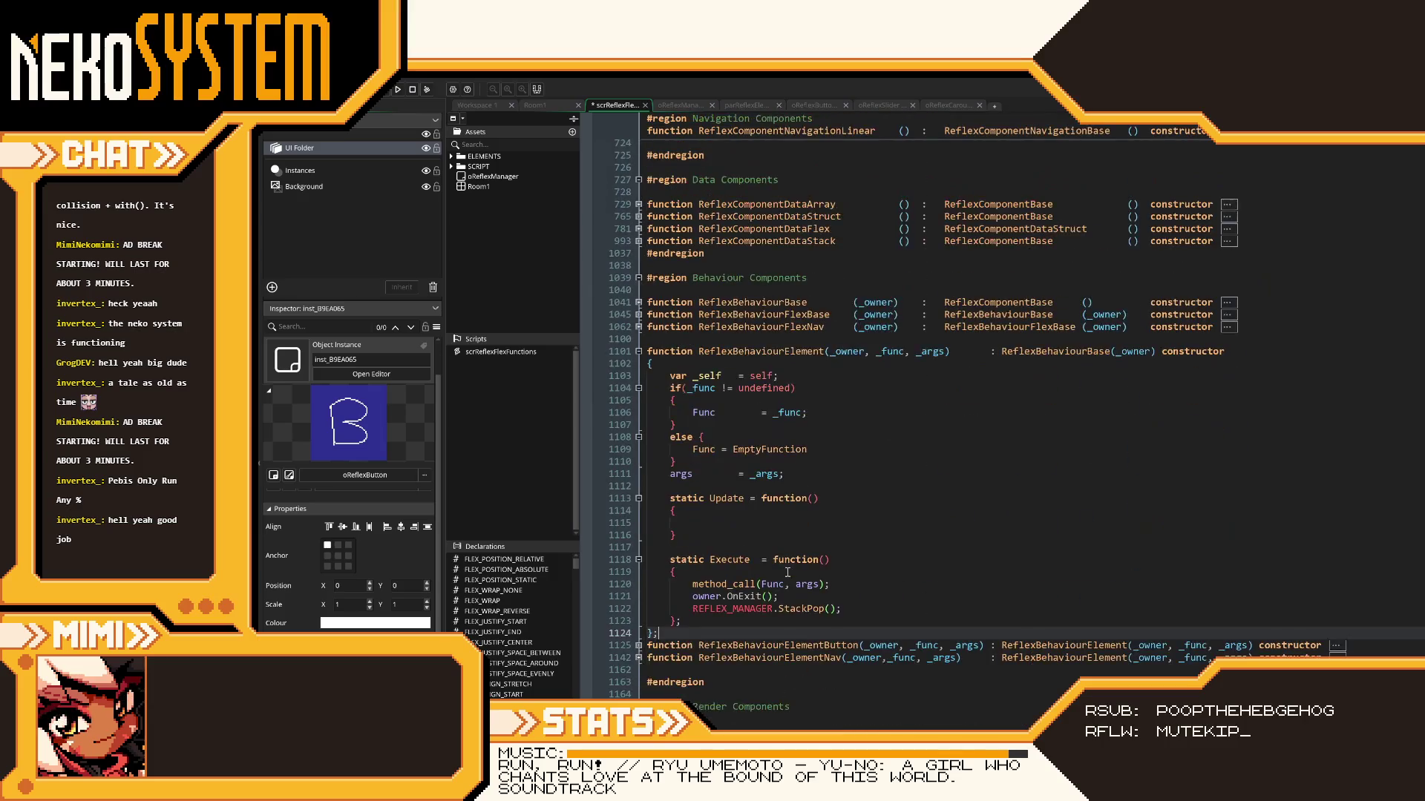
scroll(740, 504, up, 15)
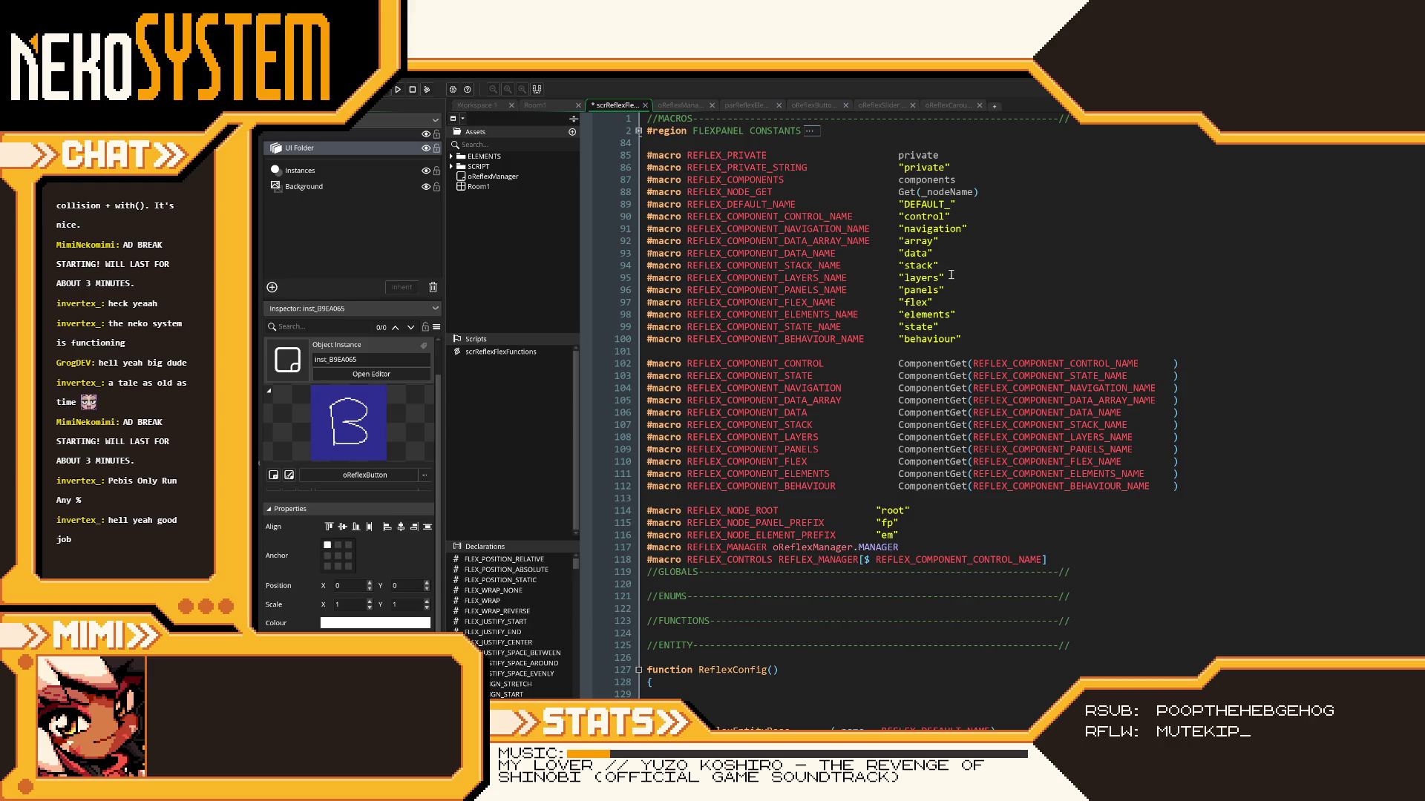
drag(948, 278, 646, 278)
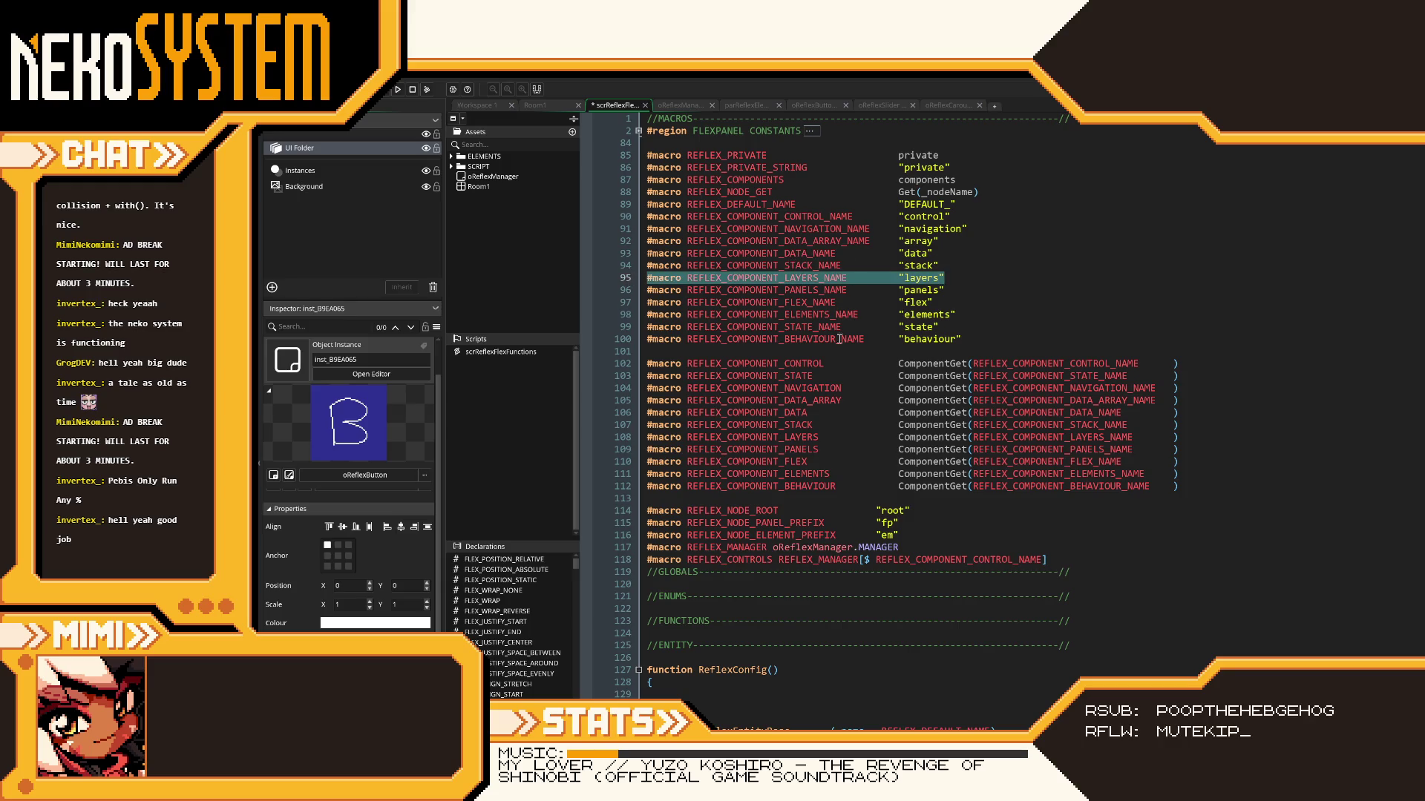
key(BackSpace)
drag(950, 290, 647, 291)
key(BackSpace)
drag(958, 317, 647, 314)
key(BackSpace)
drag(941, 328, 648, 327)
key(BackSpace)
click(701, 290)
key(BackSpace)
key(BackSpace)
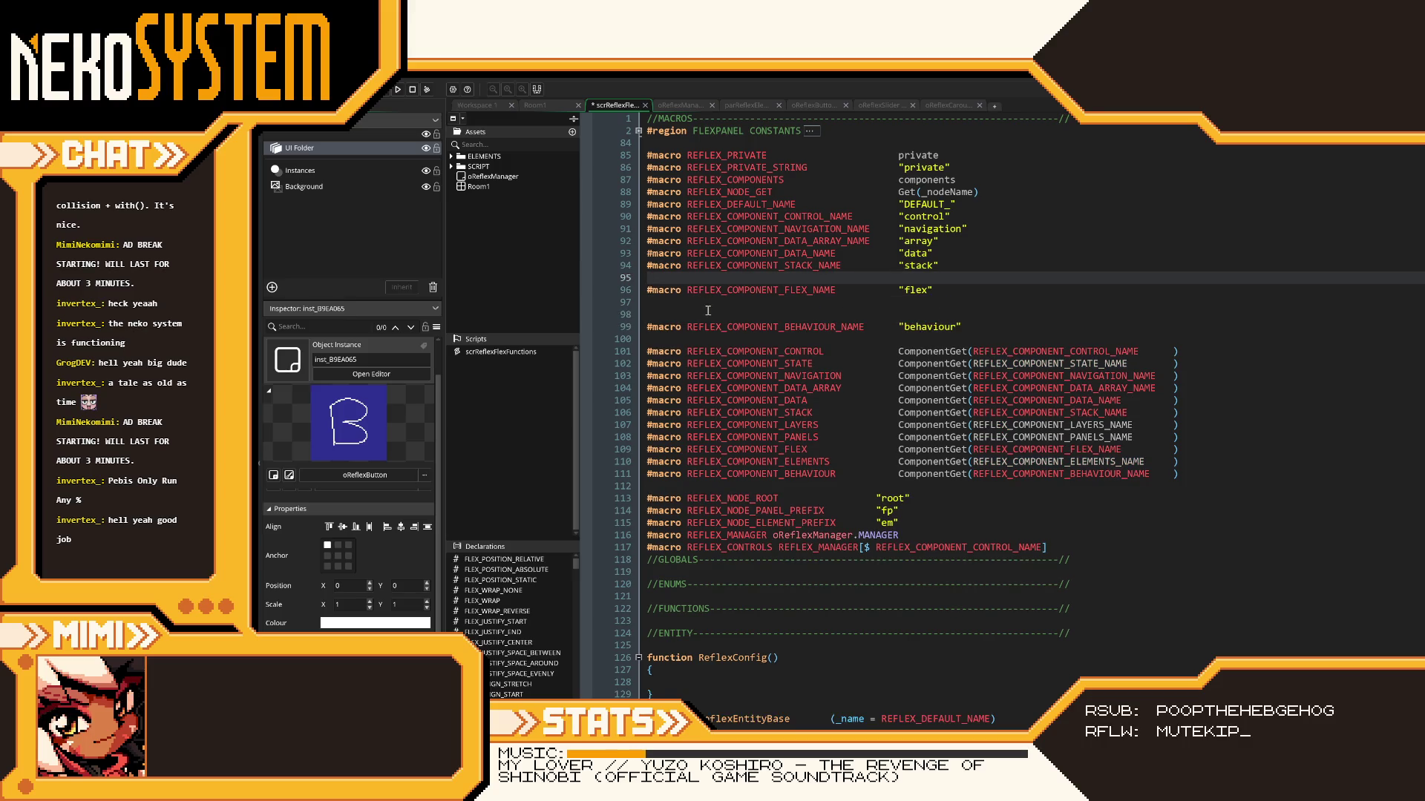
key(Down)
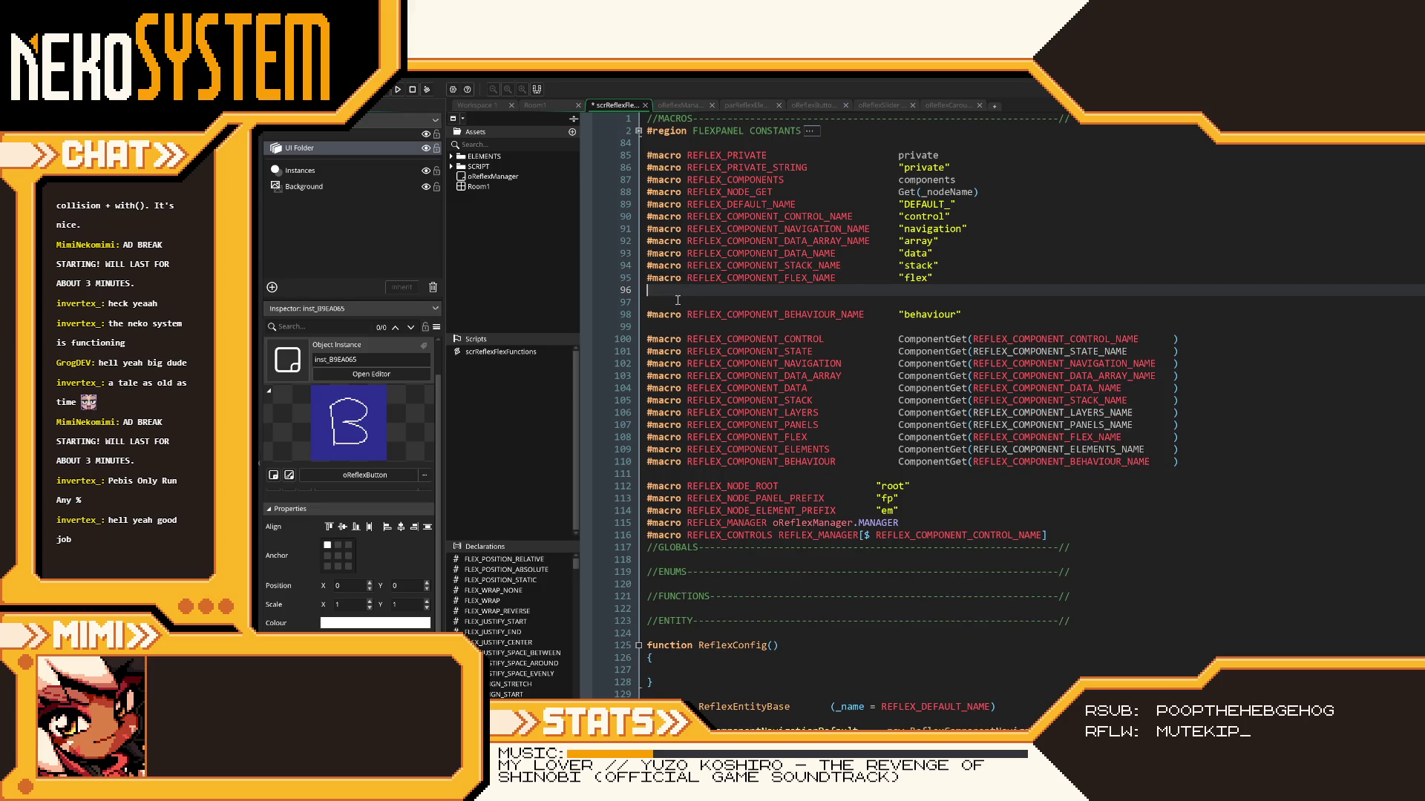
key(Delete)
key(Delete)
- Delete the REFLEX_COMPONENT_STATE, LAYERS, PANELS and ELEMENTS macros and remove the leftover empty lines
drag(1180, 328, 647, 327)
key(BackSpace)
drag(1188, 390, 647, 390)
key(BackSpace)
click(1202, 399)
key(shift+Home)
key(BackSpace)
key(shift+Home)
key(BackSpace)
key(Up)
key(Up)
key(BackSpace)
key(BackSpace)
key(Down)
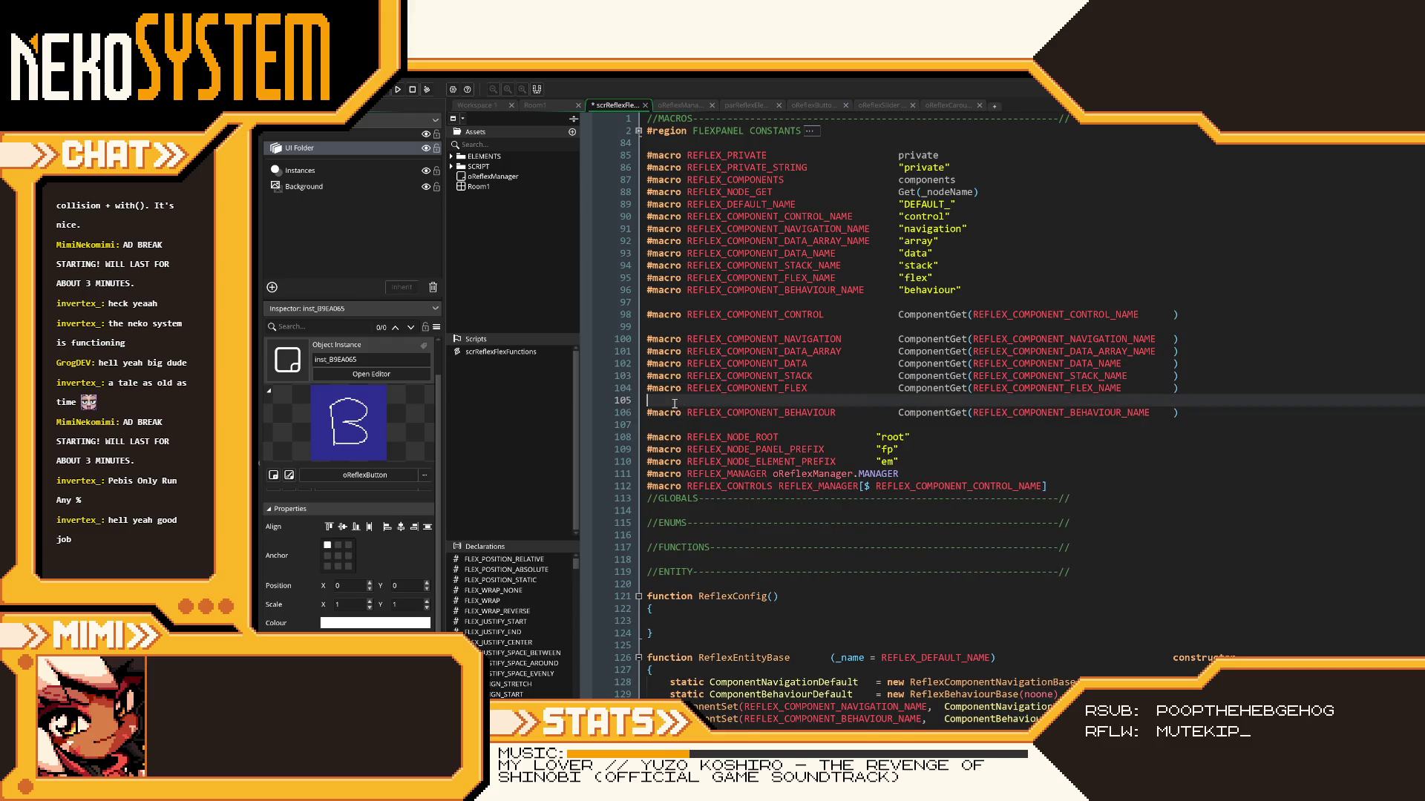
key(Delete)
click(769, 324)
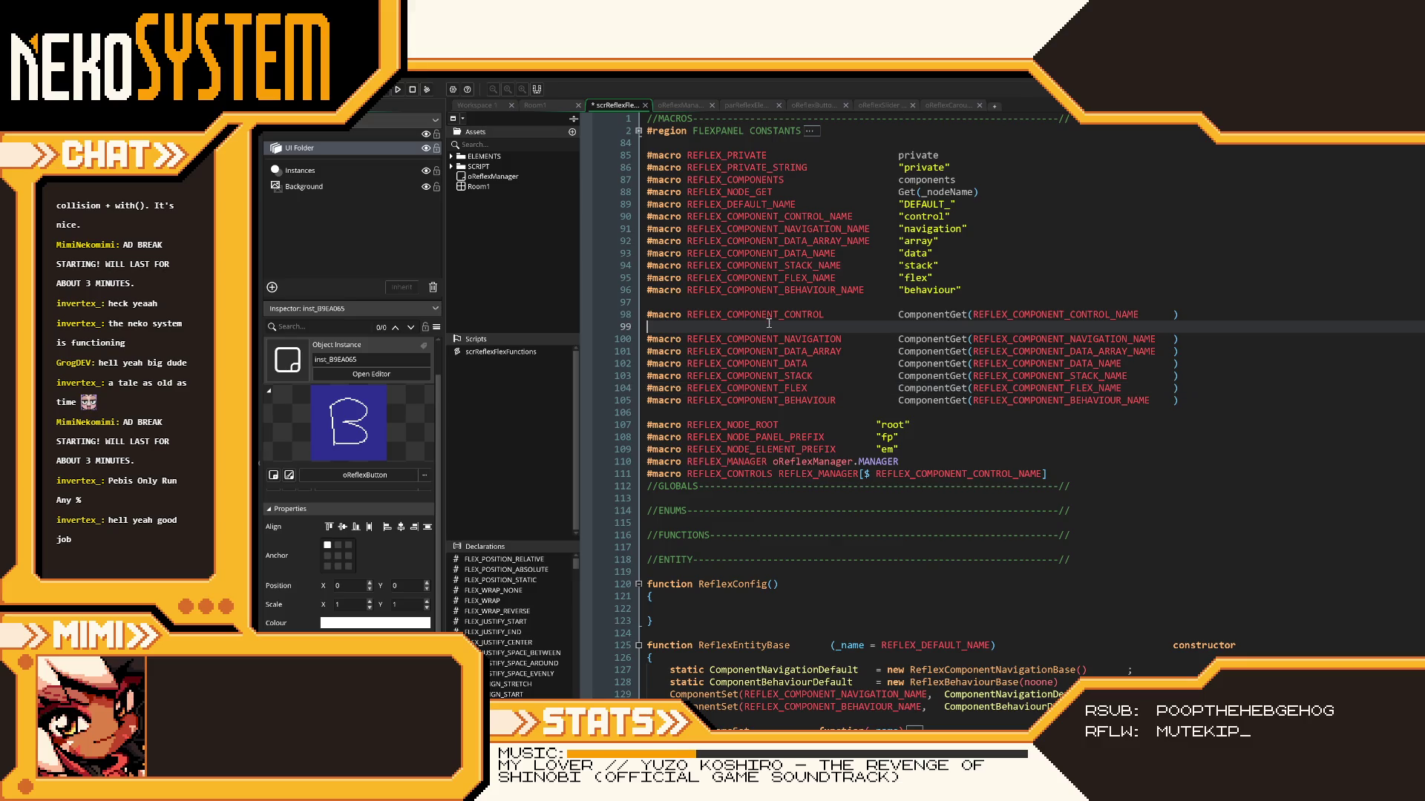
- Remove the empty line after CONTROL, delete REFLEX_NODE_GET and REFLEX_COMPONENTS, then save and run the game
key(BackSpace)
key(ctrl+s)
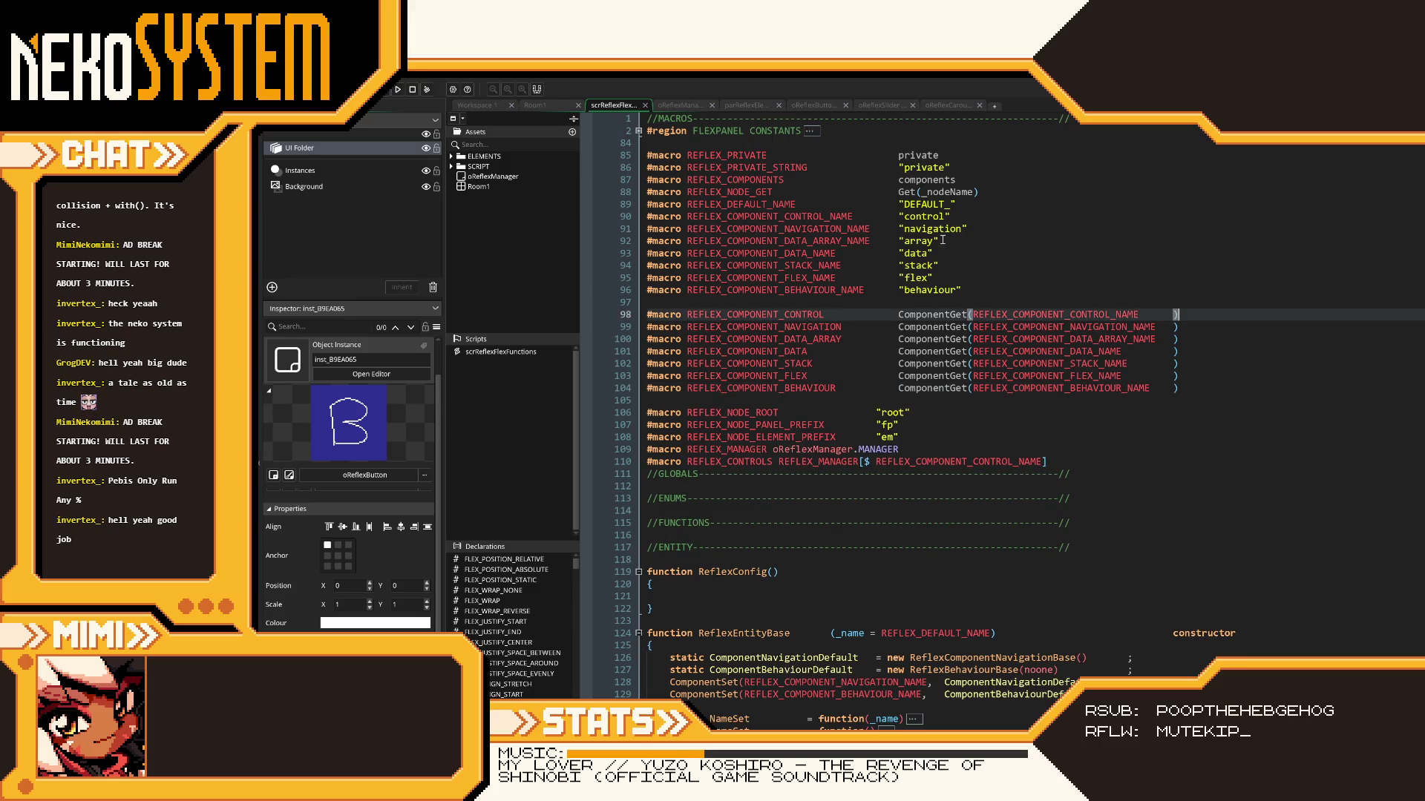
drag(933, 253, 619, 259)
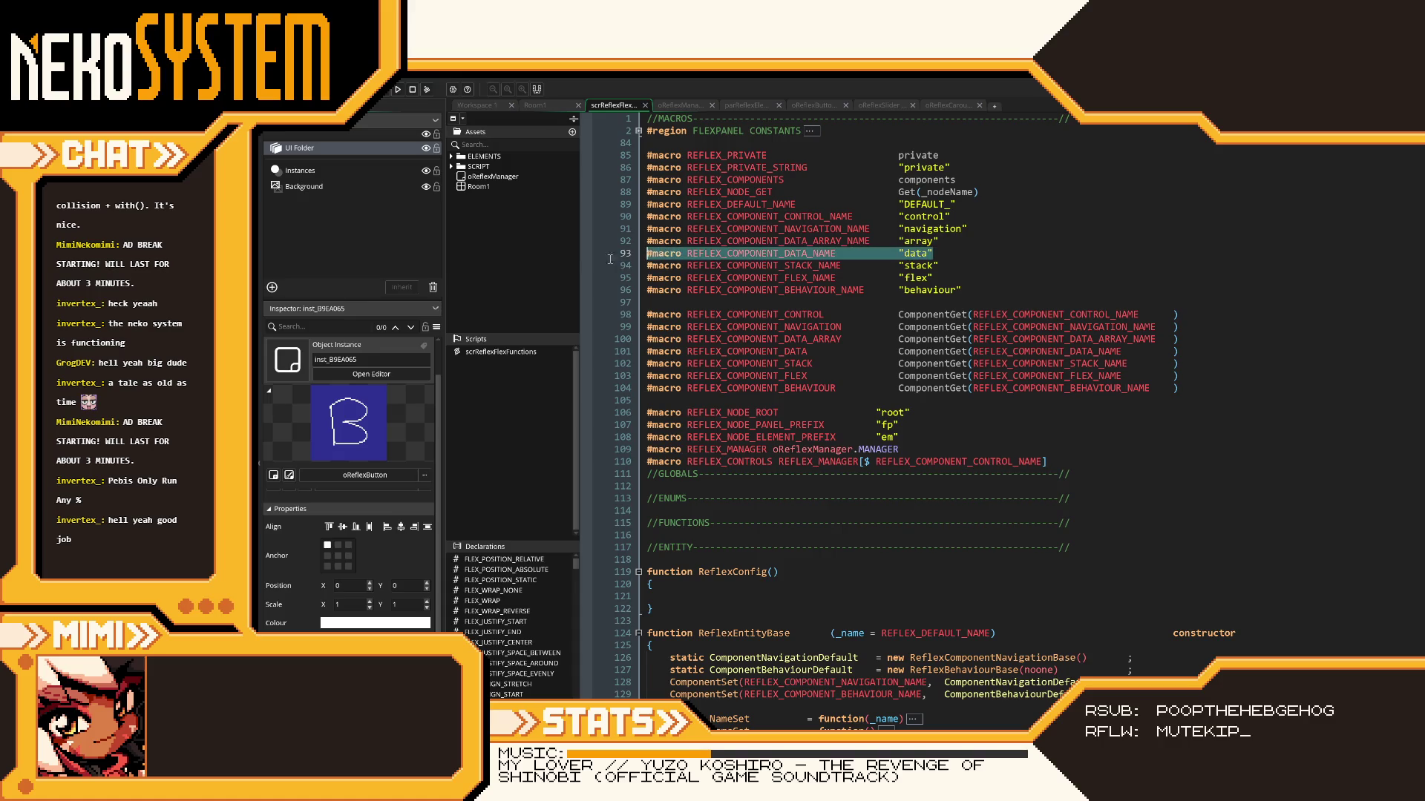
click(1000, 254)
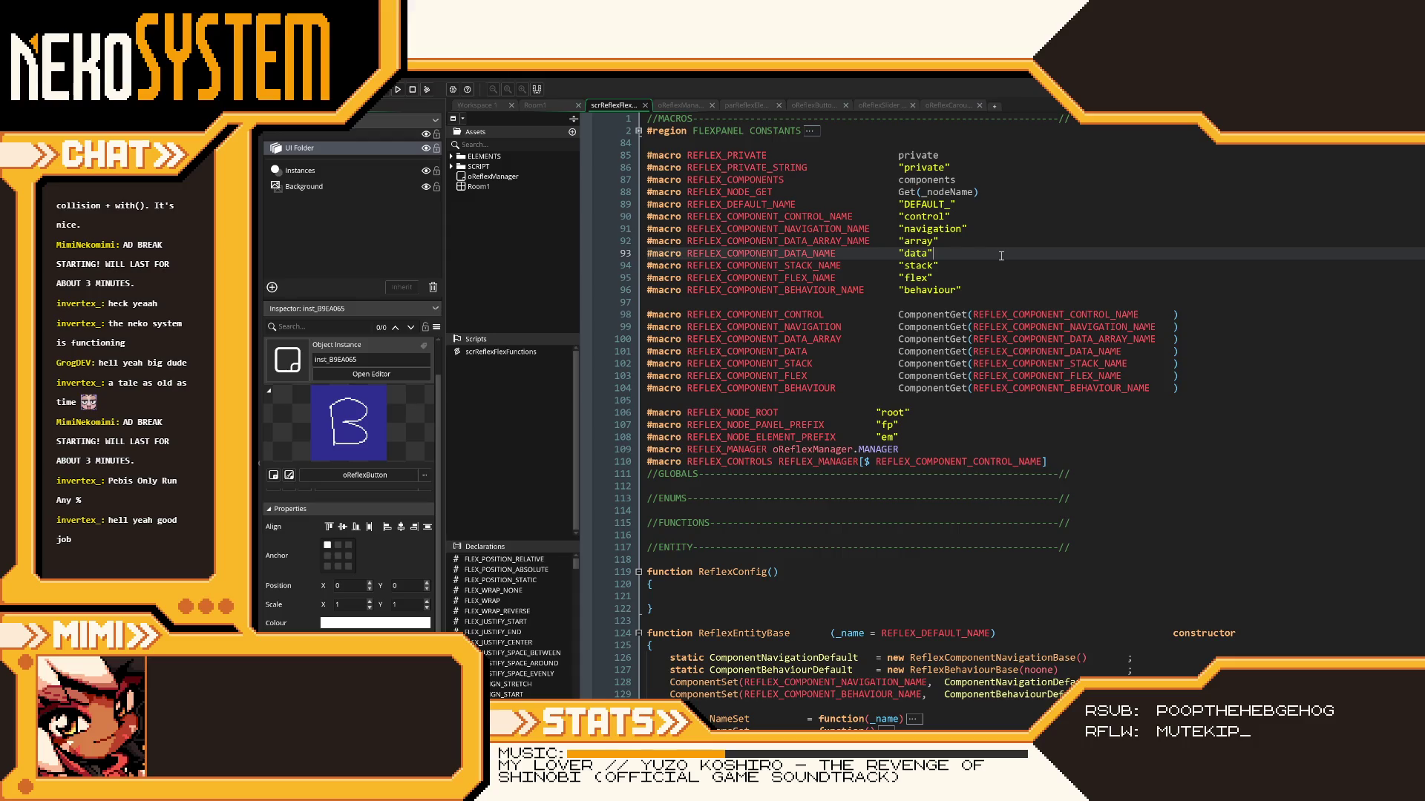
drag(980, 193, 590, 189)
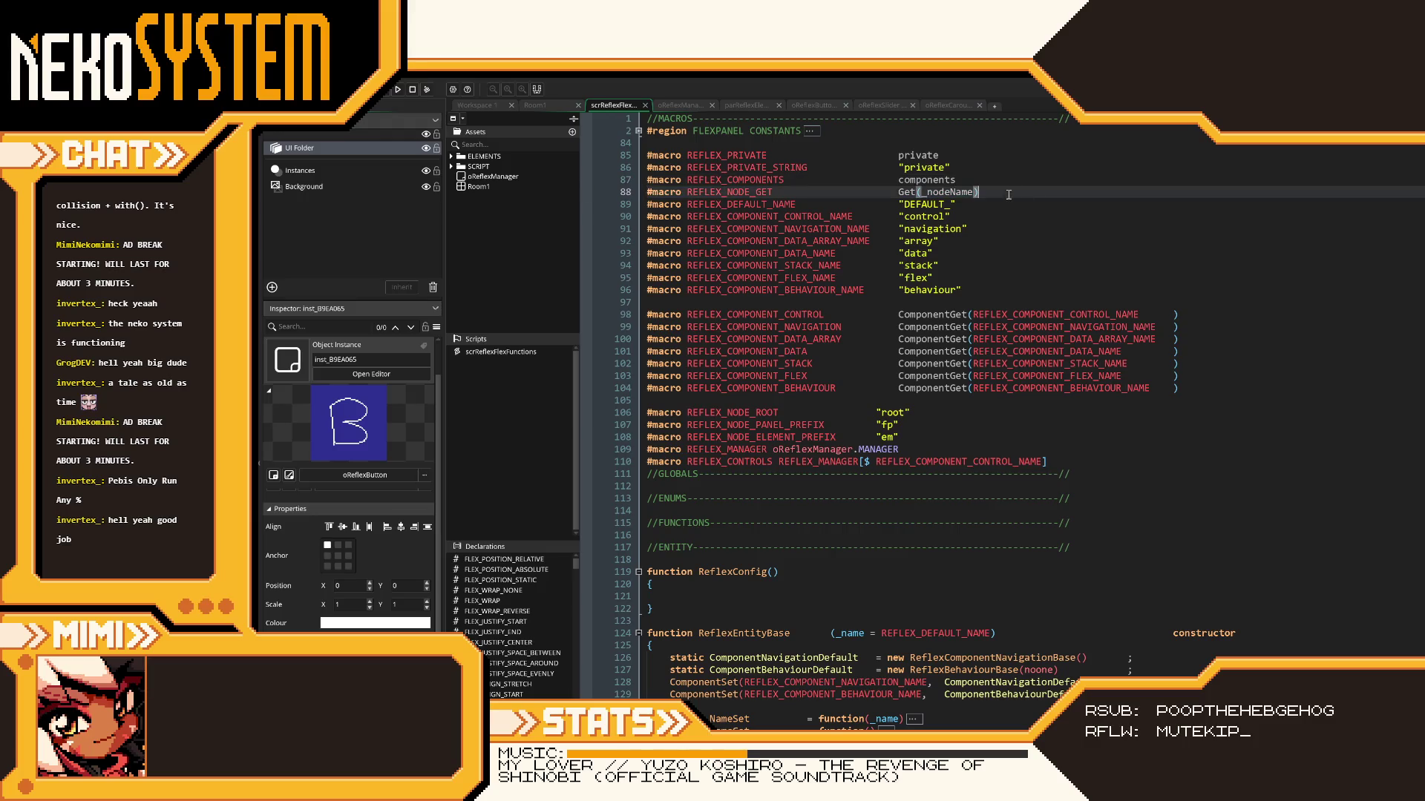
key(BackSpace)
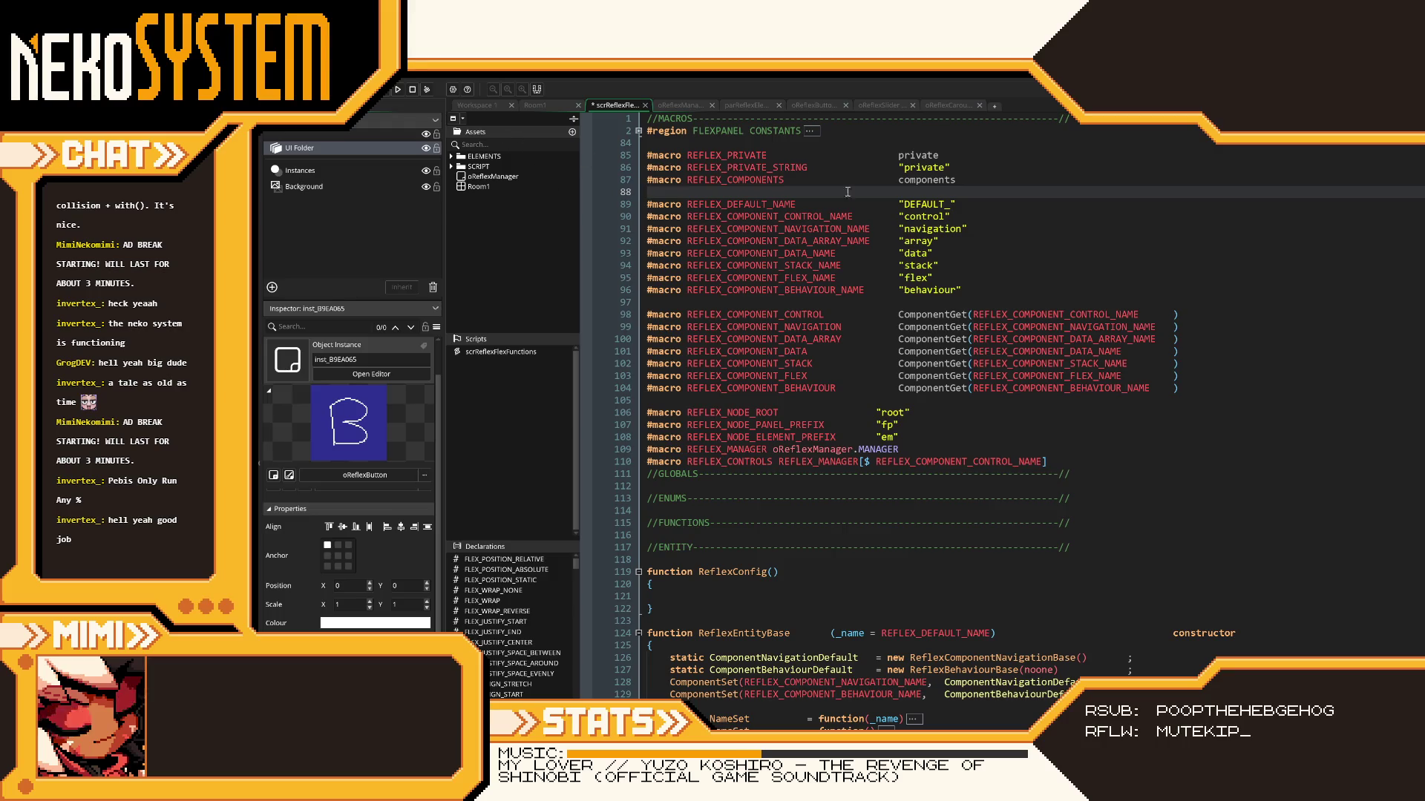
key(shift+Left)
key(shift+Home)
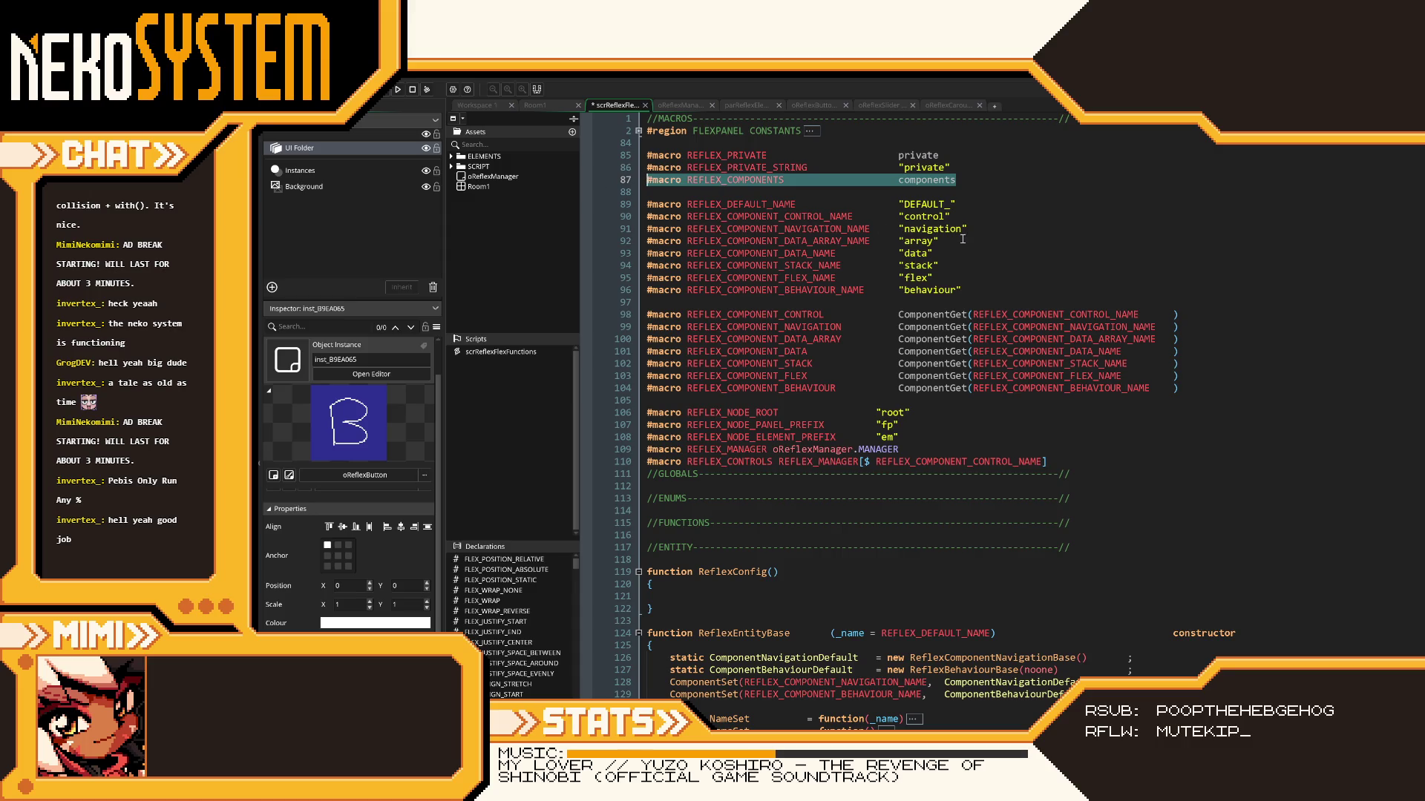
key(BackSpace)
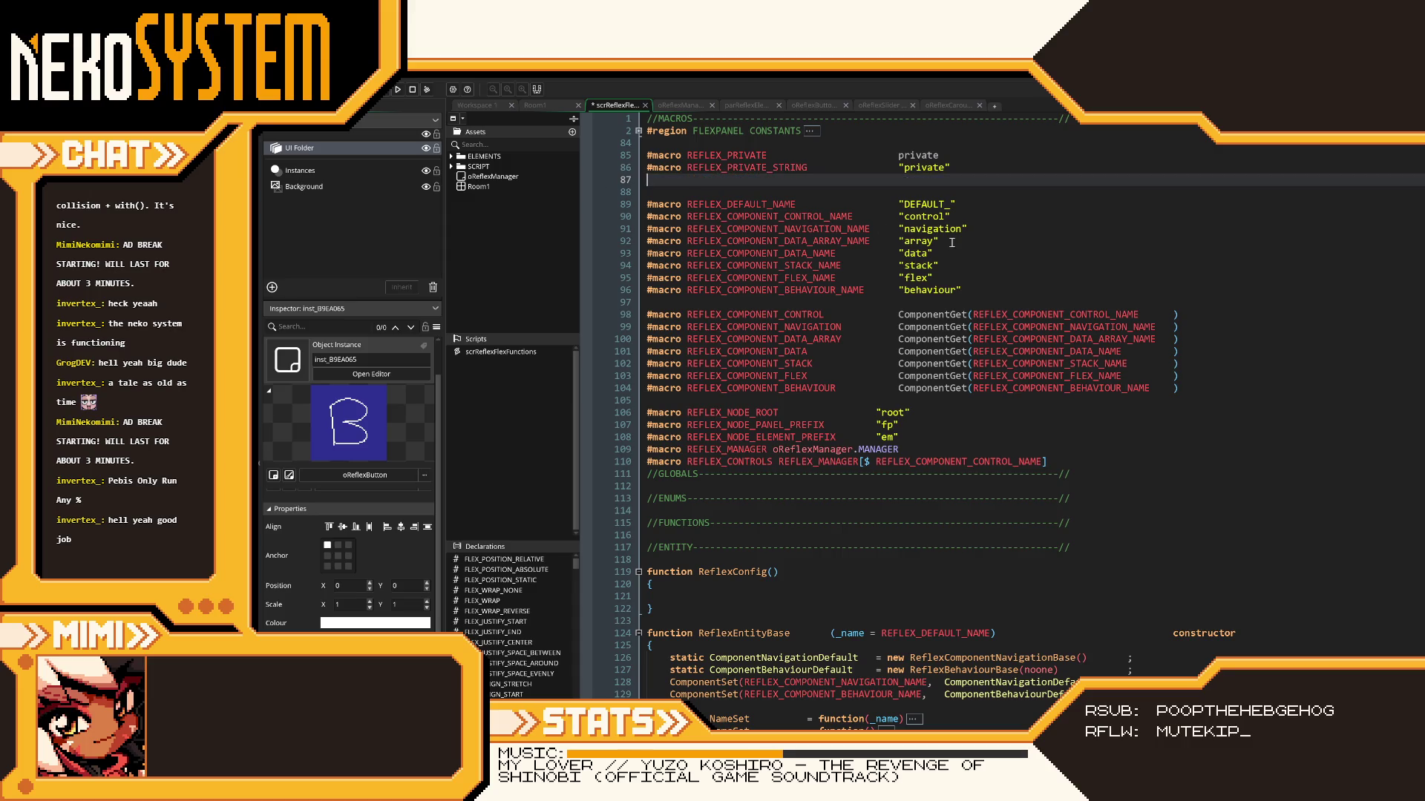
click(397, 91)
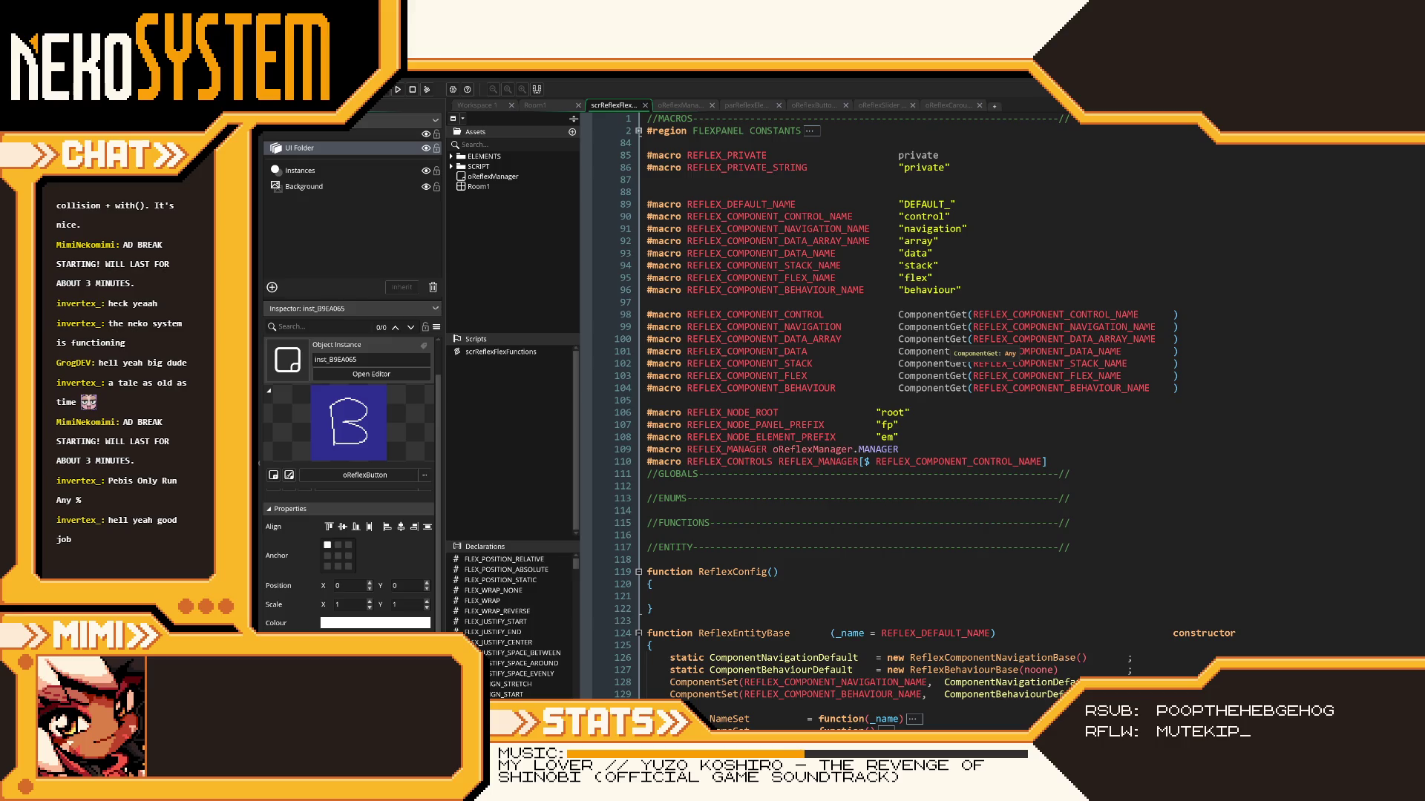
- Restore REFLEX_NODE_GET with REFLEX_COMPONENTS still removed, save, and add a blank line after it
click(939, 193)
key(ctrl+z)
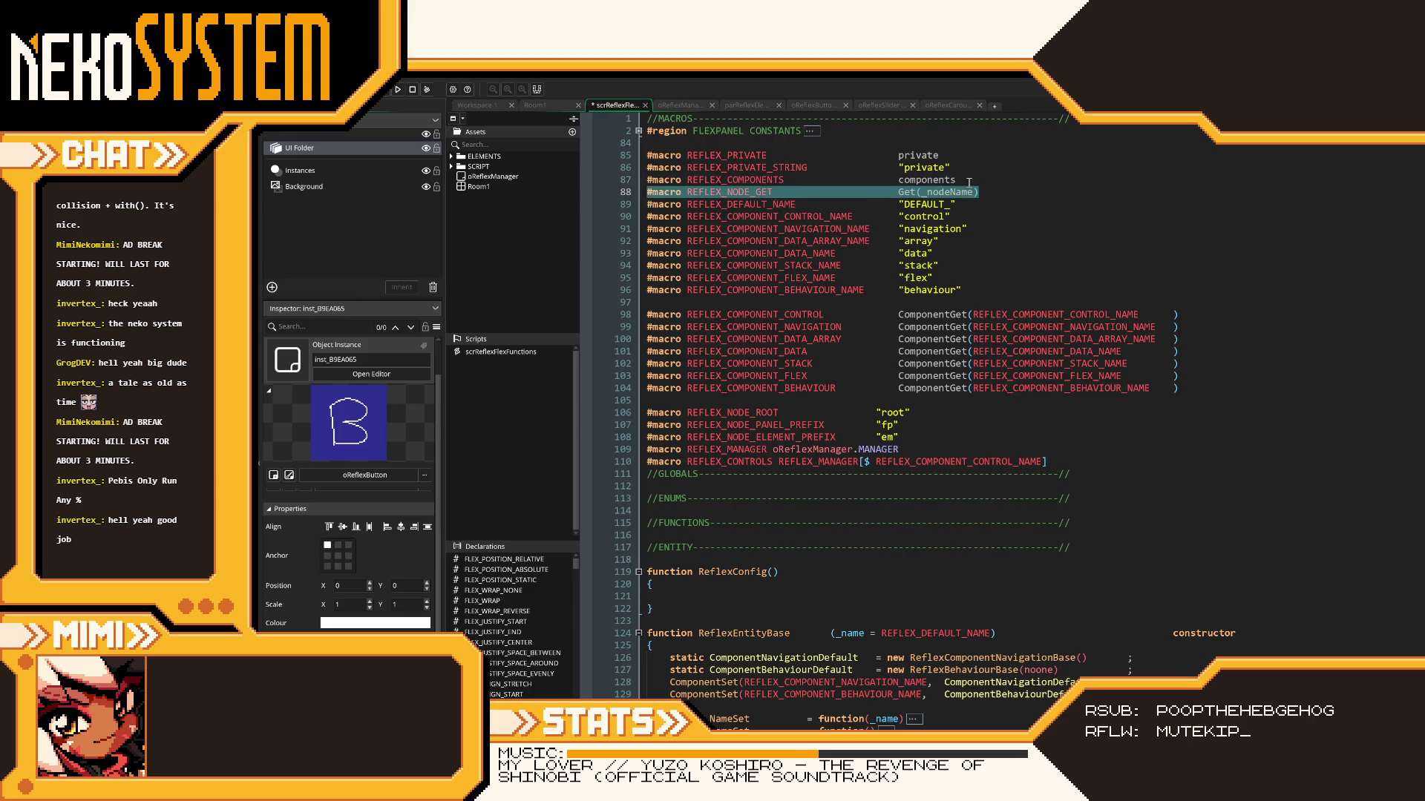
click(626, 192)
key(ctrl+z)
key(ctrl+z)
key(ctrl+z)
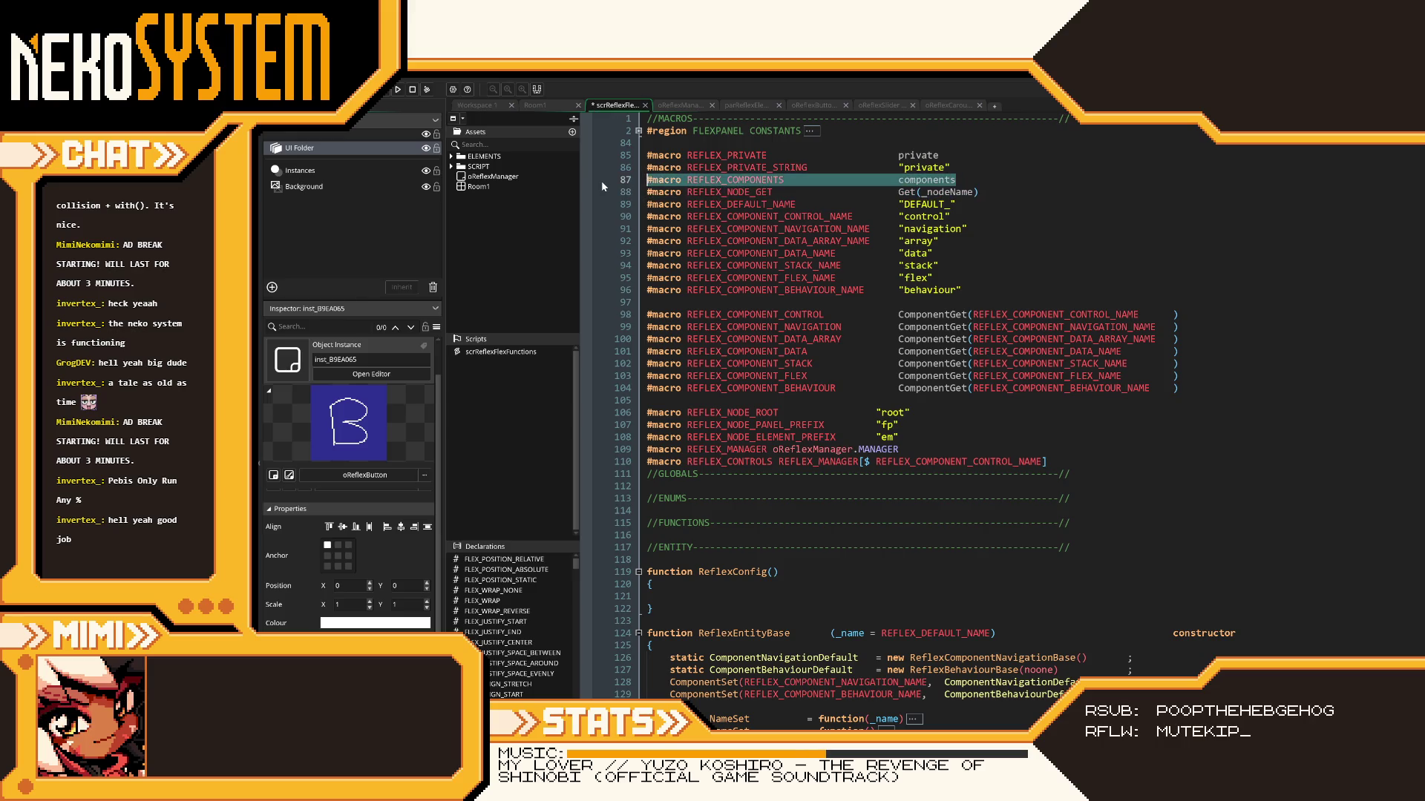
key(ctrl+s)
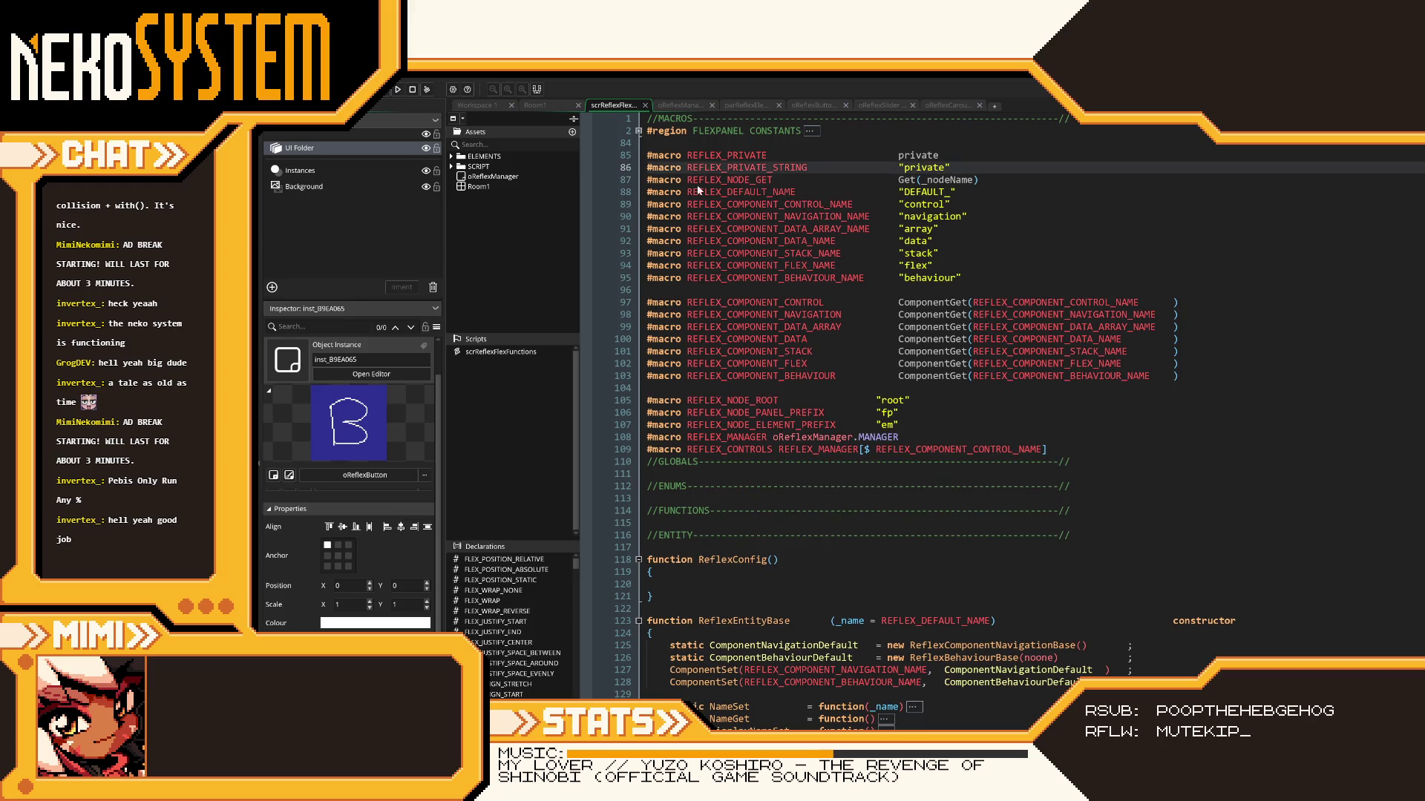
click(989, 179)
key(Return)
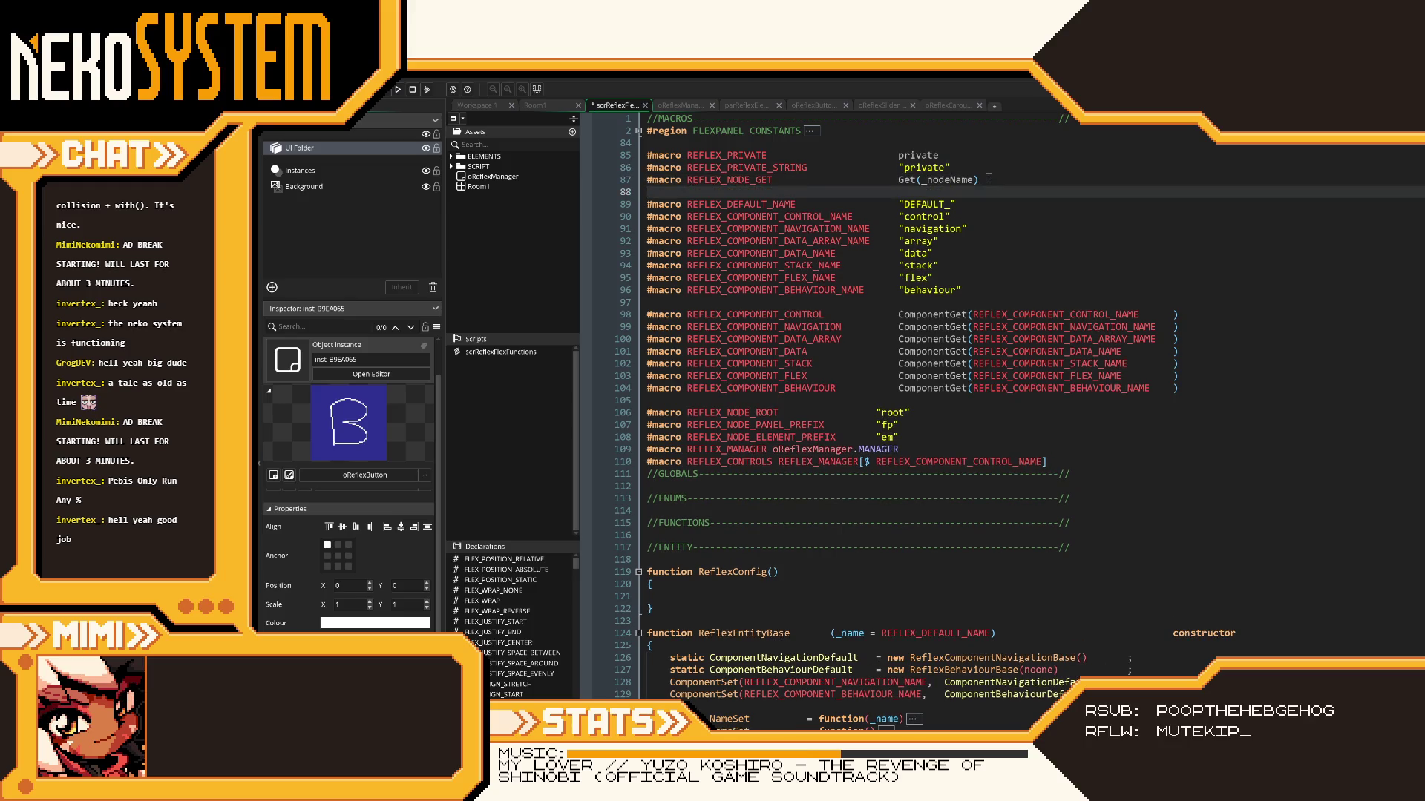
- Return from the game to the script and expand the FLEXPANEL CONSTANTS region
mouse_move(1115, 394)
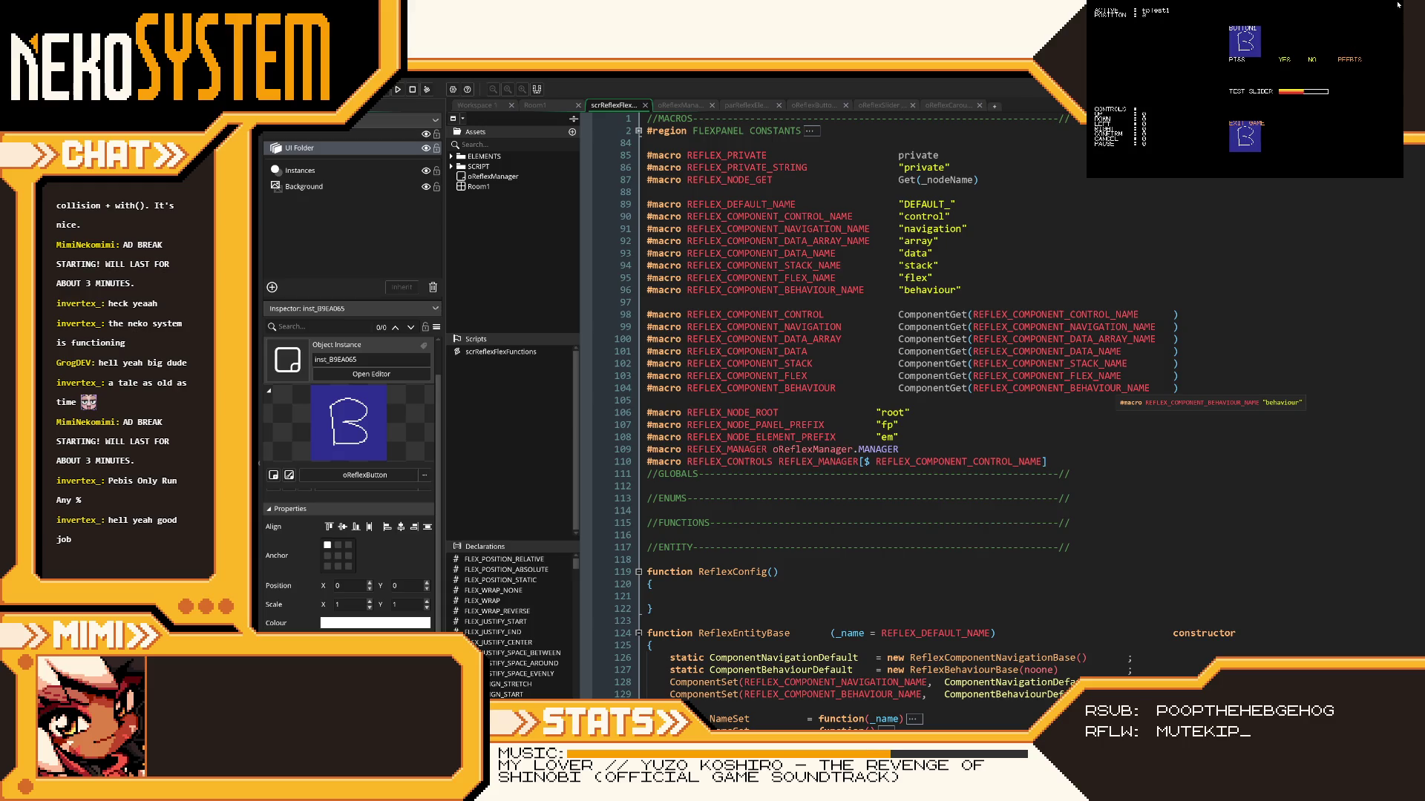
click(1096, 302)
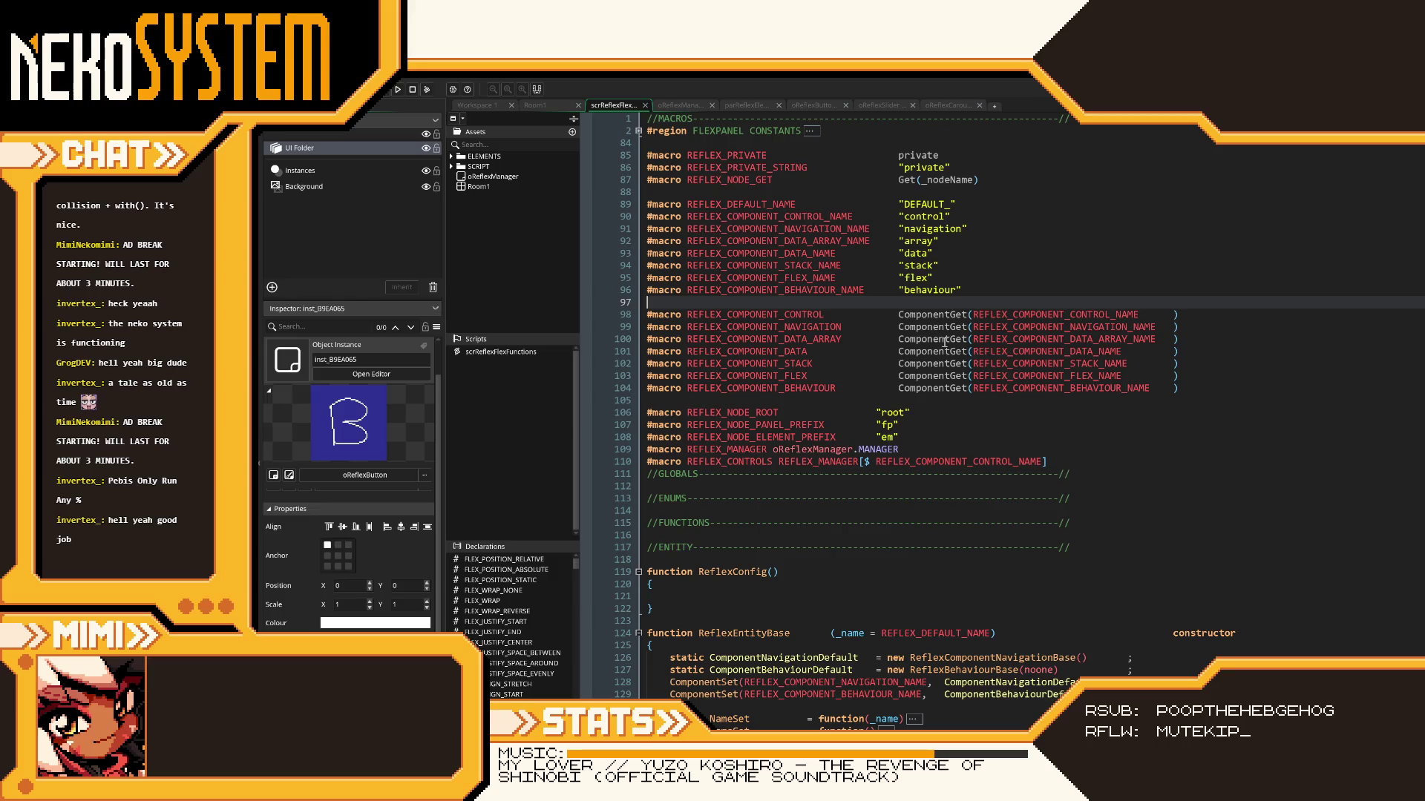
click(639, 130)
- Fold the POSITION through LAYER ELEMENT TYPES regions, then FLEXPANEL CONSTANTS itself
click(638, 155)
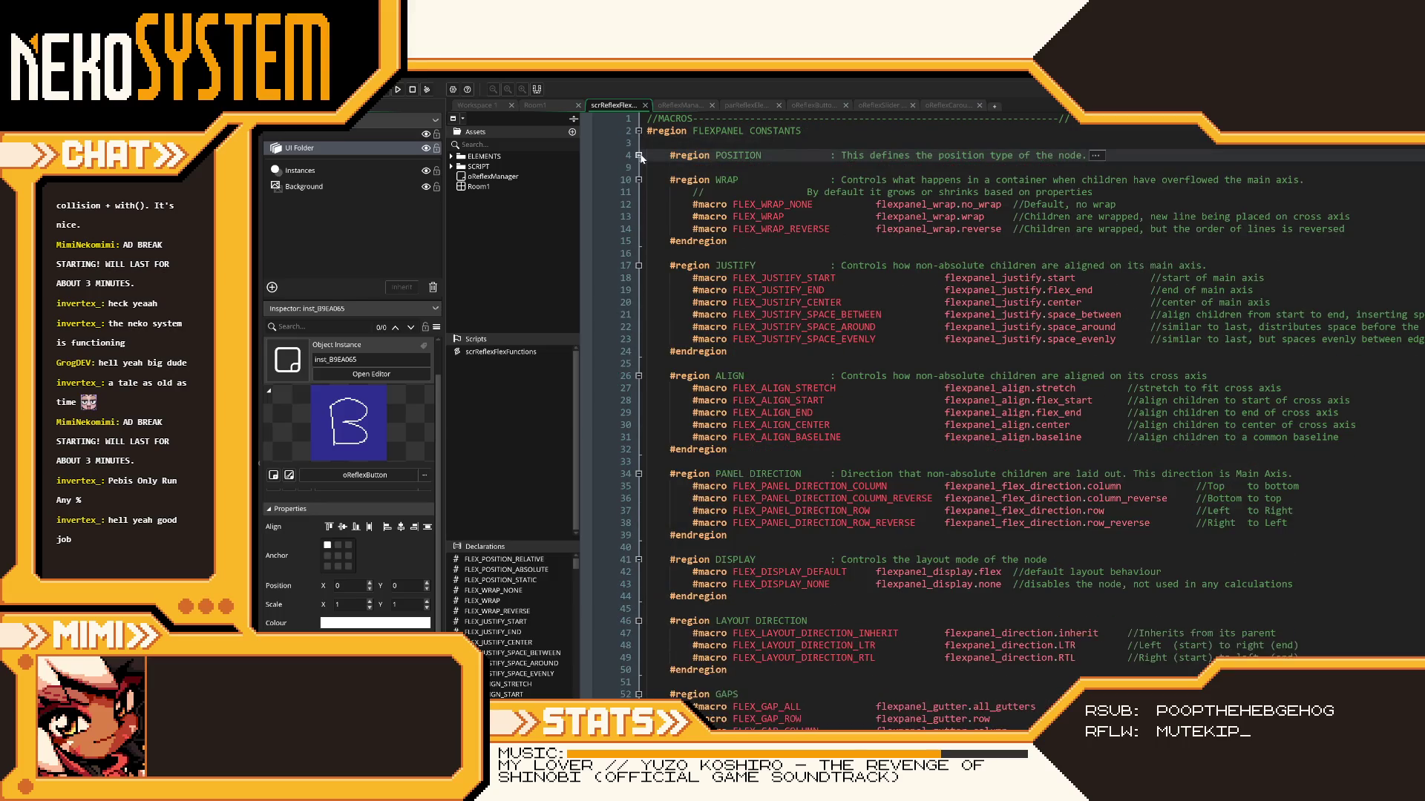
click(638, 180)
click(638, 204)
click(638, 229)
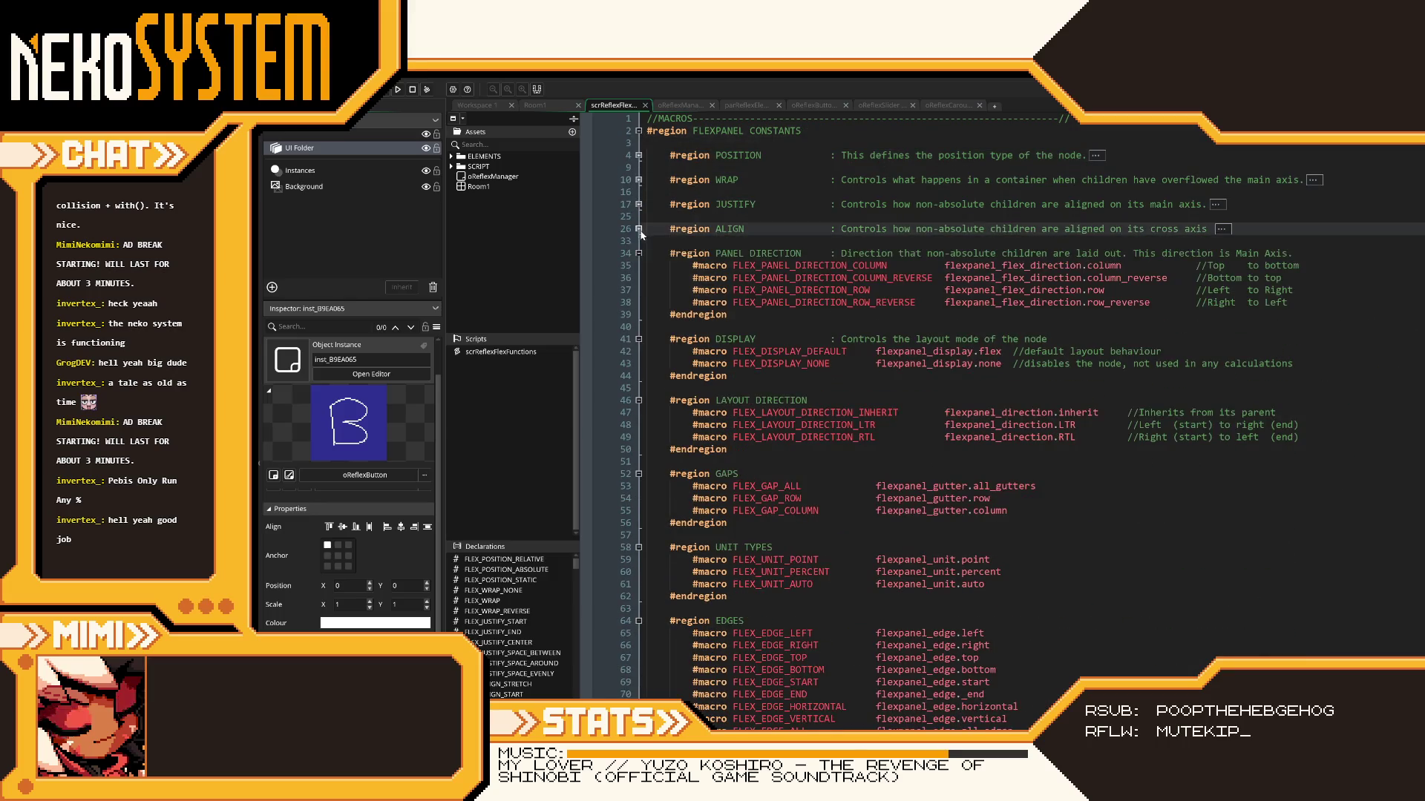
click(639, 253)
click(638, 277)
click(639, 302)
click(638, 326)
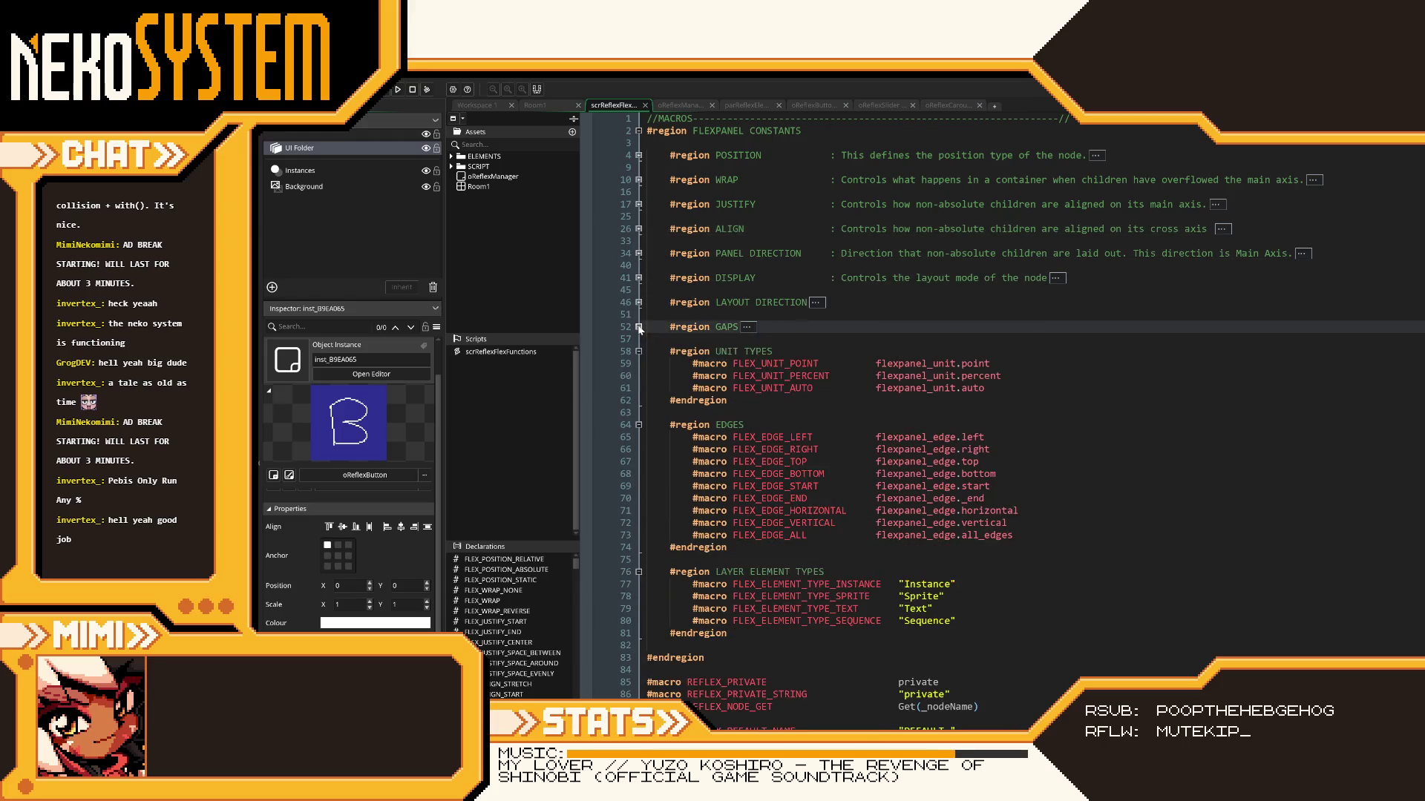
click(638, 351)
click(638, 376)
click(639, 400)
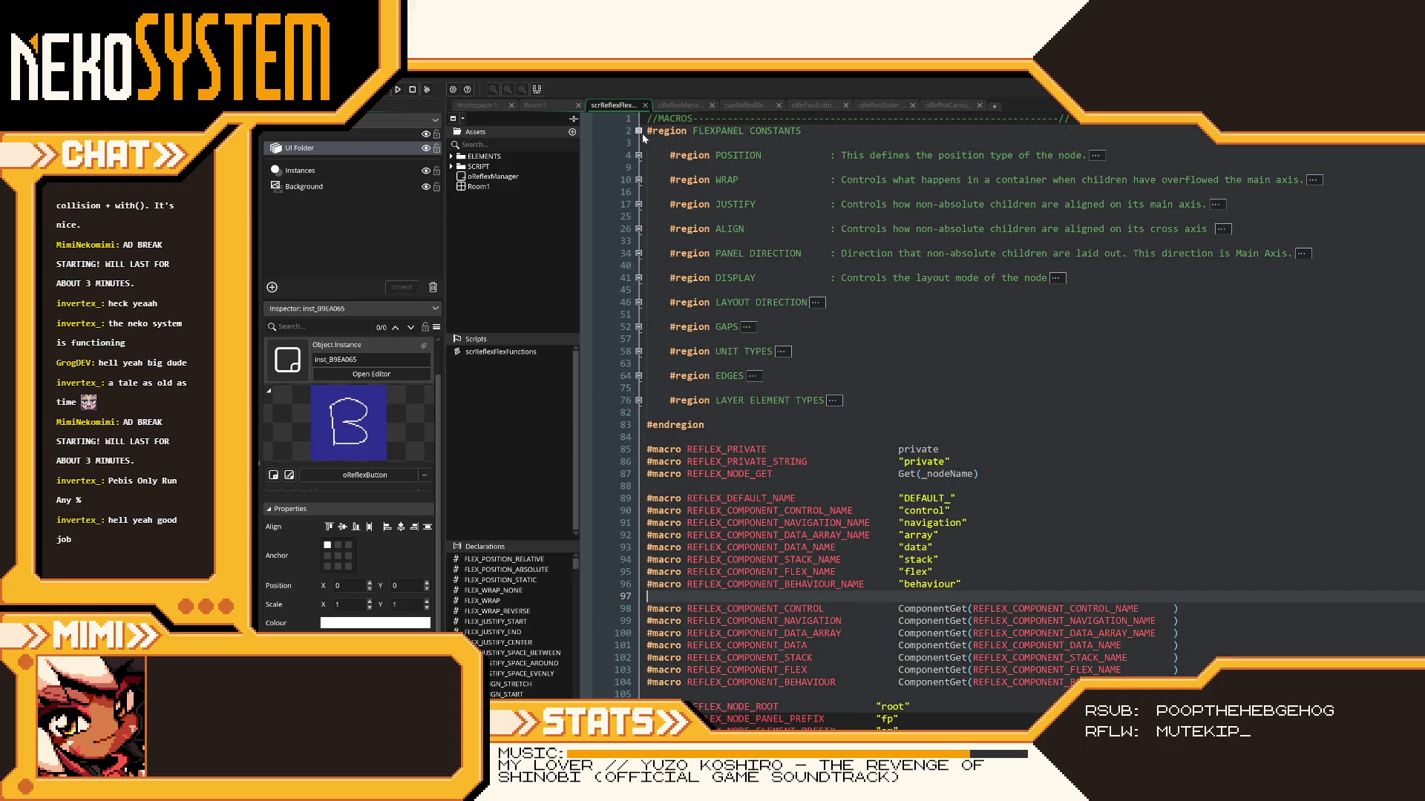
click(638, 130)
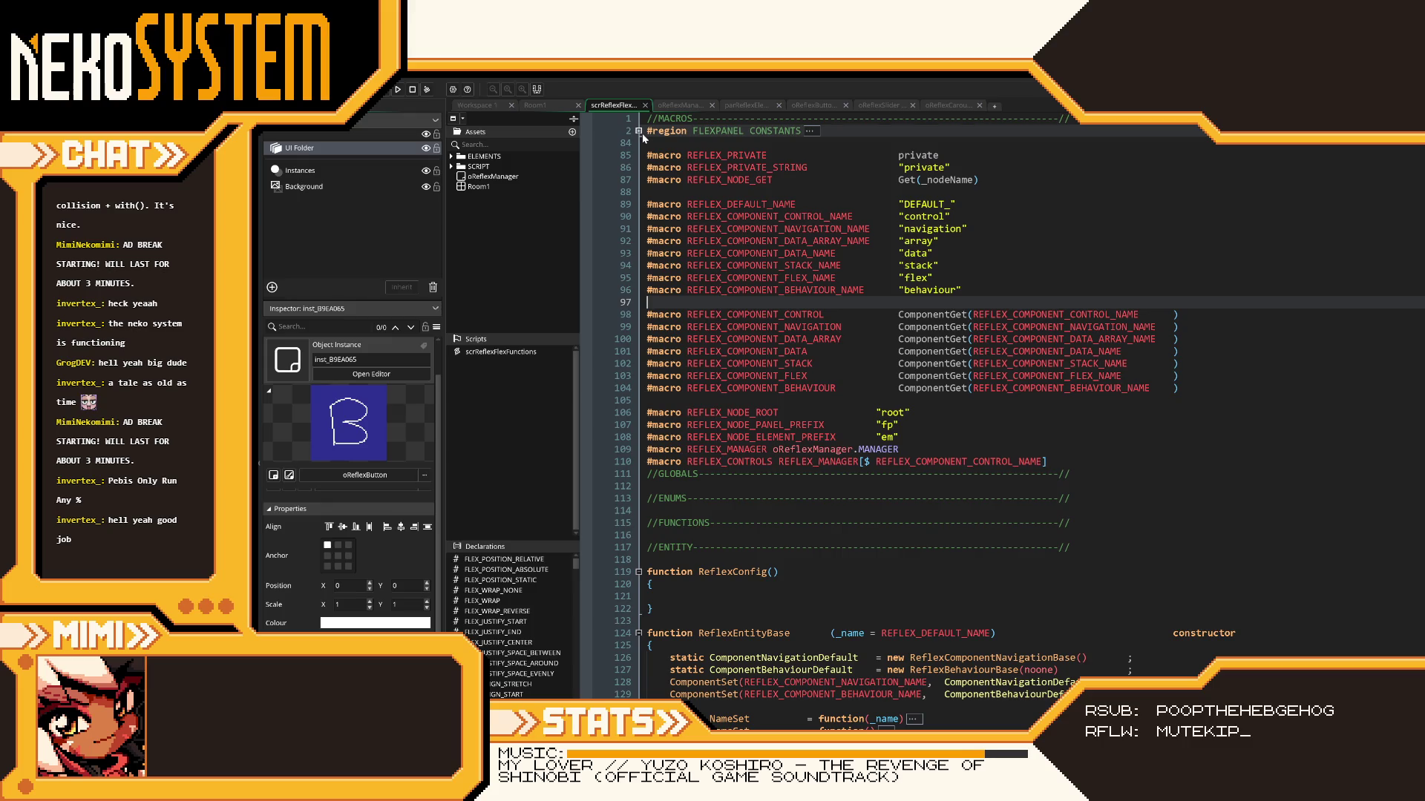
- Scroll down to the entity functions and fold ReflexEntityBase
scroll(643, 137, down, 8)
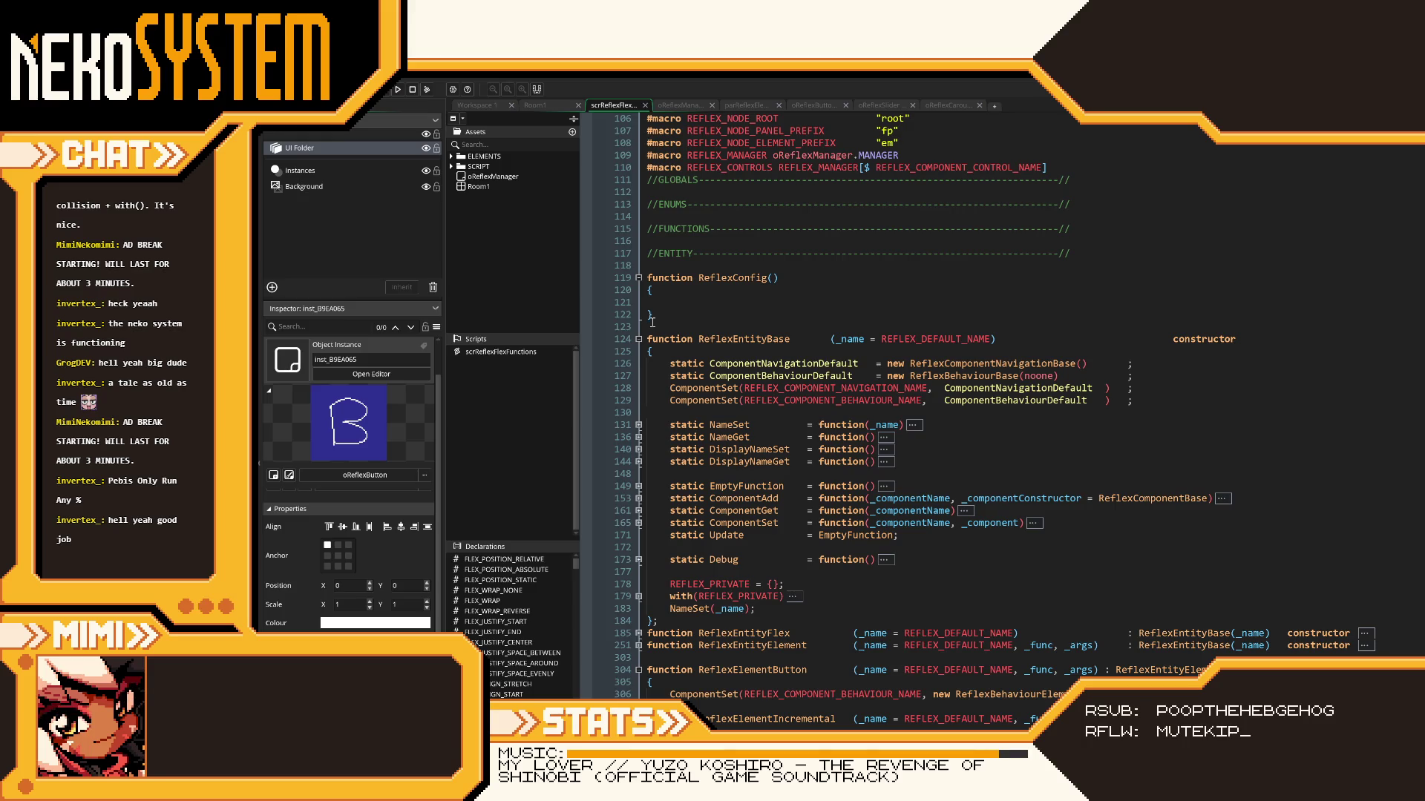
scroll(658, 327, up, 8)
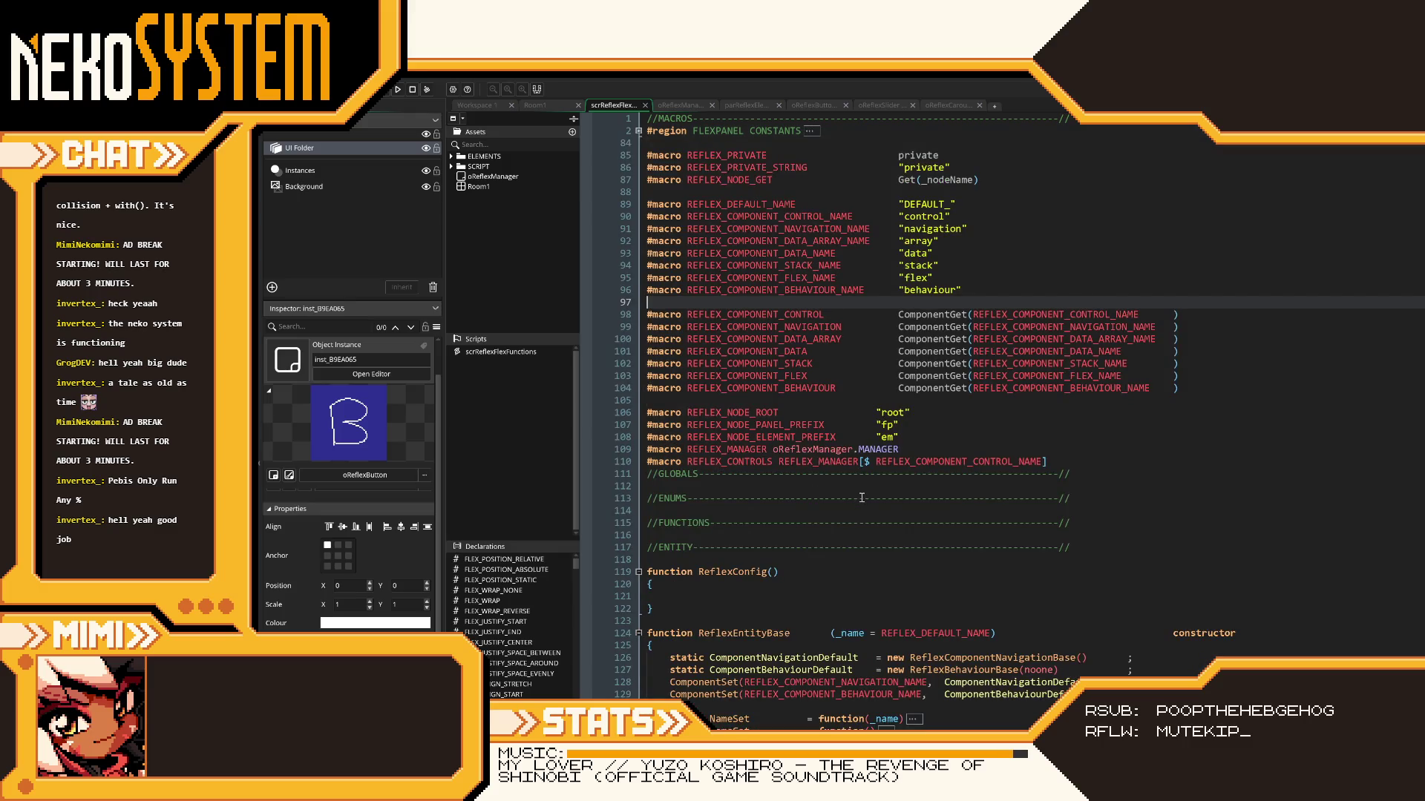
scroll(862, 498, down, 10)
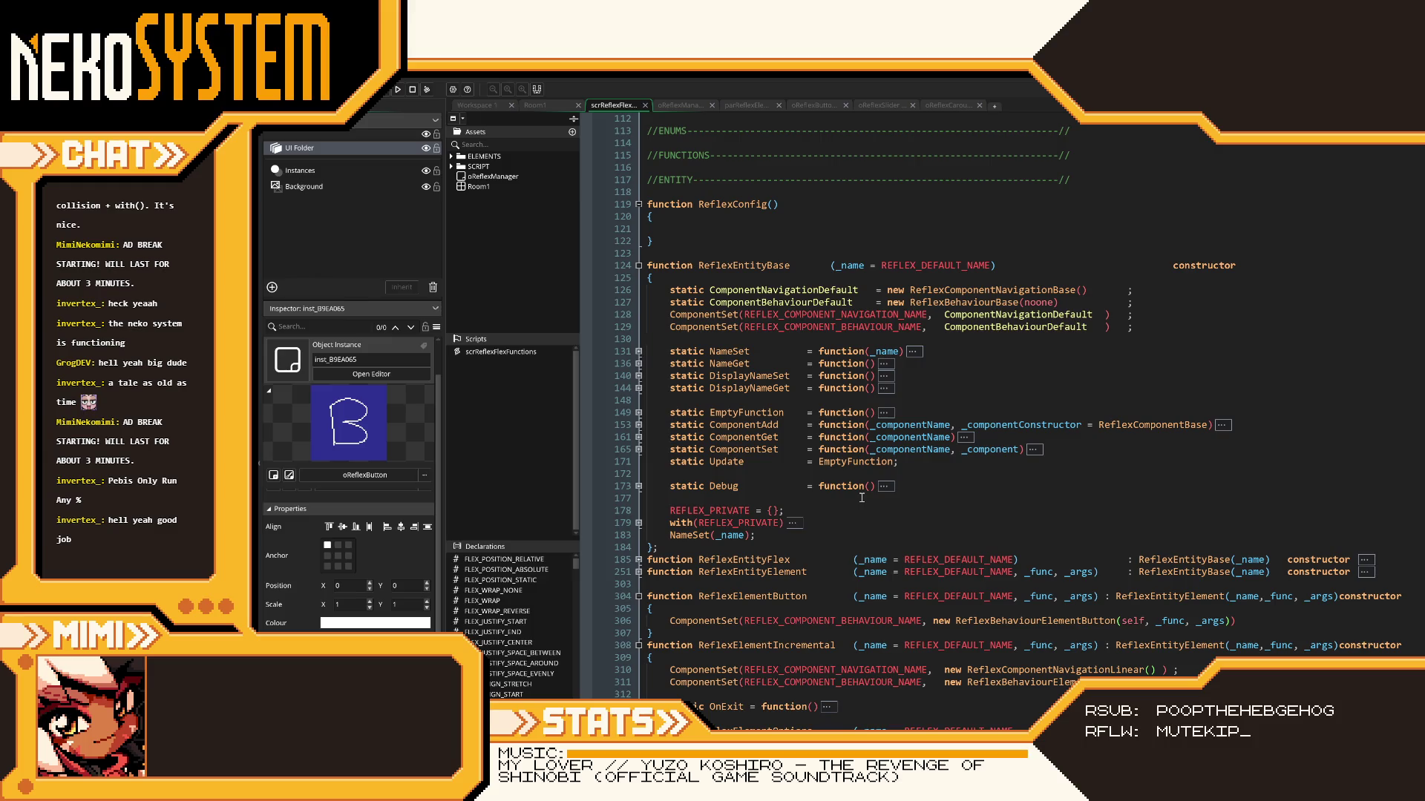
click(639, 265)
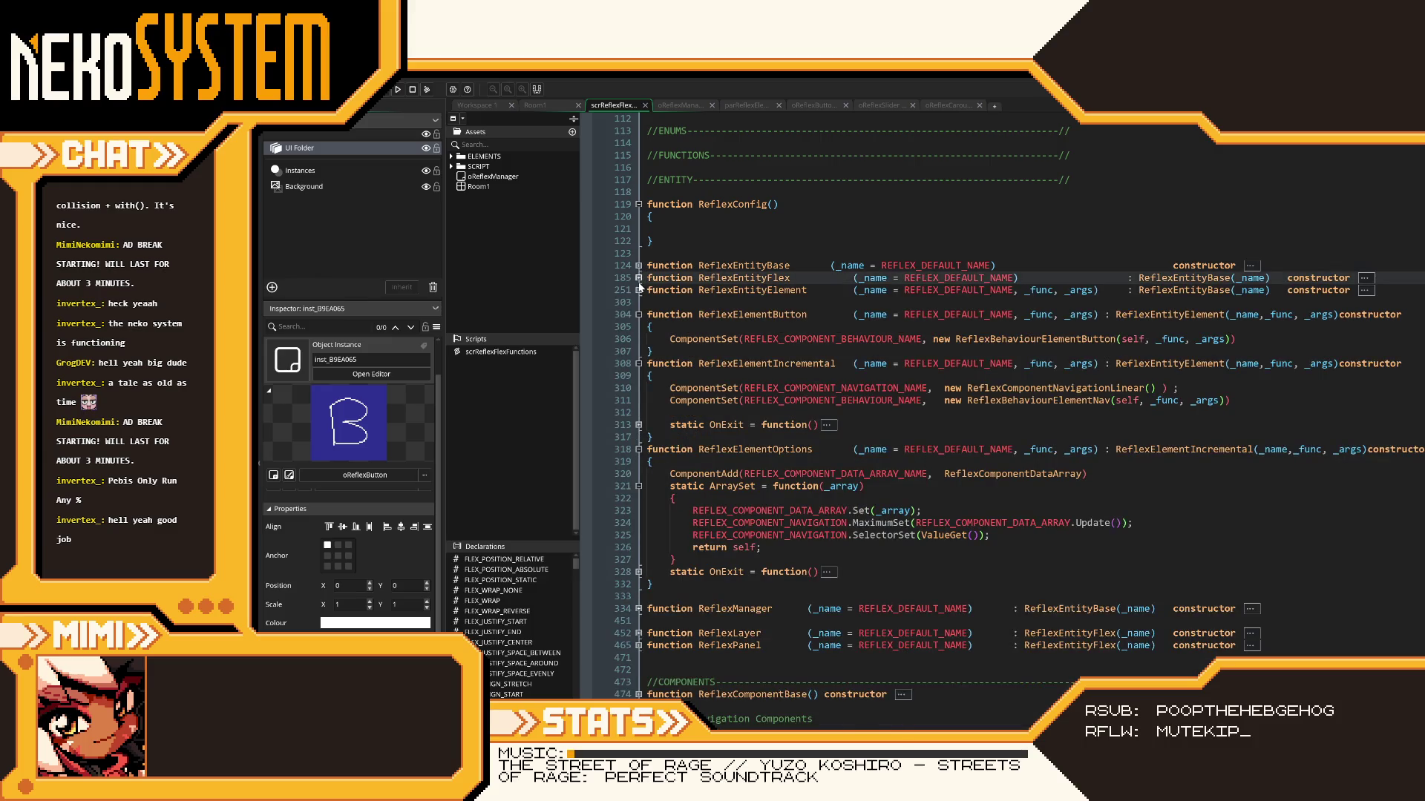
- Fold the ReflexElementButton, ReflexElementIncremental, ReflexEntityElement and ReflexElementOptions function bodies
click(639, 289)
click(638, 289)
click(638, 314)
click(638, 326)
click(638, 338)
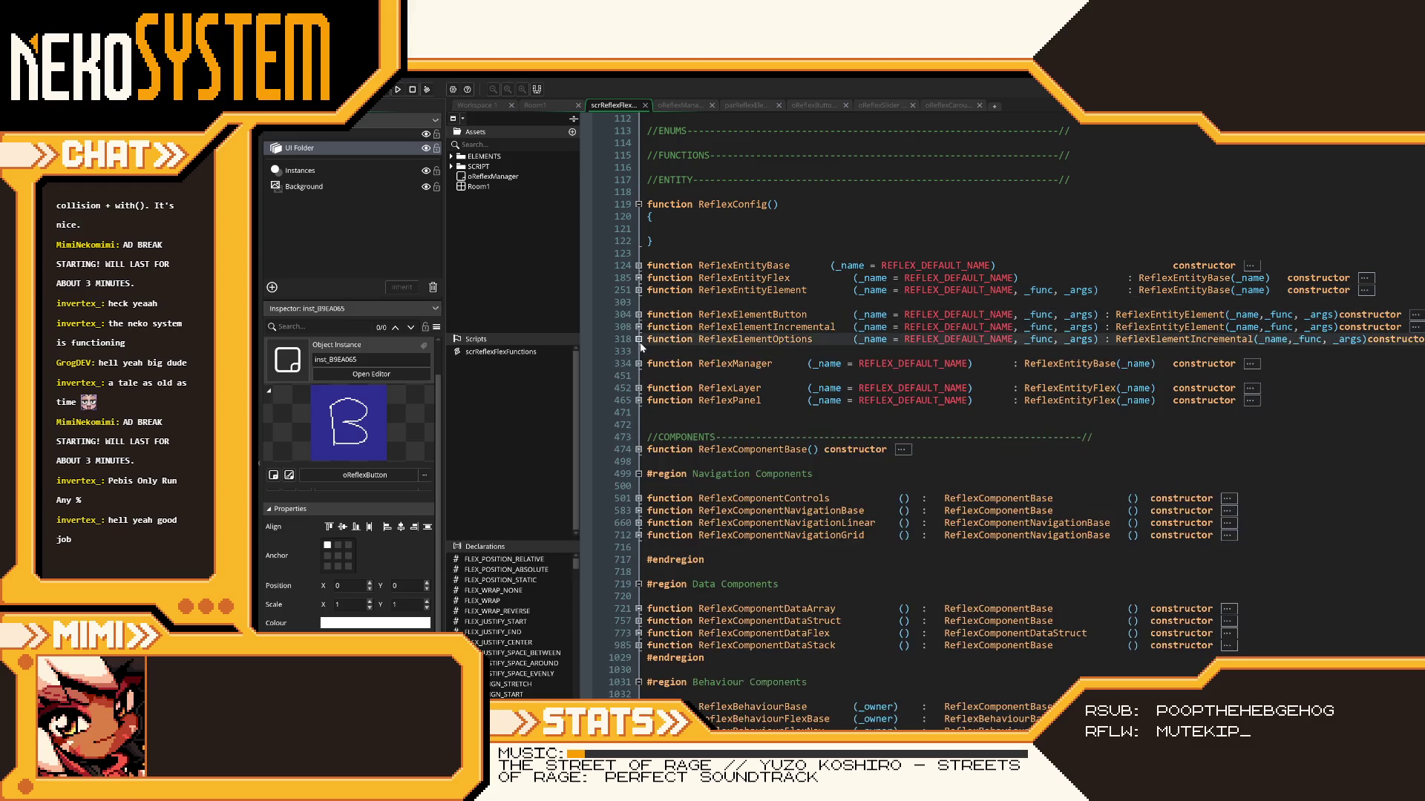
click(686, 231)
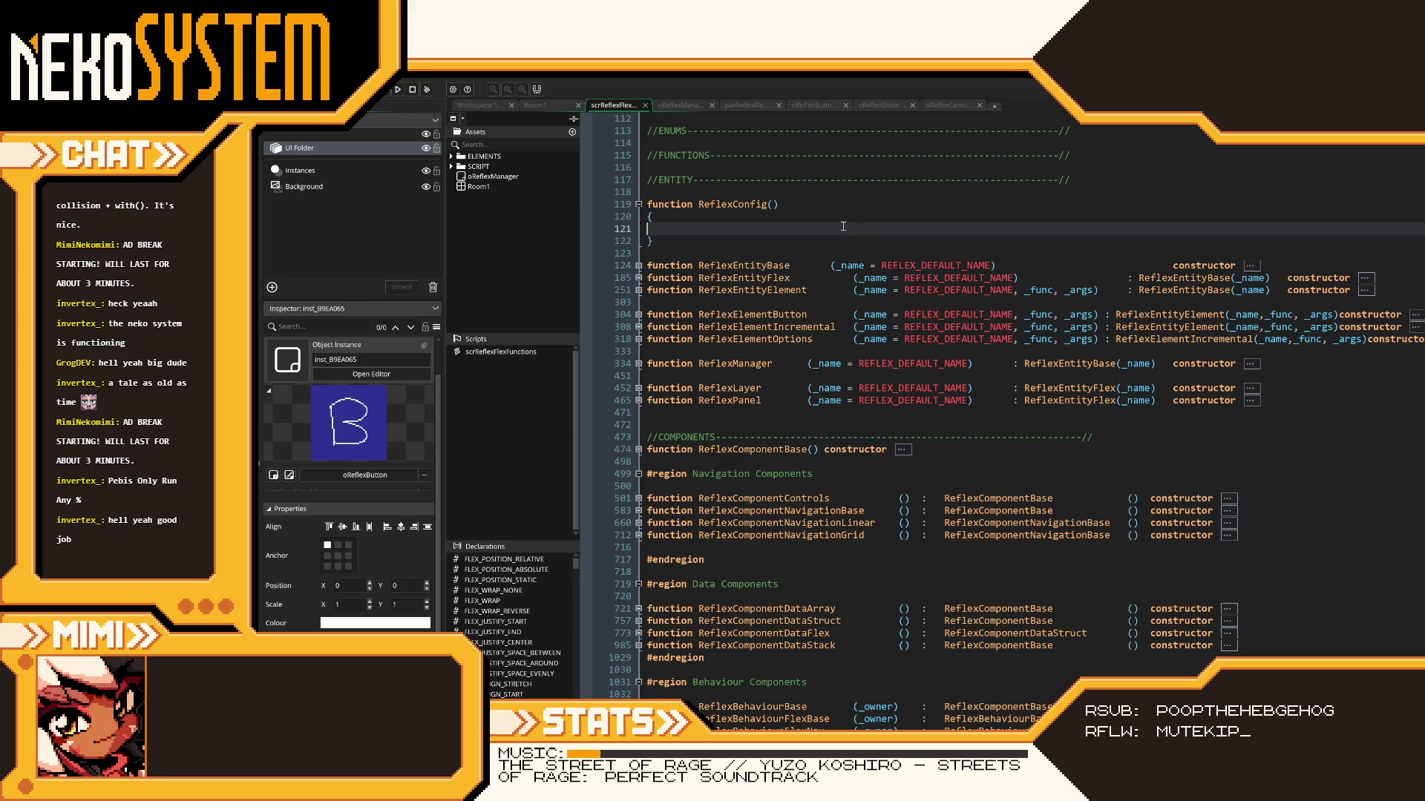
- Tab the parameter lists on lines 124, 334, 452 and 465 into one column
click(830, 265)
key(Tab)
click(805, 364)
key(Tab)
key(Tab)
click(808, 388)
key(Tab)
key(Tab)
click(807, 400)
key(Tab)
key(Tab)
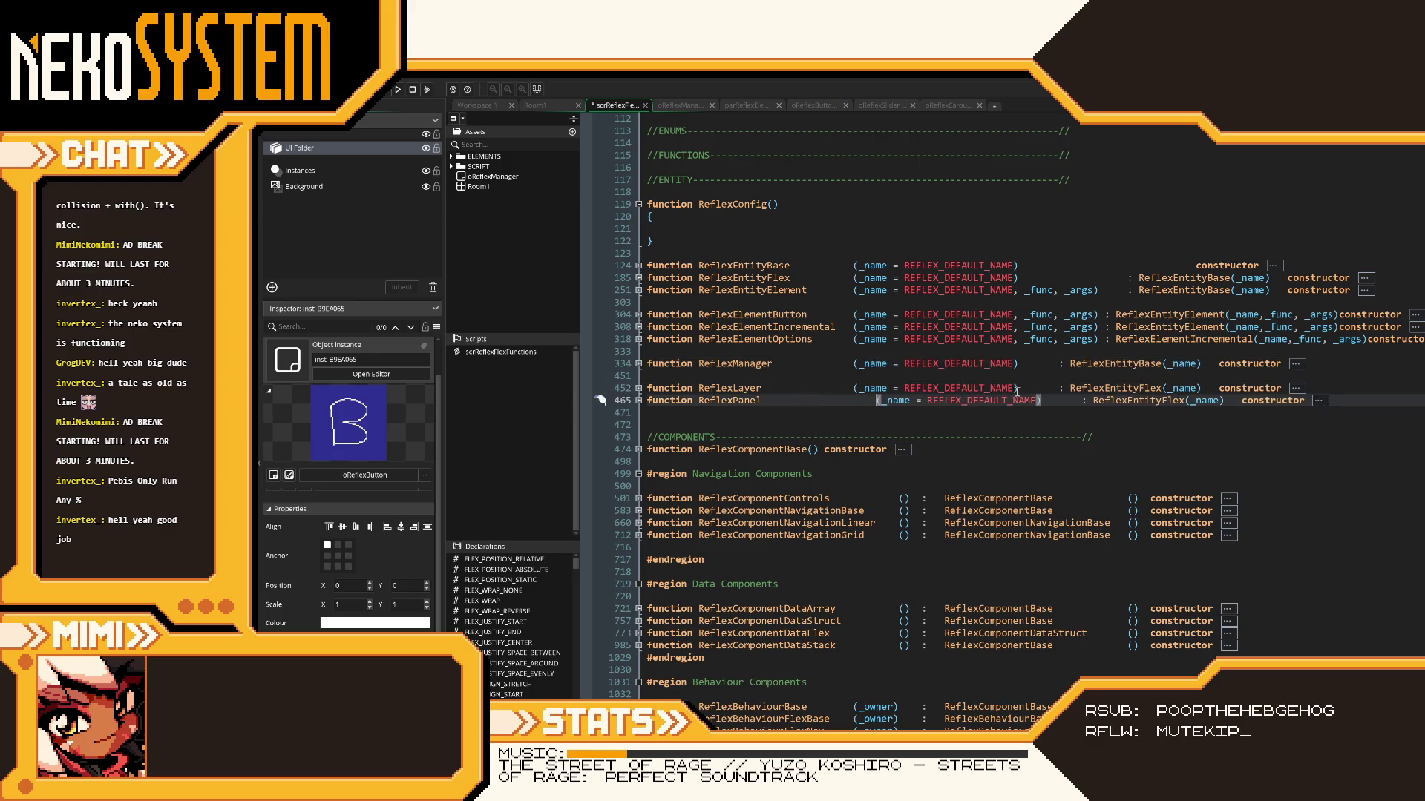
- Align the parent constructor calls on lines 334, 452, 465, 251 and 185
click(1067, 364)
key(Tab)
key(Tab)
click(1063, 388)
key(Tab)
key(Tab)
click(1062, 401)
key(Tab)
key(Tab)
click(1129, 293)
key(BackSpace)
key(Up)
key(Delete)
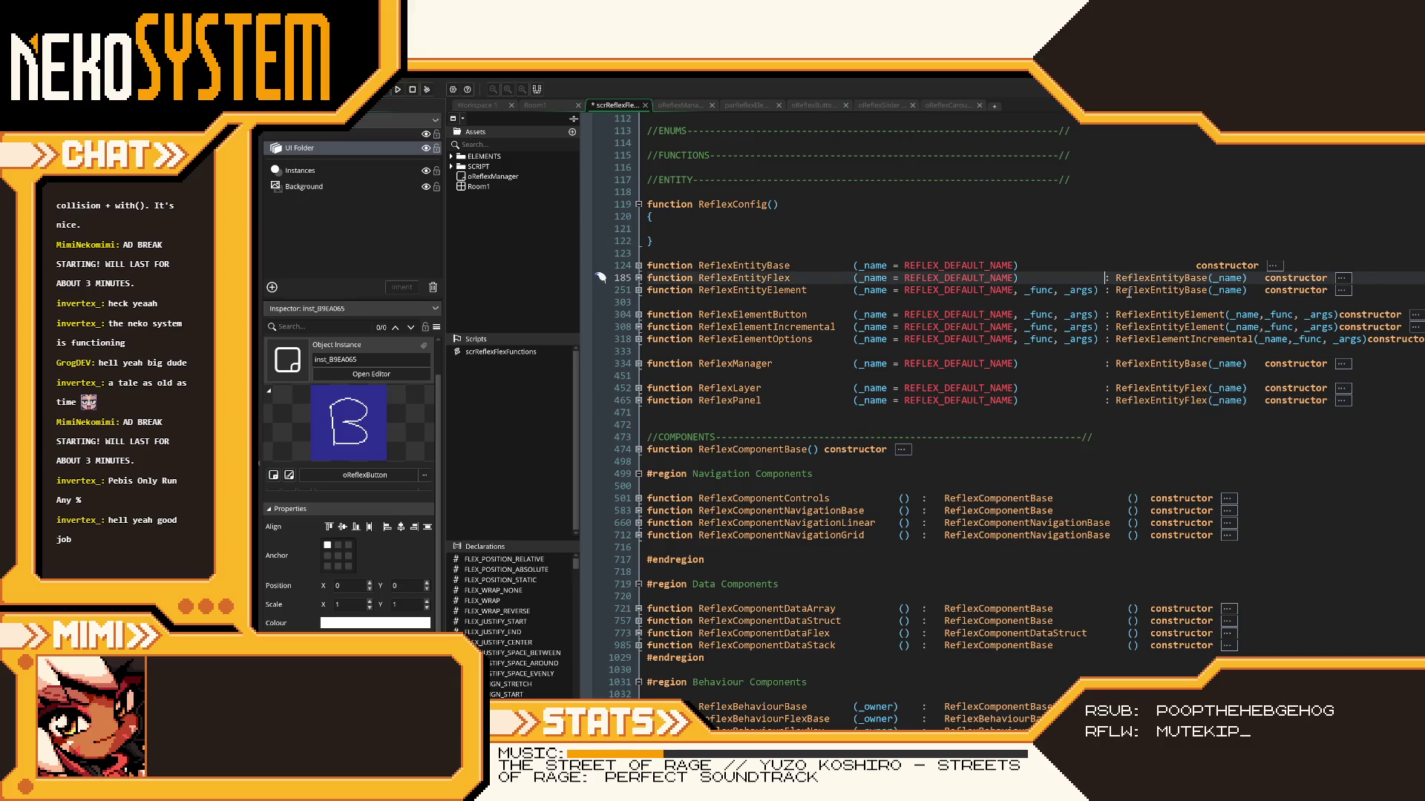
- Push the constructor keywords on lines 124, 304, 308 and 318 into one column
click(1188, 265)
key(Tab)
key(Tab)
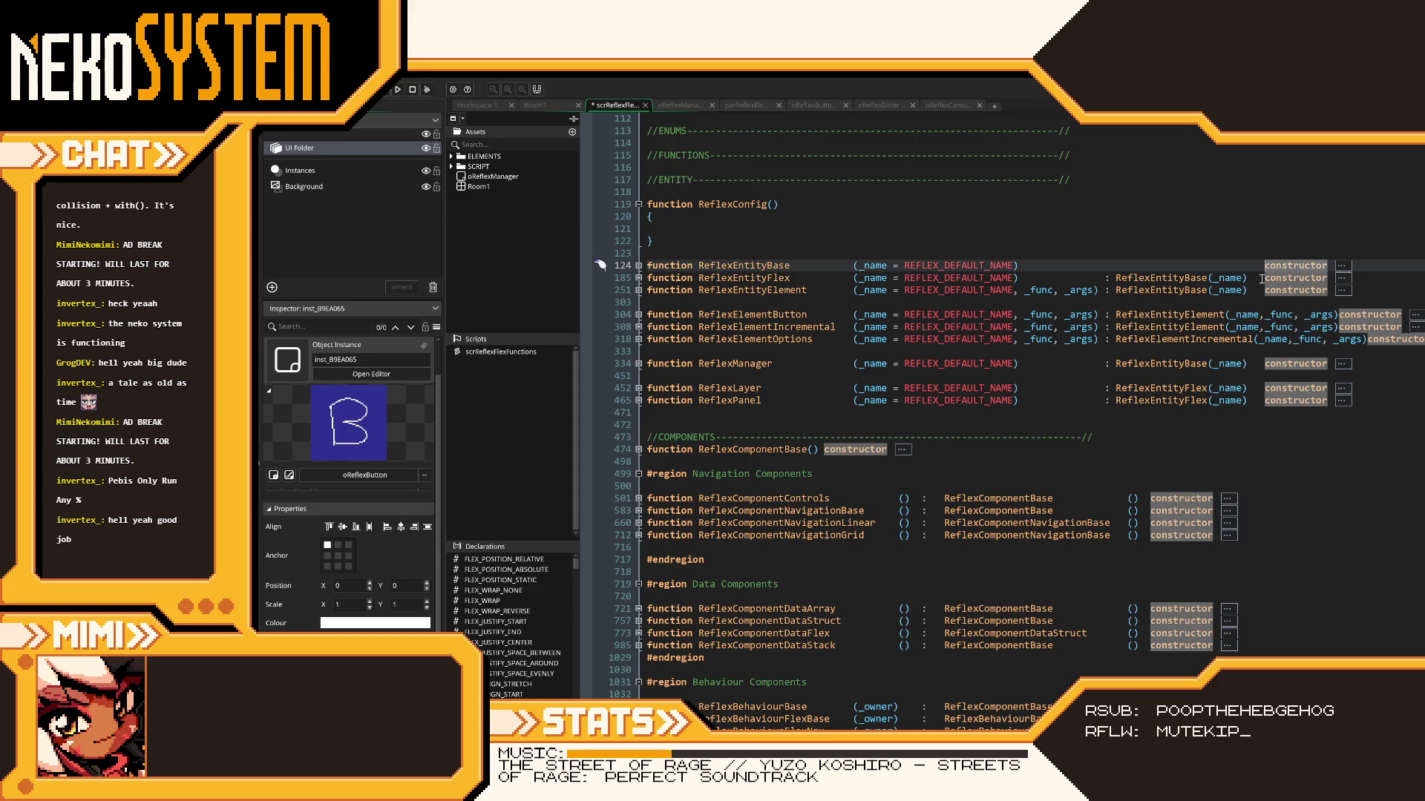
click(1339, 314)
key(Tab)
click(1339, 327)
key(Tab)
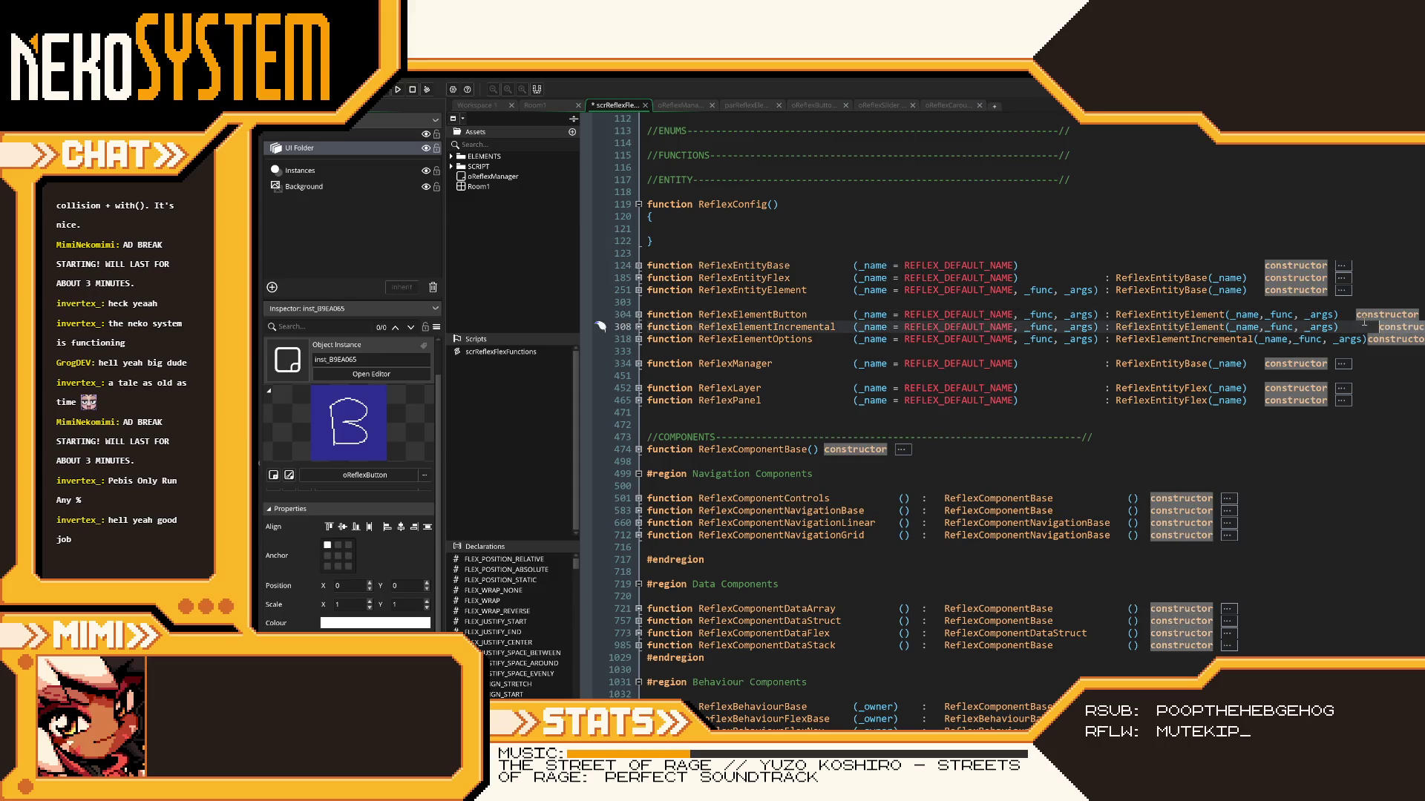
click(1364, 318)
key(Tab)
click(1367, 339)
key(Tab)
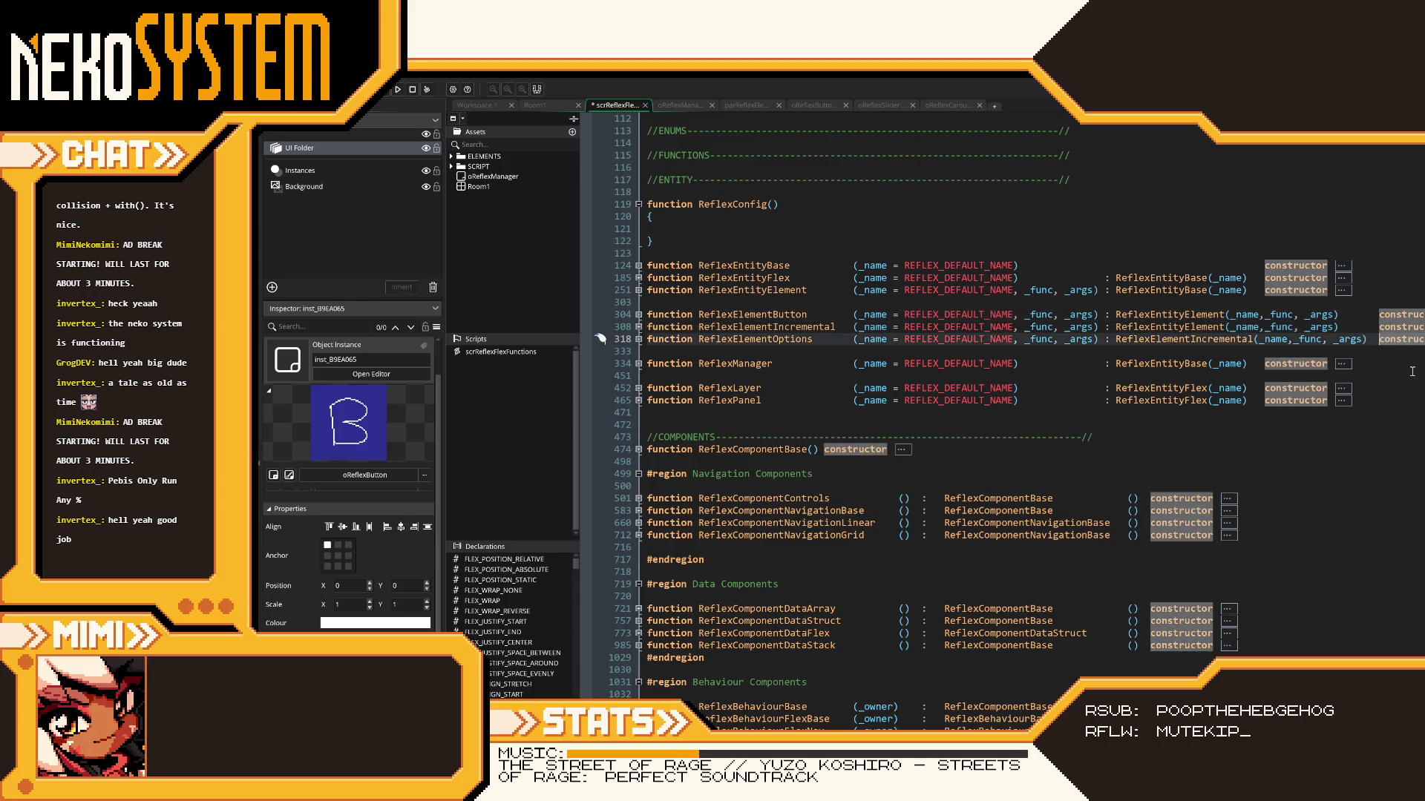
- Shift line 124's folded body right by a tab and verify line 304's constructor alignment
scroll(599, 339, right, 3)
scroll(599, 340, right, 3)
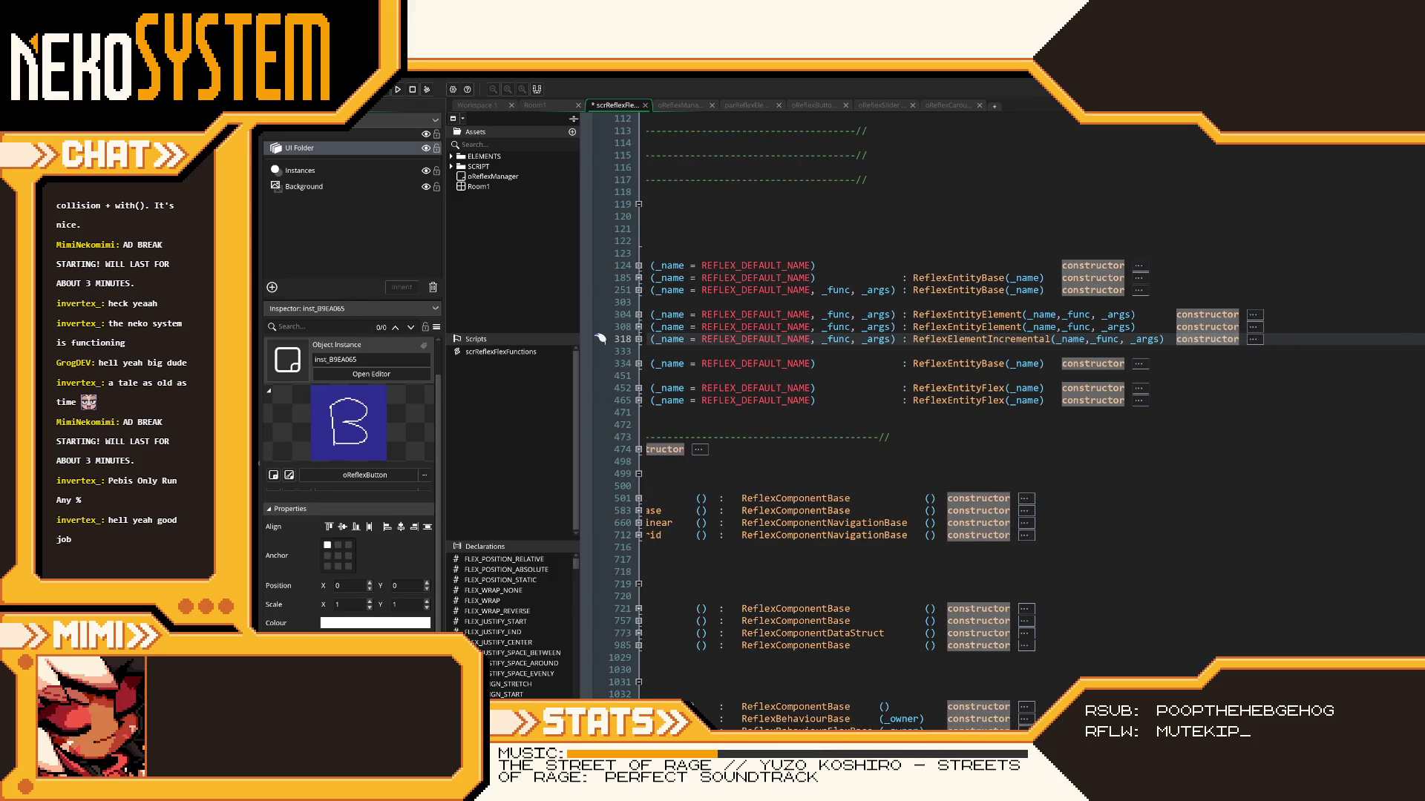
click(1134, 265)
key(Tab)
click(1174, 315)
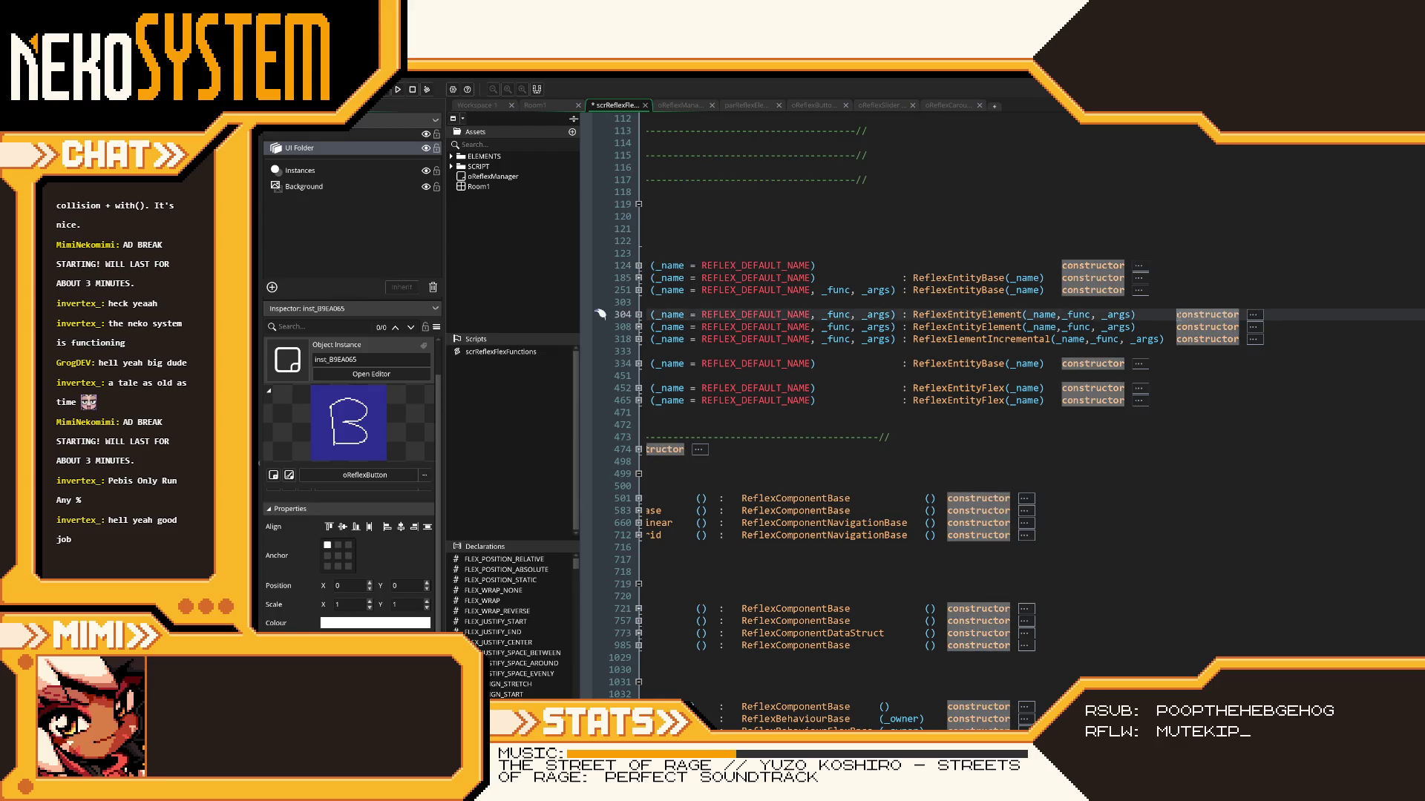
click(1037, 373)
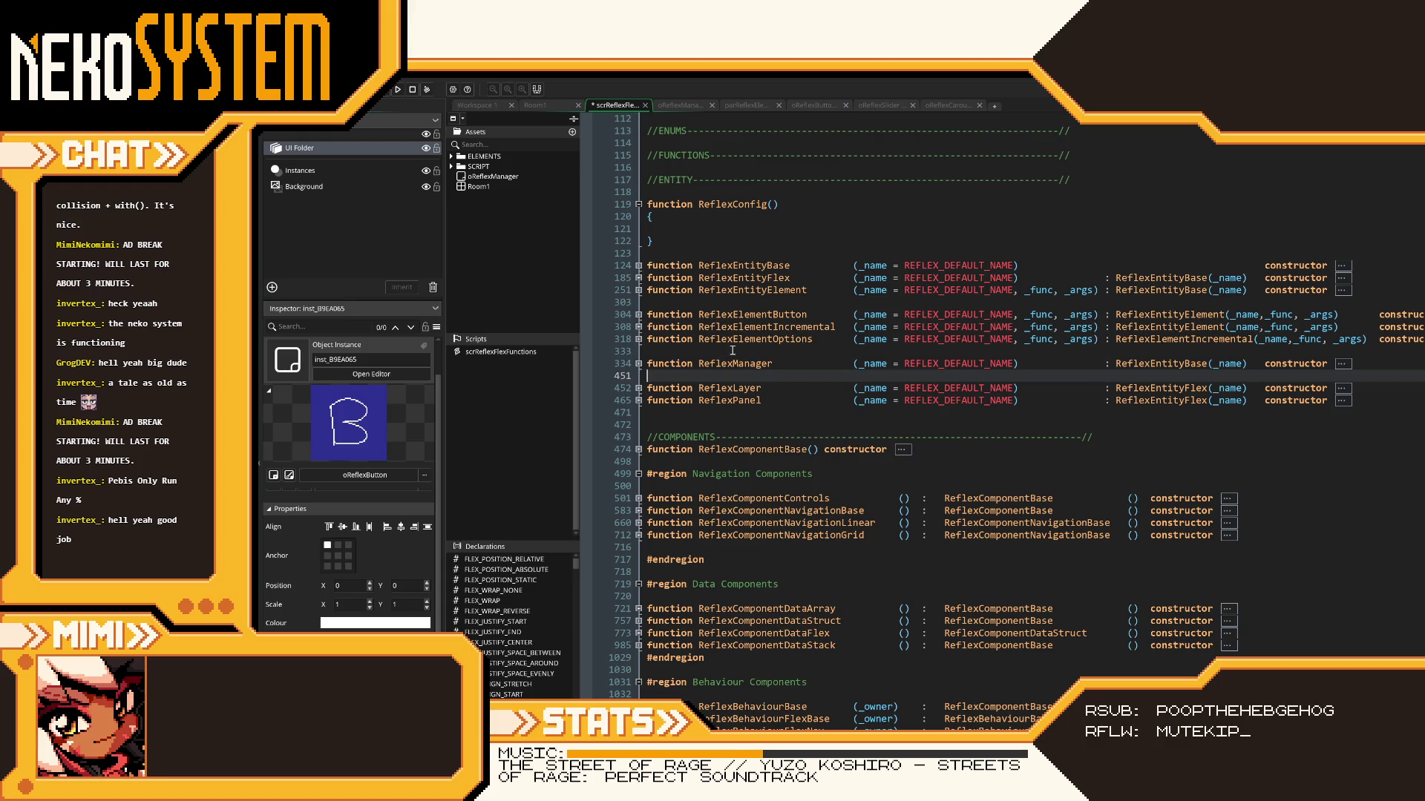
click(644, 302)
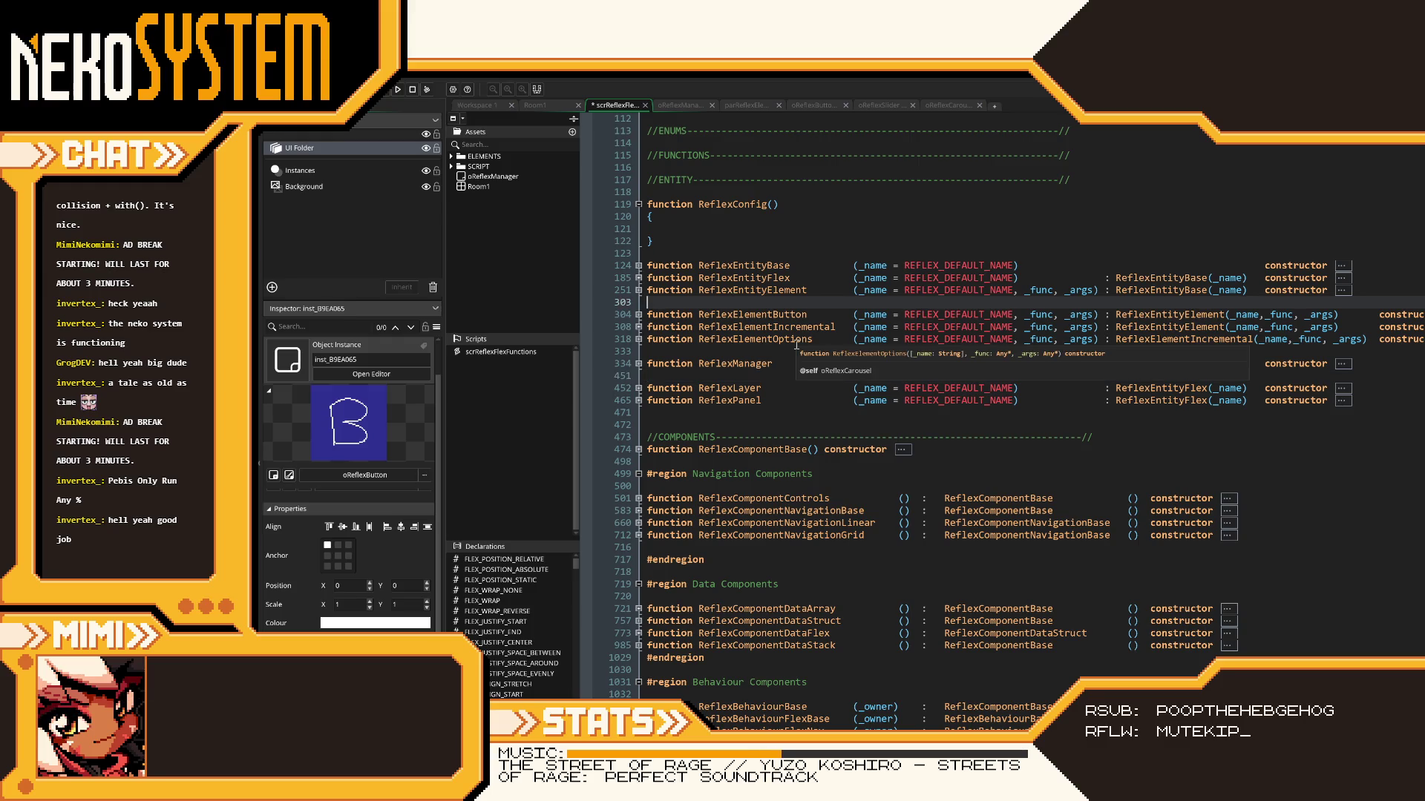
- Delete blank line 303 and refold the ReflexEntityElement and ReflexManager bodies
scroll(796, 345, up, 10)
key(BackSpace)
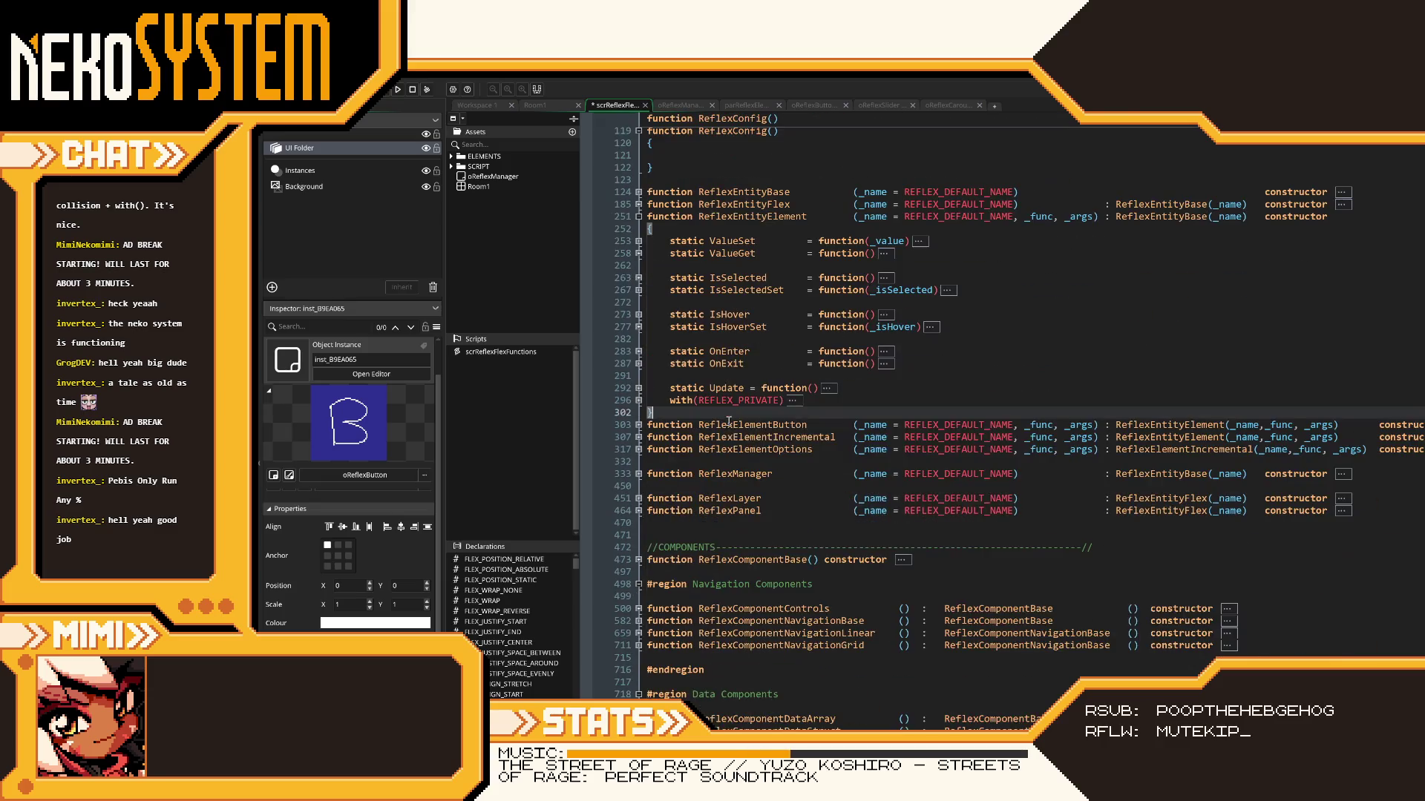
key(ctrl+m)
scroll(701, 400, up, 4)
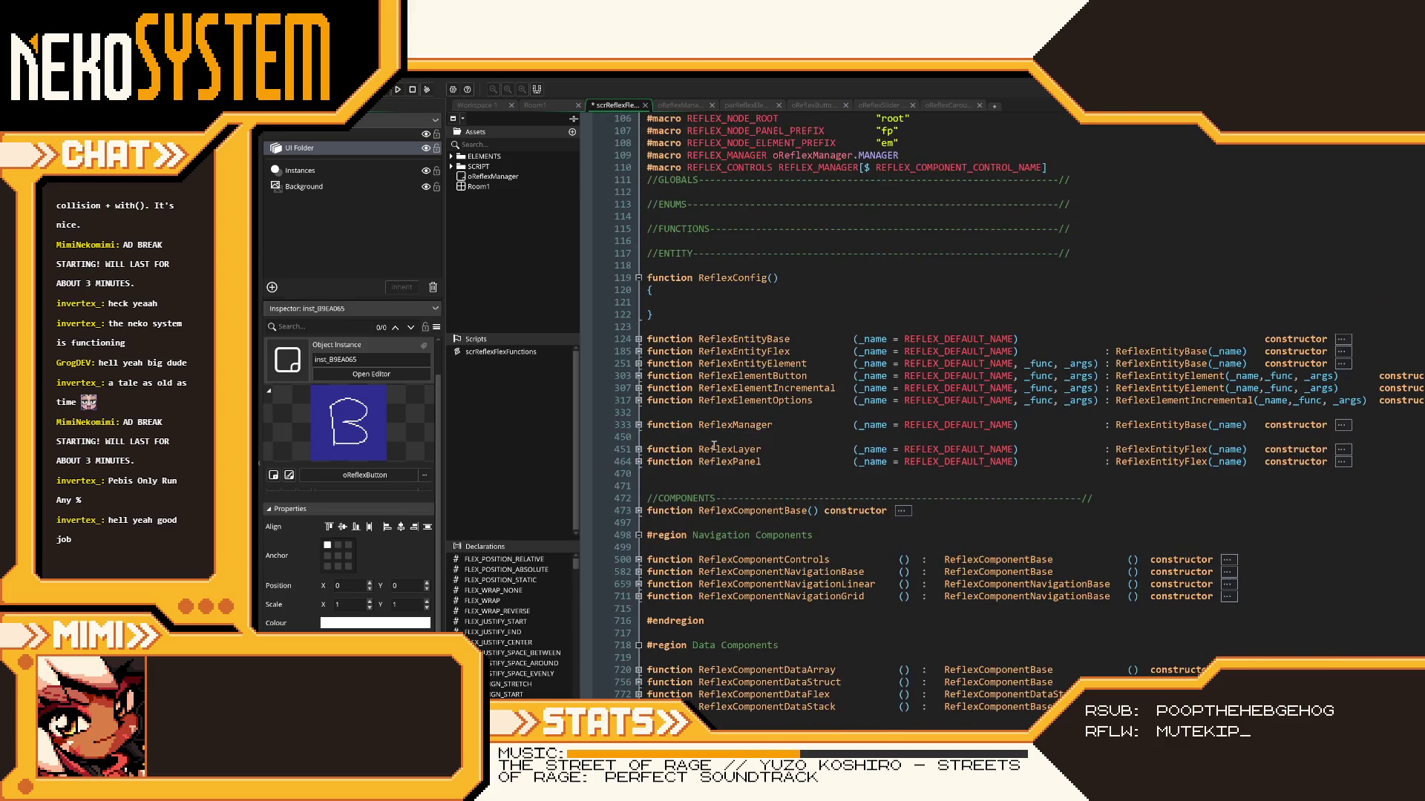
click(707, 437)
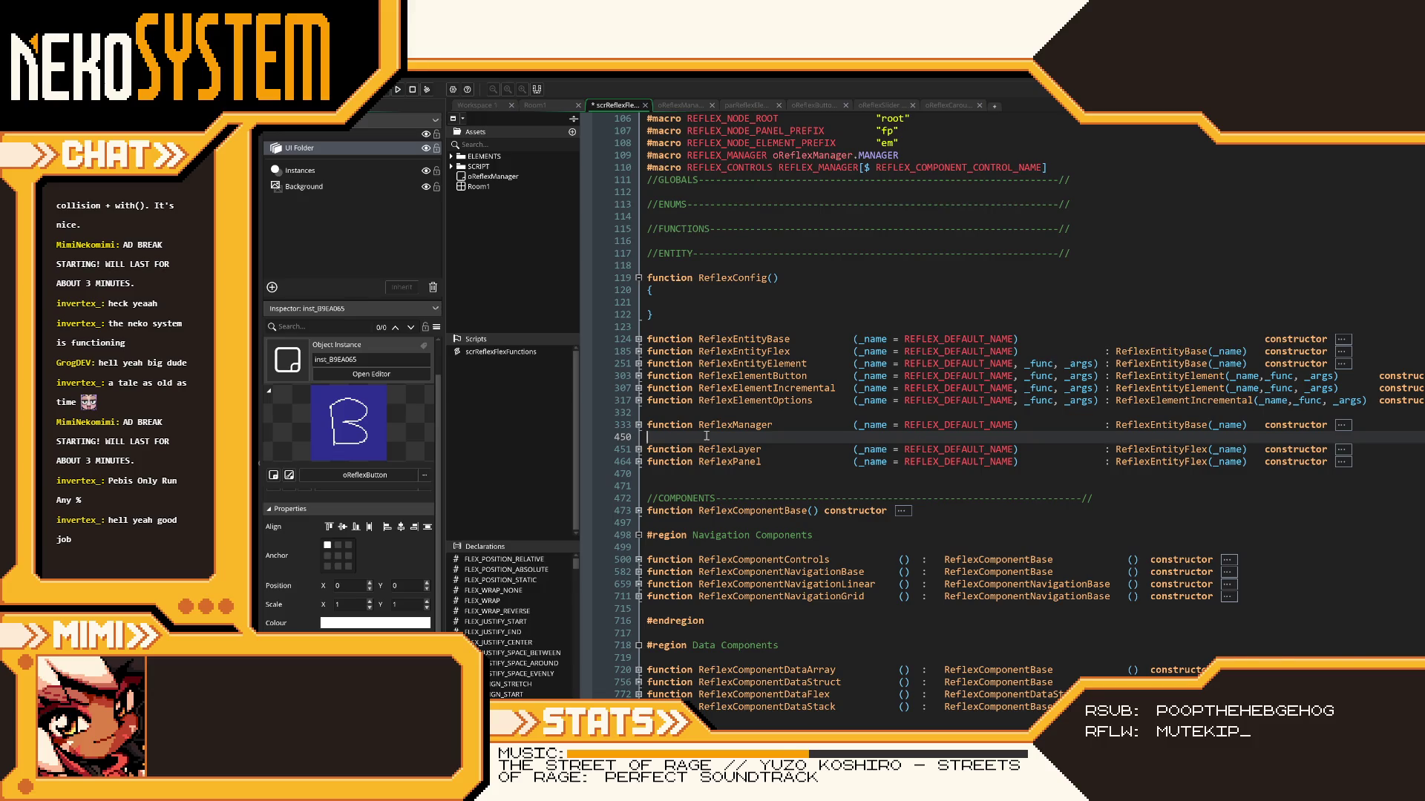
click(638, 425)
click(638, 426)
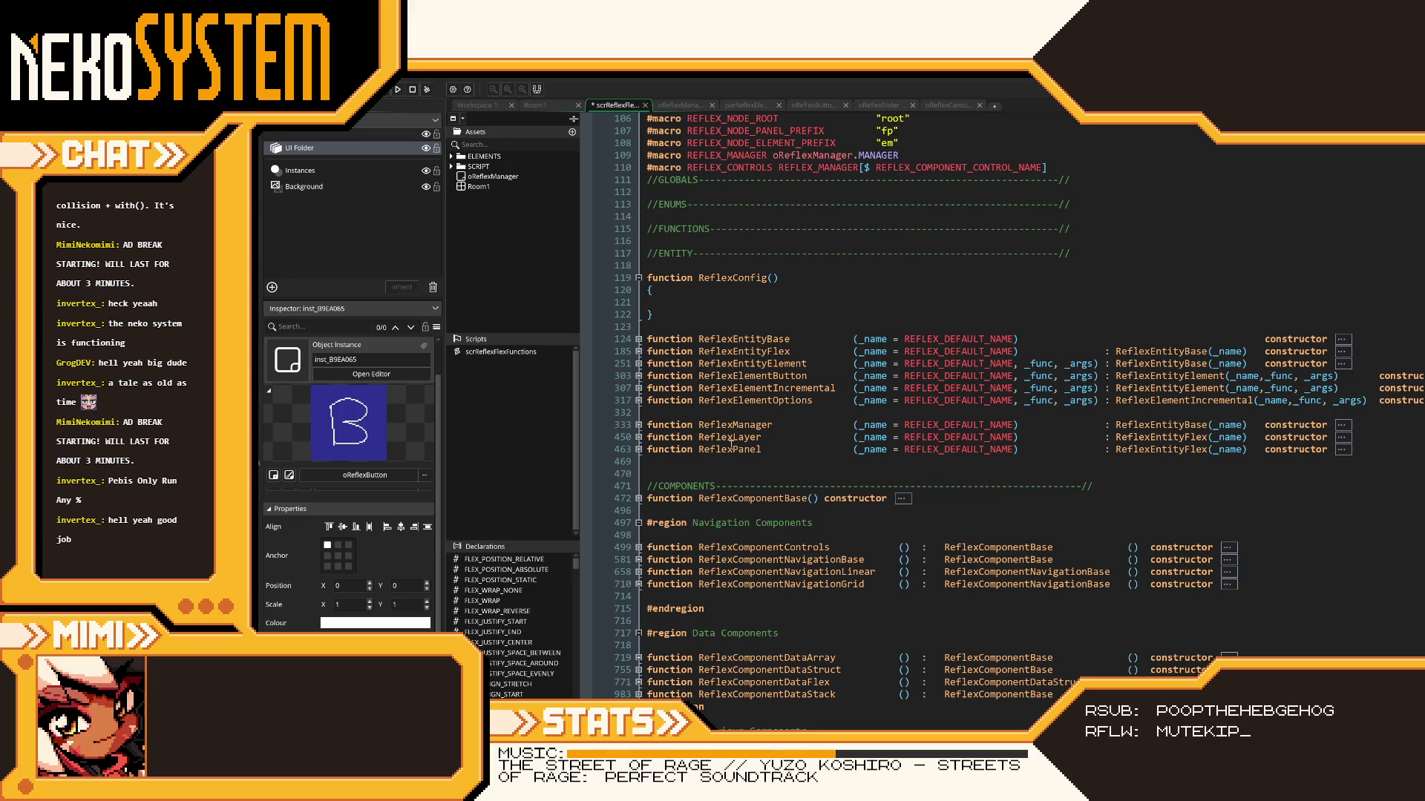
- Move the ReflexManager, ReflexLayer and ReflexPanel declarations to just after ReflexEntityFlex
drag(599, 462, 600, 424)
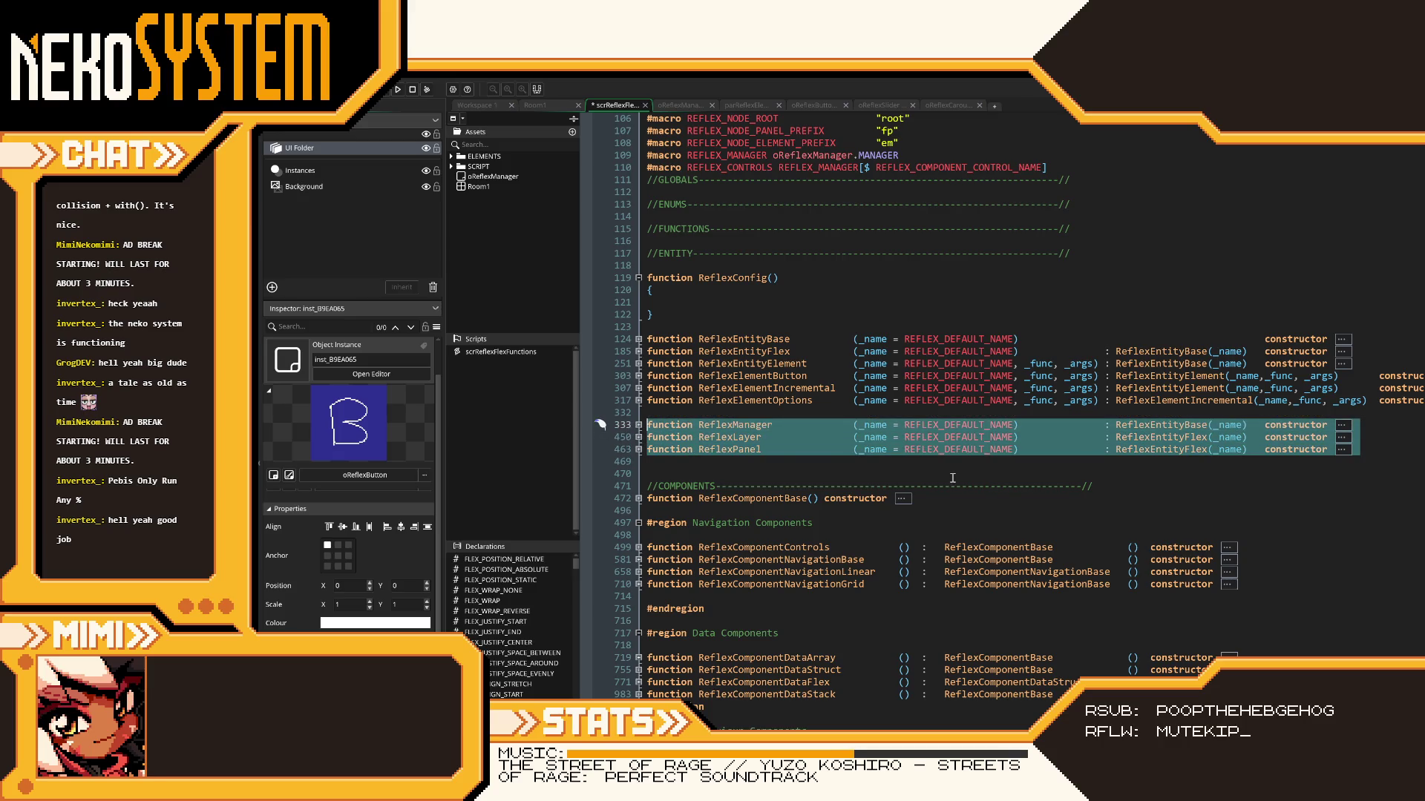
key(ctrl+x)
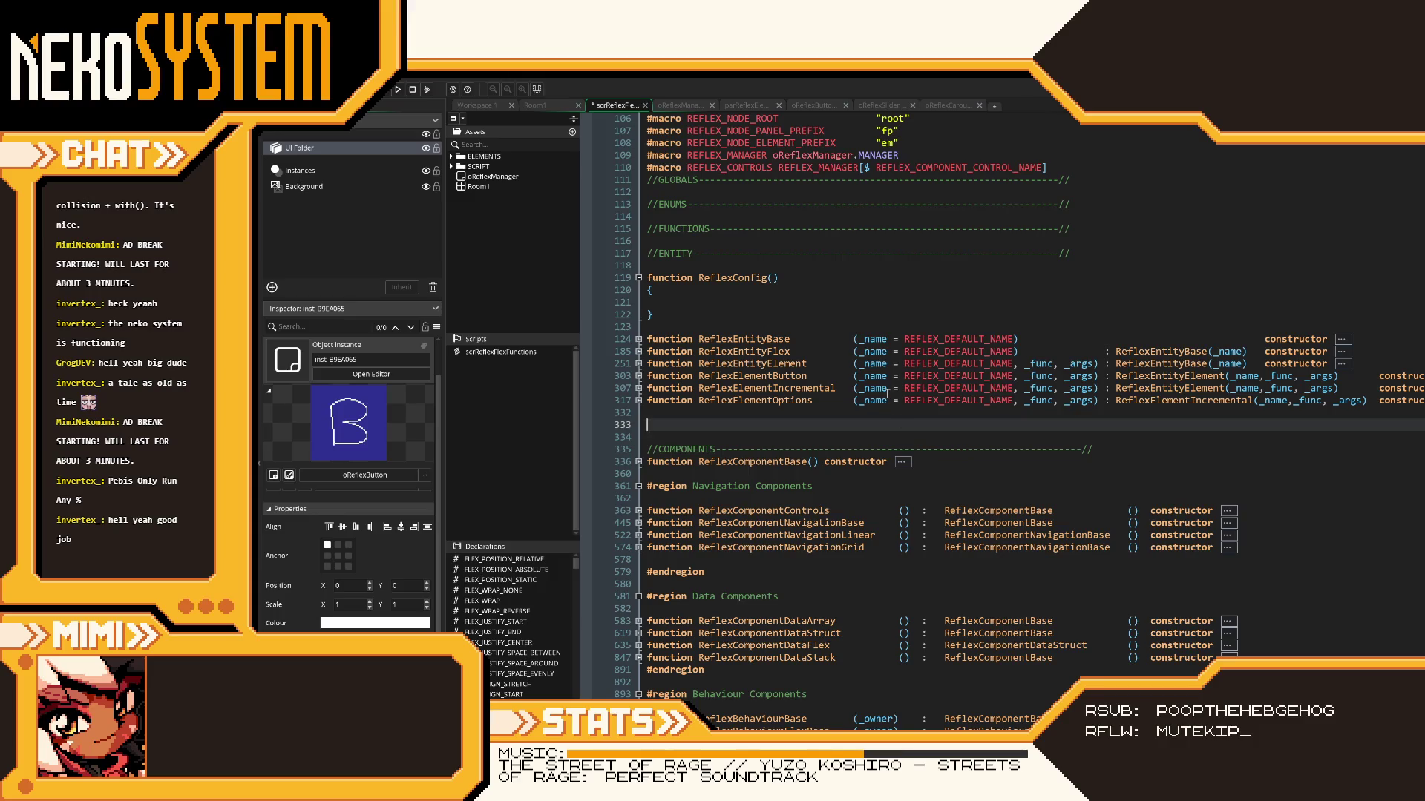
click(1365, 346)
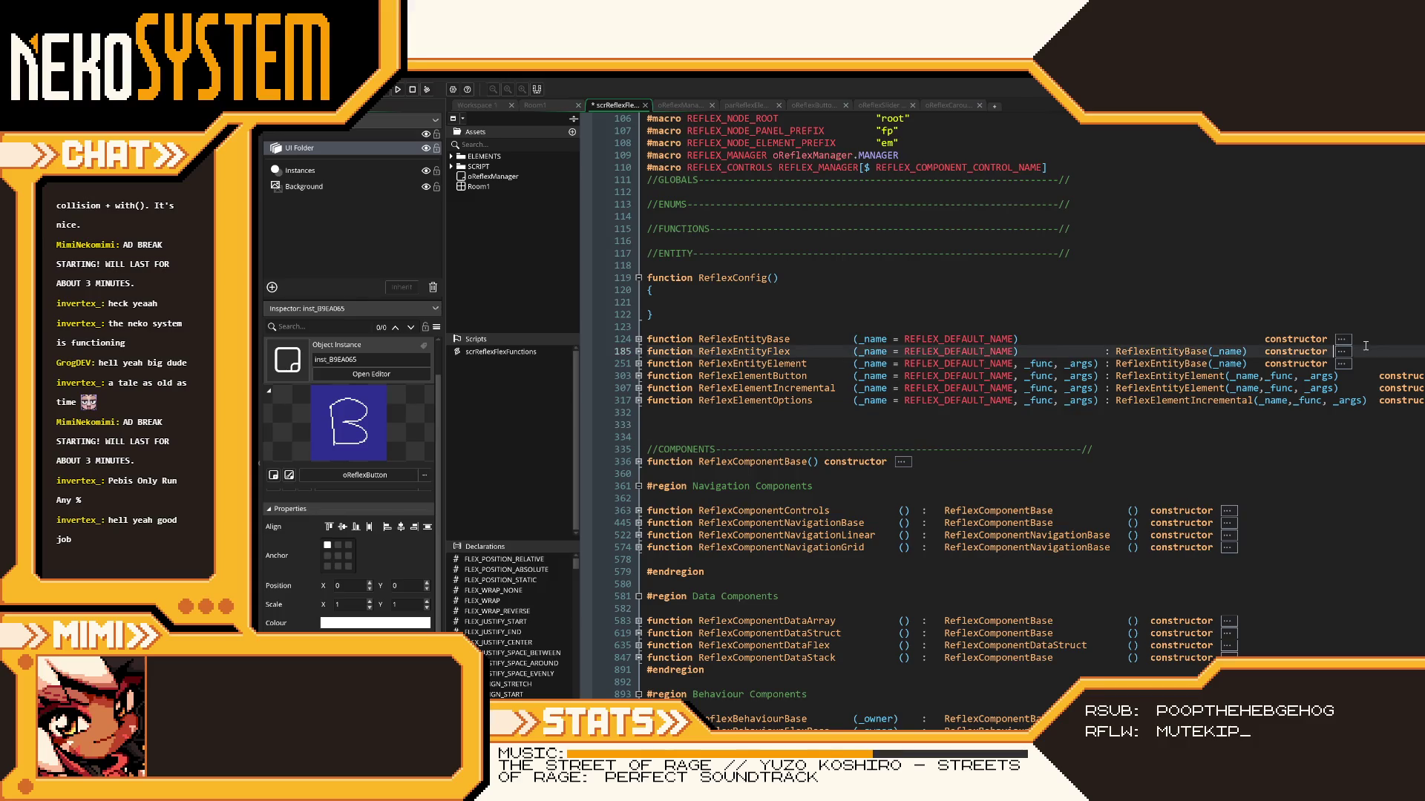
key(Return)
key(ctrl+v)
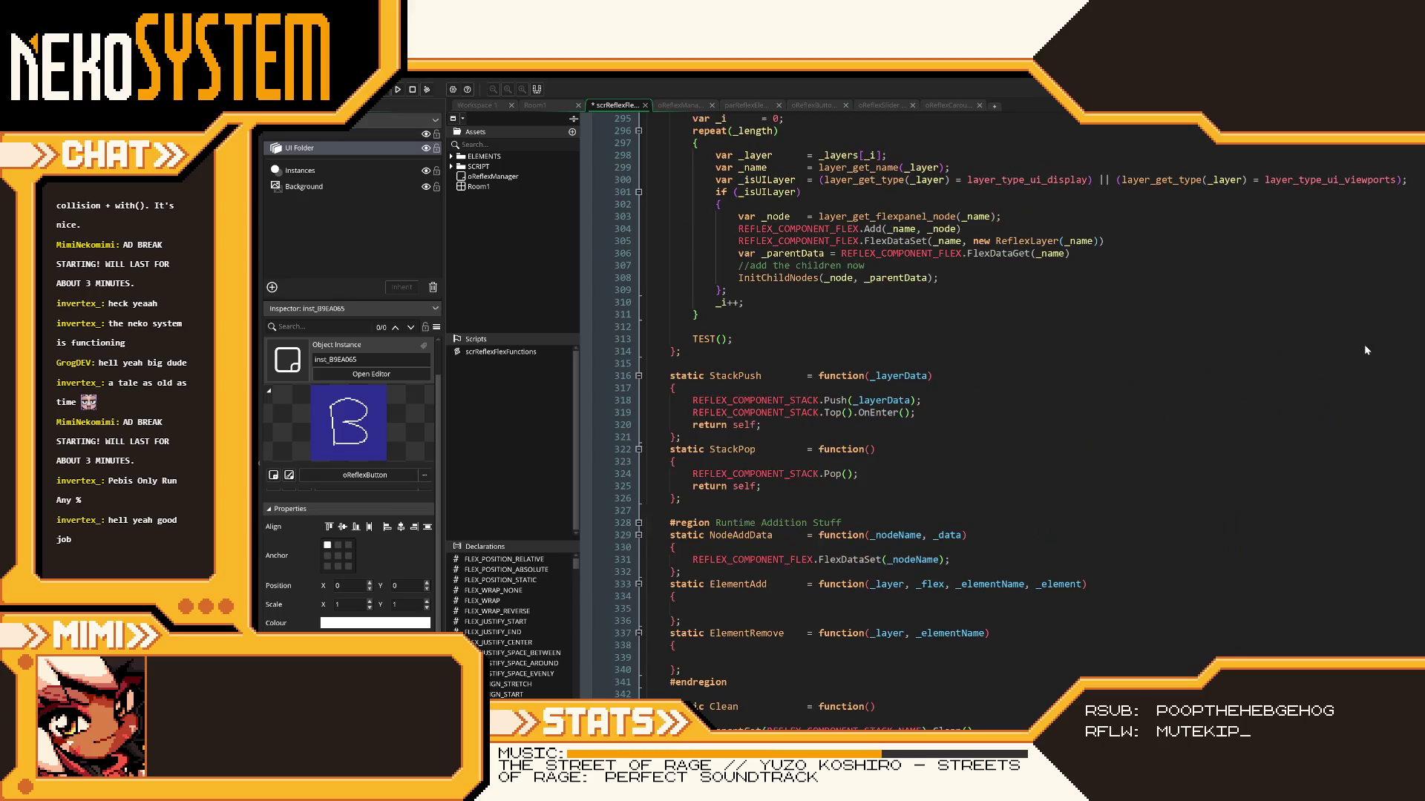
scroll(1037, 401, up, 20)
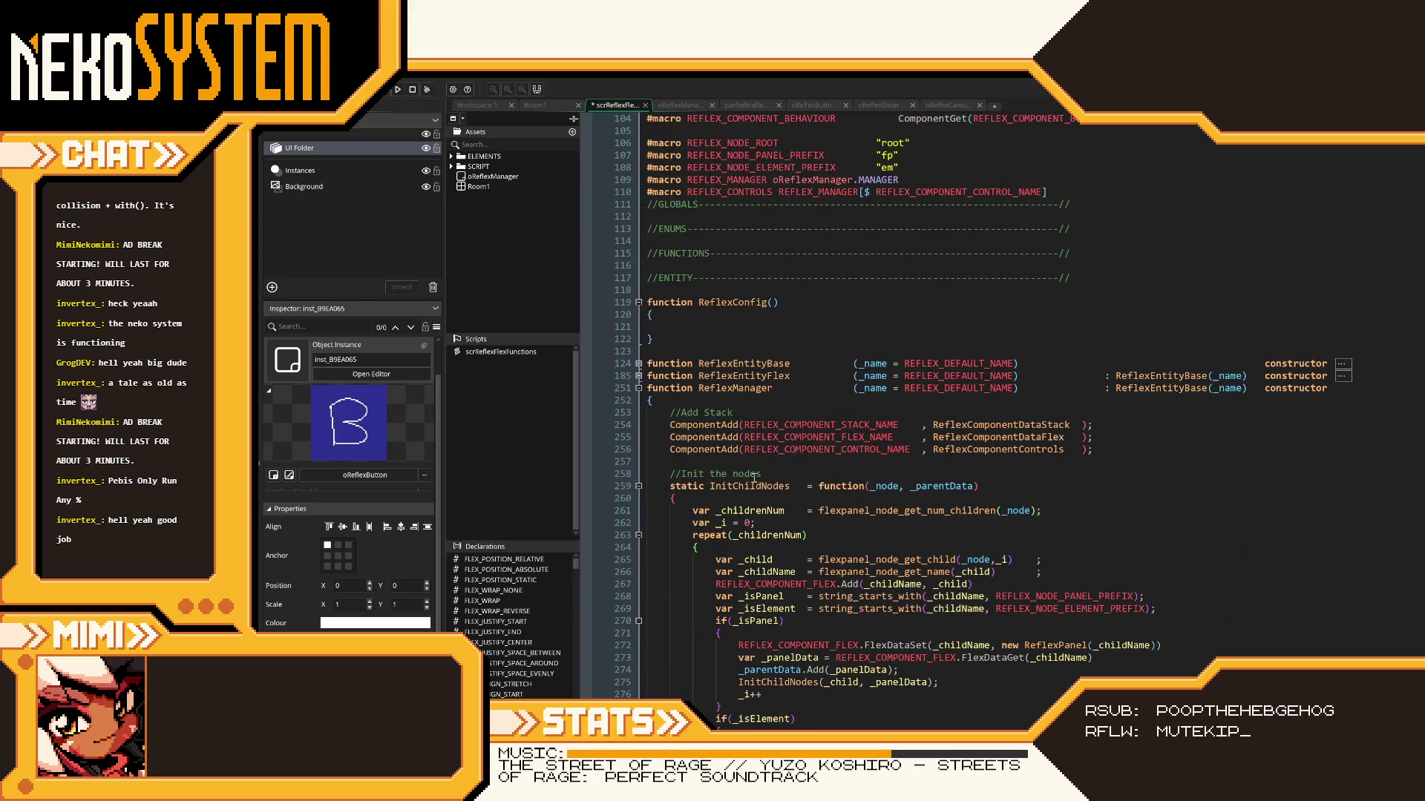
click(638, 388)
click(638, 413)
click(638, 437)
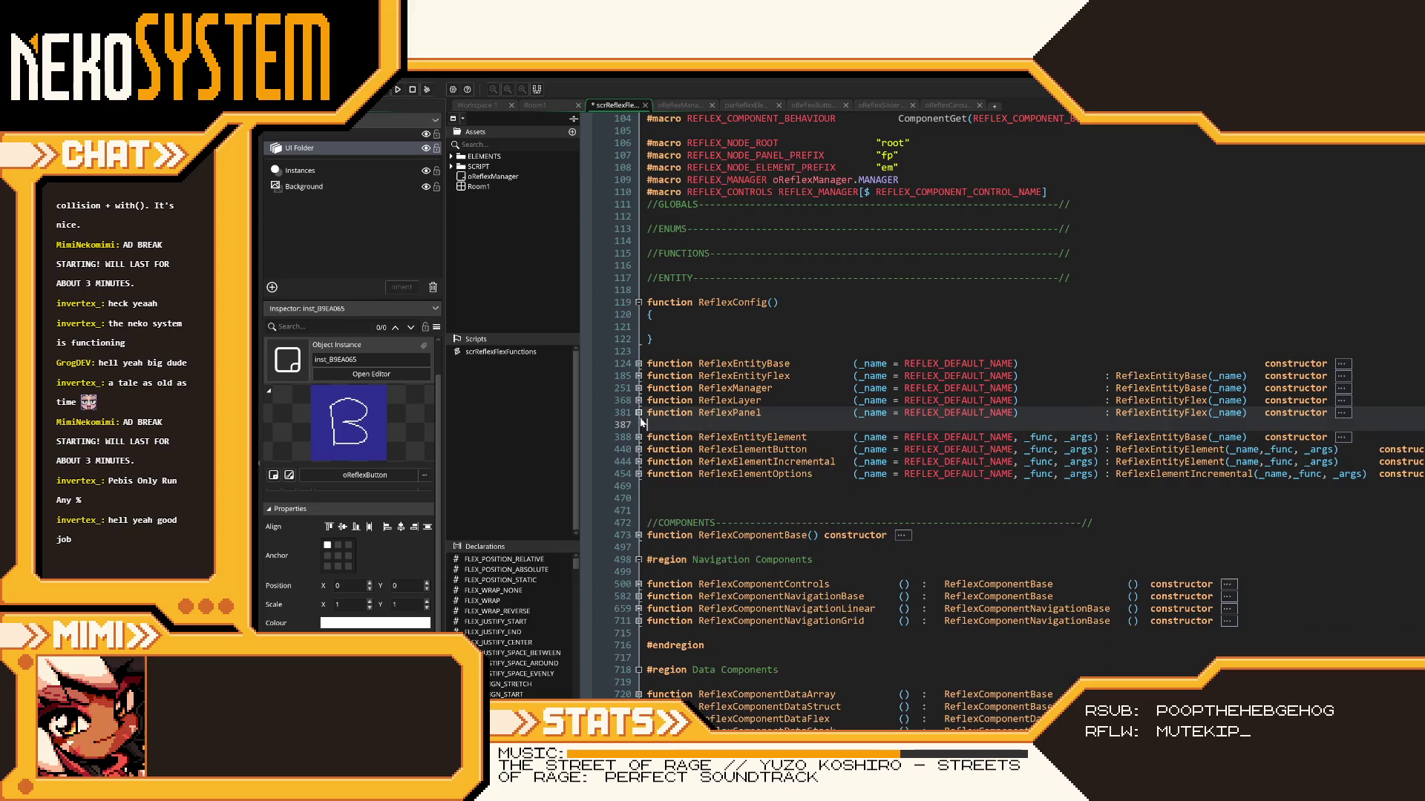
- Move the ReflexManager declaration to directly after ReflexEntityBase
click(670, 400)
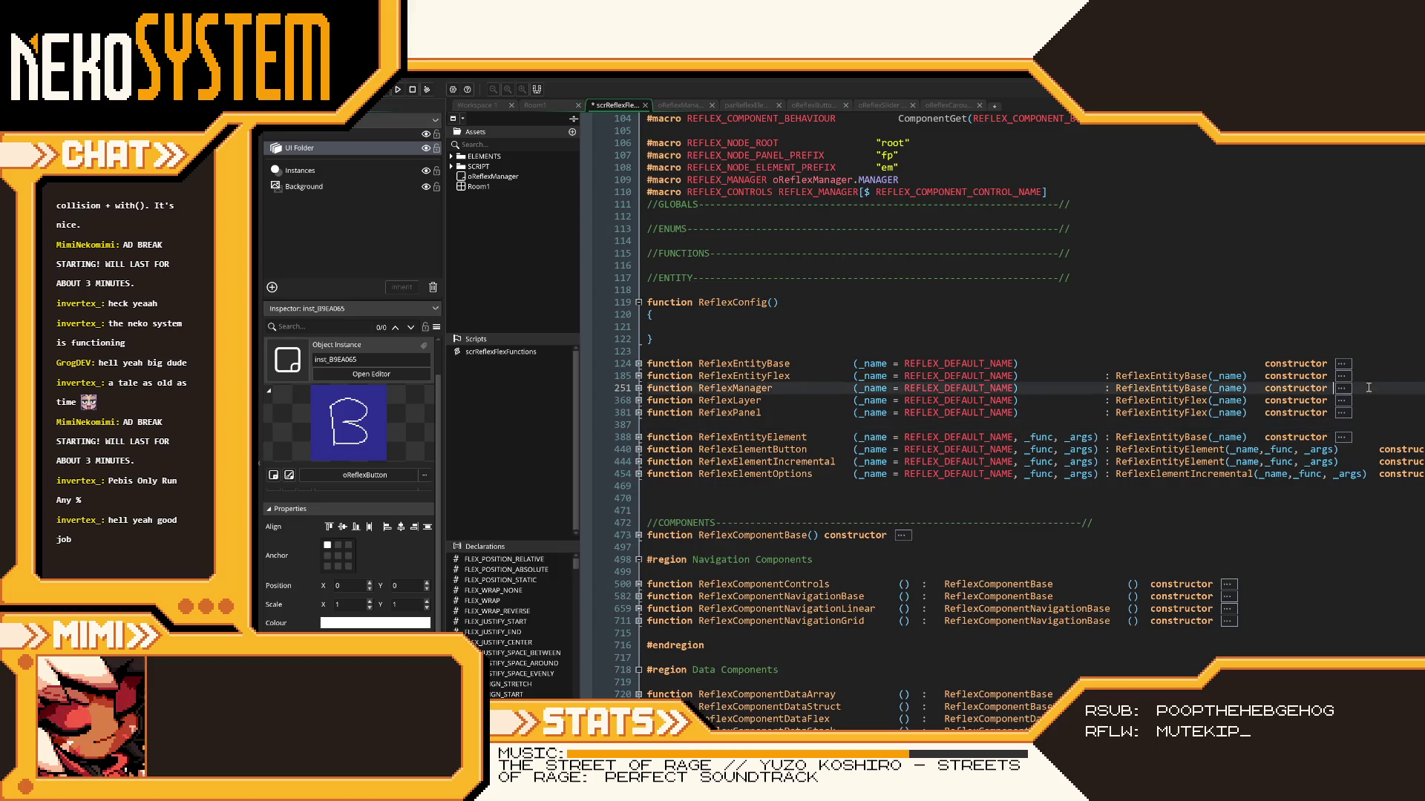
click(599, 388)
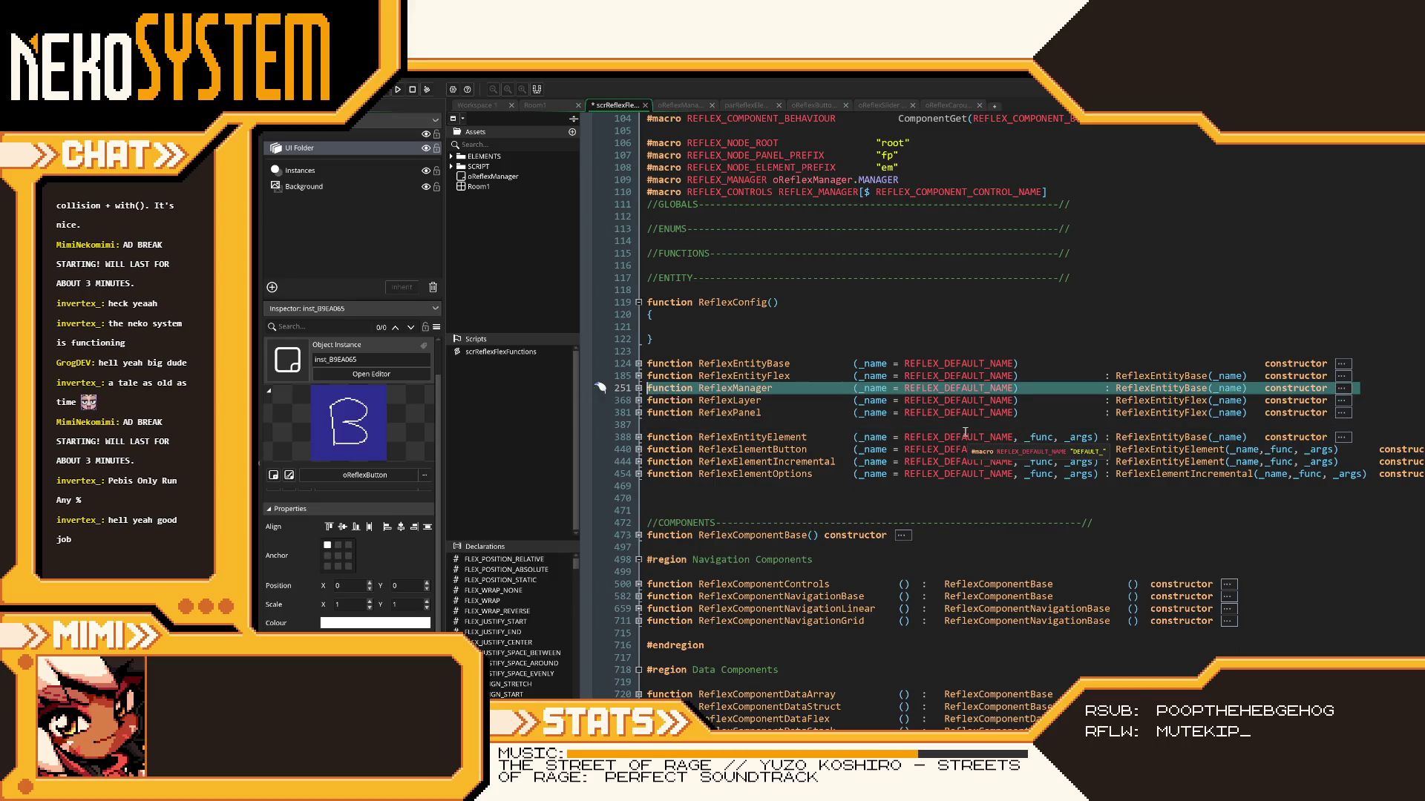
key(Delete)
click(1396, 355)
key(Return)
key(ctrl+v)
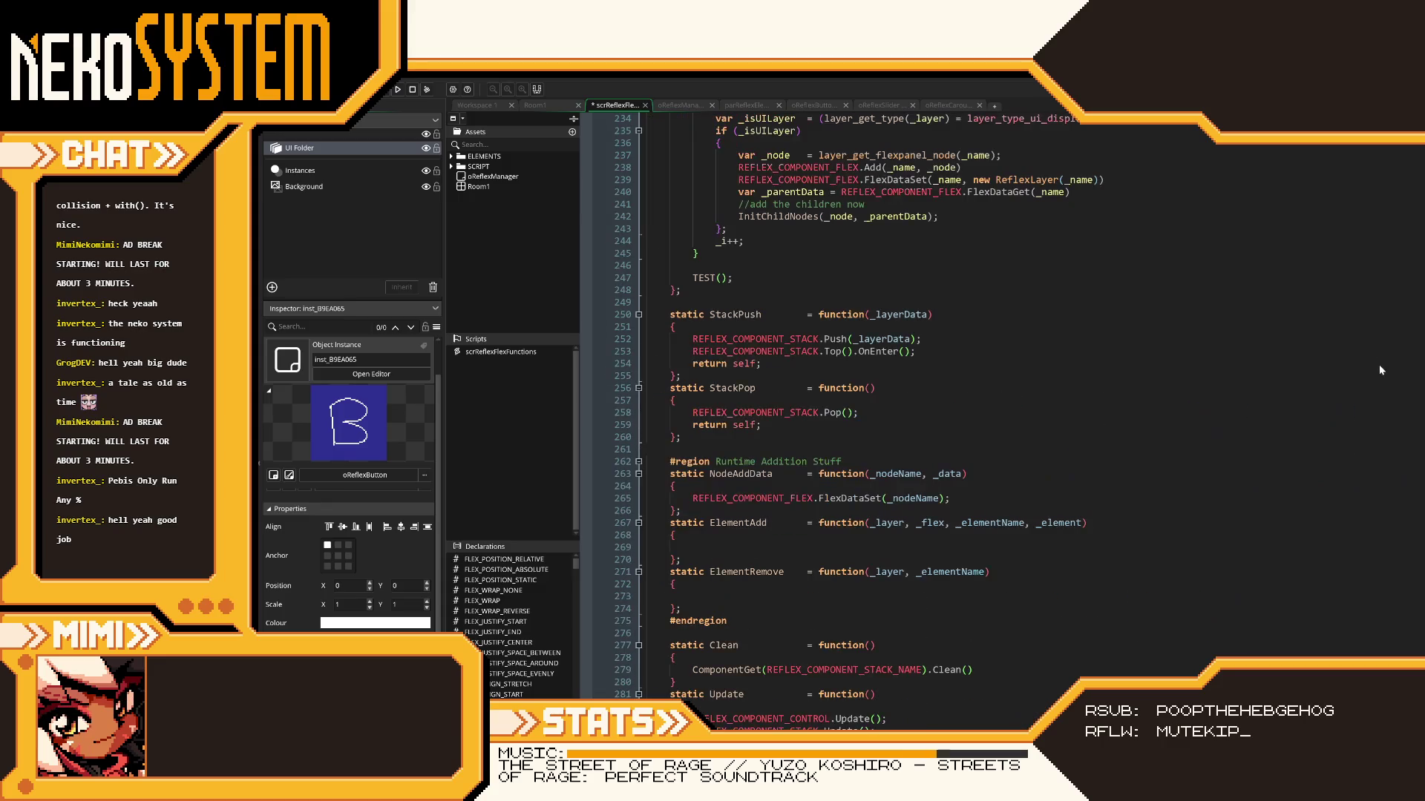
scroll(916, 409, up, 20)
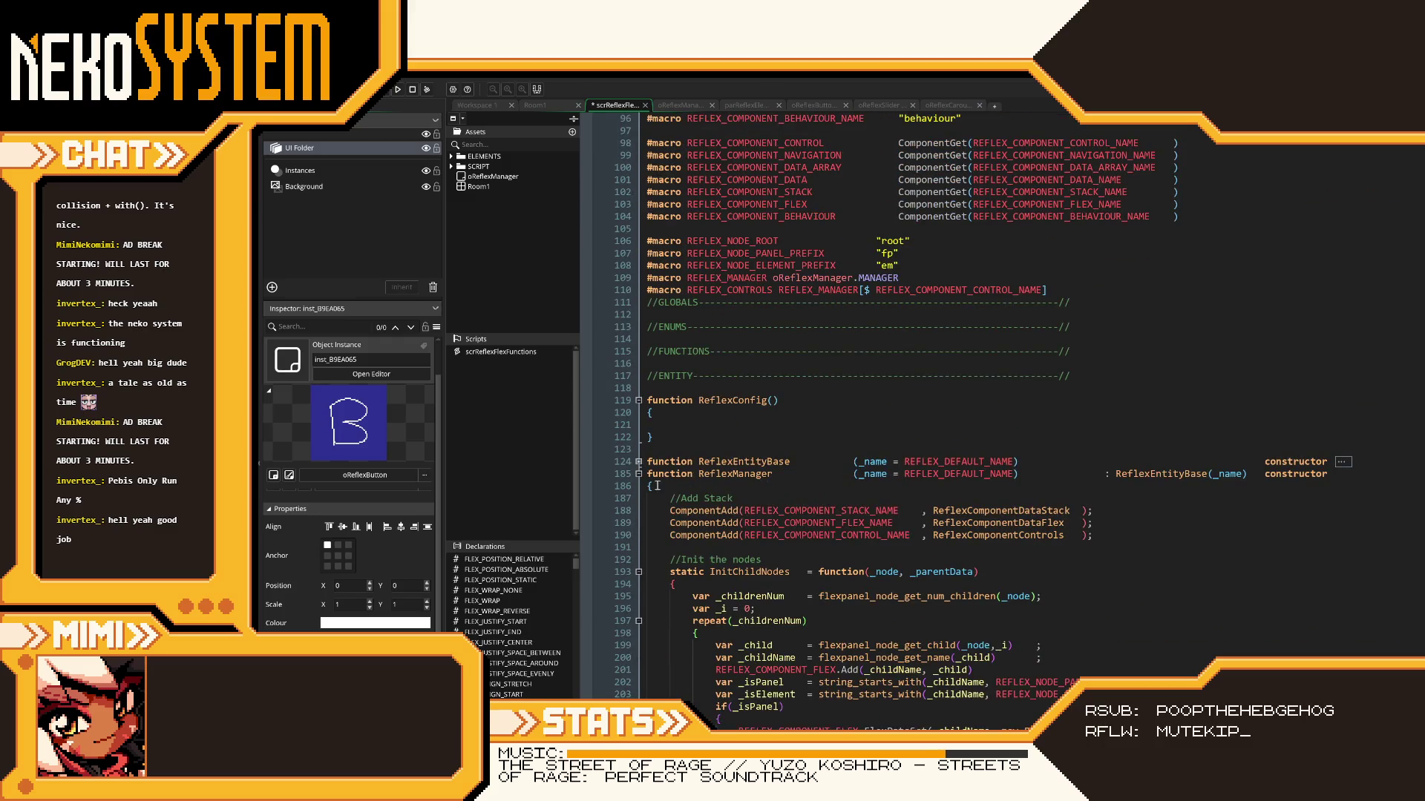
click(638, 473)
- Fold ReflexConfig and ReflexEntityFlex, and insert a blank line above ReflexEntityFlex
click(638, 486)
click(638, 486)
click(660, 498)
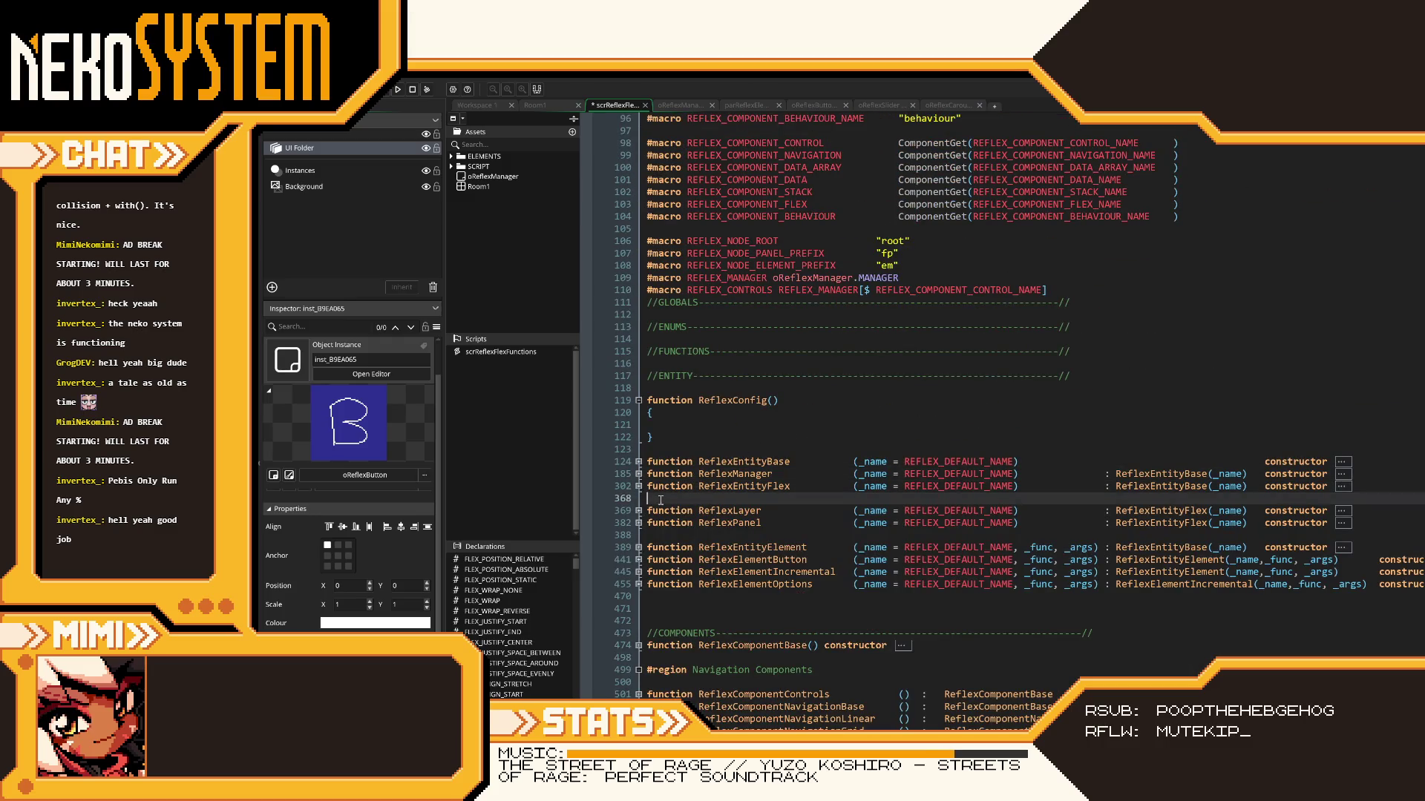
click(638, 400)
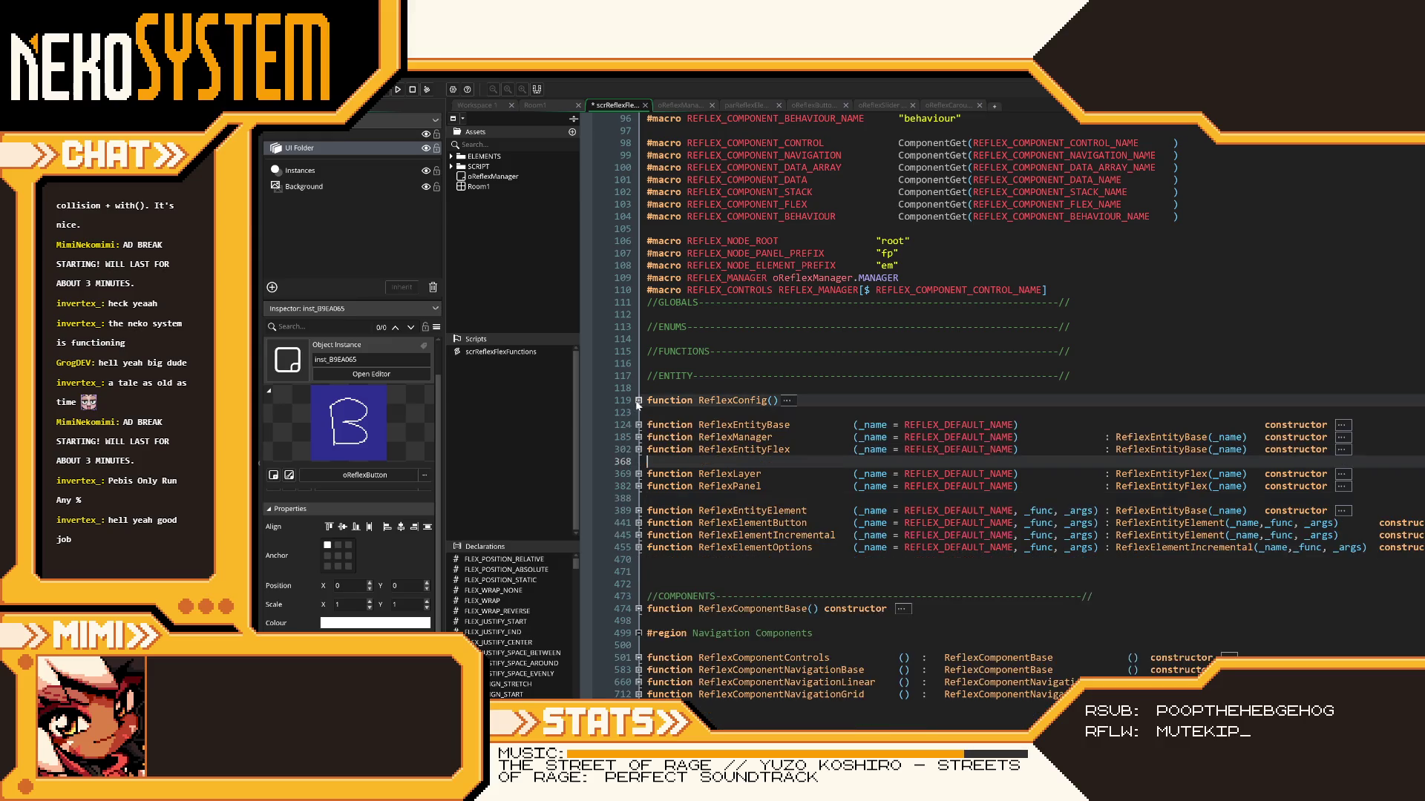
click(645, 449)
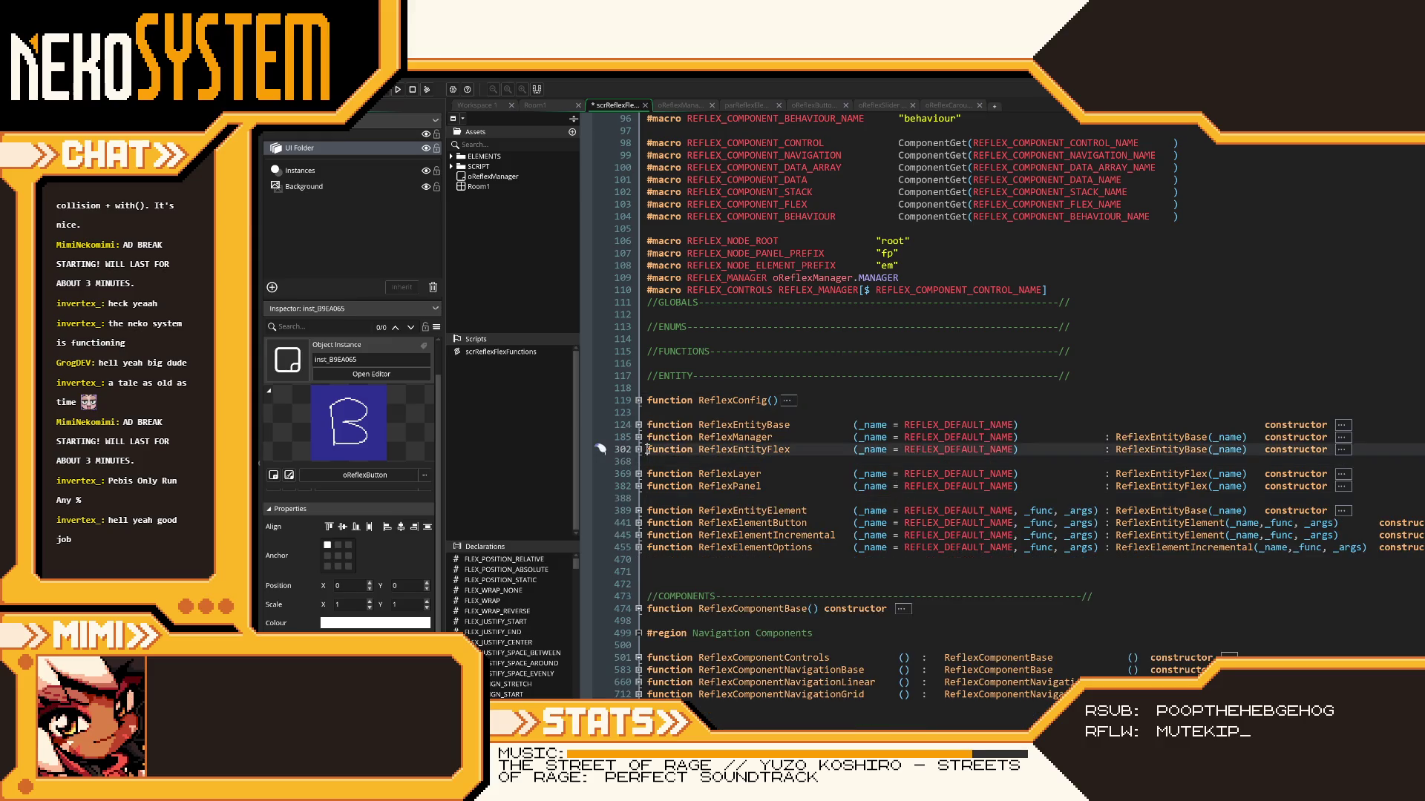
key(Return)
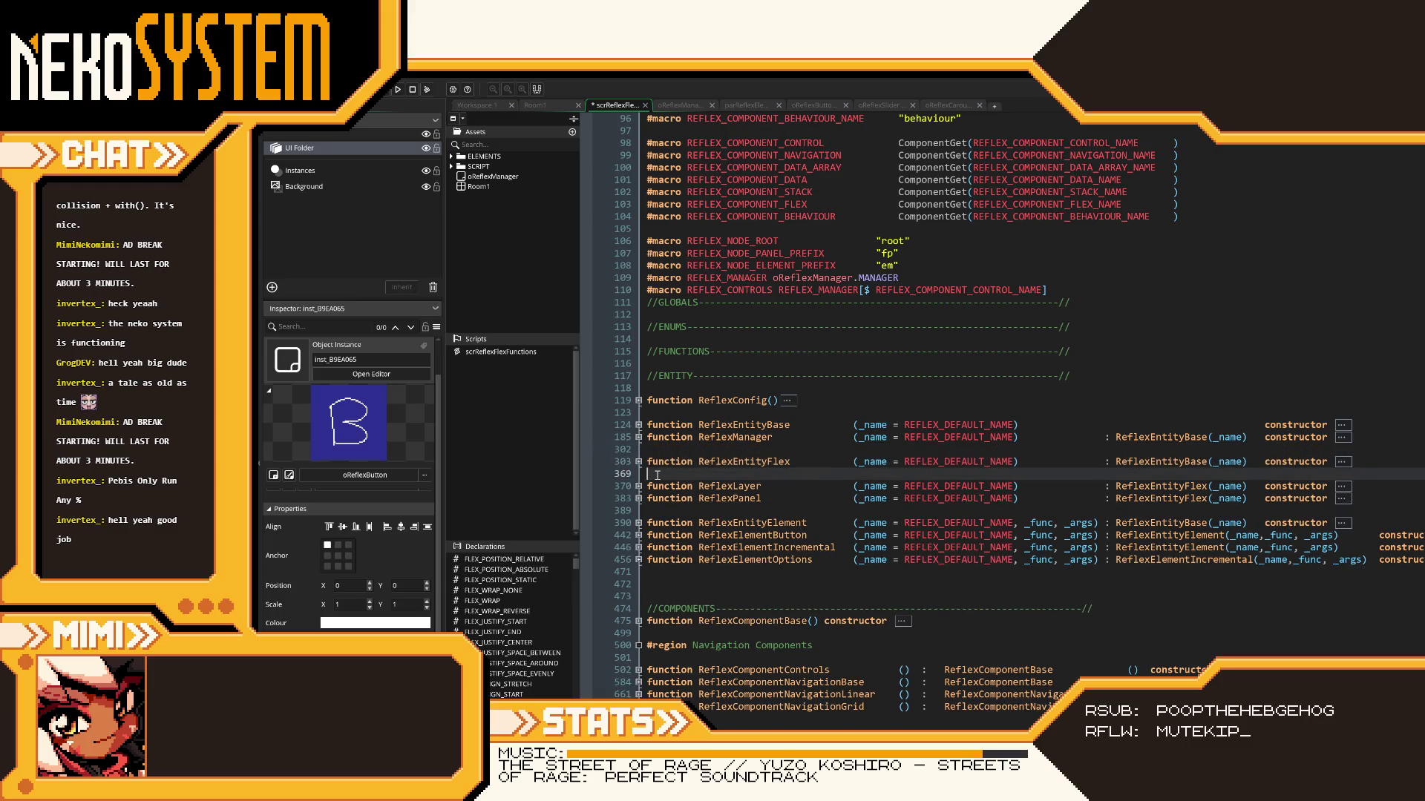
scroll(657, 475, up, 5)
scroll(656, 475, down, 20)
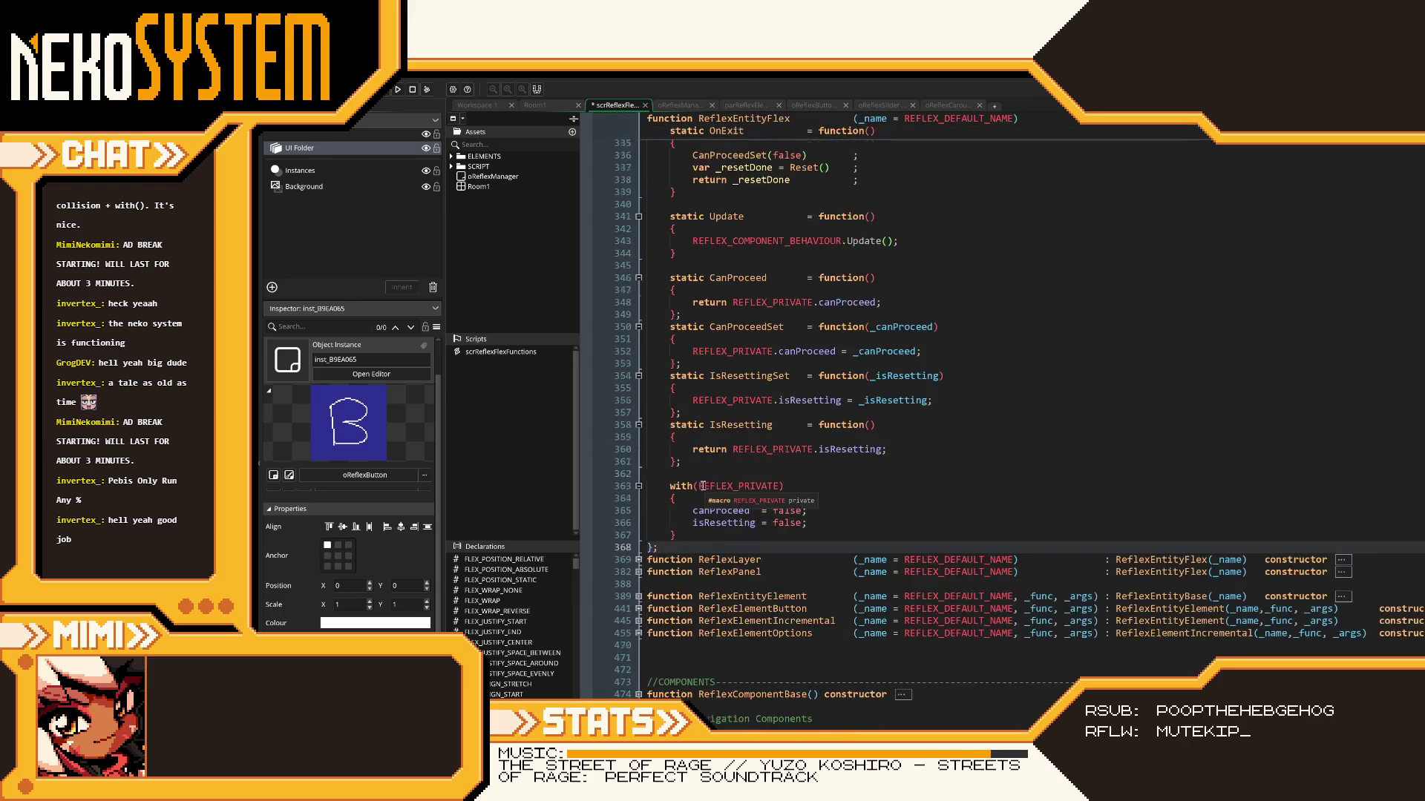
scroll(721, 515, up, 15)
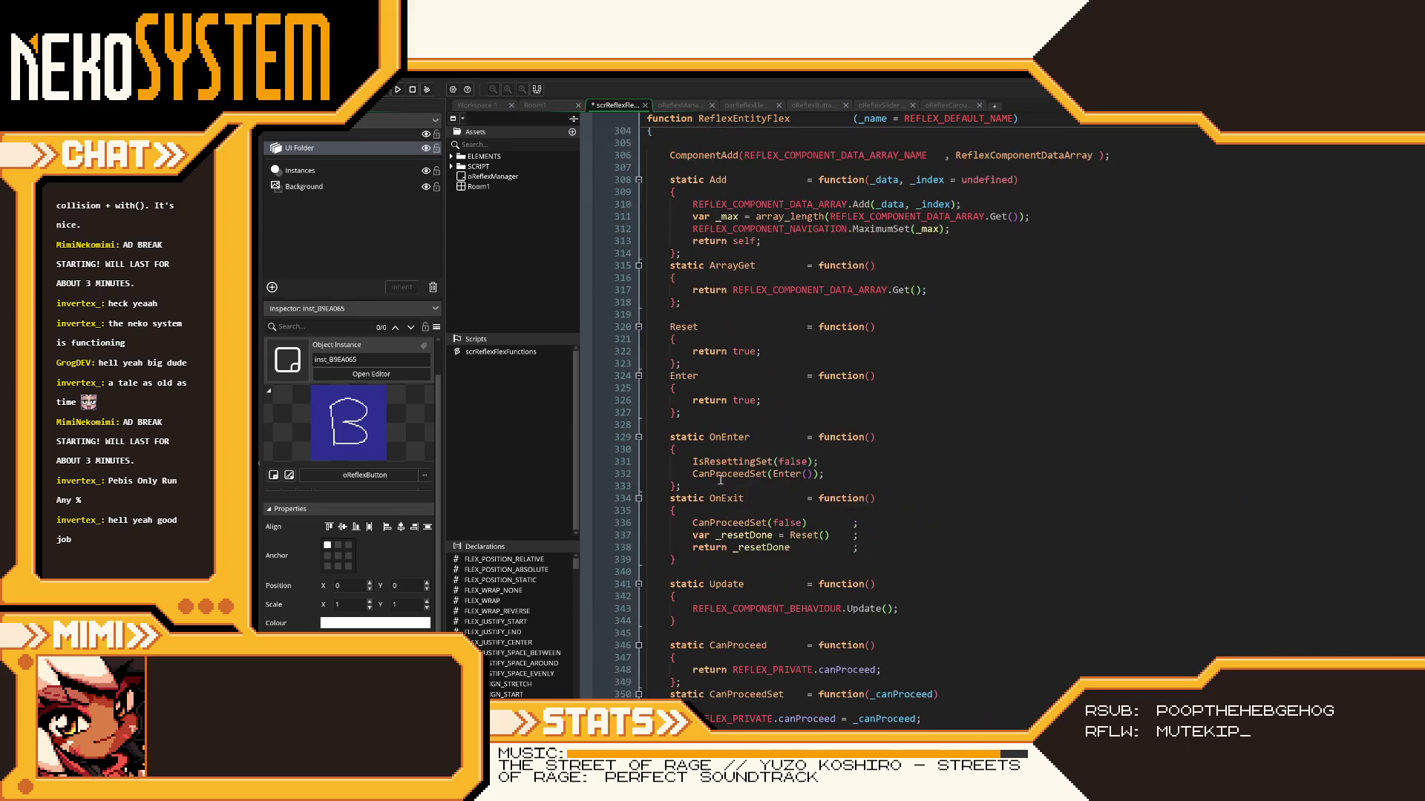
click(639, 339)
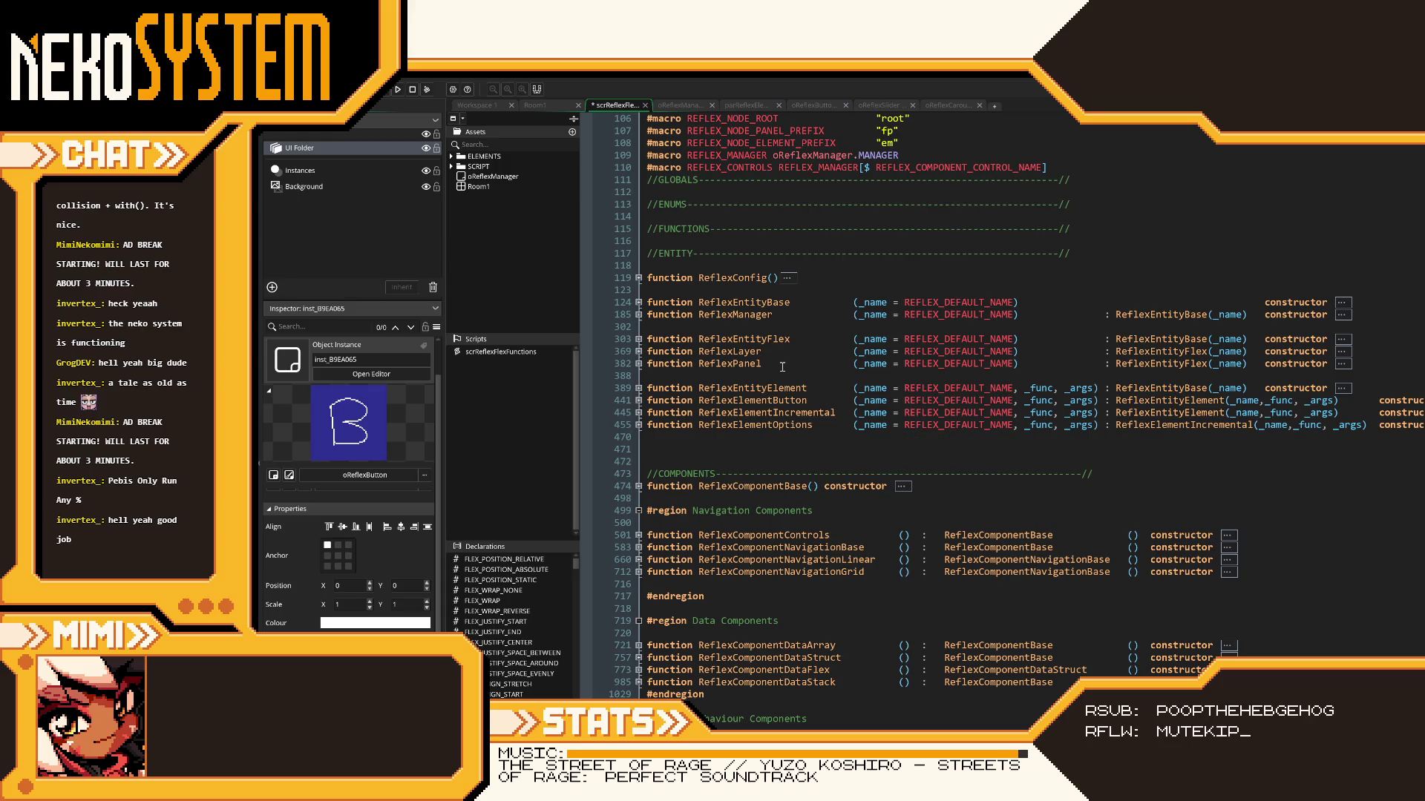
- Push line 389's constructor keyword right with a tab and save the script
click(821, 374)
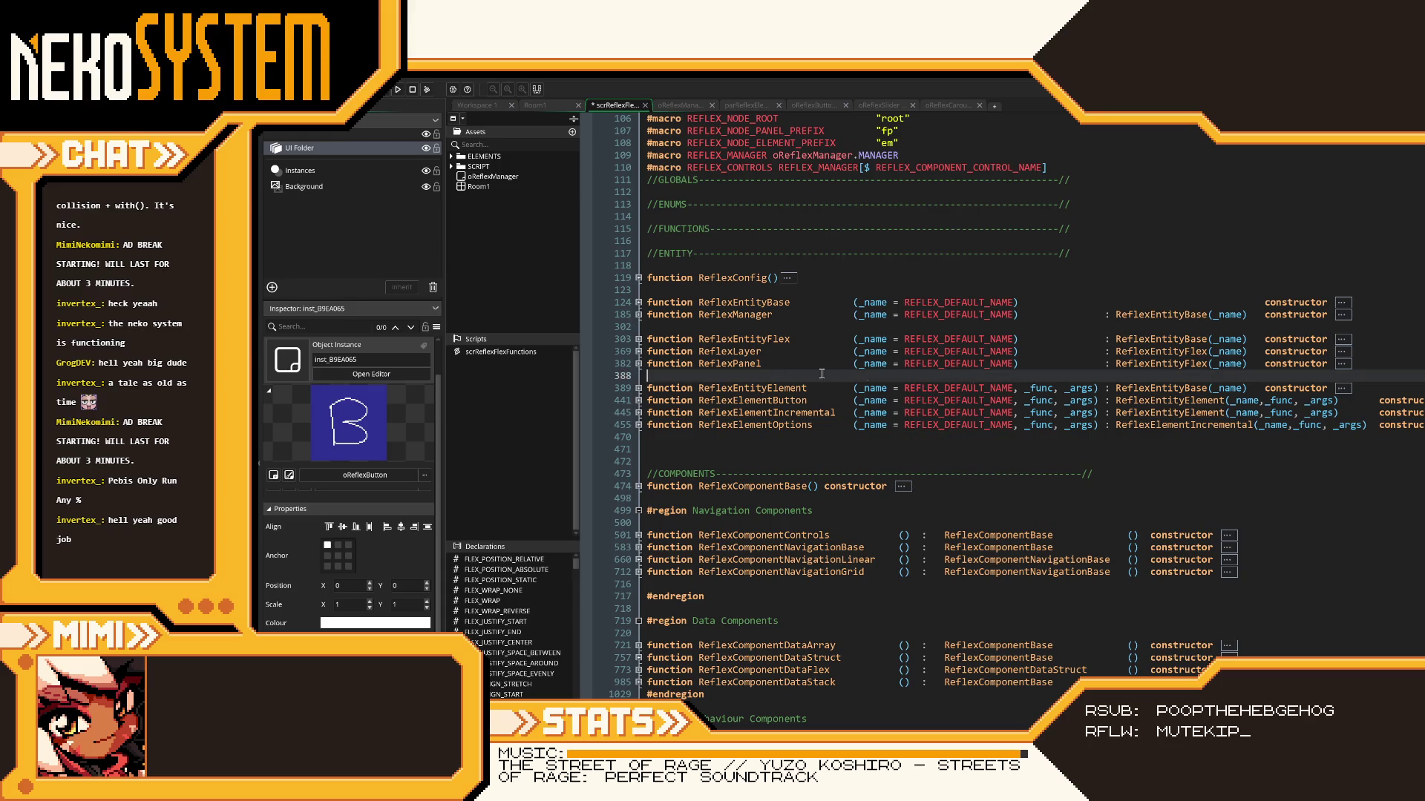
click(1265, 388)
key(Tab)
key(Tab)
key(Tab)
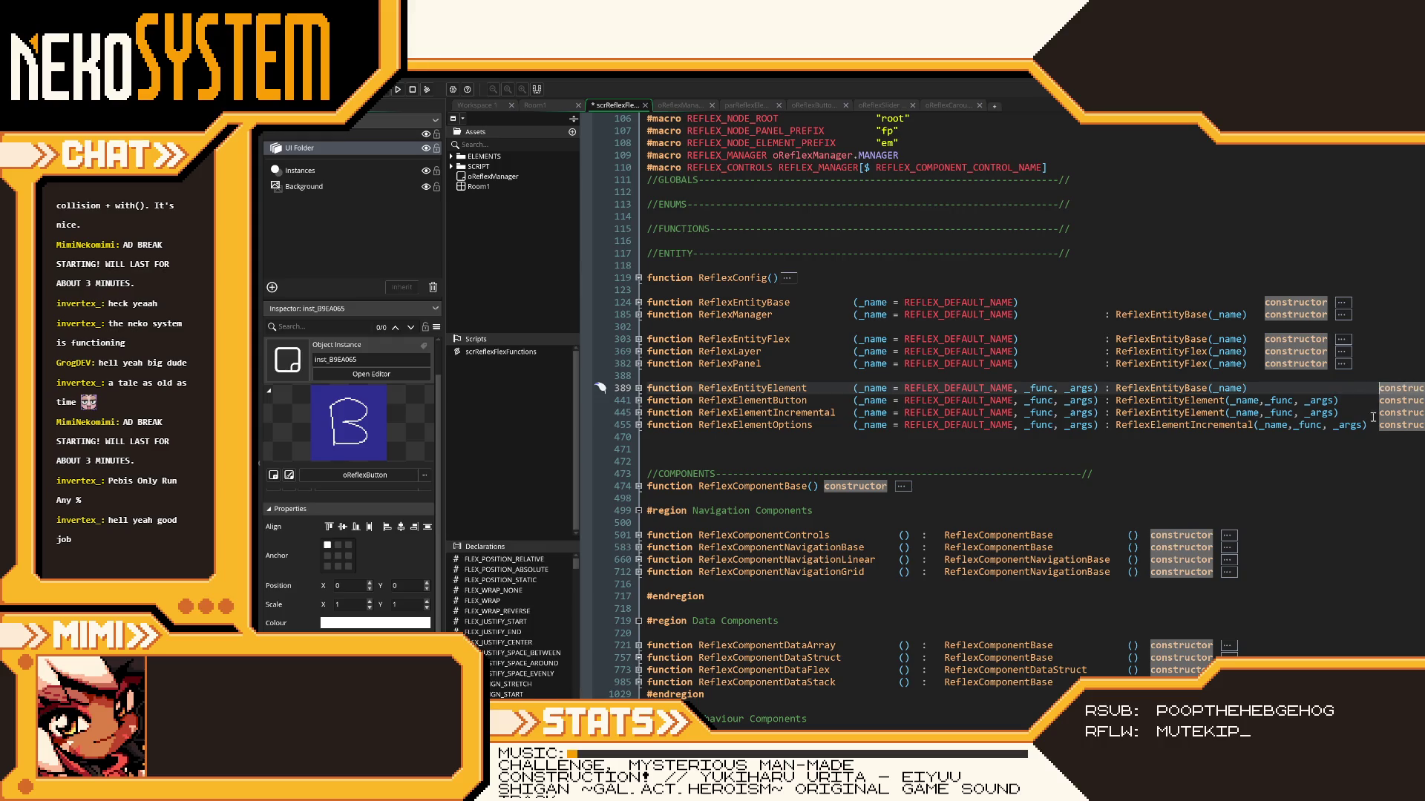
click(1382, 426)
key(ctrl+s)
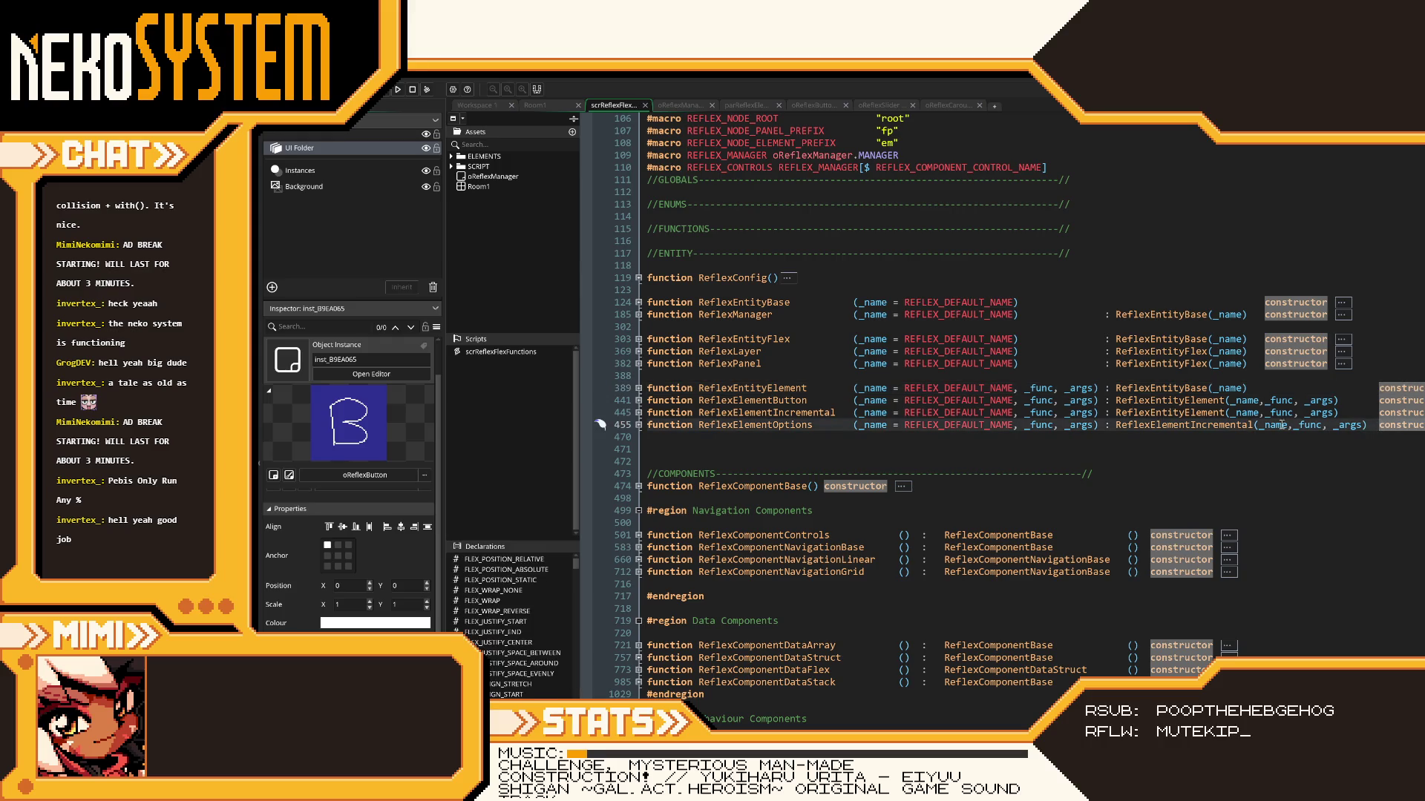
- Align the (_name) argument lists on lines 389, 441, 445 and 455
click(1210, 387)
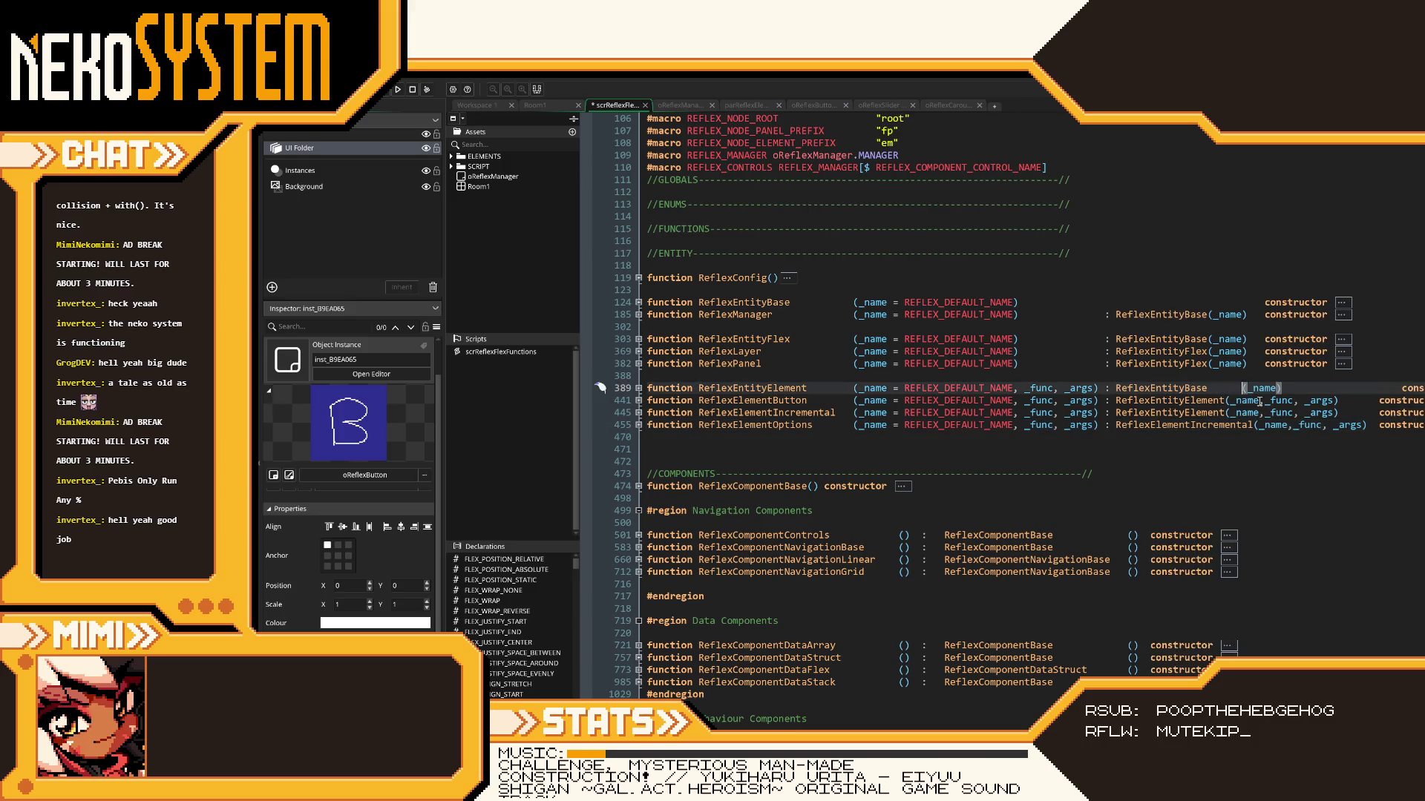
click(1226, 401)
click(1224, 413)
click(1265, 424)
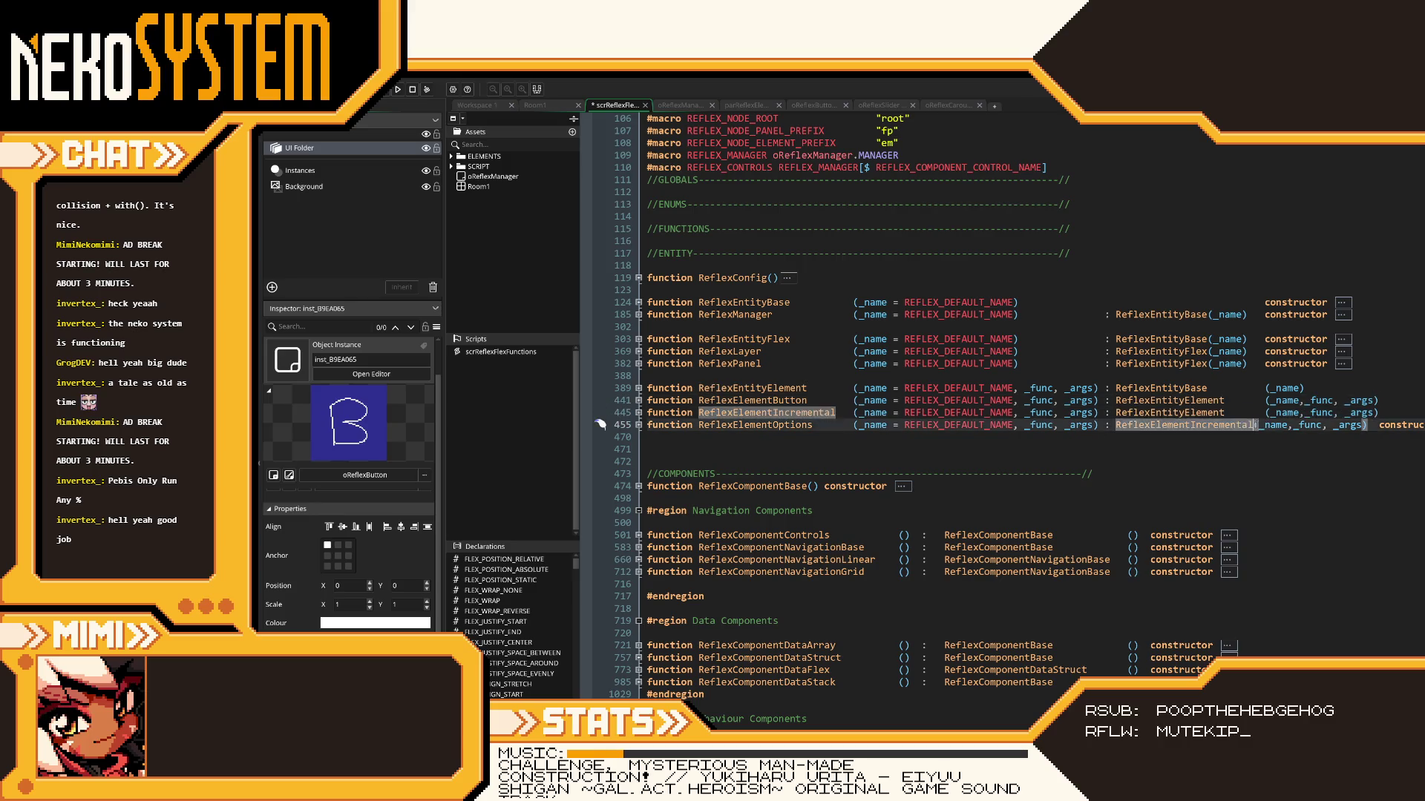
click(1378, 424)
- Adjust the constructor keywords on lines 445, 441 and 389 into one column, then save
click(1406, 413)
key(BackSpace)
key(BackSpace)
click(1407, 400)
key(BackSpace)
key(BackSpace)
click(1407, 387)
key(BackSpace)
key(BackSpace)
key(ctrl+s)
scroll(1154, 517, down, 2)
- Tab the argument lists on lines 1093, 1117 and 1134 into alignment
scroll(1153, 517, down, 4)
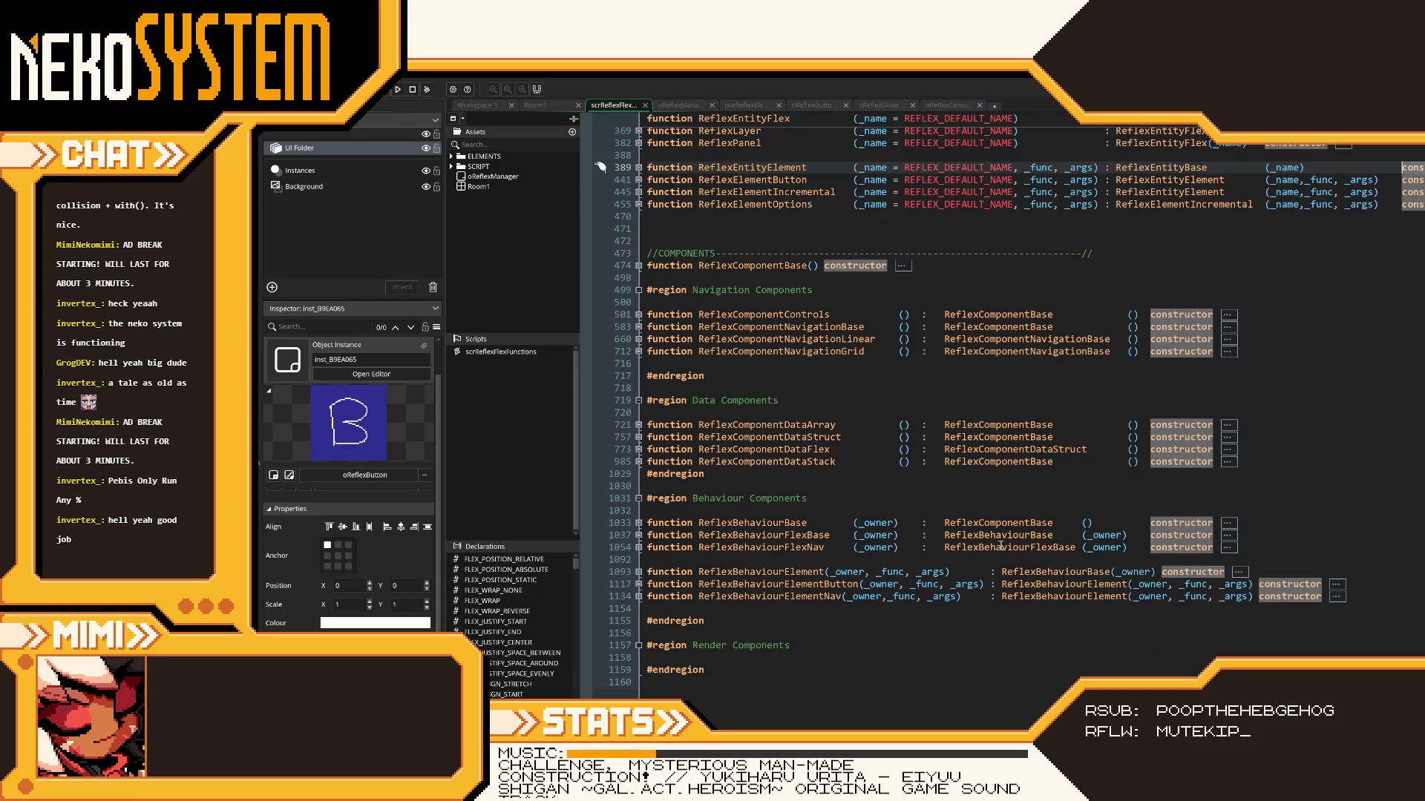
click(824, 571)
key(Tab)
key(Tab)
key(Tab)
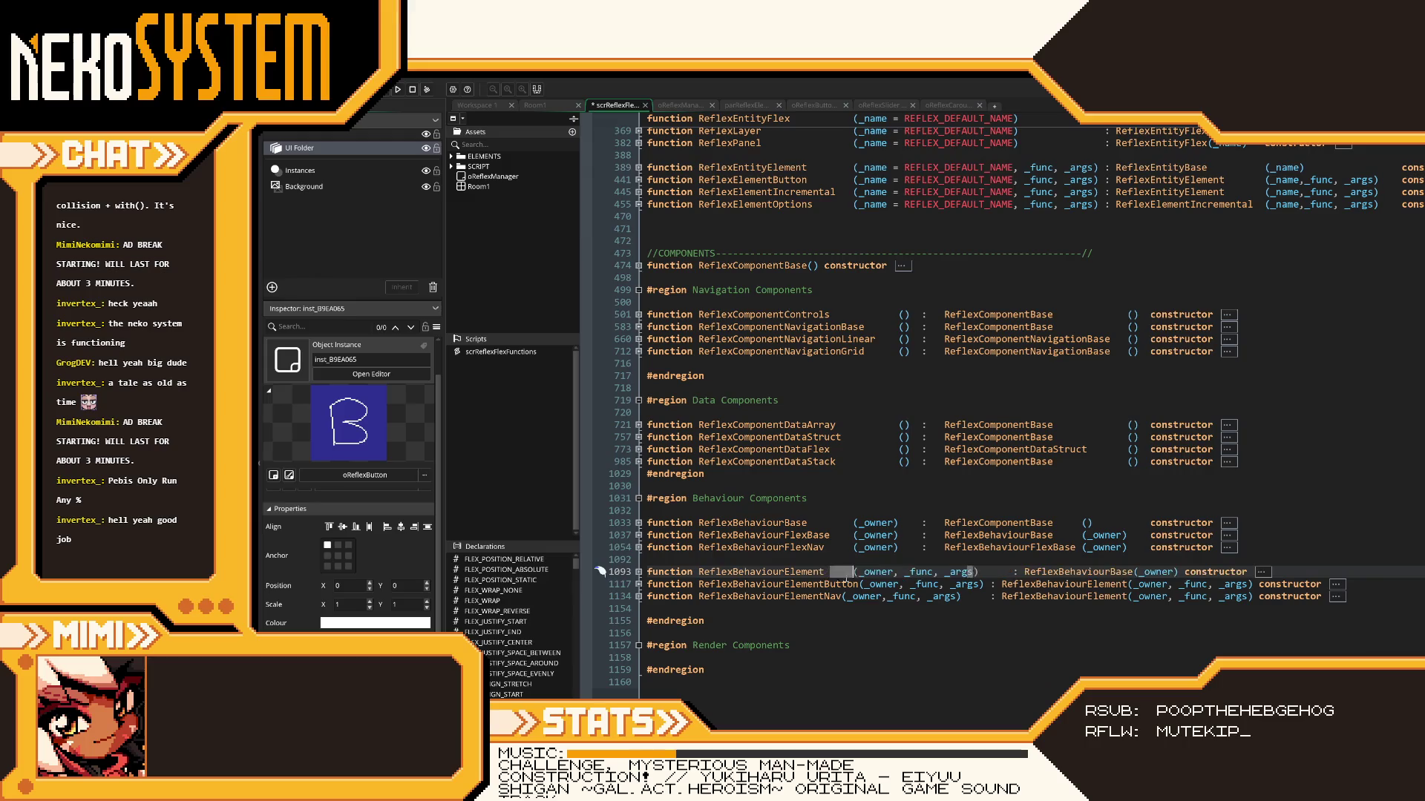
click(857, 584)
key(Tab)
click(842, 596)
key(Tab)
- Align the colons on lines 1117 and 1134 with line 1093
key(Tab)
click(1015, 584)
key(Tab)
click(1017, 596)
key(Tab)
click(1160, 571)
- Align the (_owner) argument and constructor keywords on lines 1093, 1117, 1134, then save
key(Tab)
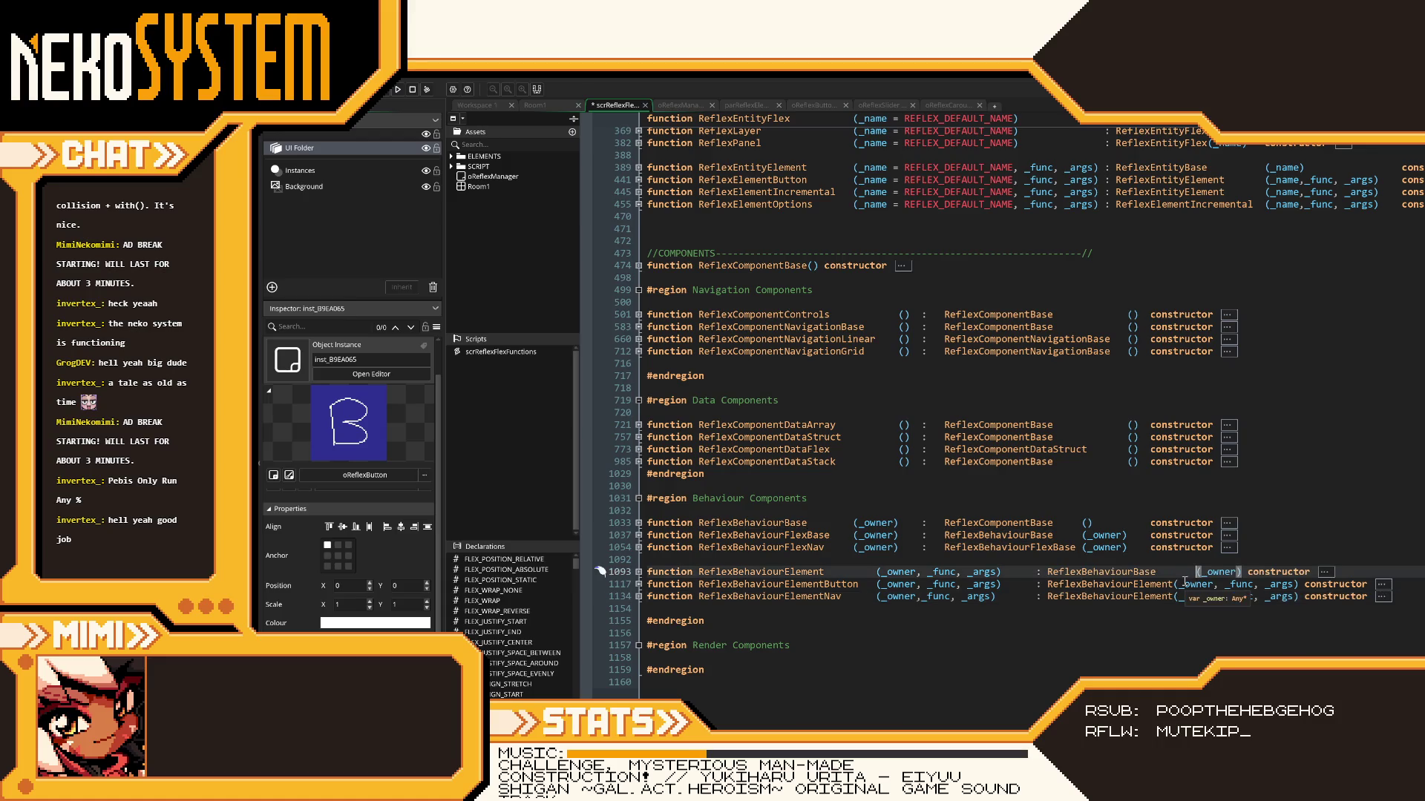
click(1222, 572)
key(Tab)
key(Tab)
key(Tab)
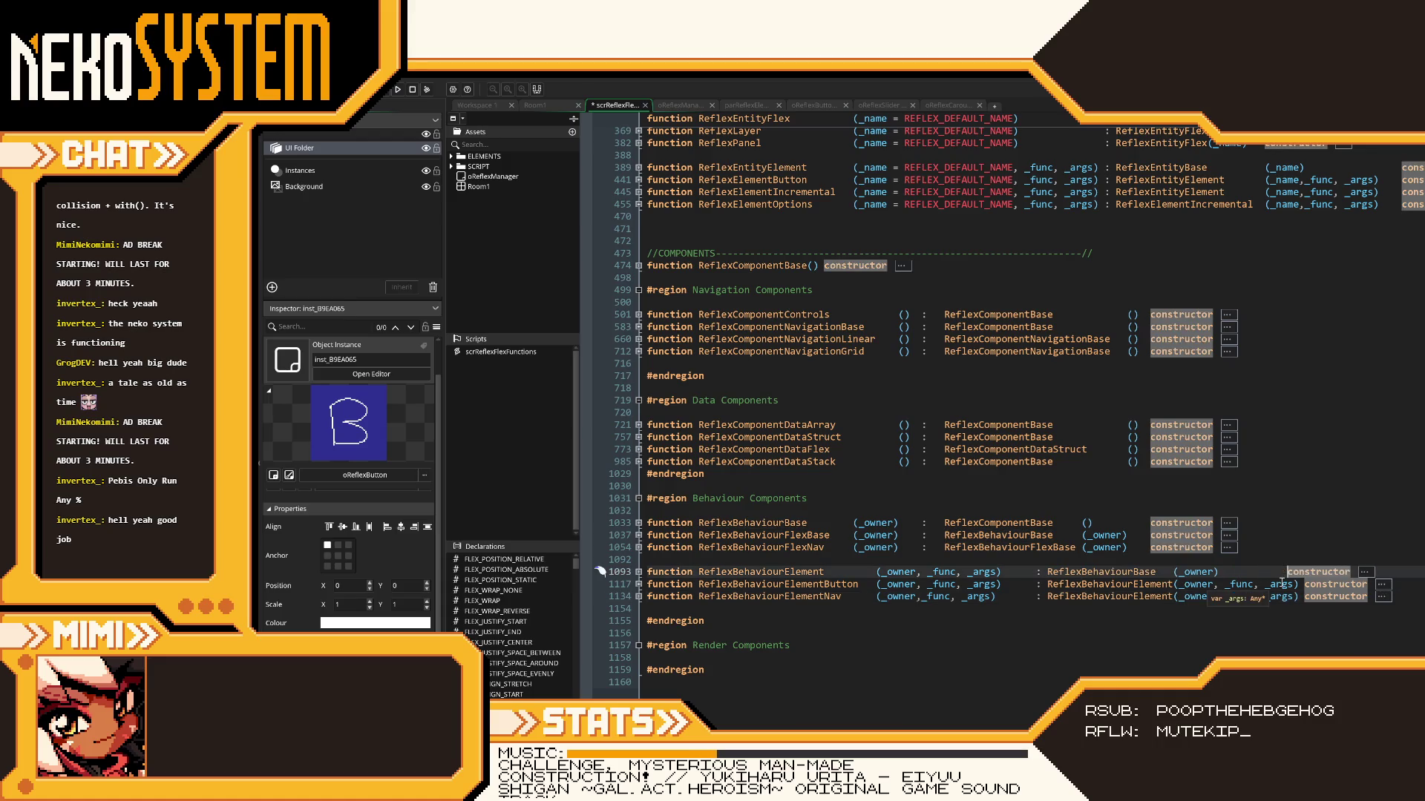
click(1302, 584)
key(Tab)
click(1302, 596)
key(Tab)
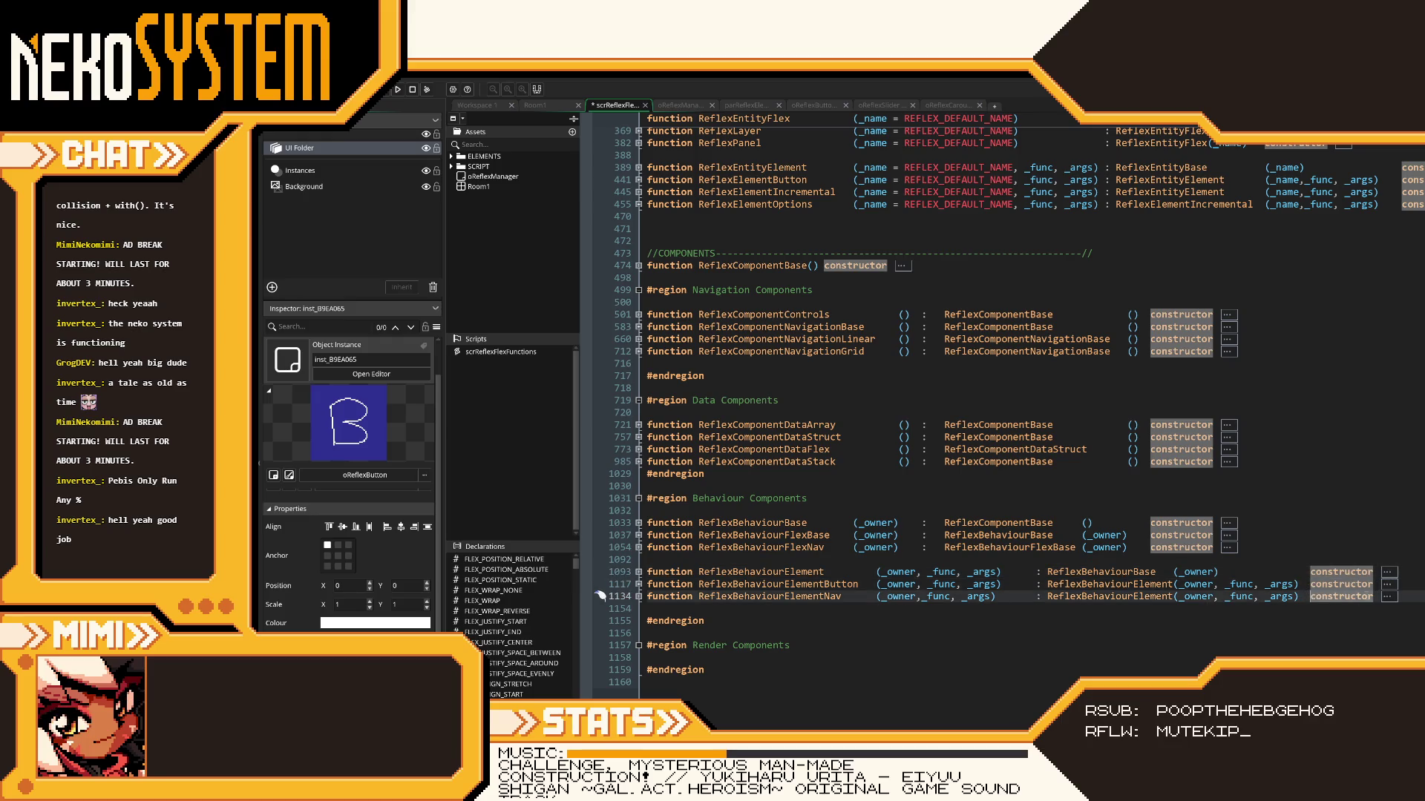
click(1355, 641)
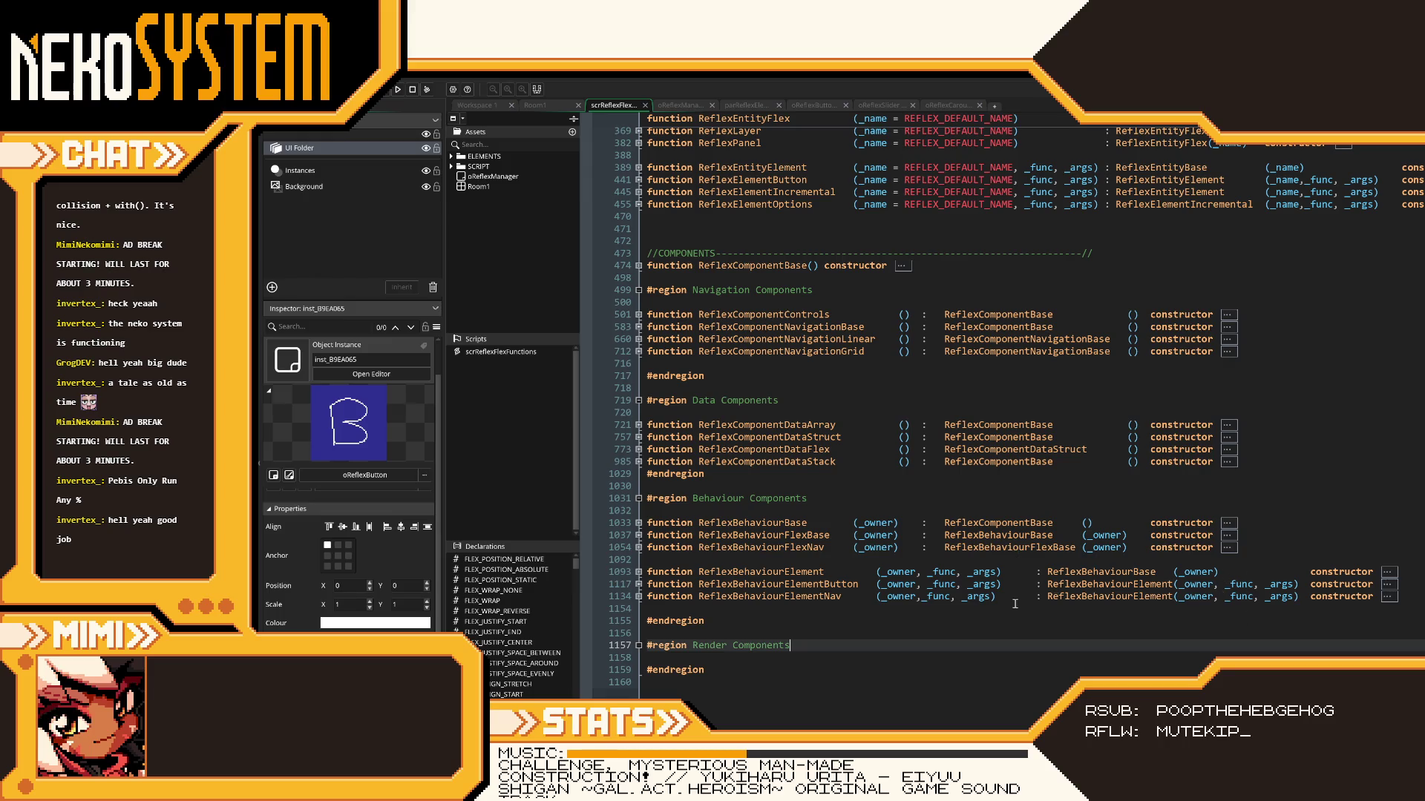
click(925, 596)
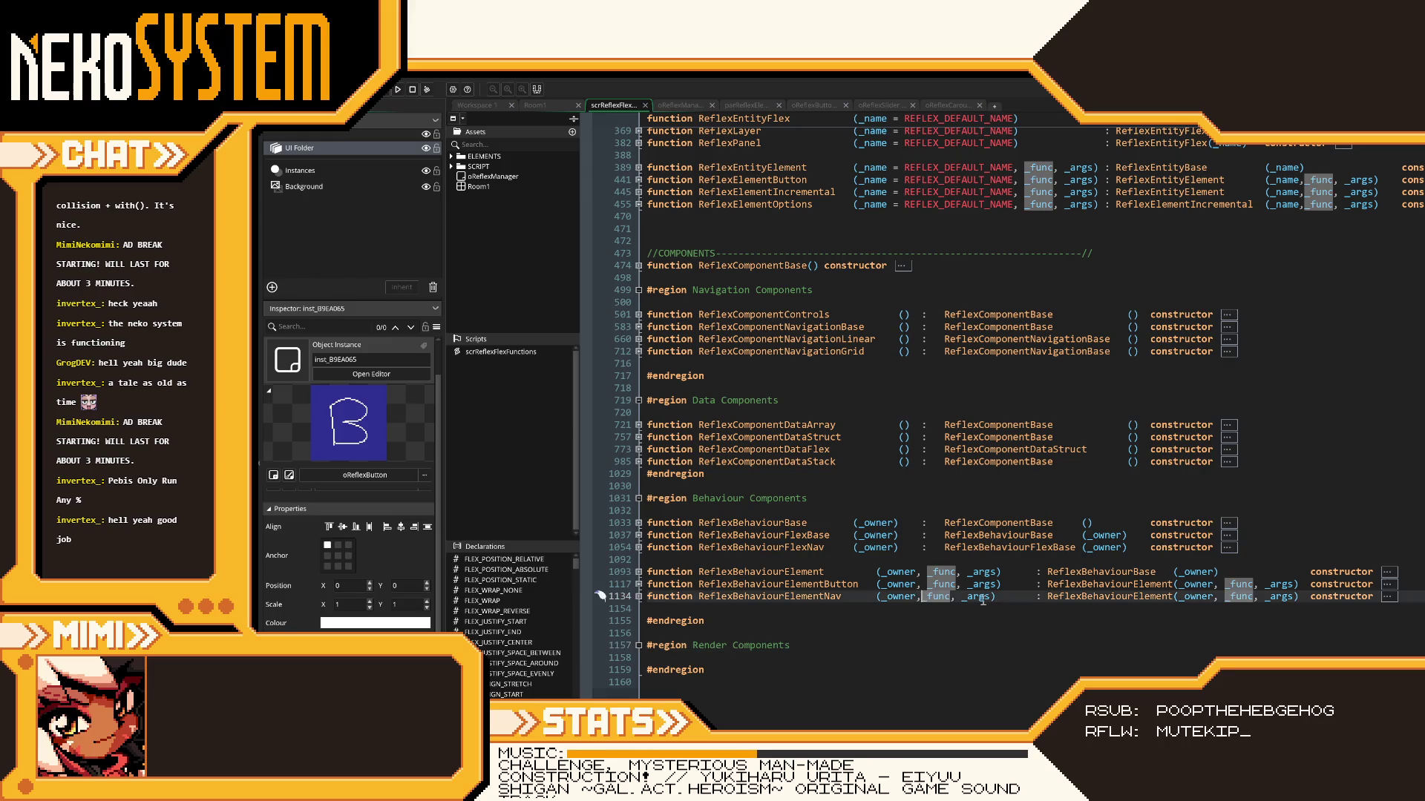
key(ctrl+s)
click(1217, 546)
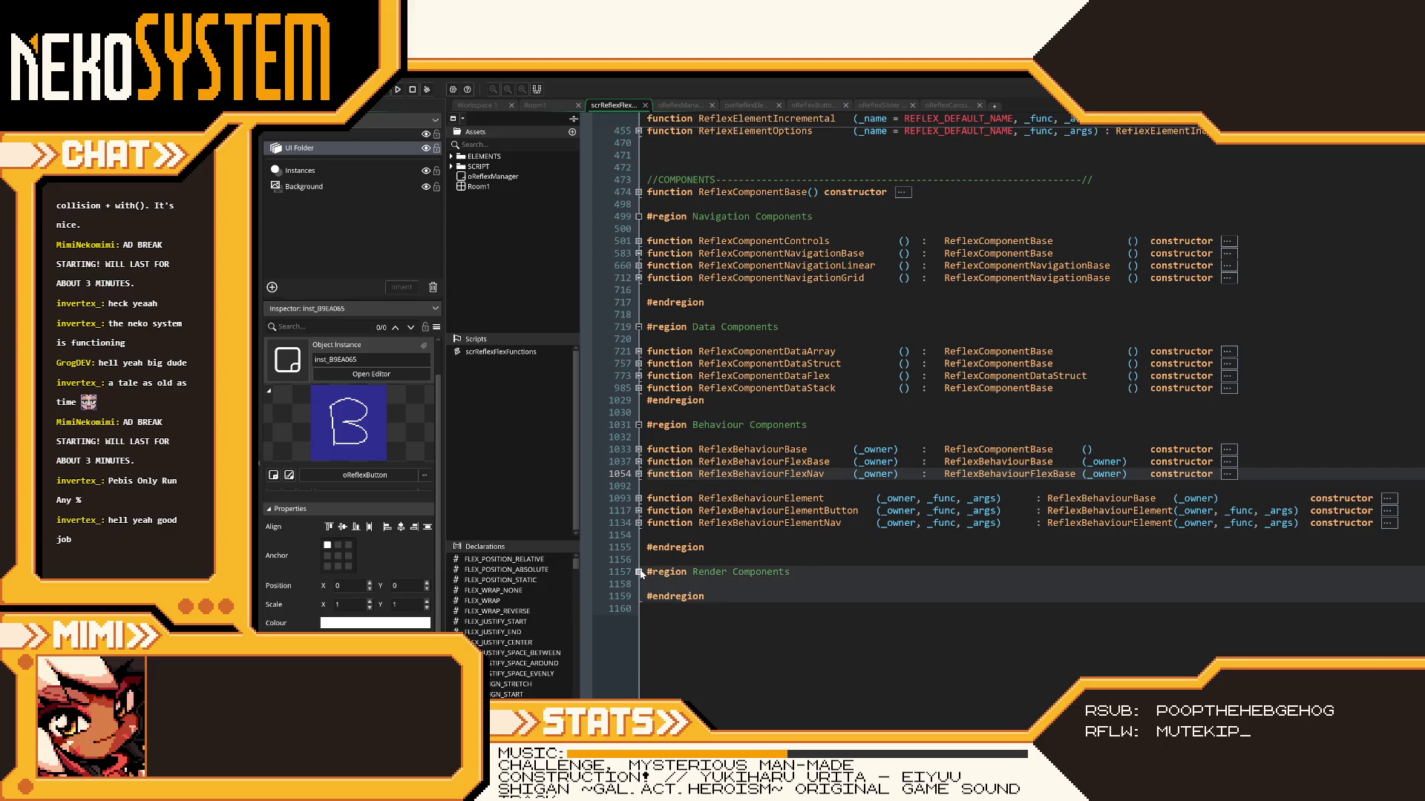
scroll(815, 568, up, 2)
click(639, 473)
click(638, 473)
click(638, 474)
click(638, 474)
click(638, 473)
click(638, 473)
click(638, 571)
click(638, 572)
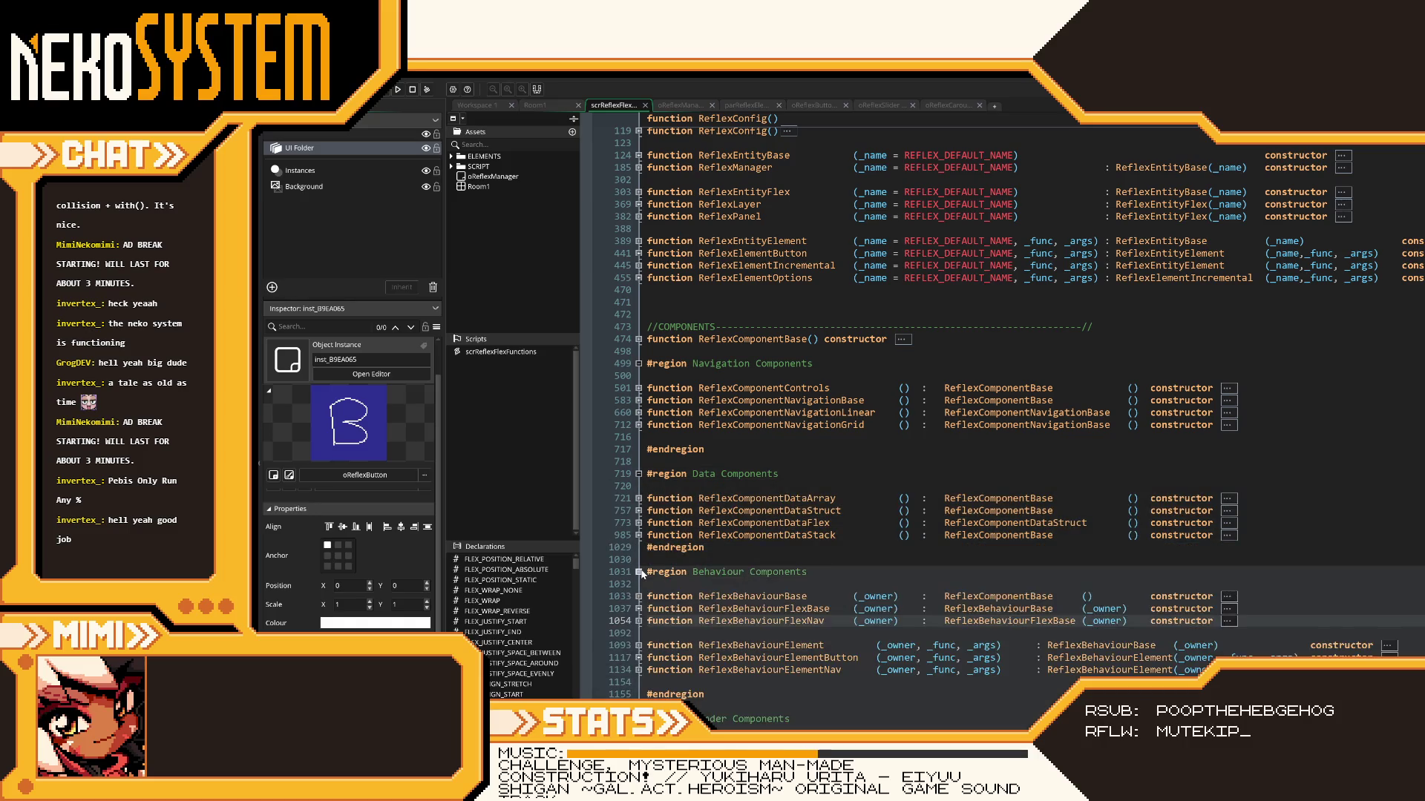
click(638, 473)
click(638, 473)
click(640, 363)
click(639, 363)
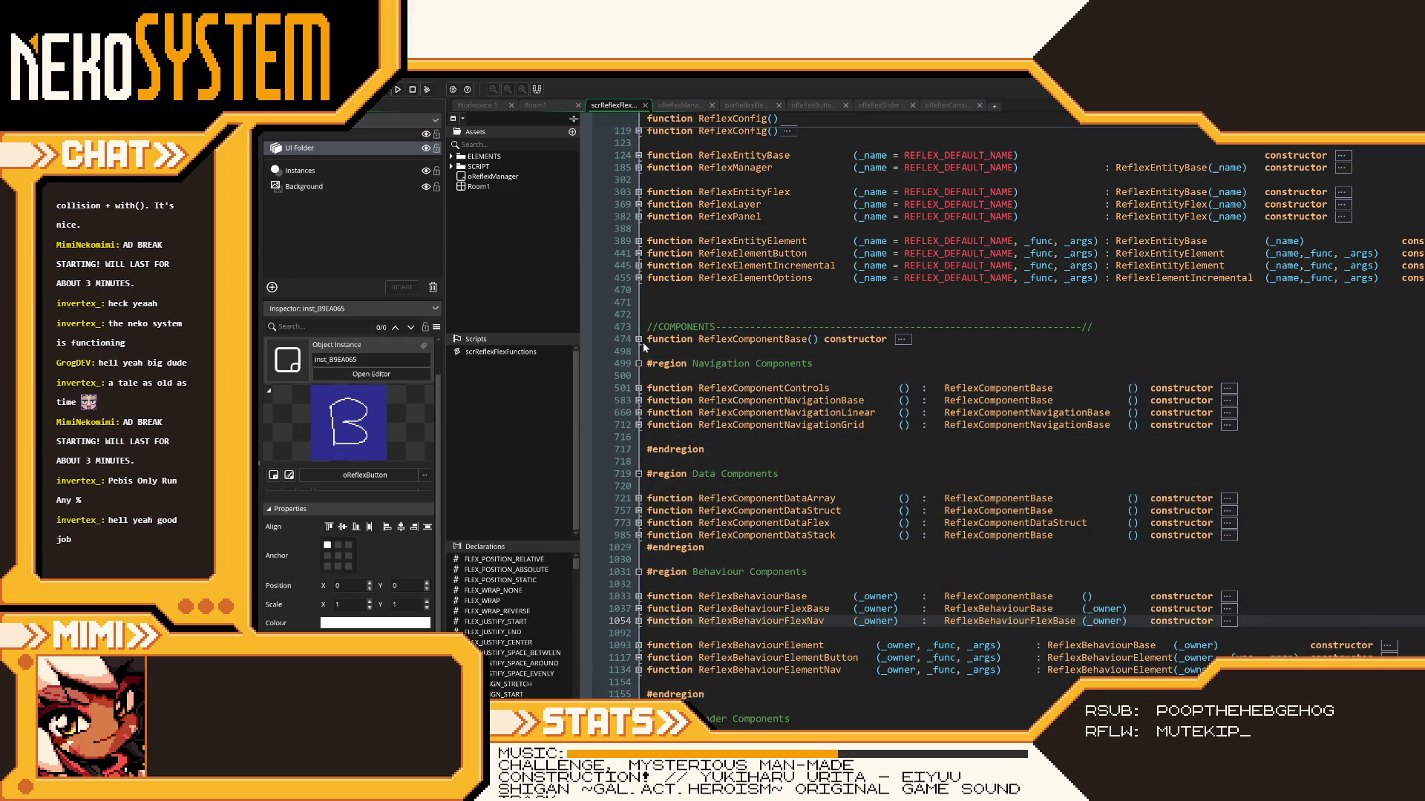
click(641, 340)
click(638, 363)
click(638, 376)
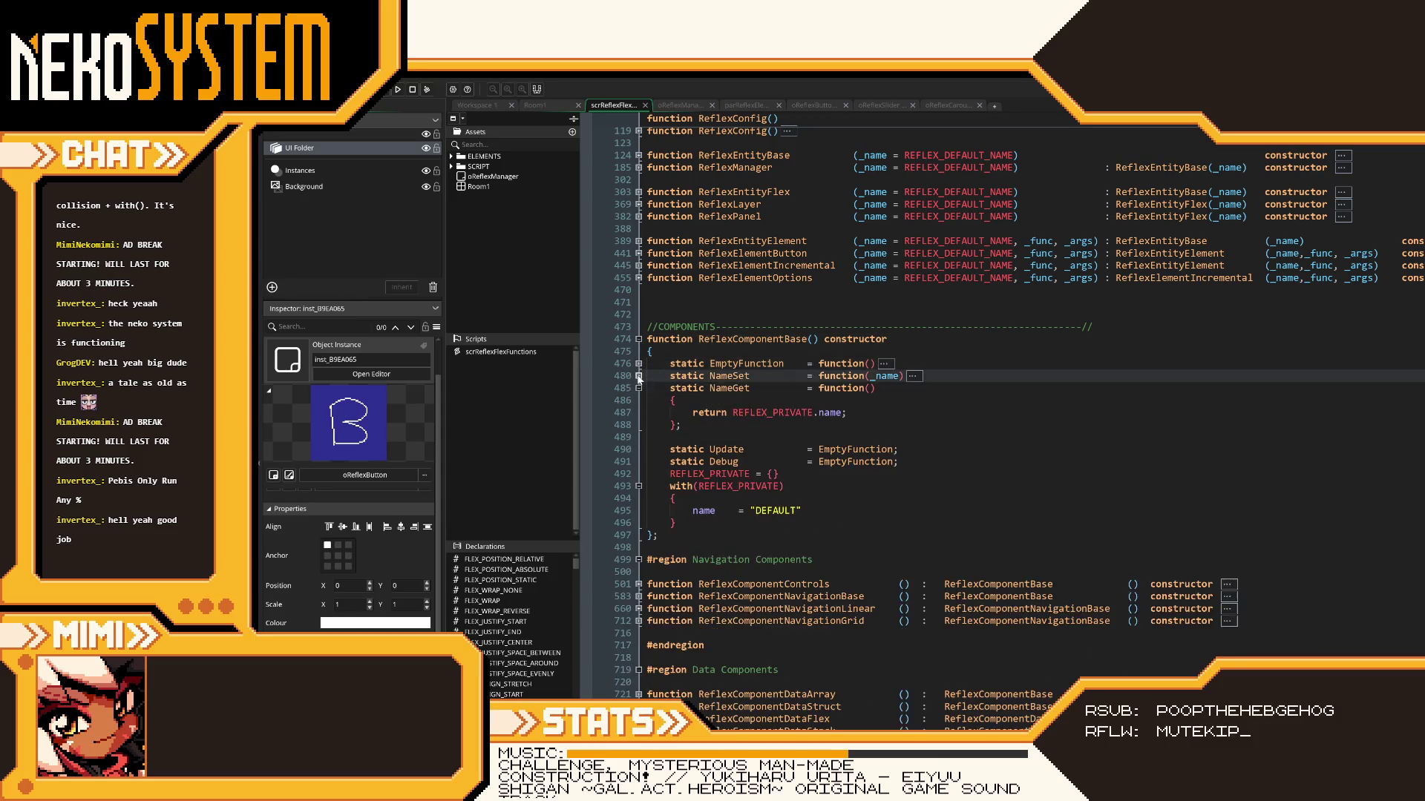
click(638, 387)
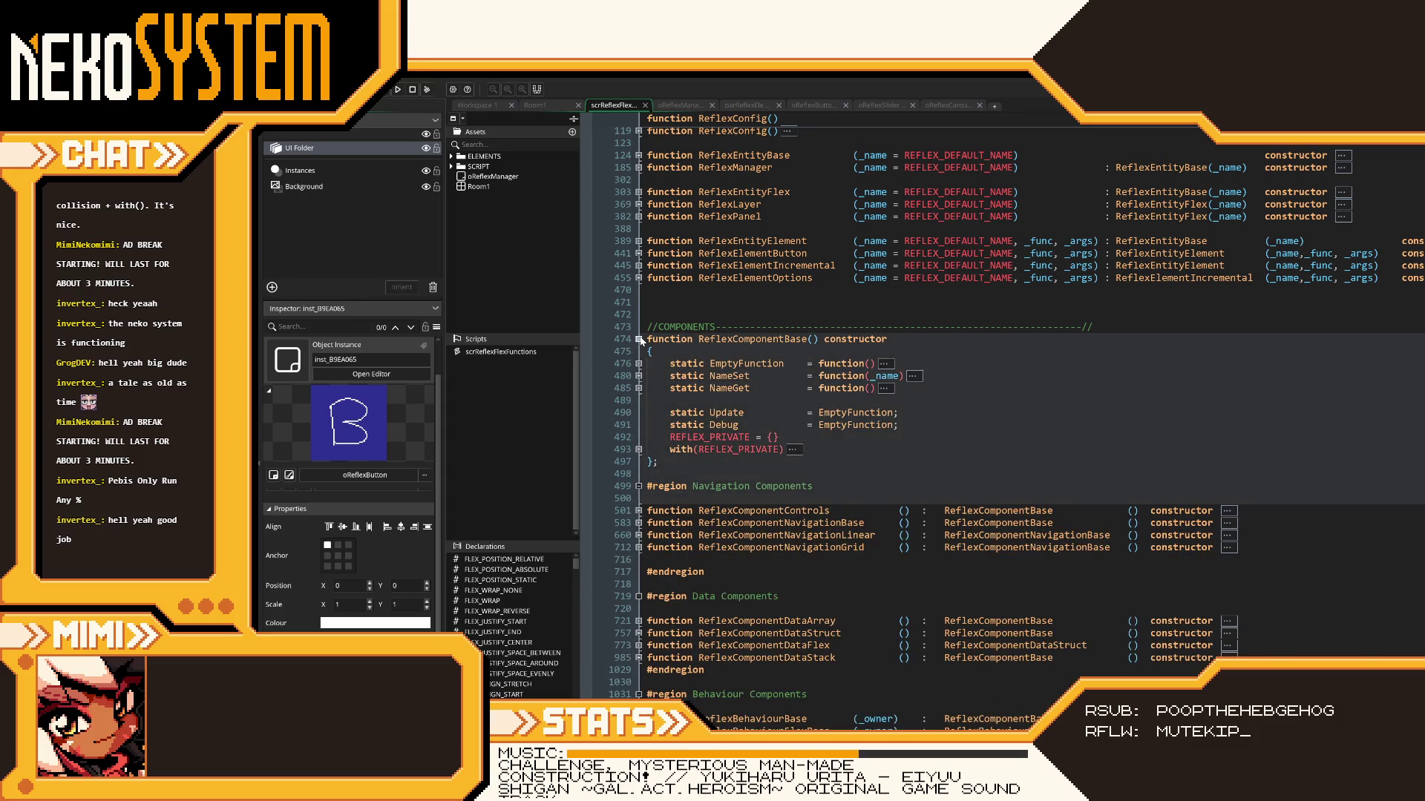
click(638, 339)
mouse_move(984, 510)
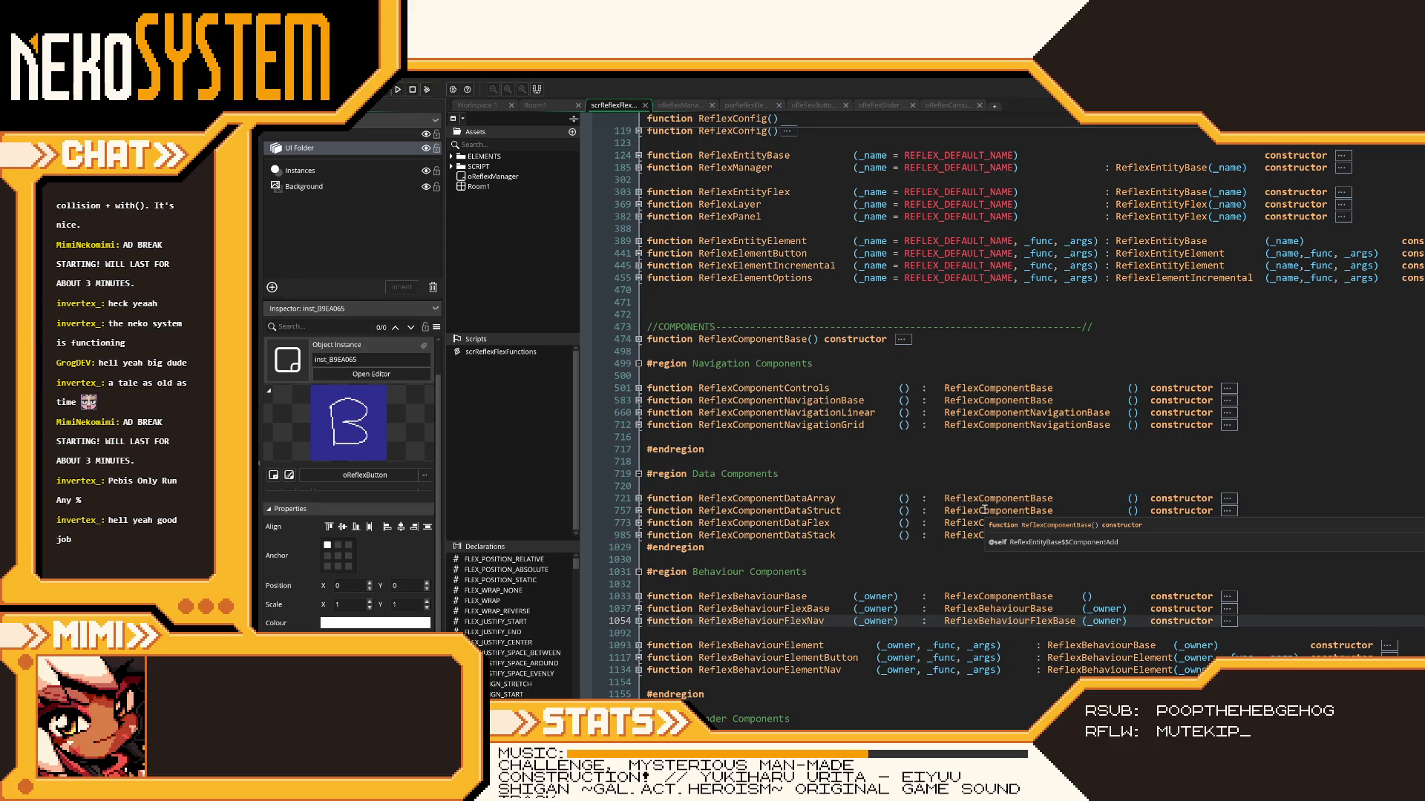
scroll(984, 510, up, 8)
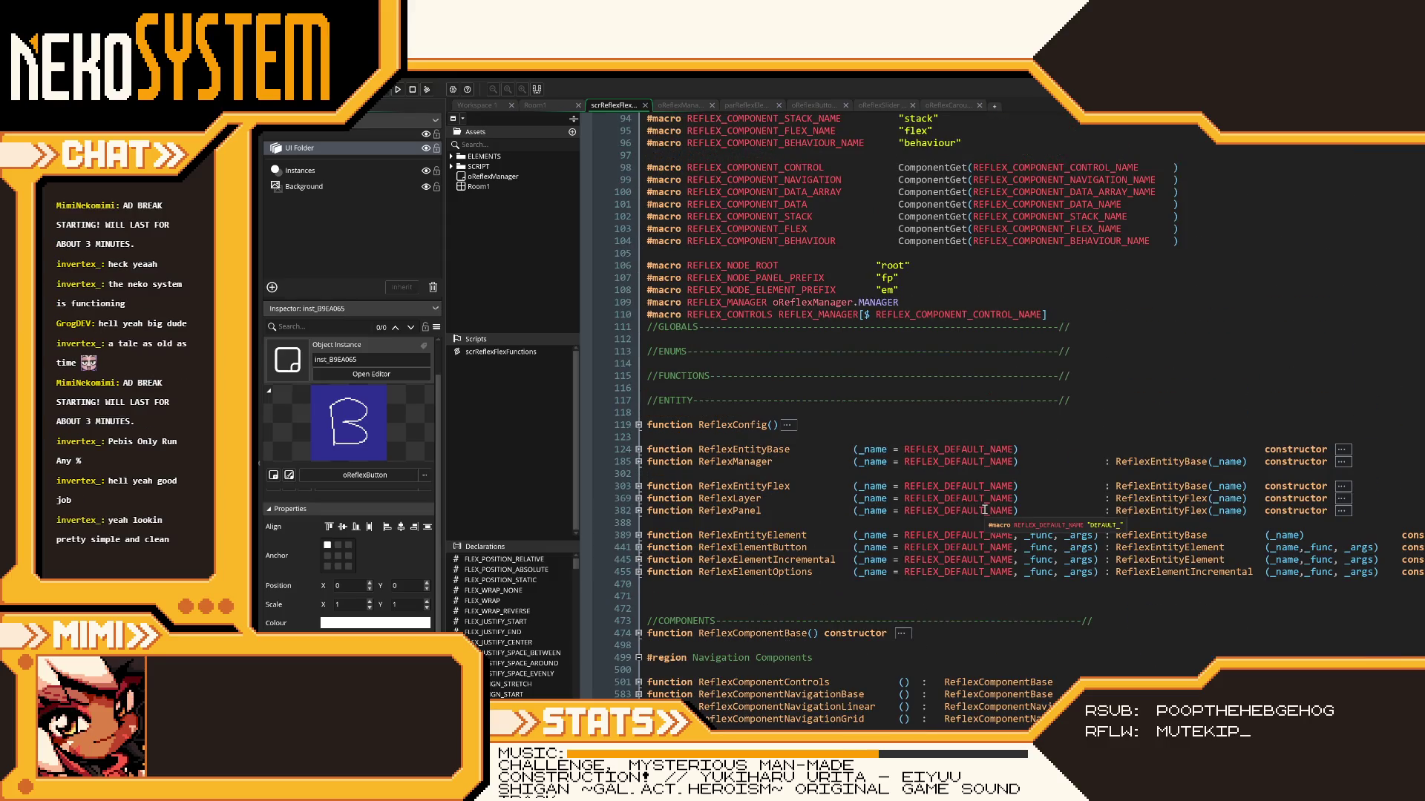
scroll(984, 510, down, 8)
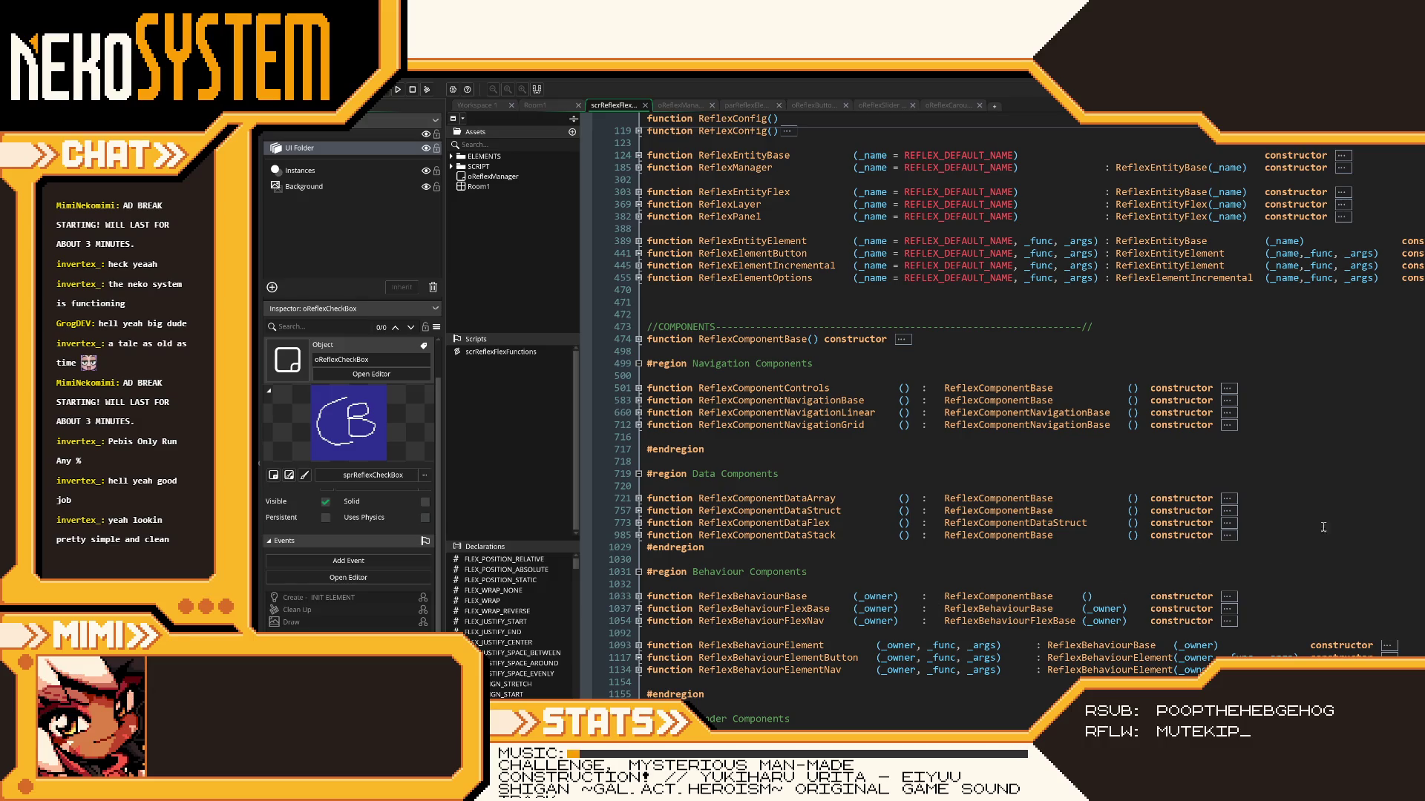
scroll(1166, 436, down, 4)
scroll(1164, 437, up, 4)
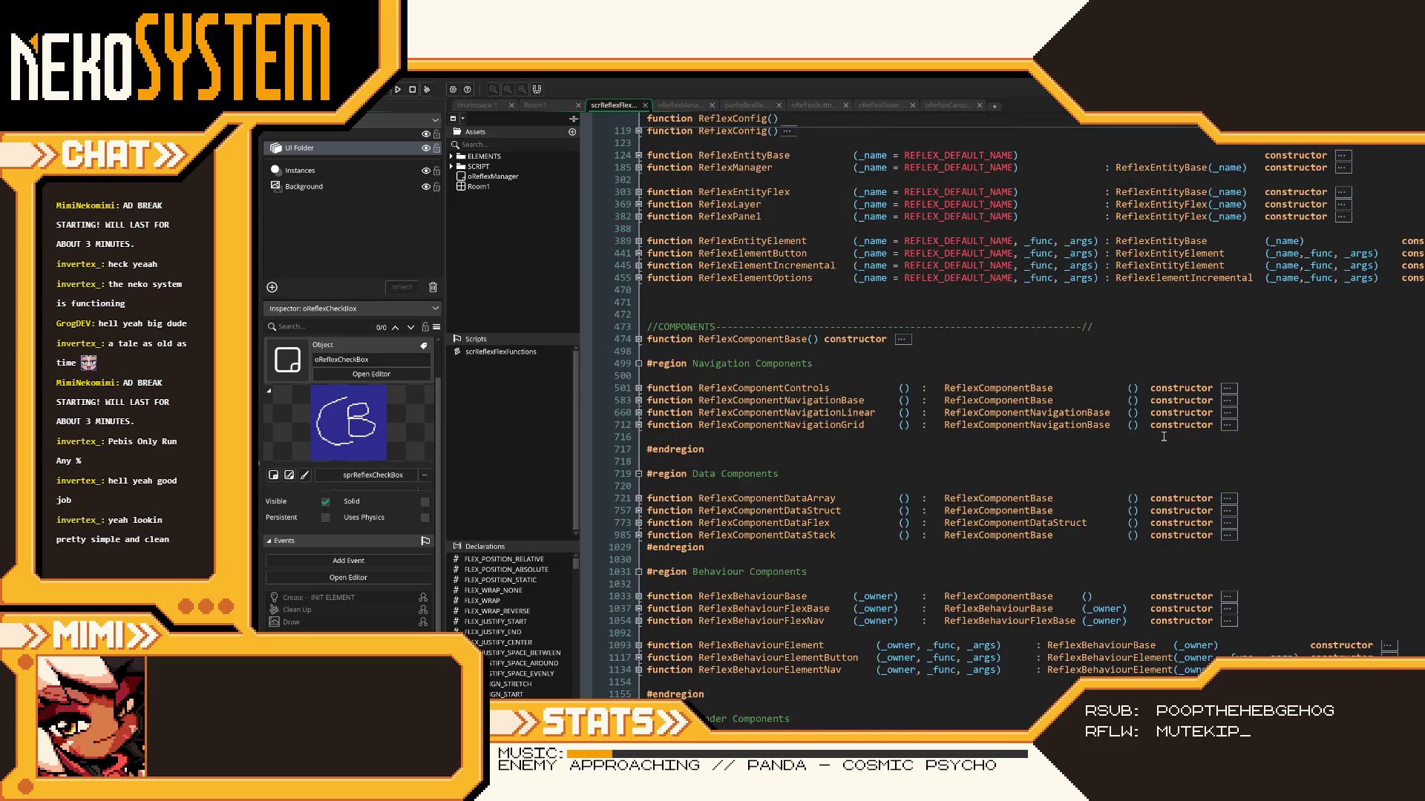
scroll(1164, 436, up, 10)
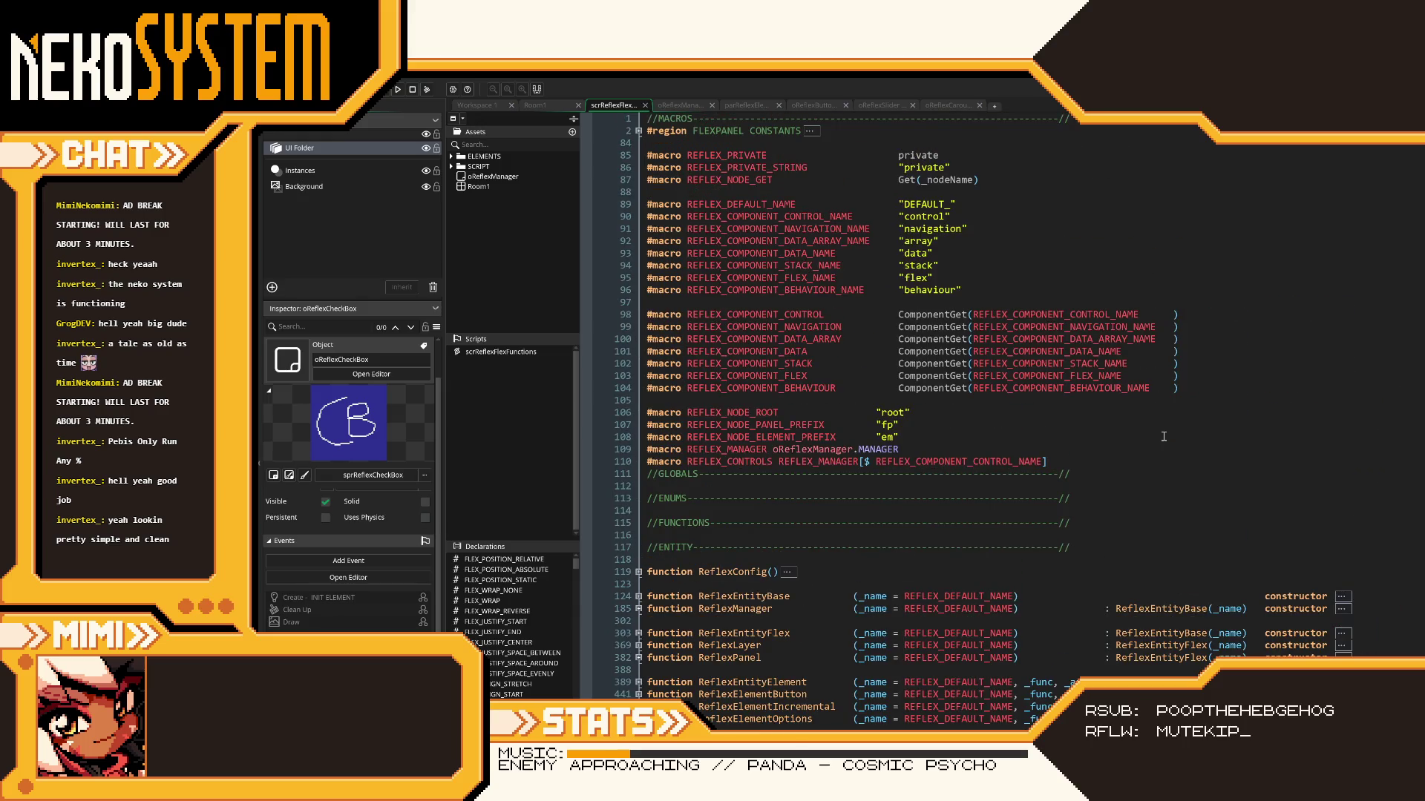
scroll(1163, 436, down, 10)
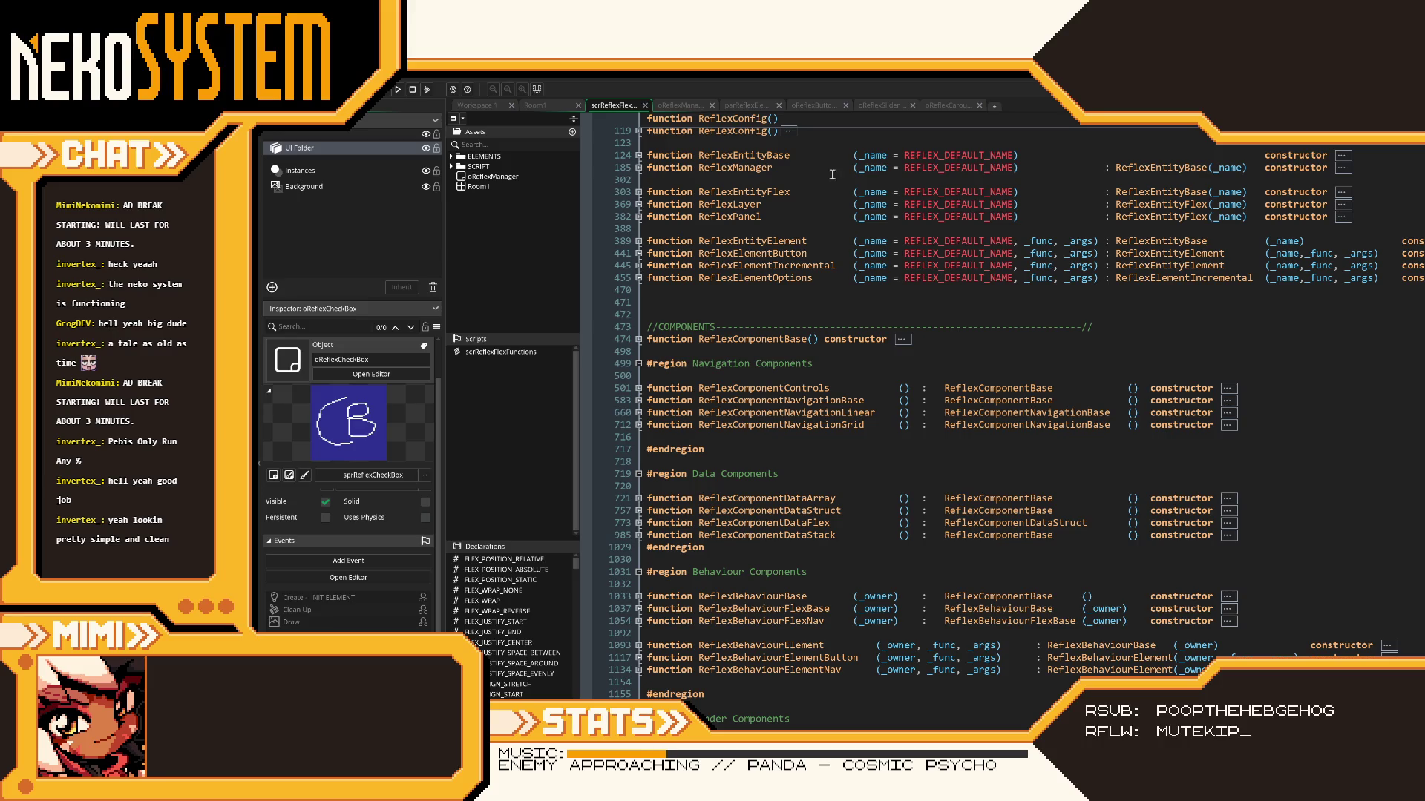
click(543, 109)
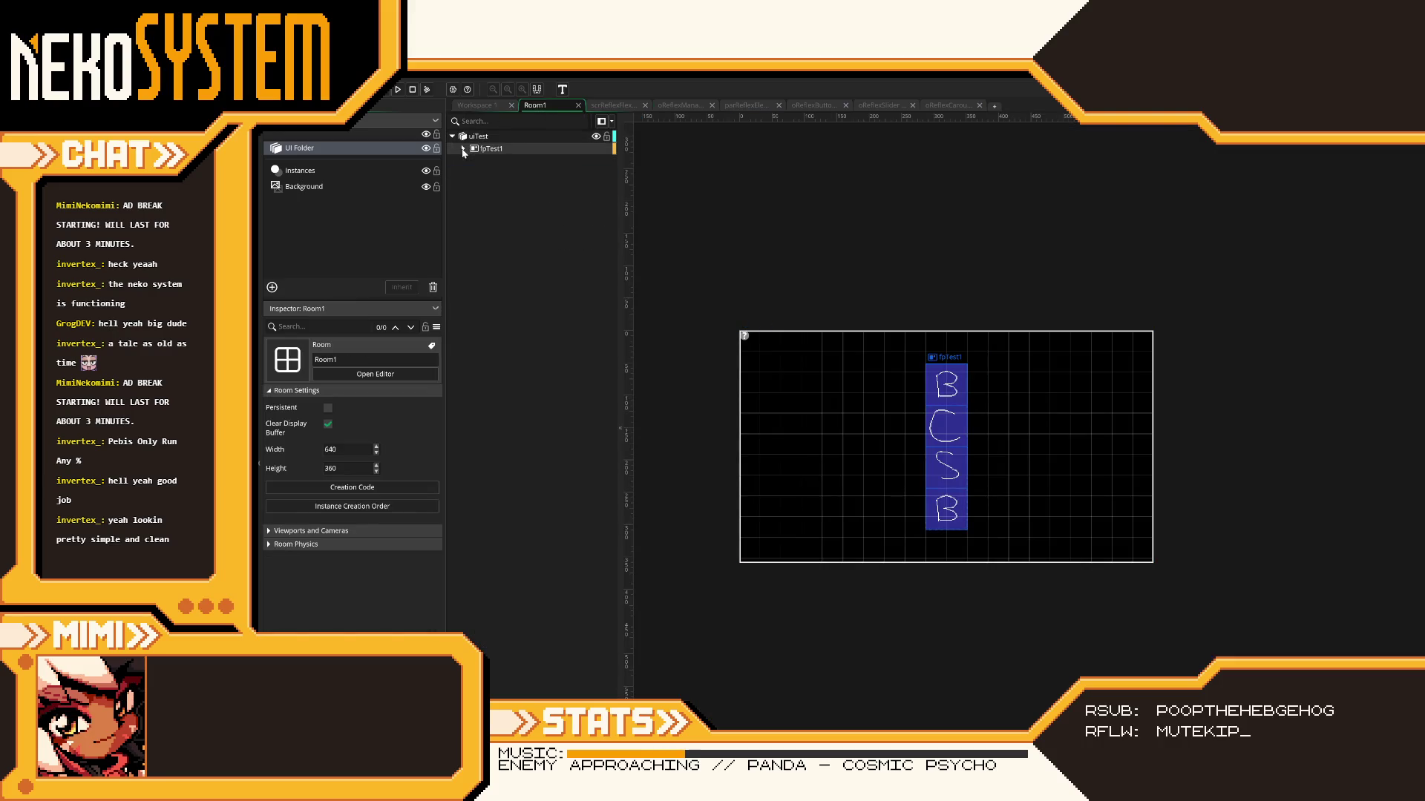
right_click(483, 185)
click(500, 188)
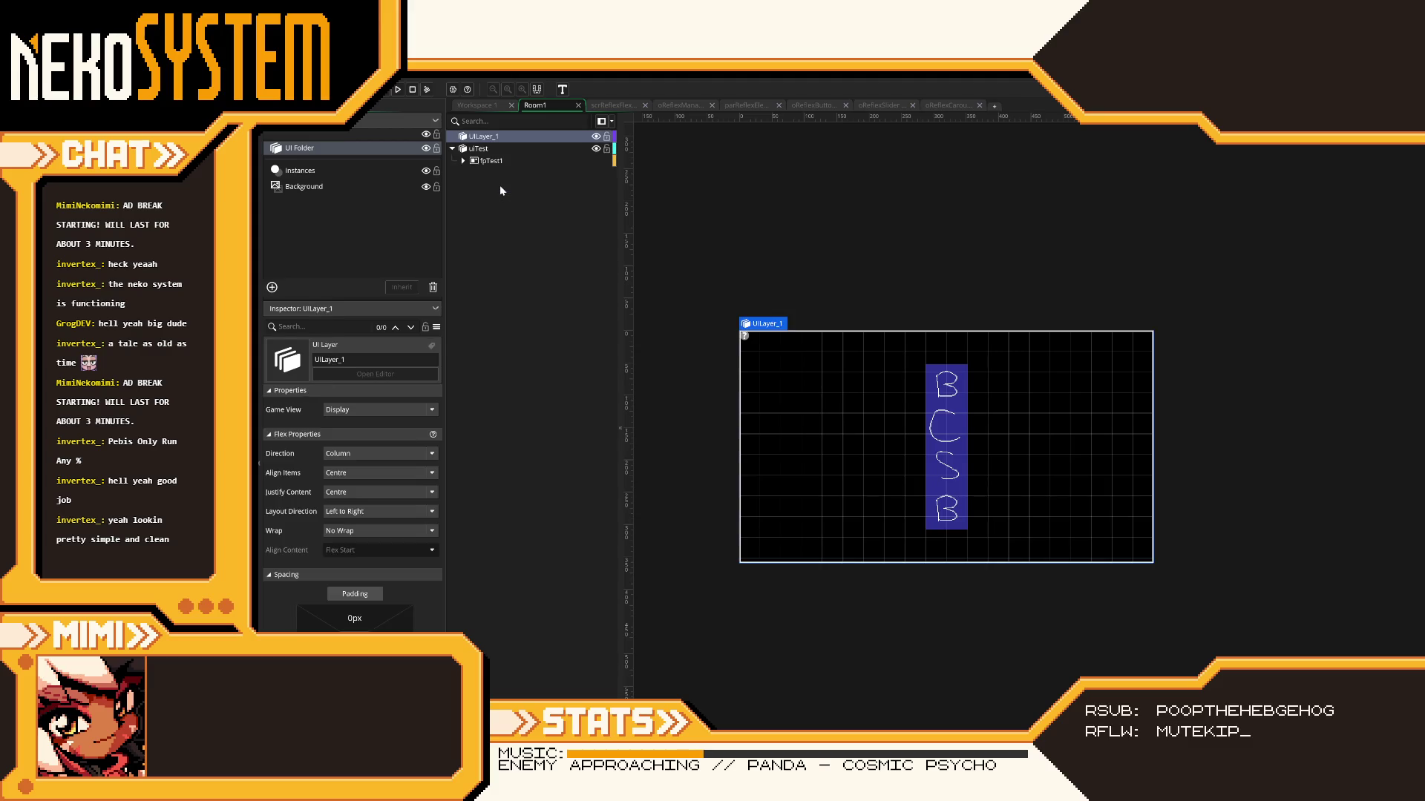
right_click(500, 191)
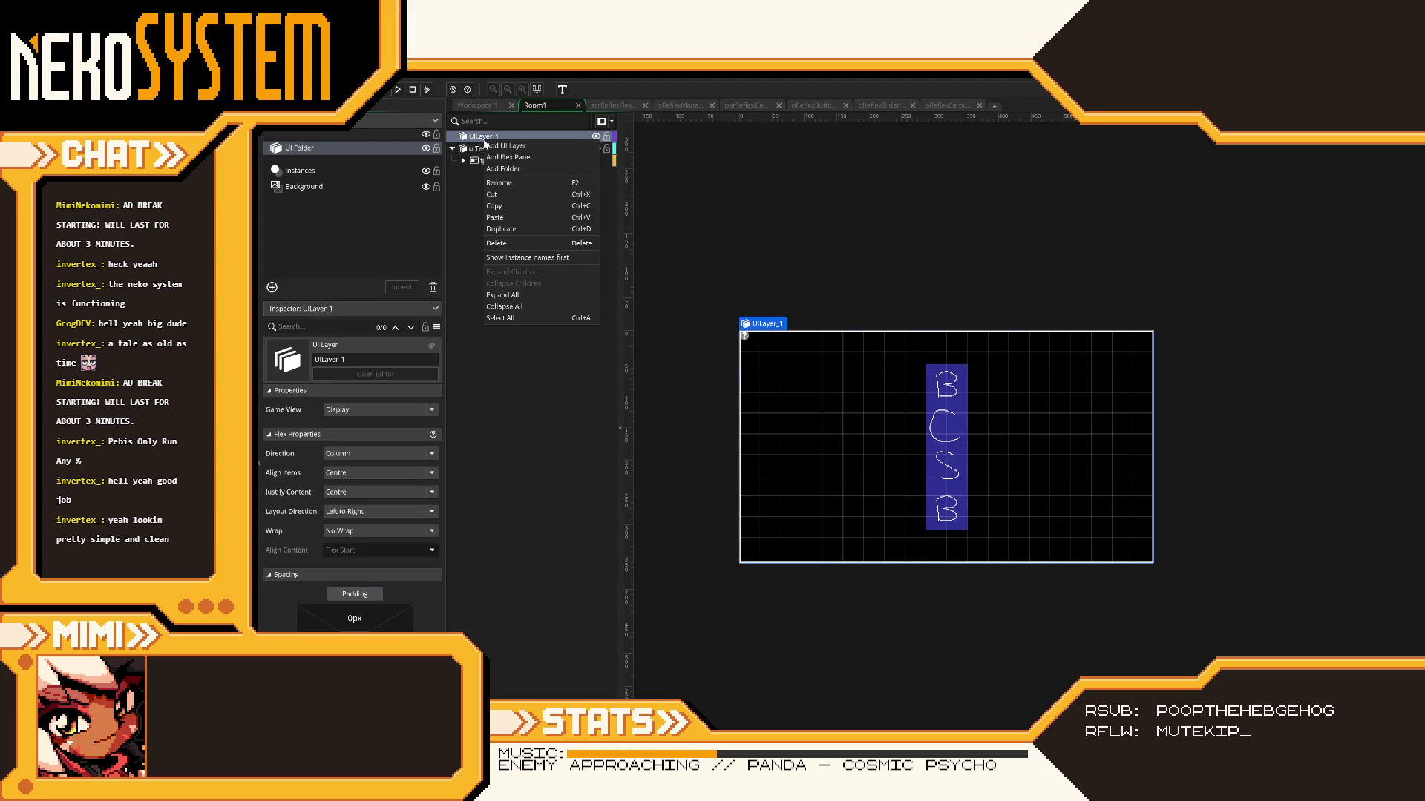
click(509, 184)
text(uiHUD)
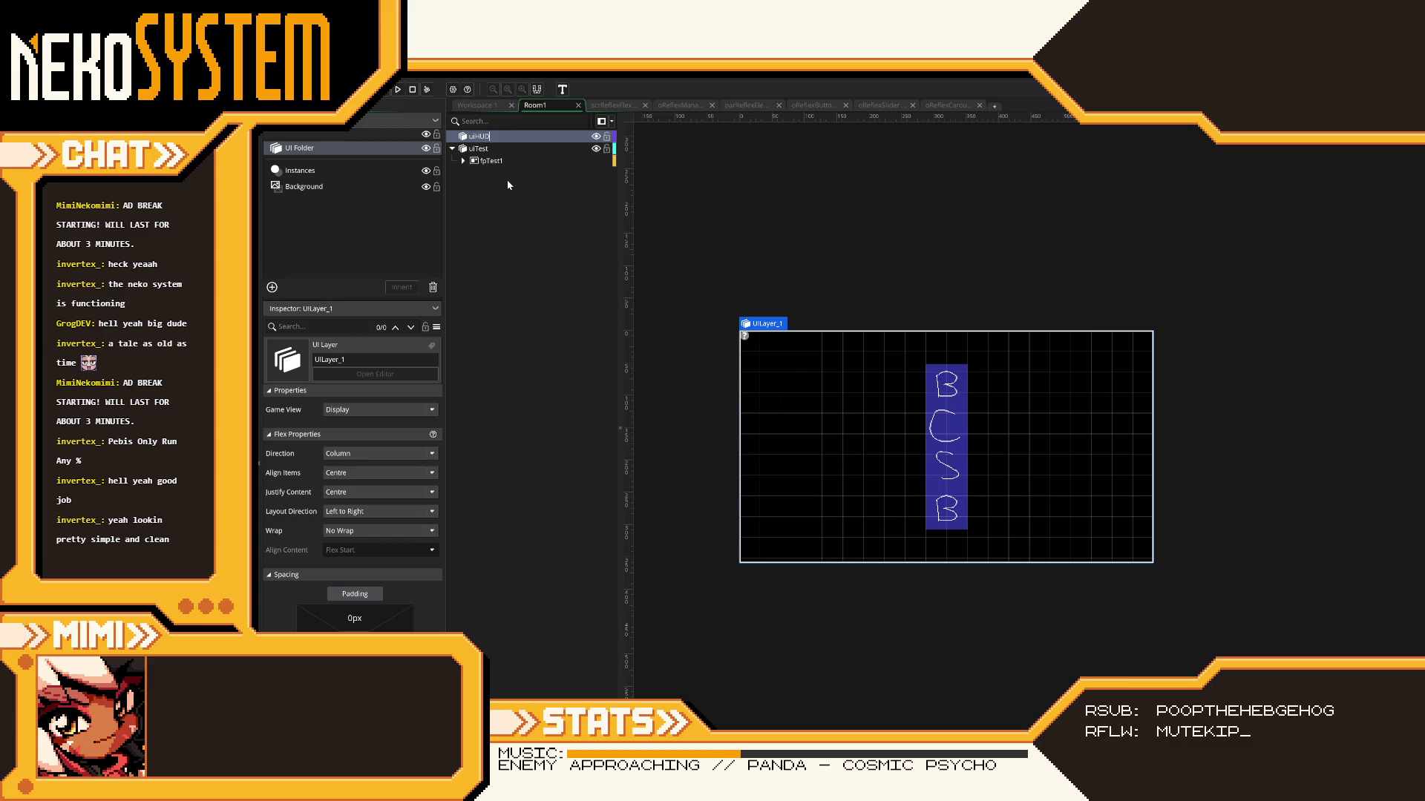
click(518, 213)
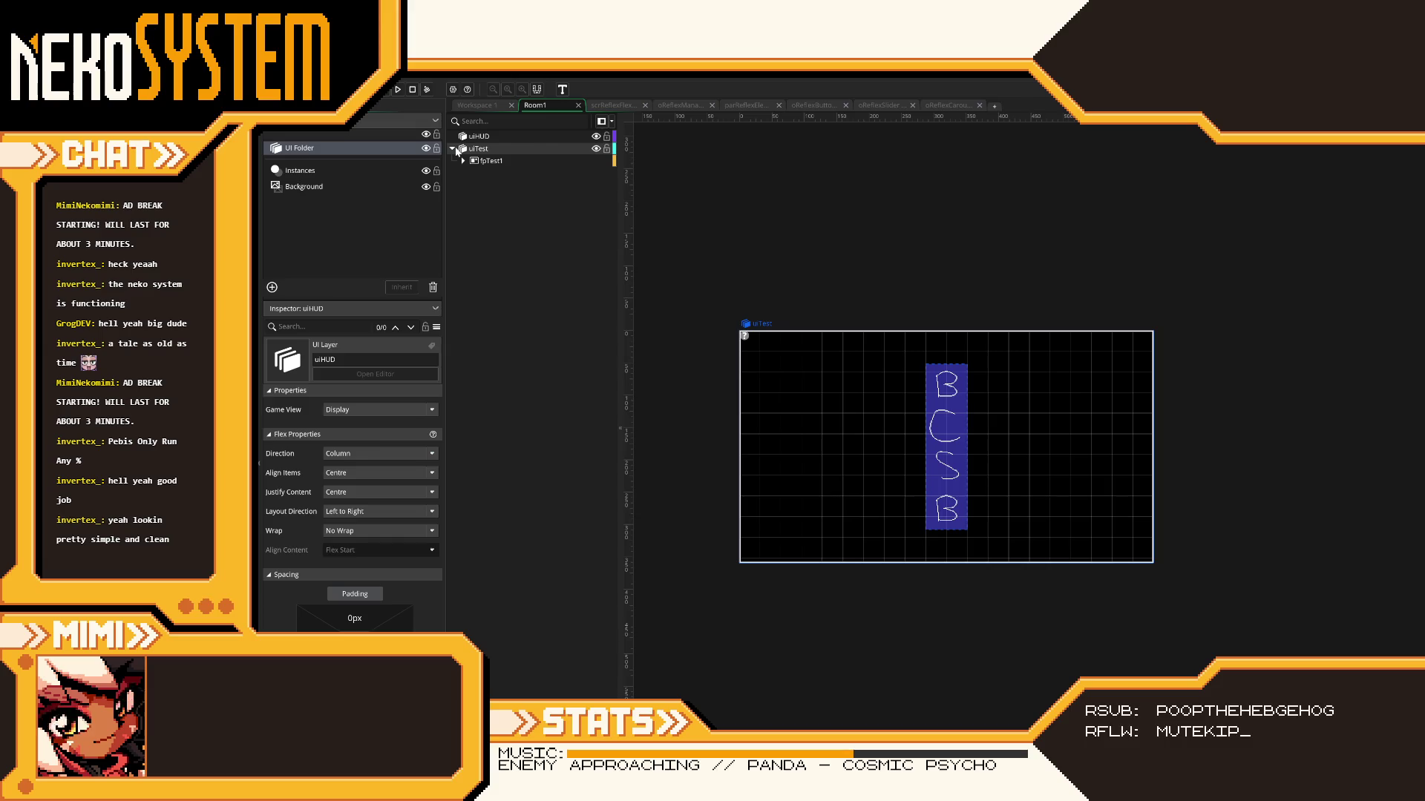
click(475, 138)
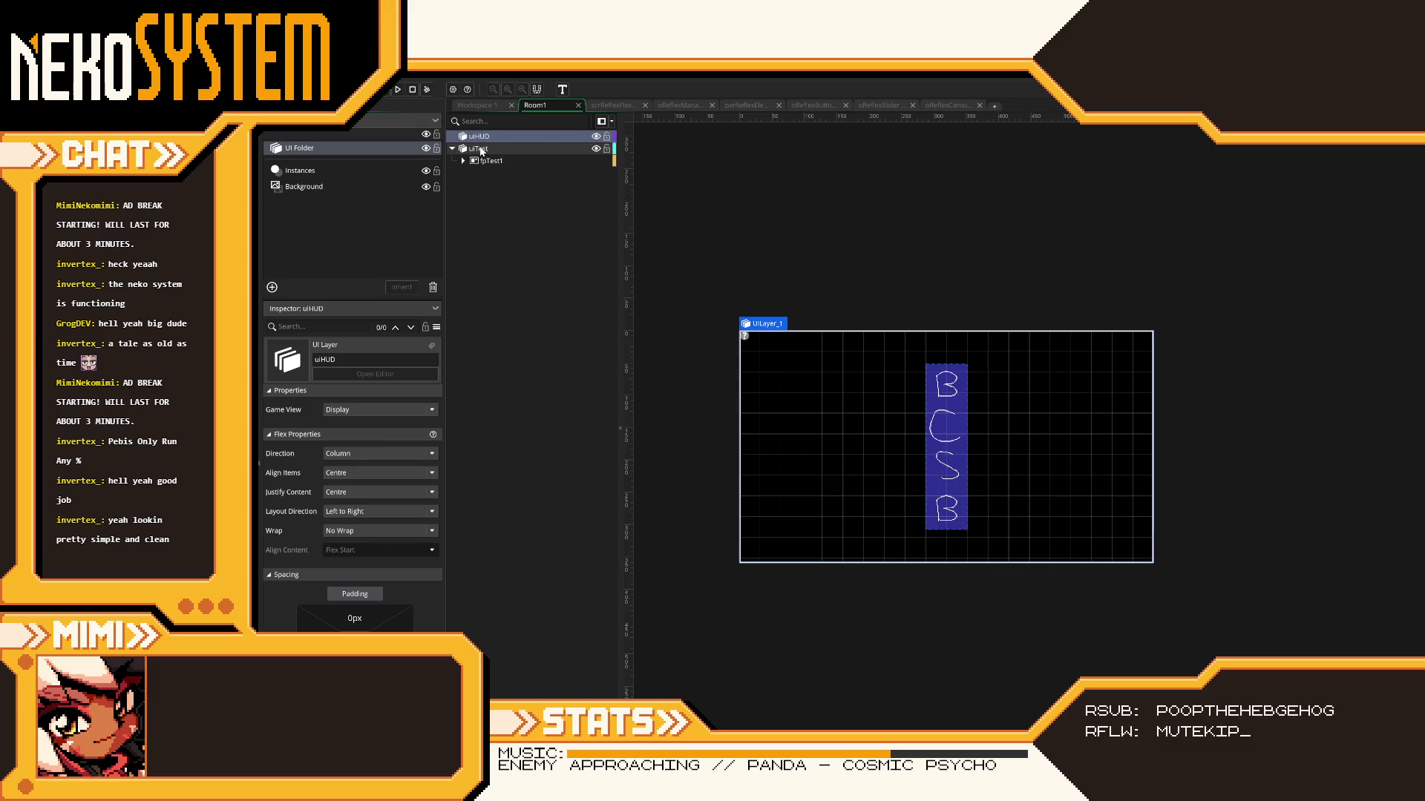
click(452, 148)
click(514, 194)
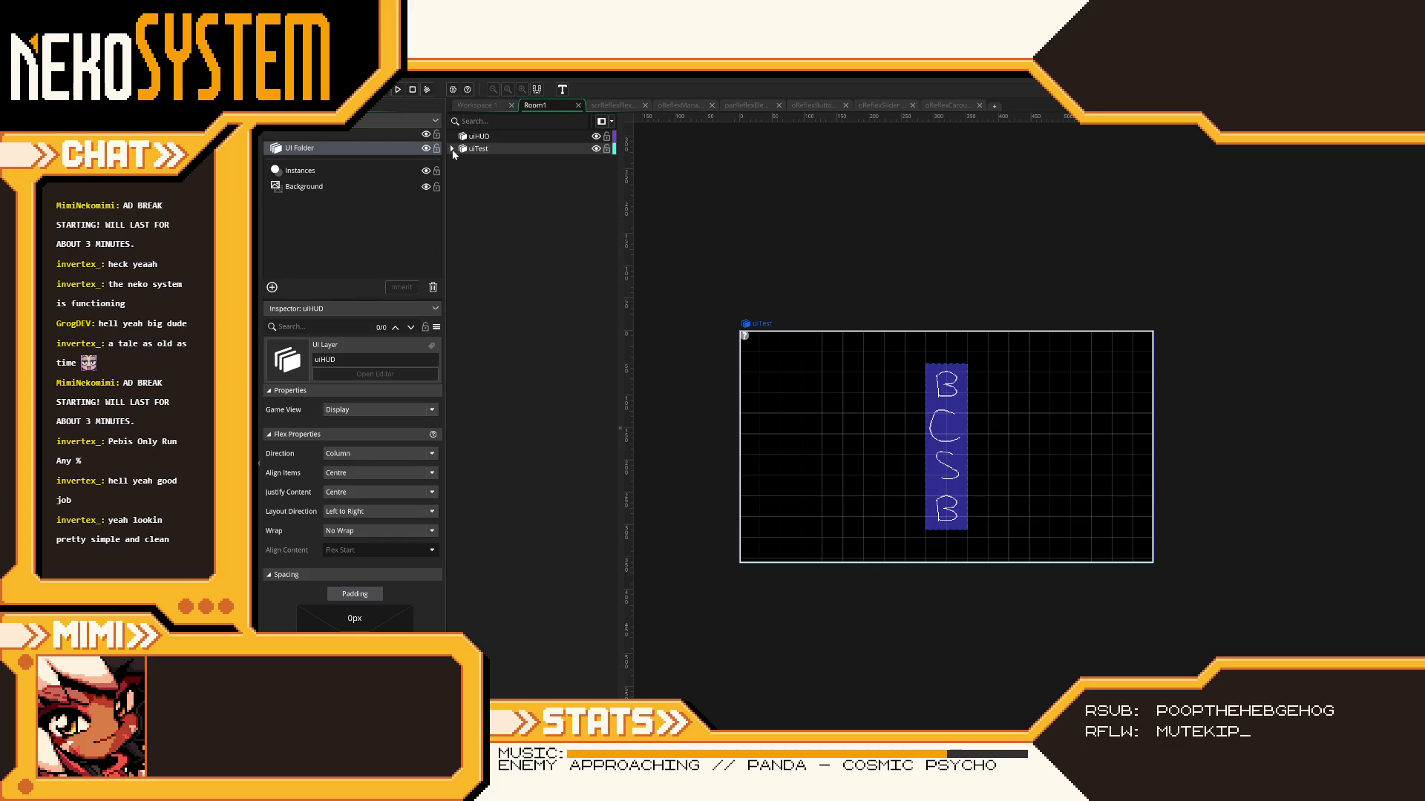
- Add a folder above uiTest and name it MAIN_MENU after the invalid 'MAIN MENU' name
right_click(479, 152)
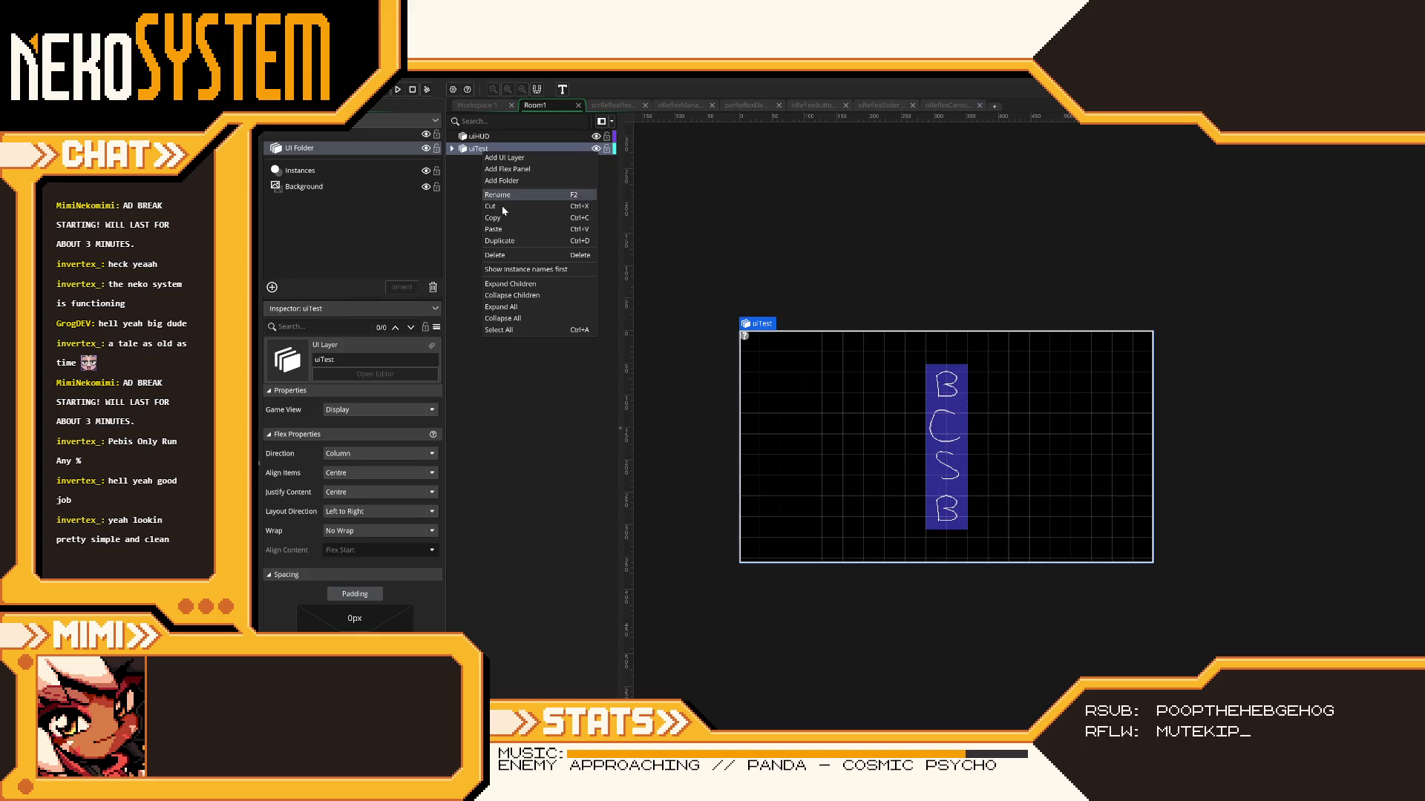
click(511, 184)
right_click(493, 148)
click(517, 197)
text(MAIN MENU)
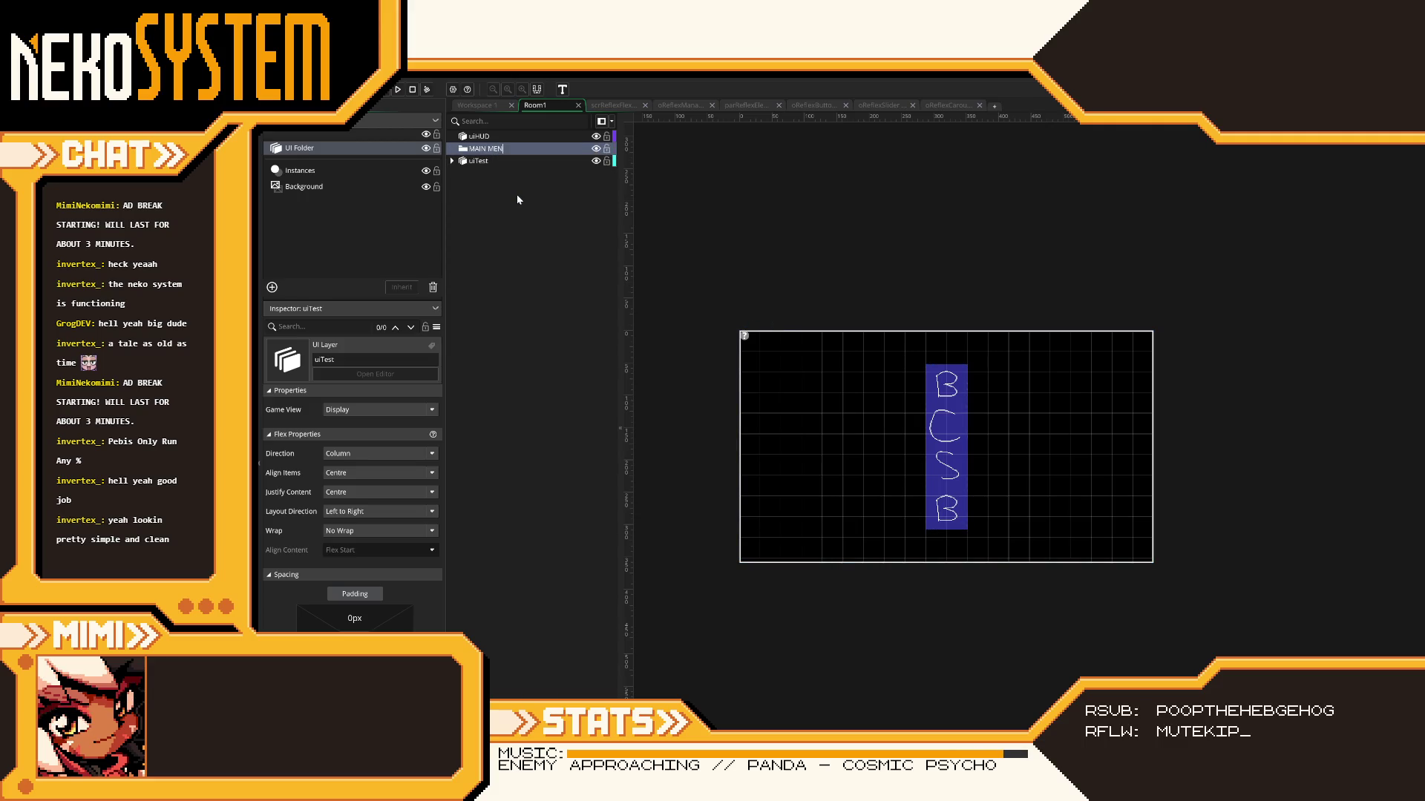
key(Return)
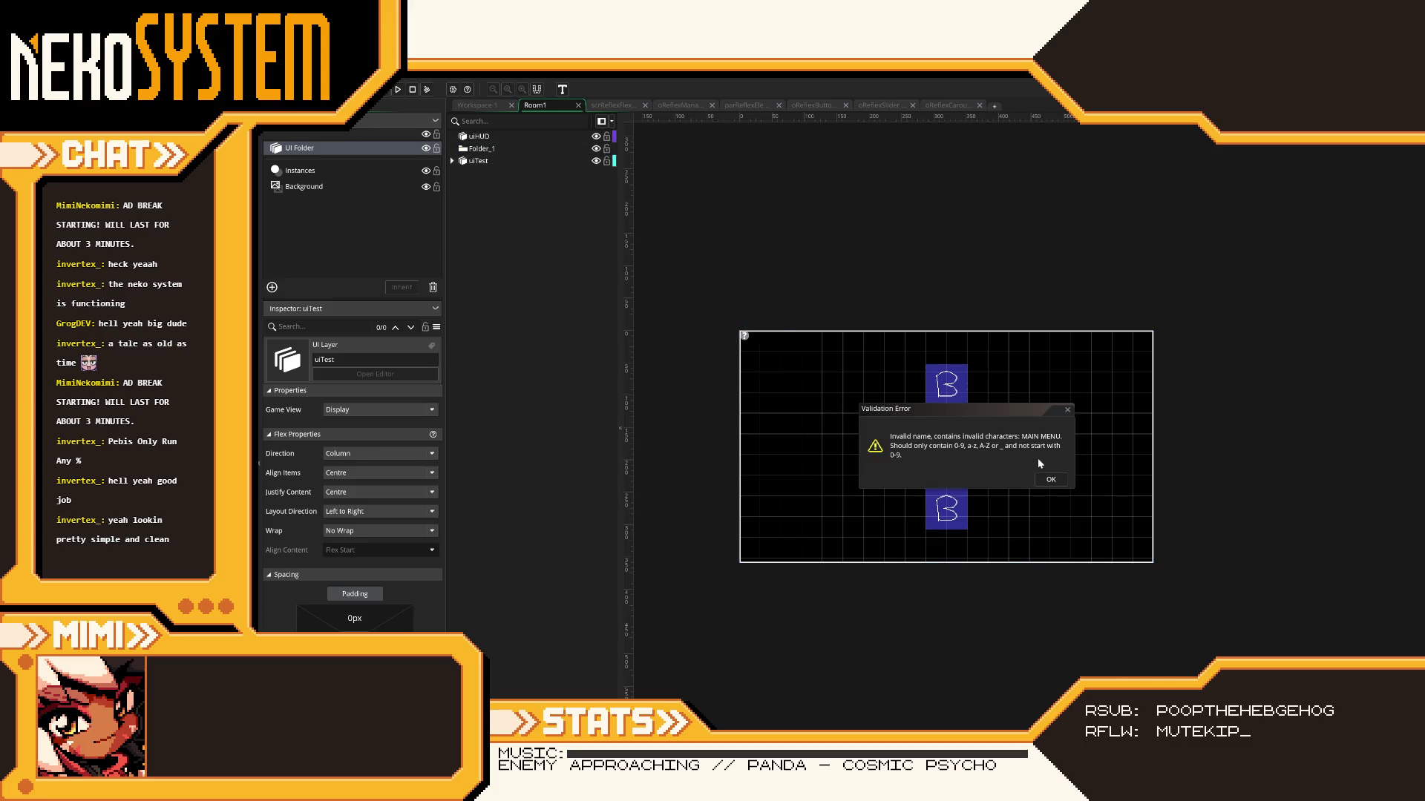
click(1051, 479)
click(926, 406)
right_click(492, 149)
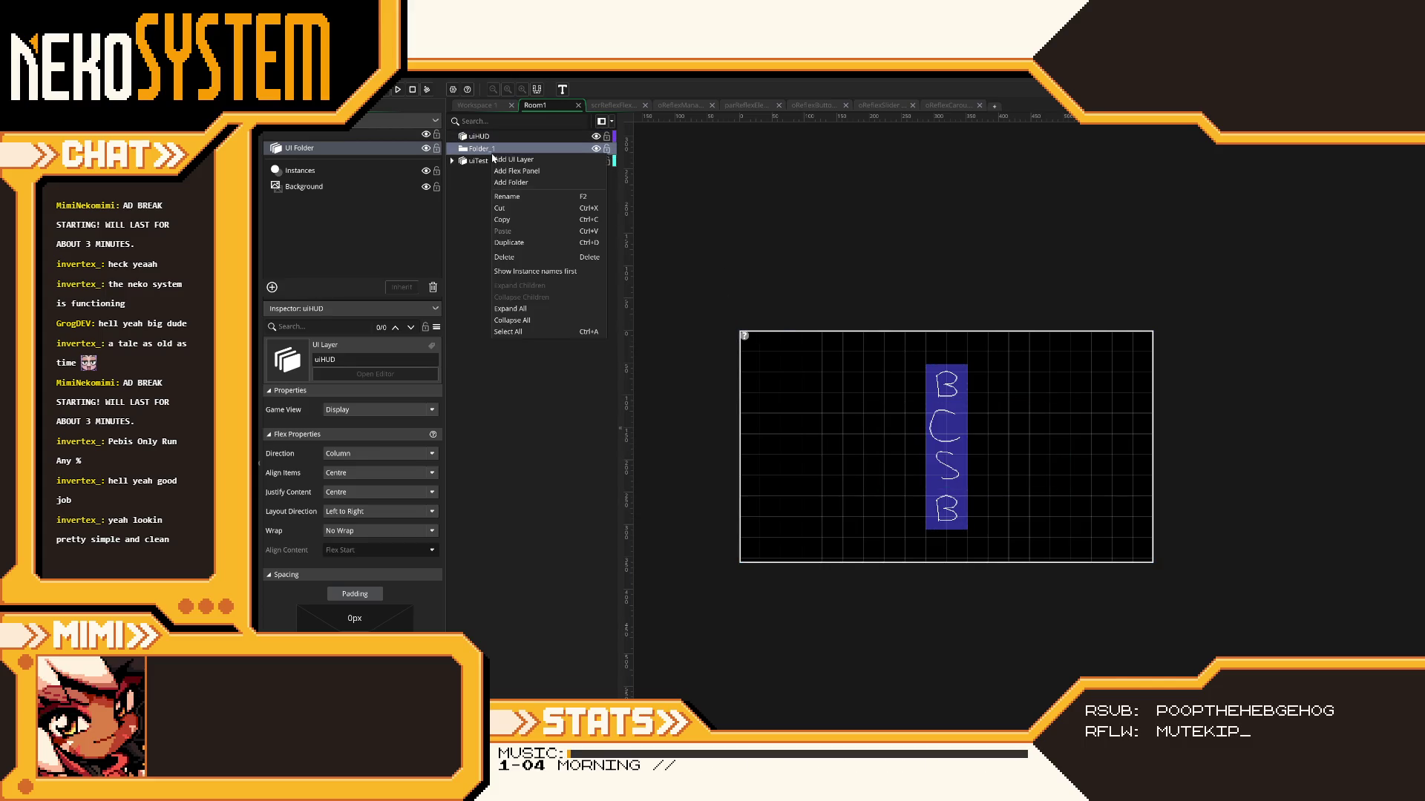
click(528, 202)
text(MAIN)
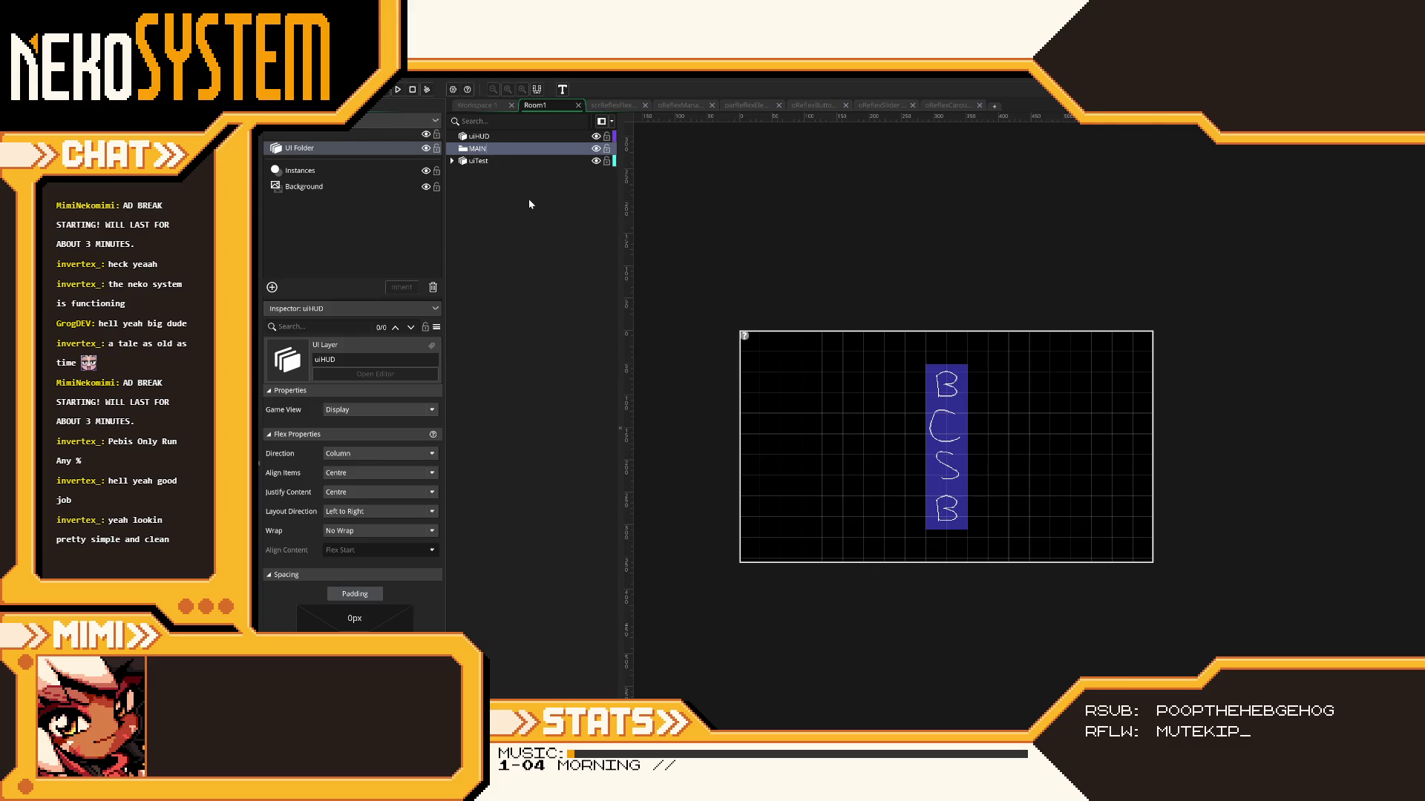
text(_MENU)
click(481, 163)
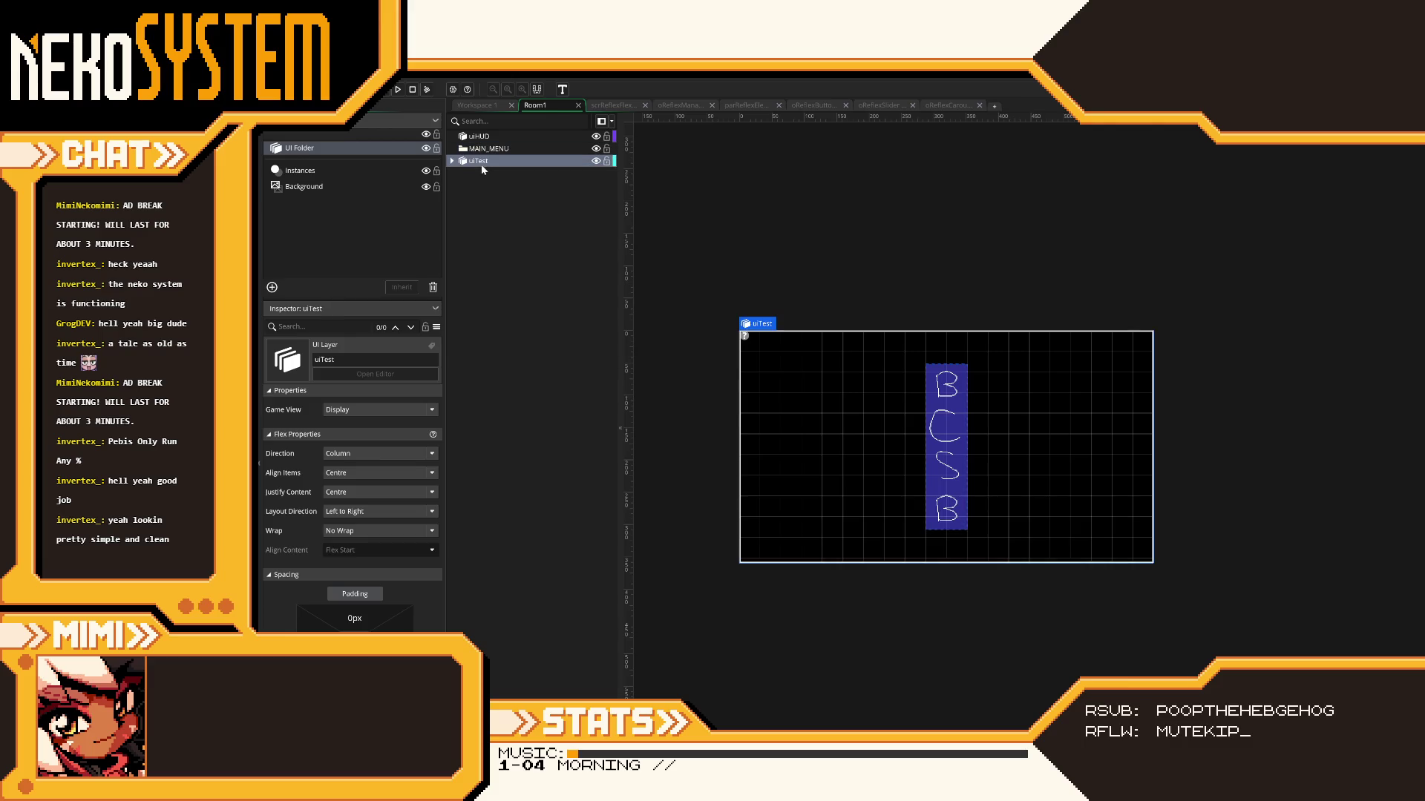
- Move uiTest into MAIN_MENU and set its Align Items to Flex Start
click(475, 152)
click(475, 158)
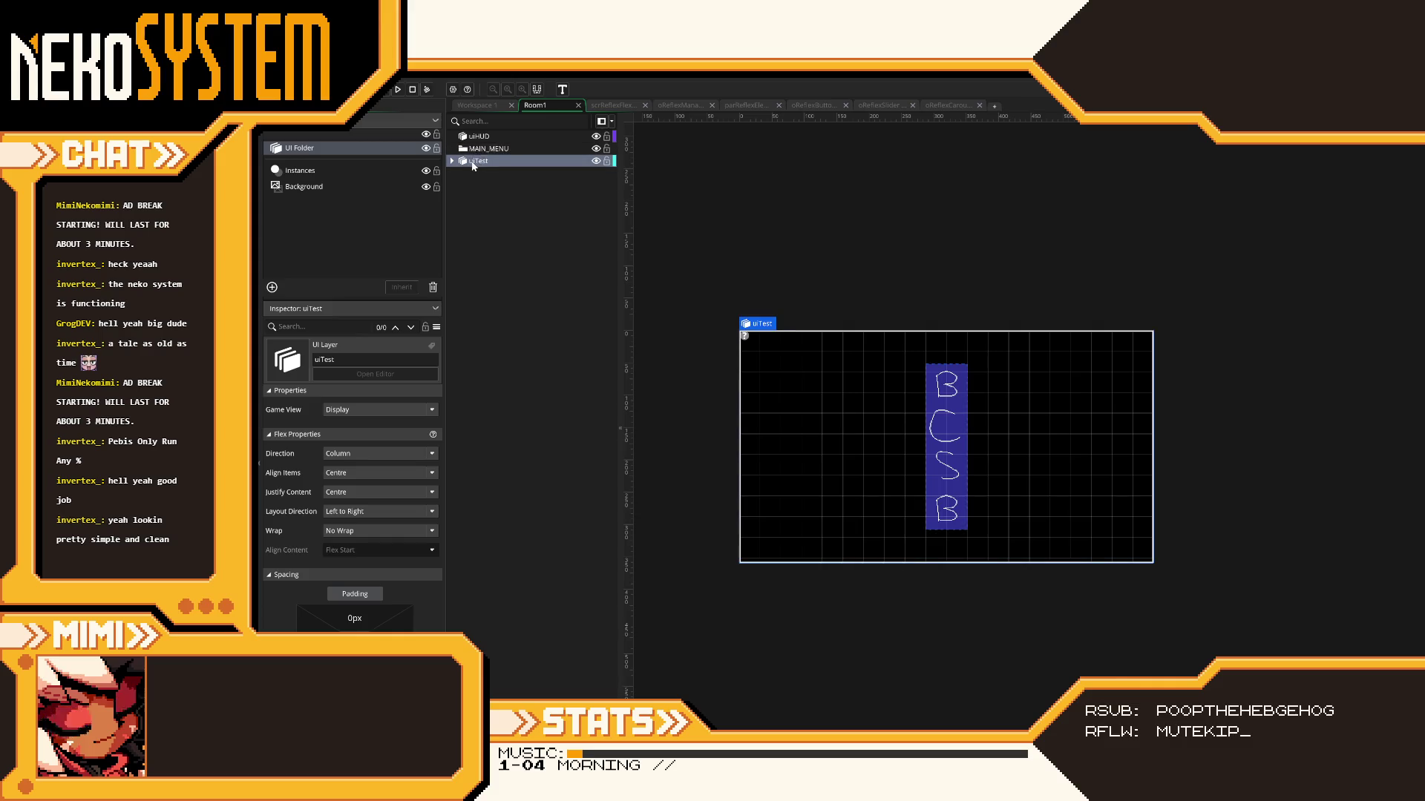
drag(476, 157, 482, 150)
click(464, 161)
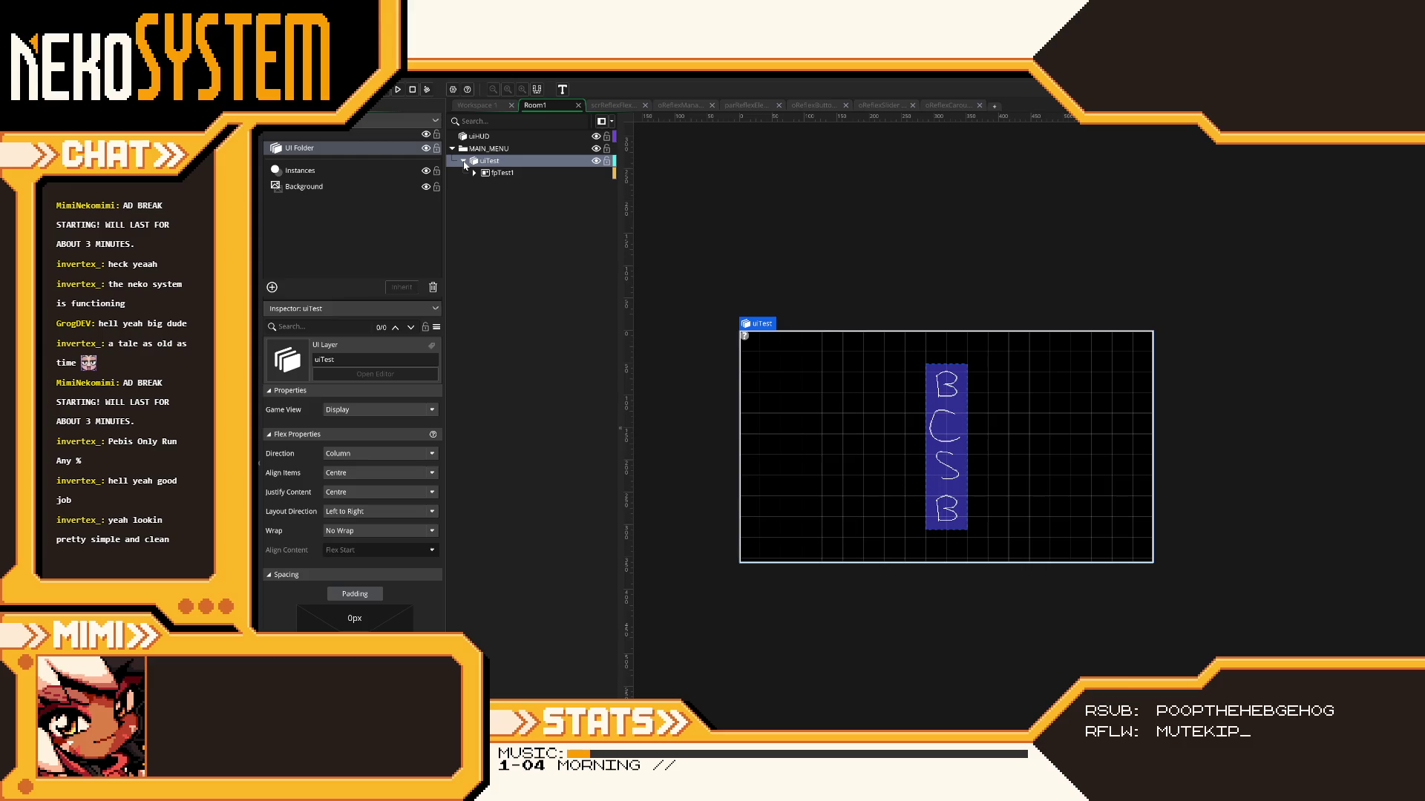
click(386, 472)
click(368, 492)
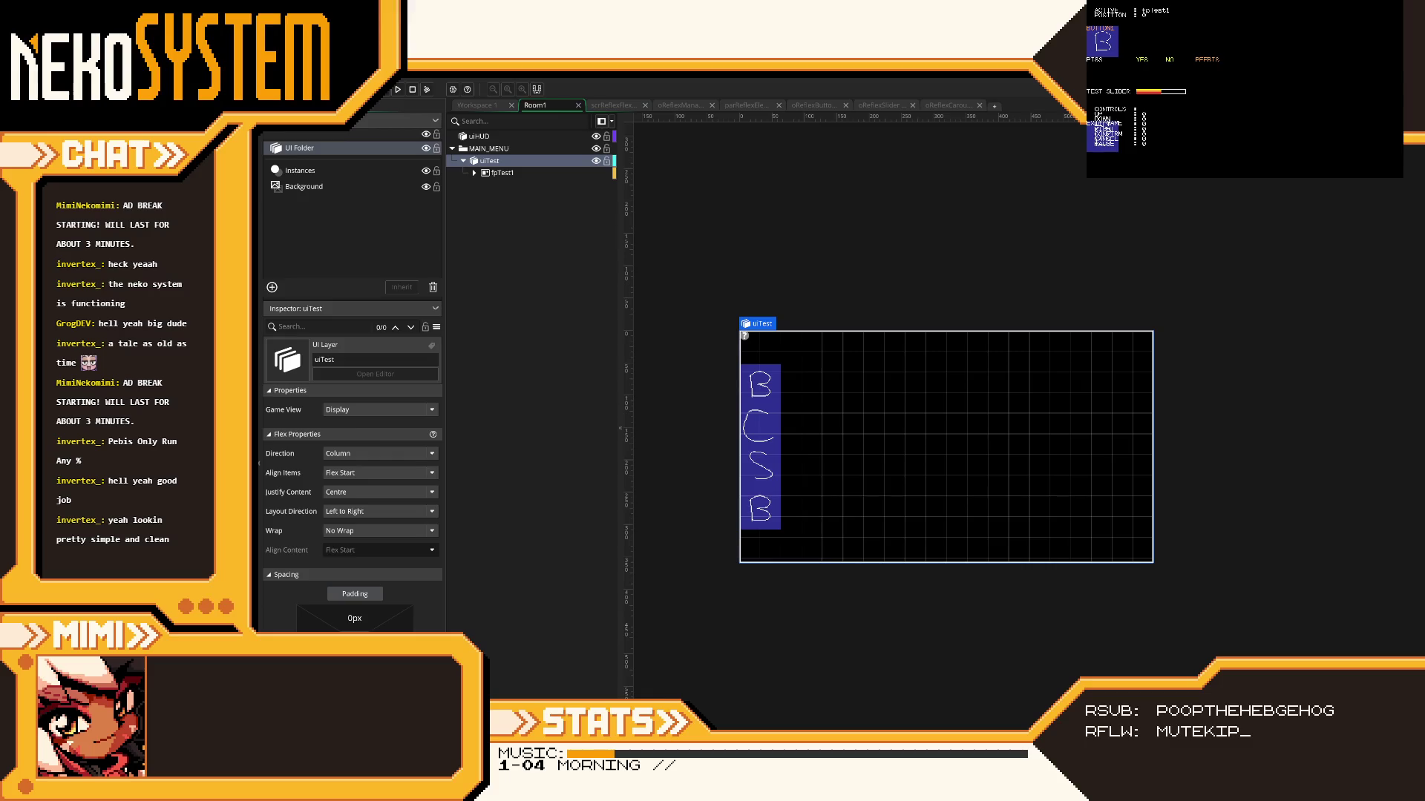
key(Escape)
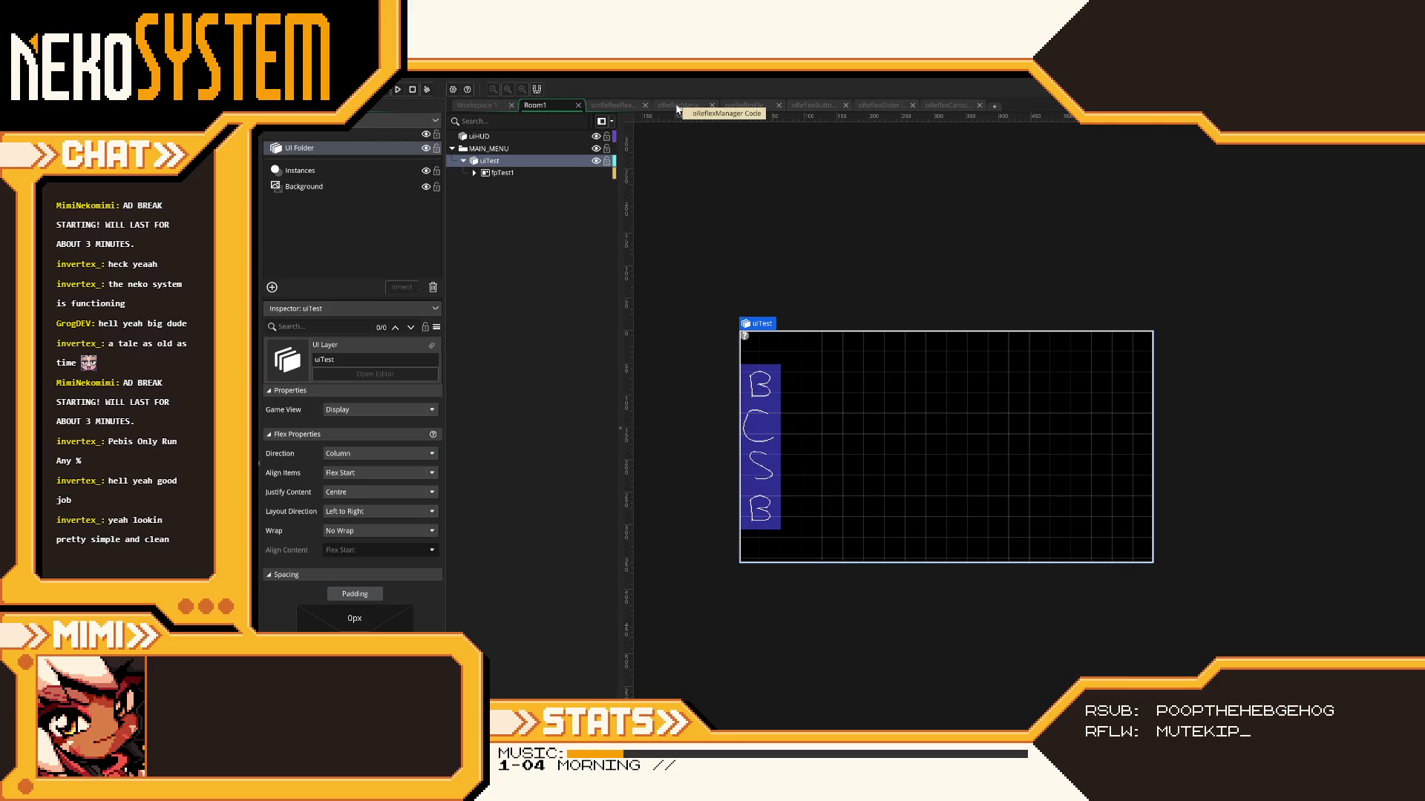
click(604, 103)
- Browse scrReflexFlexFunctions and unfold the ReflexManager constructor code
scroll(767, 303, up, 10)
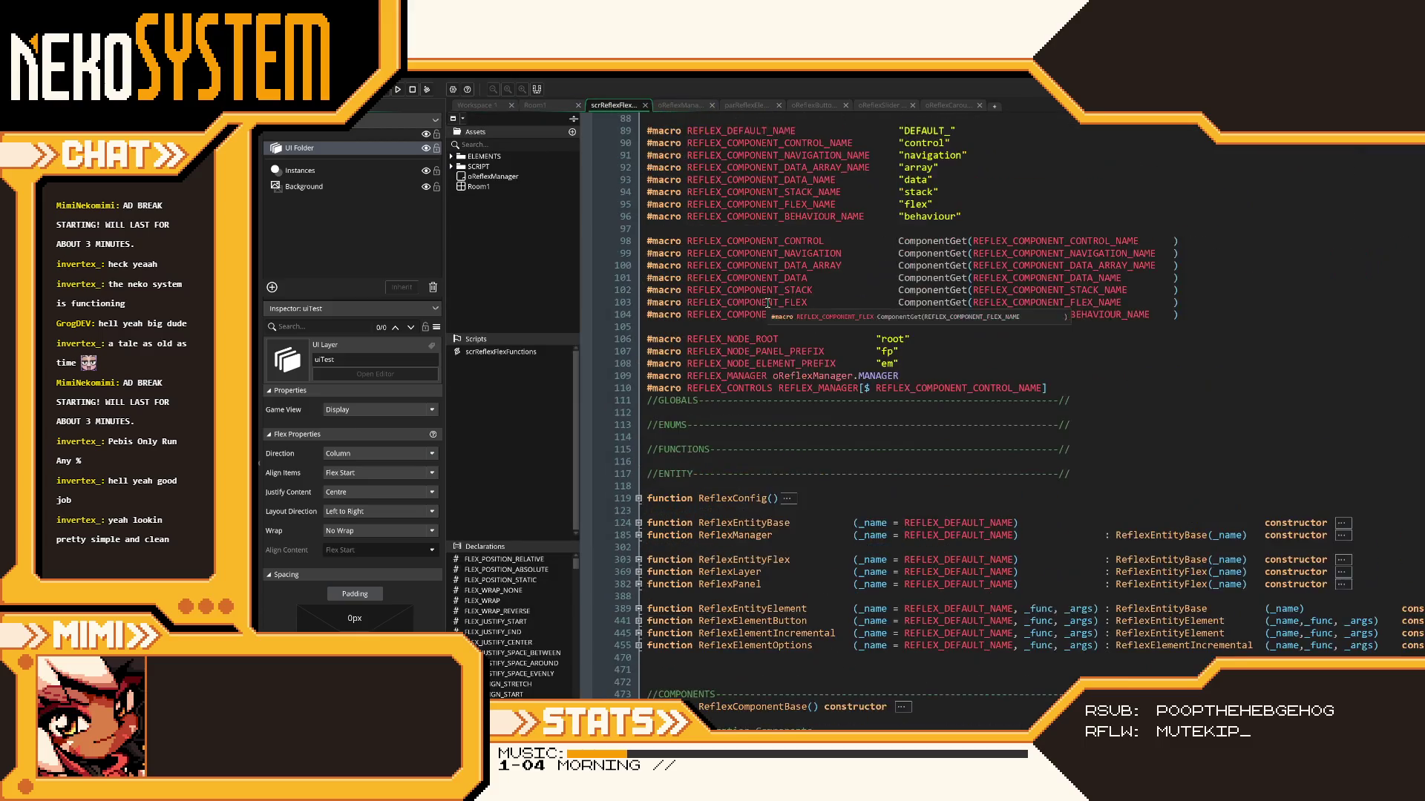
scroll(768, 303, down, 10)
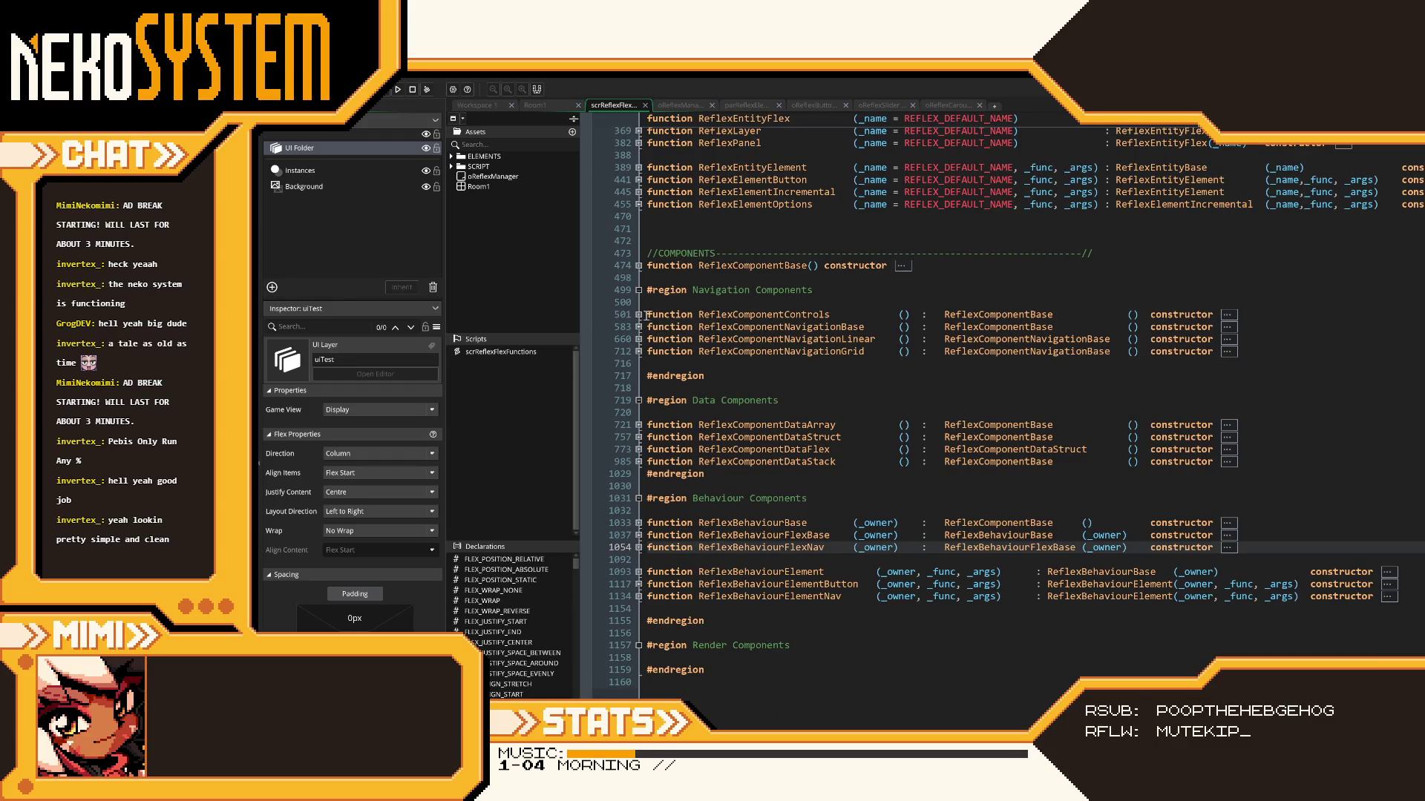
scroll(681, 323, up, 2)
click(639, 388)
click(638, 389)
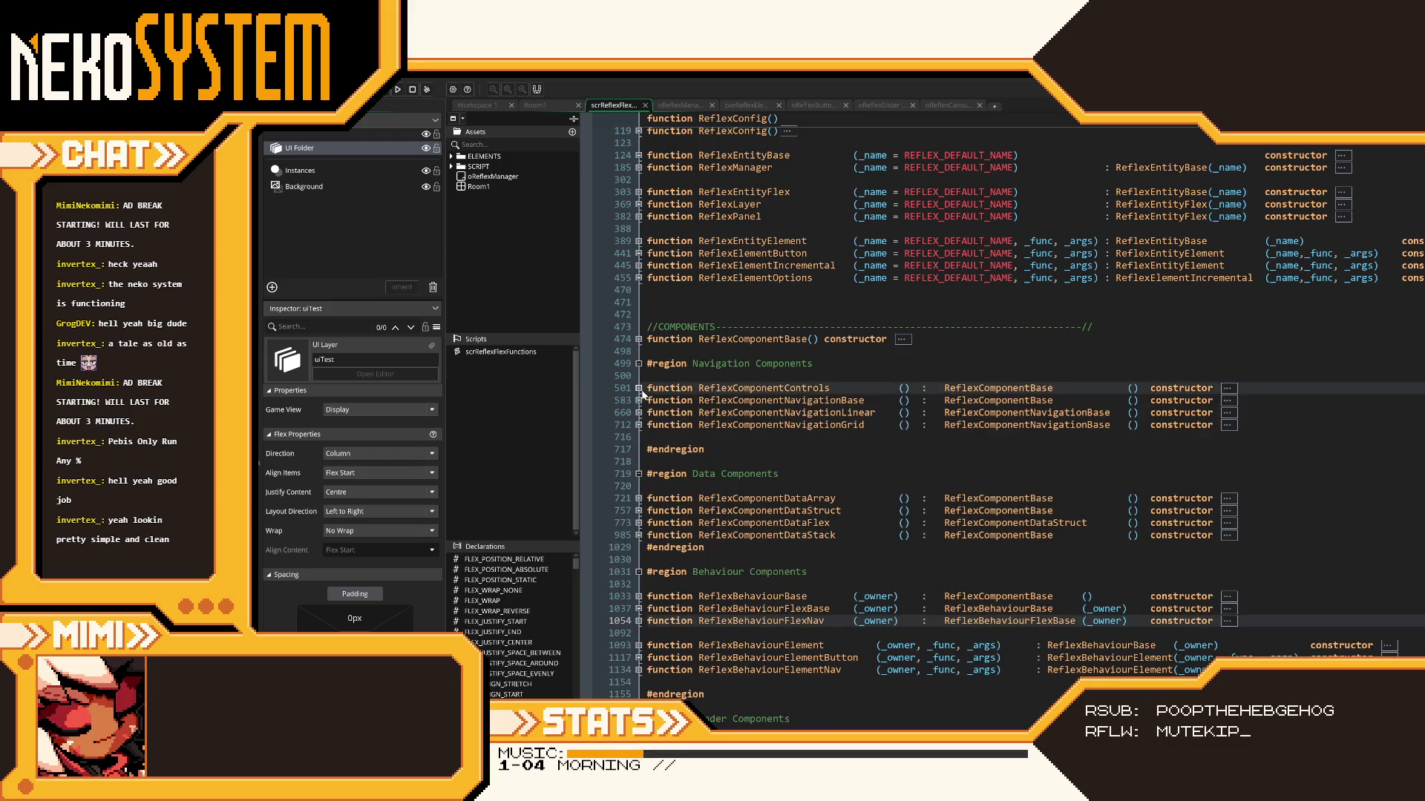
click(639, 388)
click(639, 388)
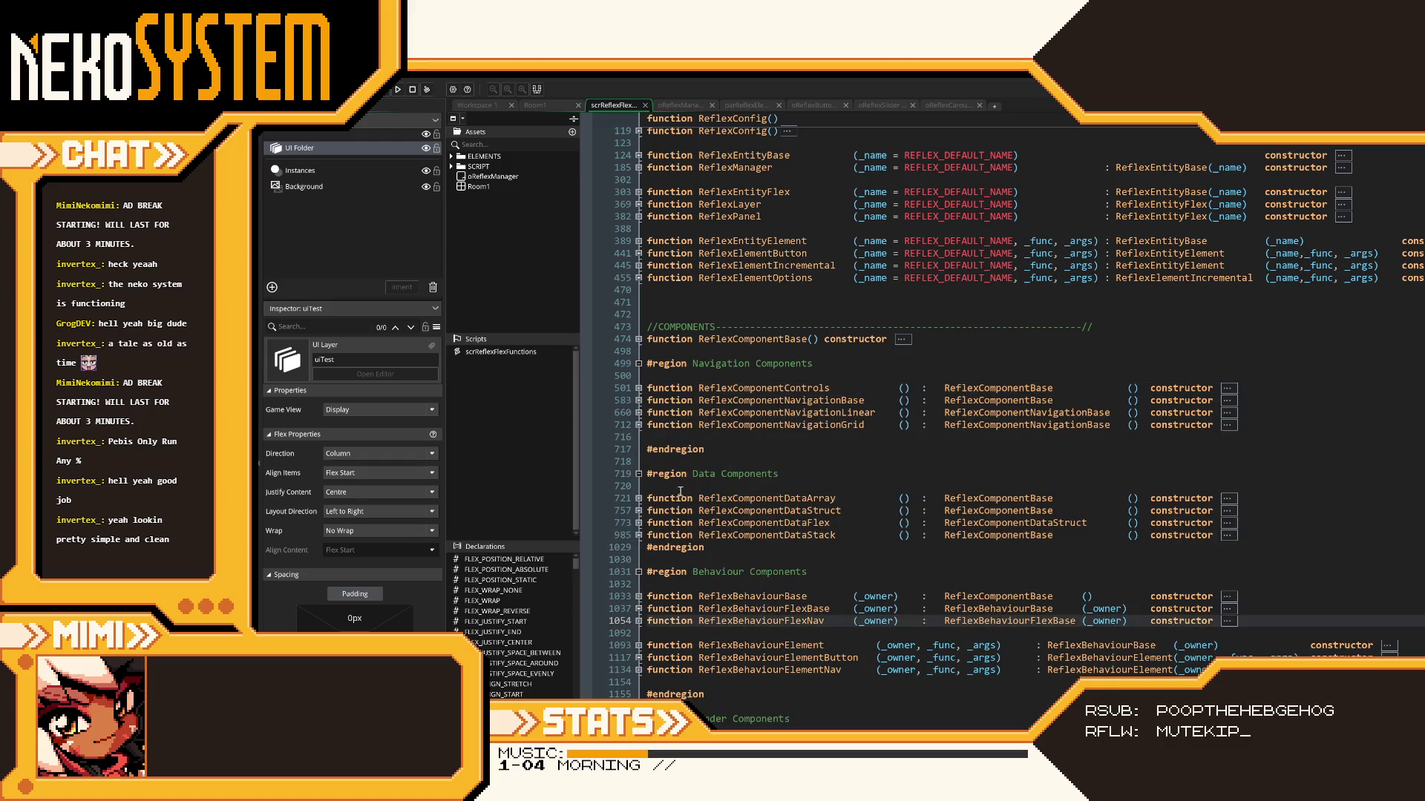
scroll(690, 512, up, 8)
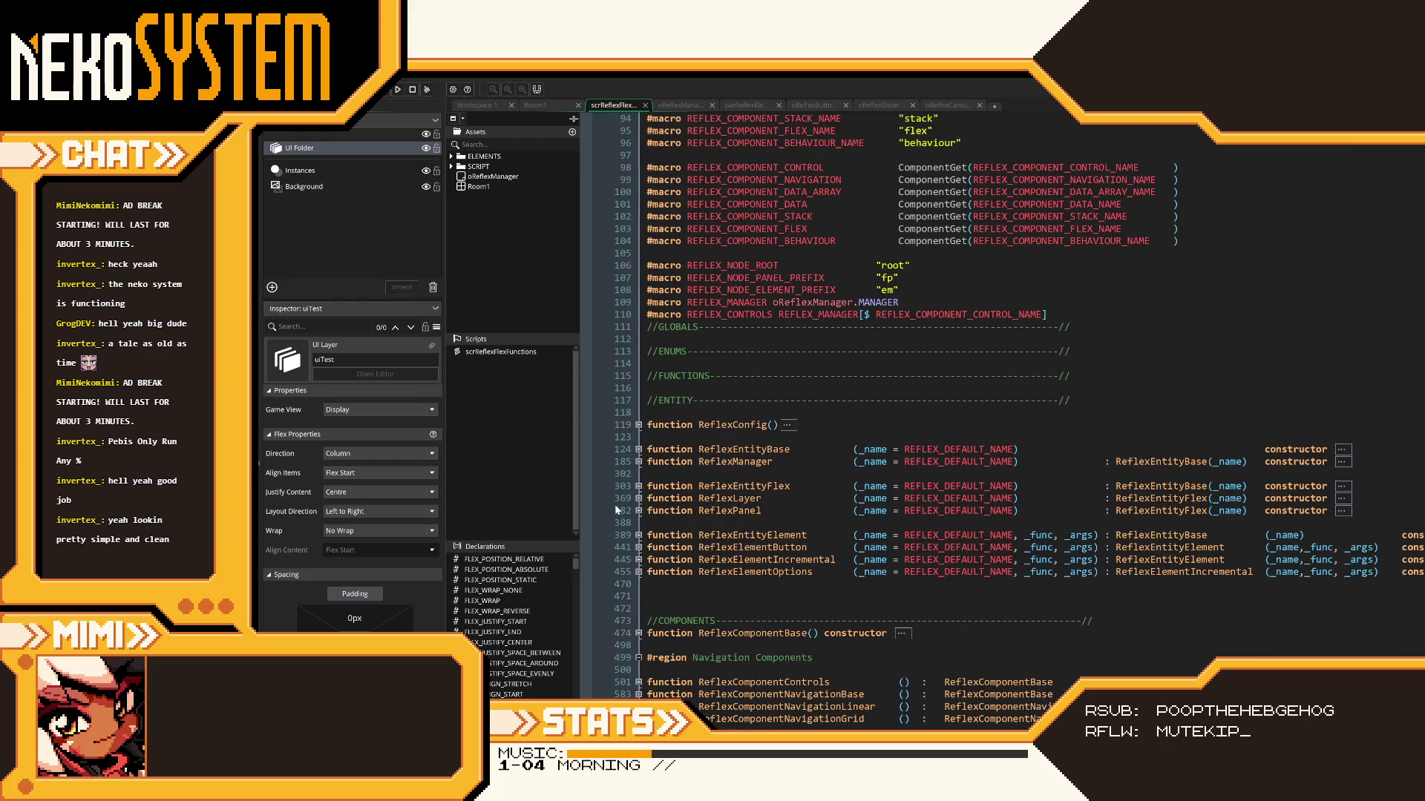
click(639, 462)
- Comment out REFLEX_COMPONENT_CONTROL.Debug() on line 299 and save the script
scroll(712, 552, down, 12)
scroll(713, 552, down, 10)
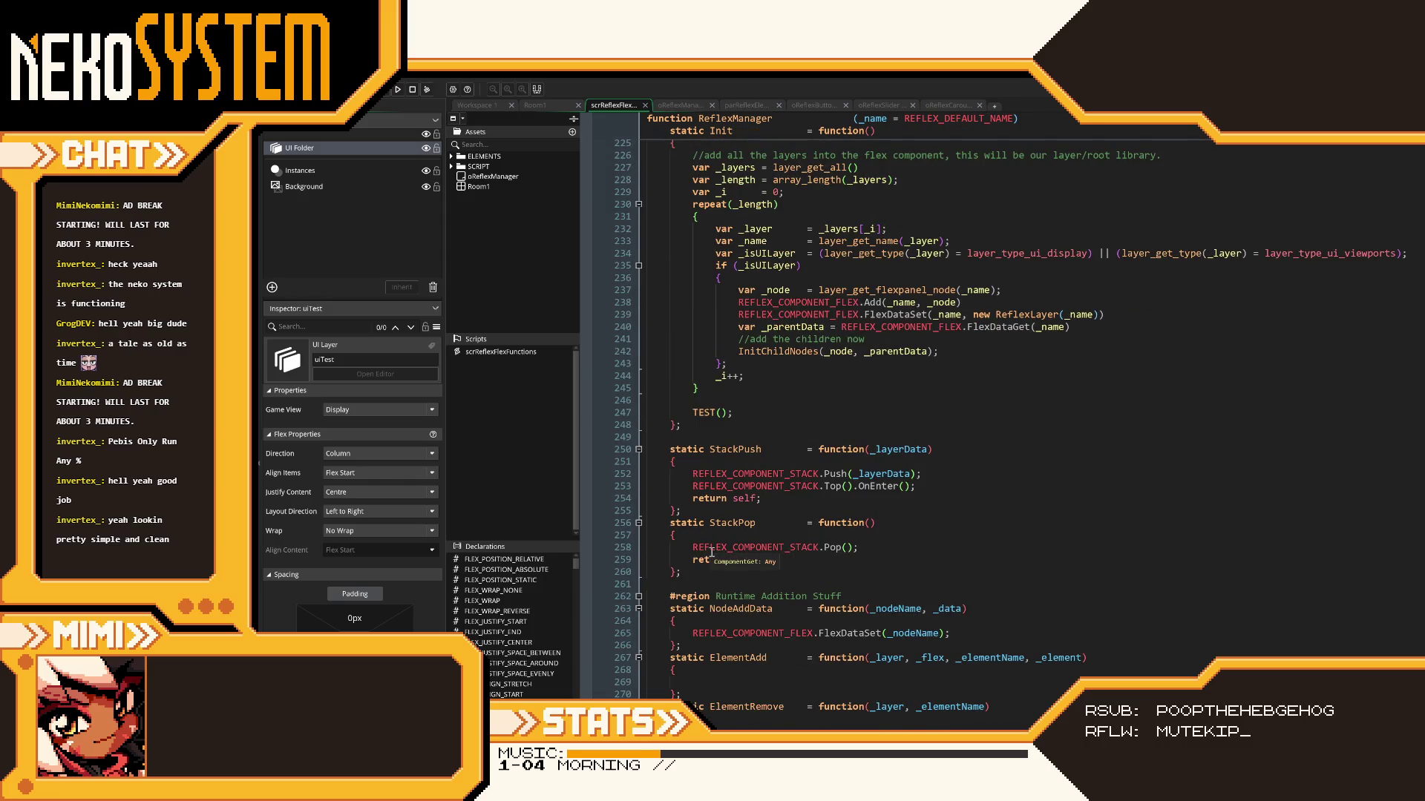
scroll(711, 552, down, 15)
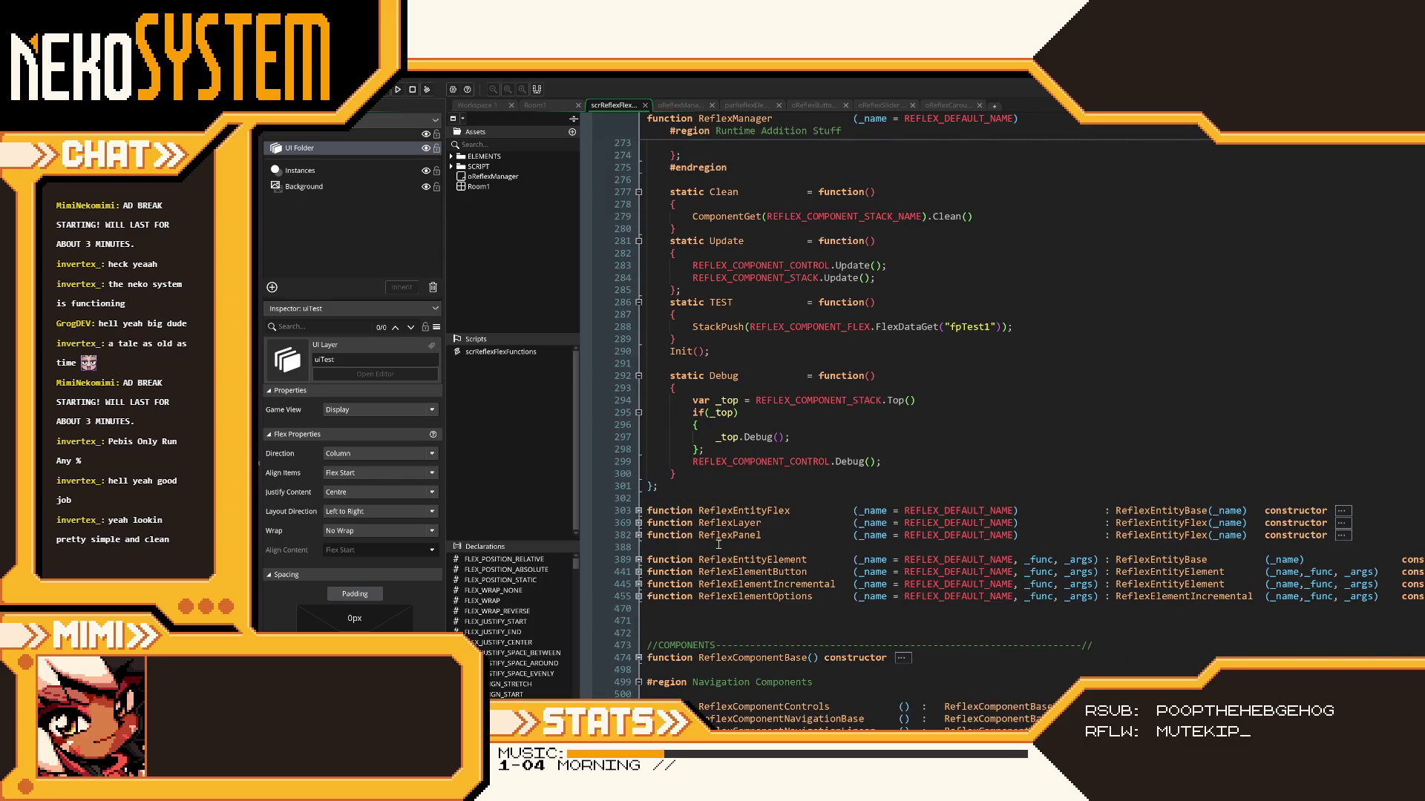
scroll(718, 547, up, 2)
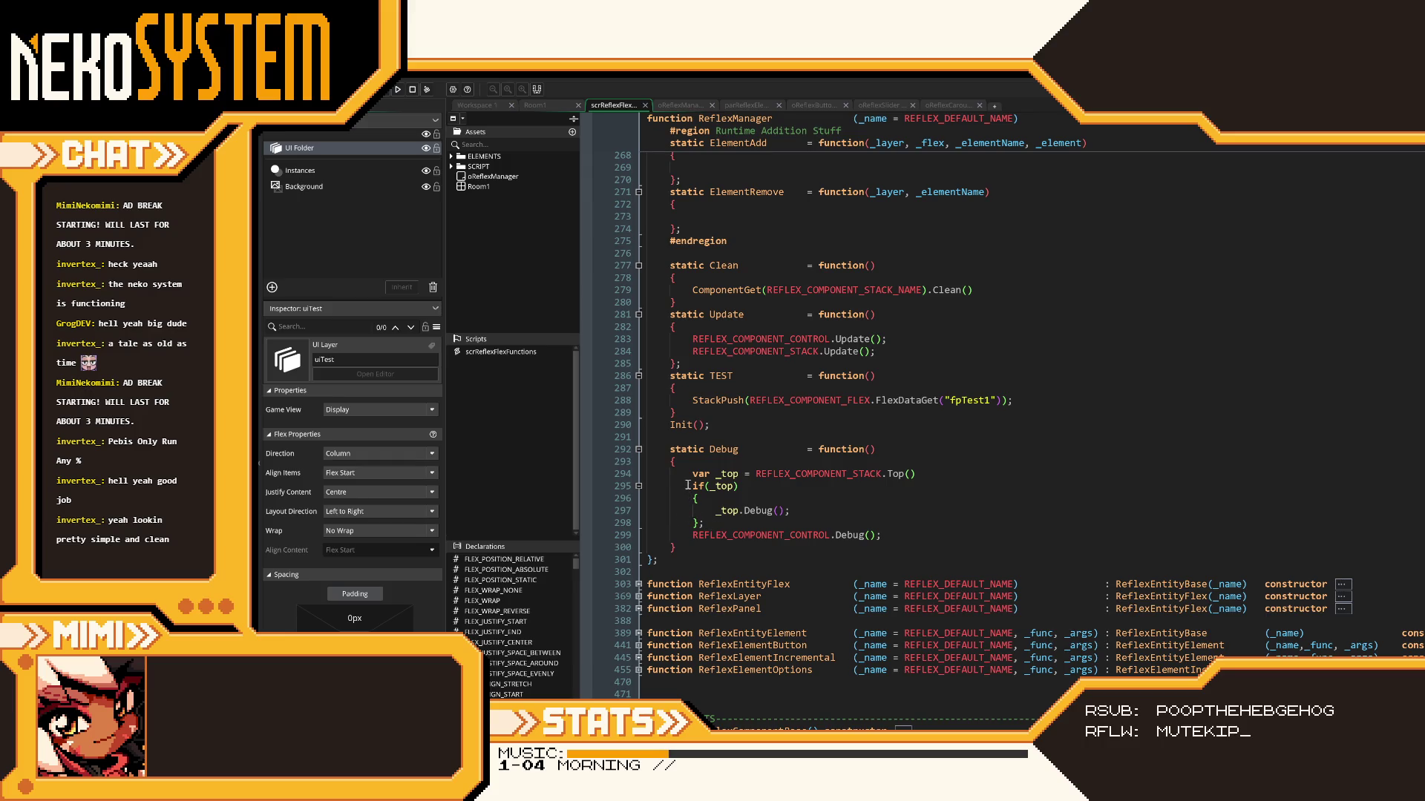
click(688, 532)
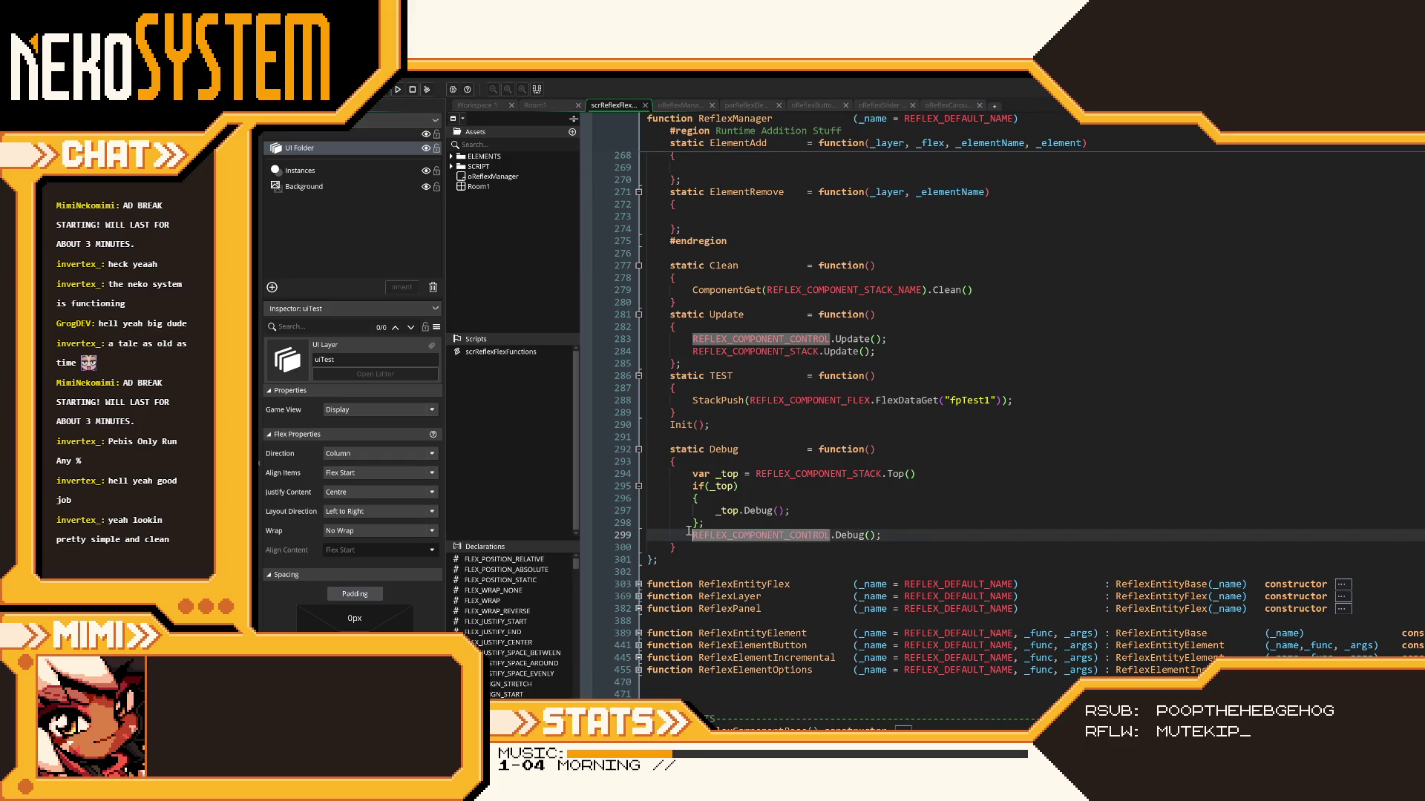
text(//)
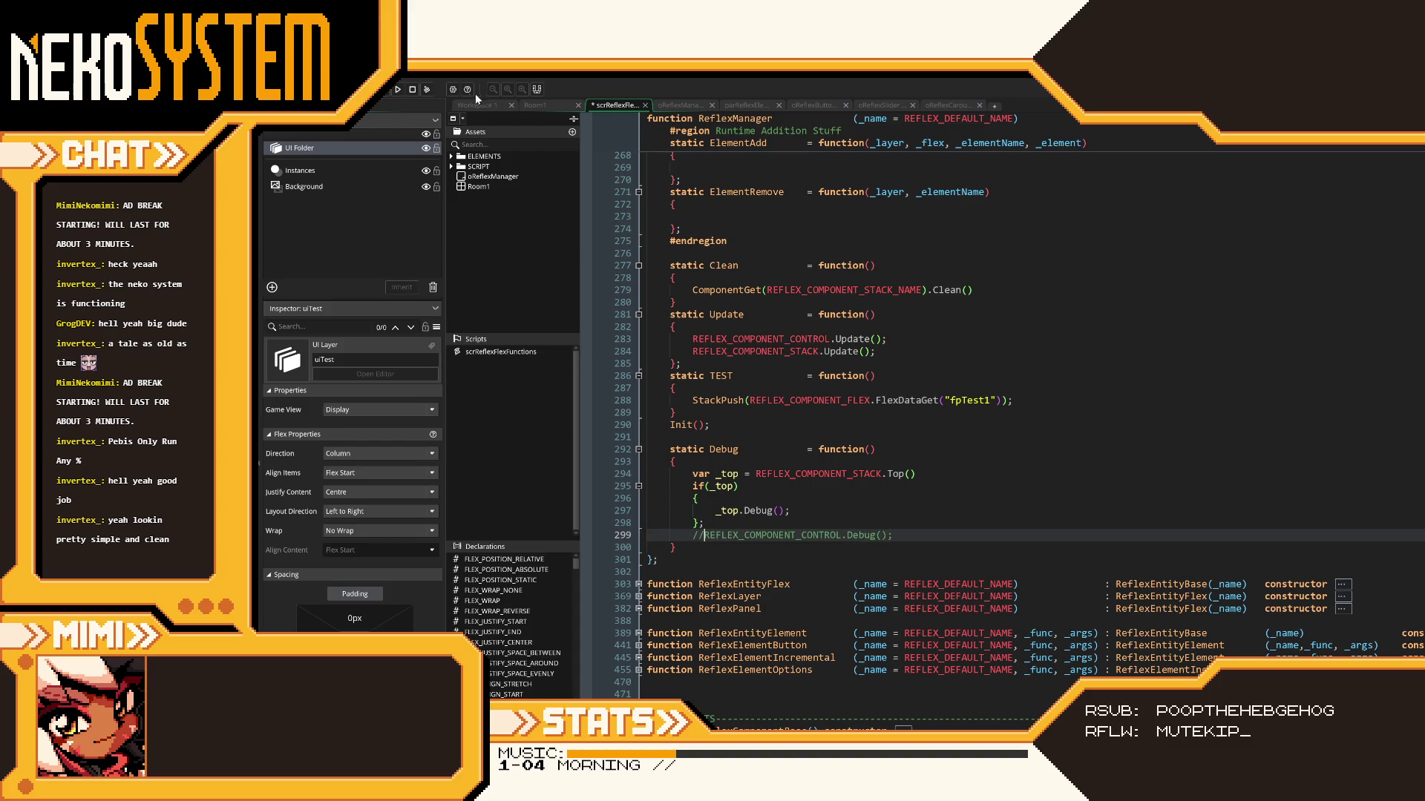
click(392, 90)
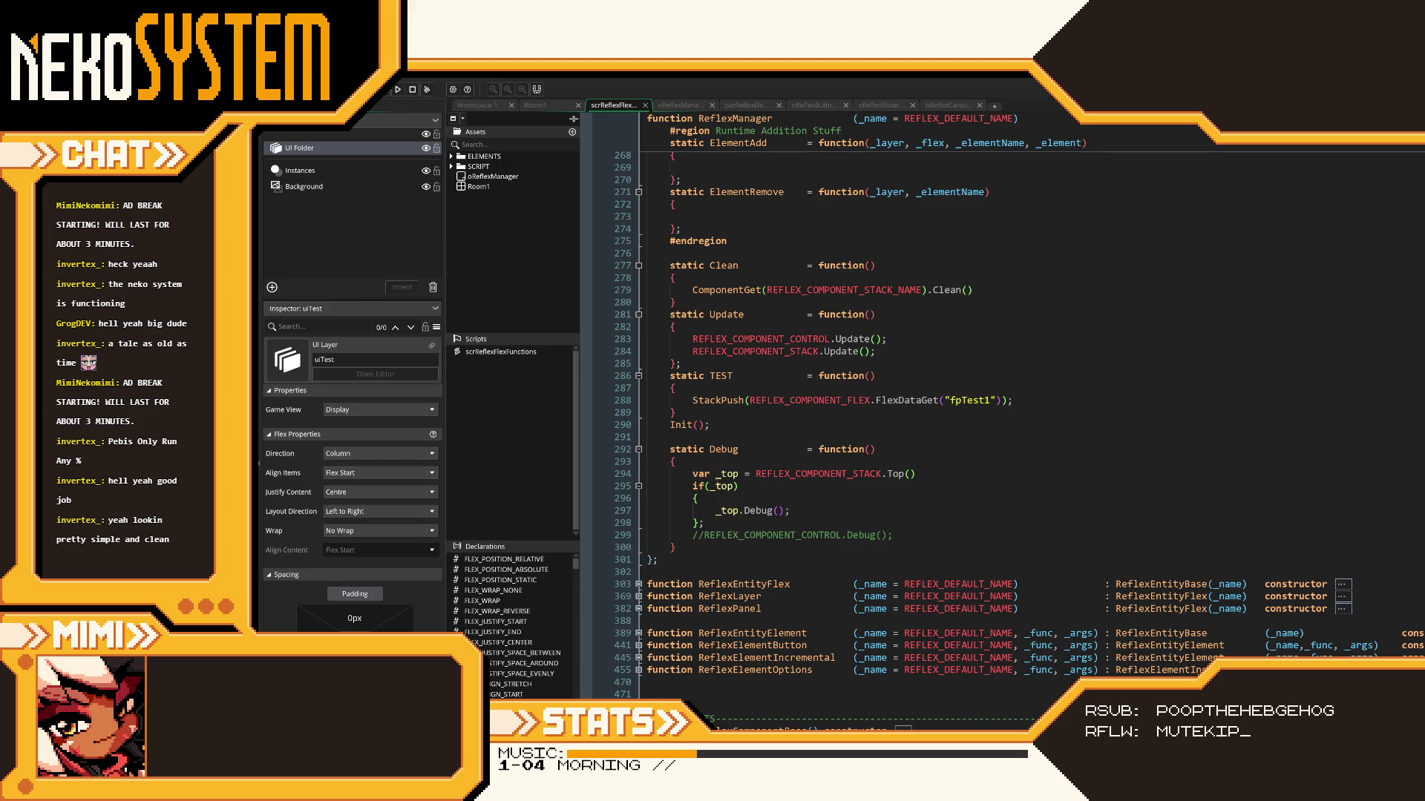
click(815, 105)
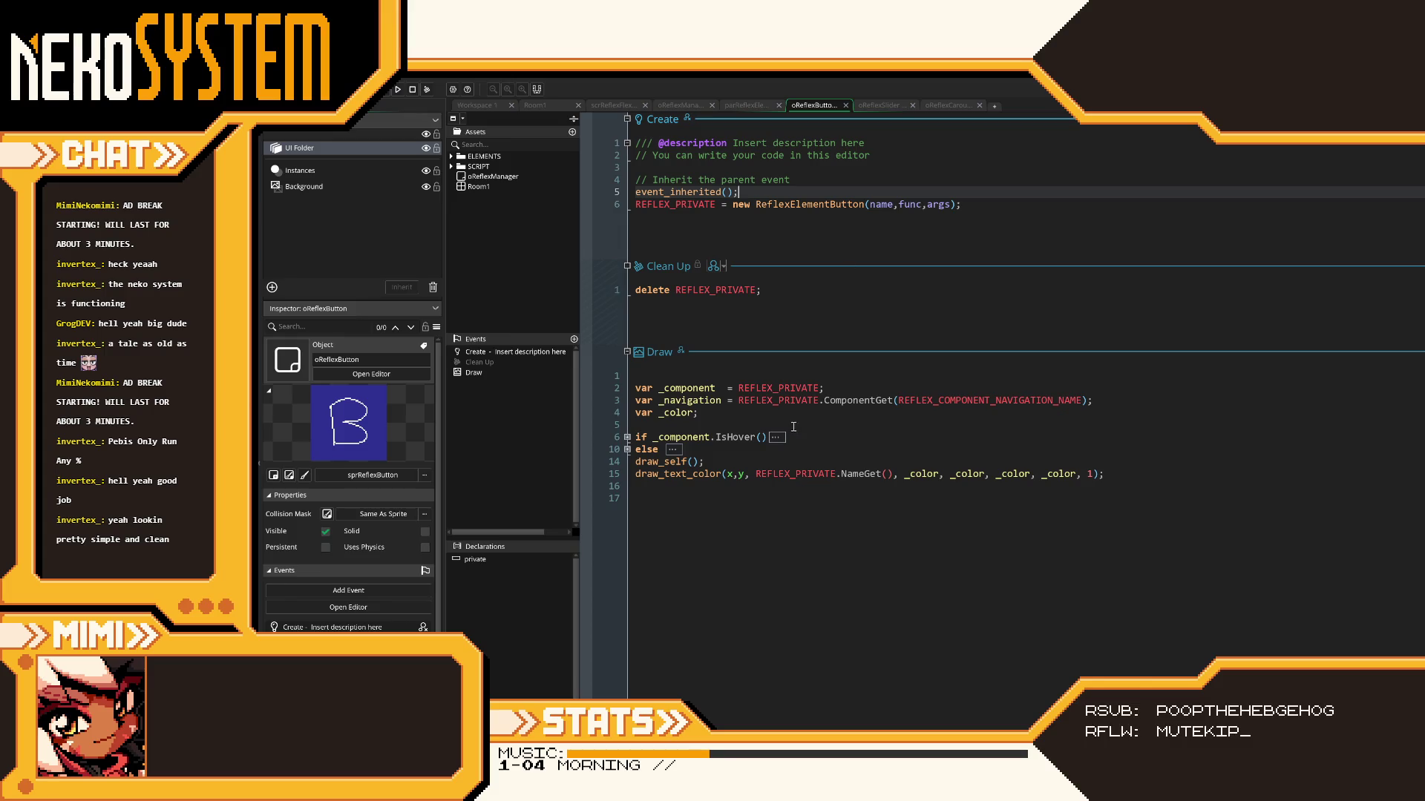
- Comment out draw_self() in oReflexButton's Draw event
click(637, 462)
text(//)
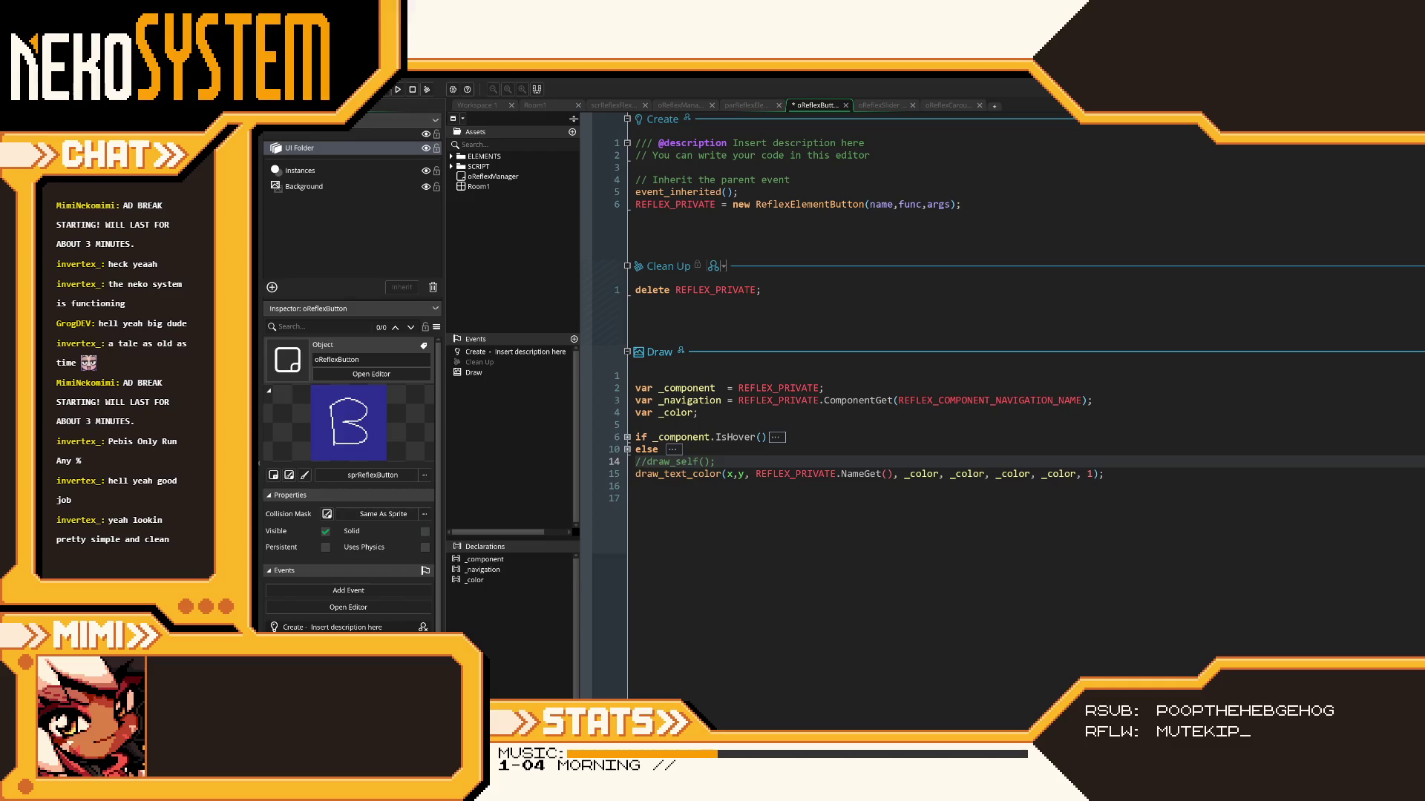
key(ctrl+Tab)
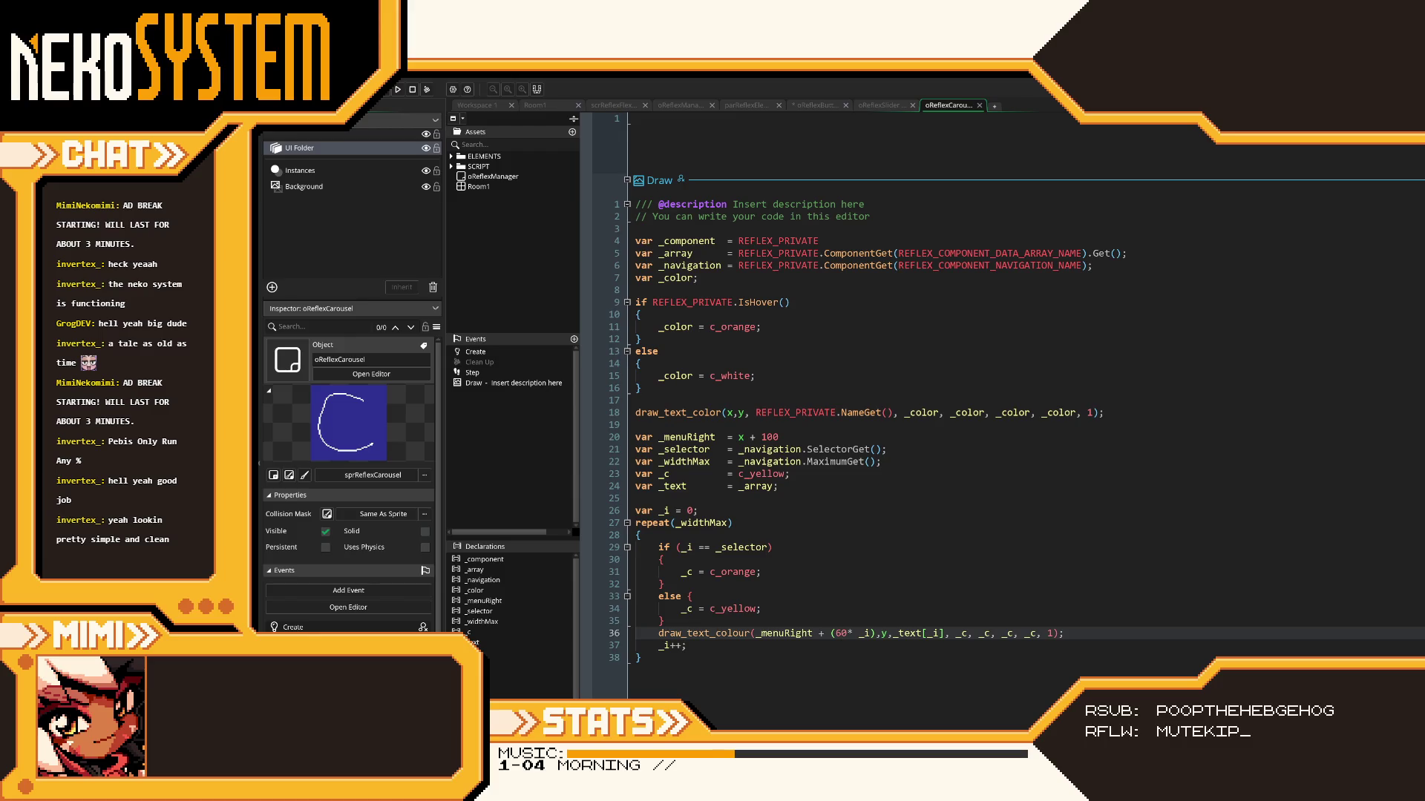
- Test-run the game, close it, and create a new sprite, Sprite11
key(F5)
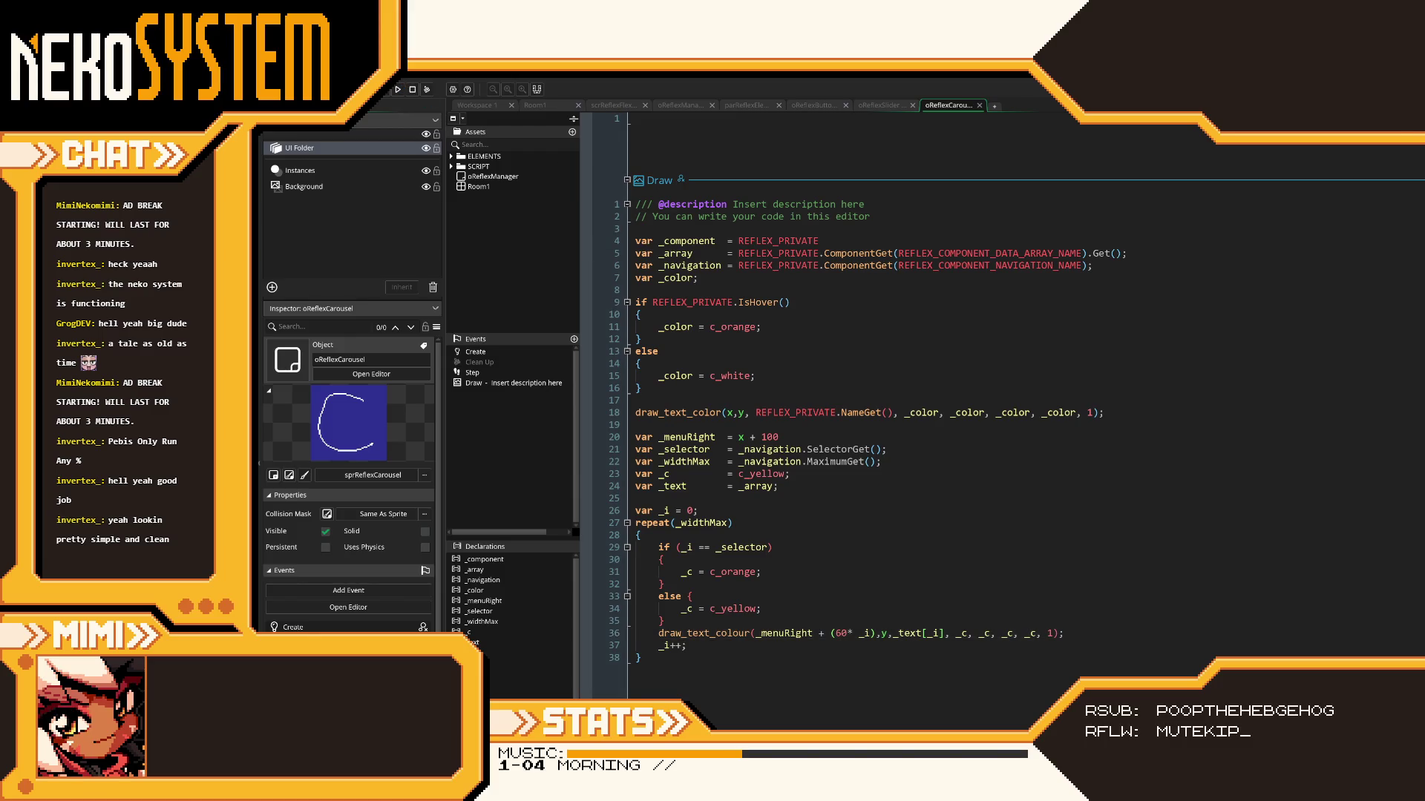
key(Down)
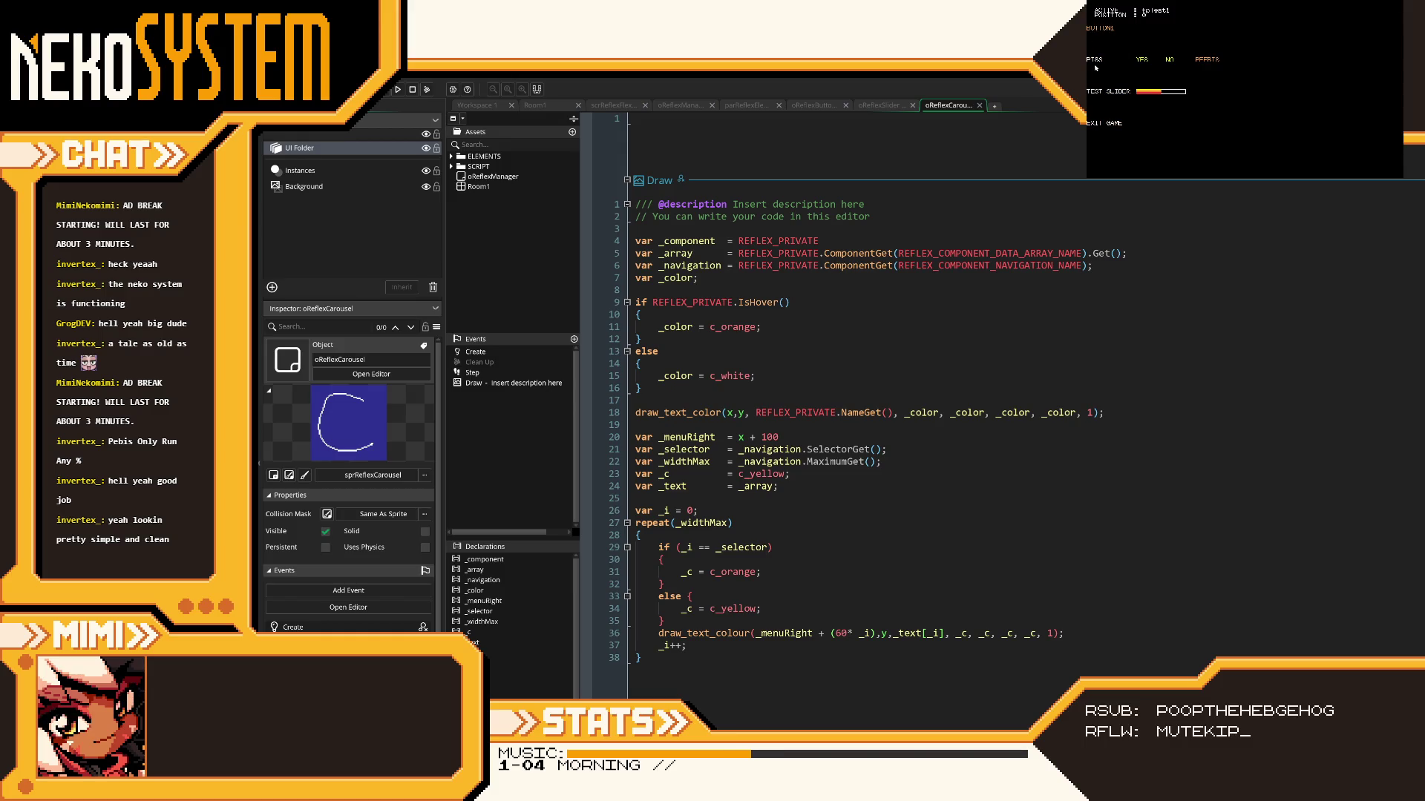
click(1391, 2)
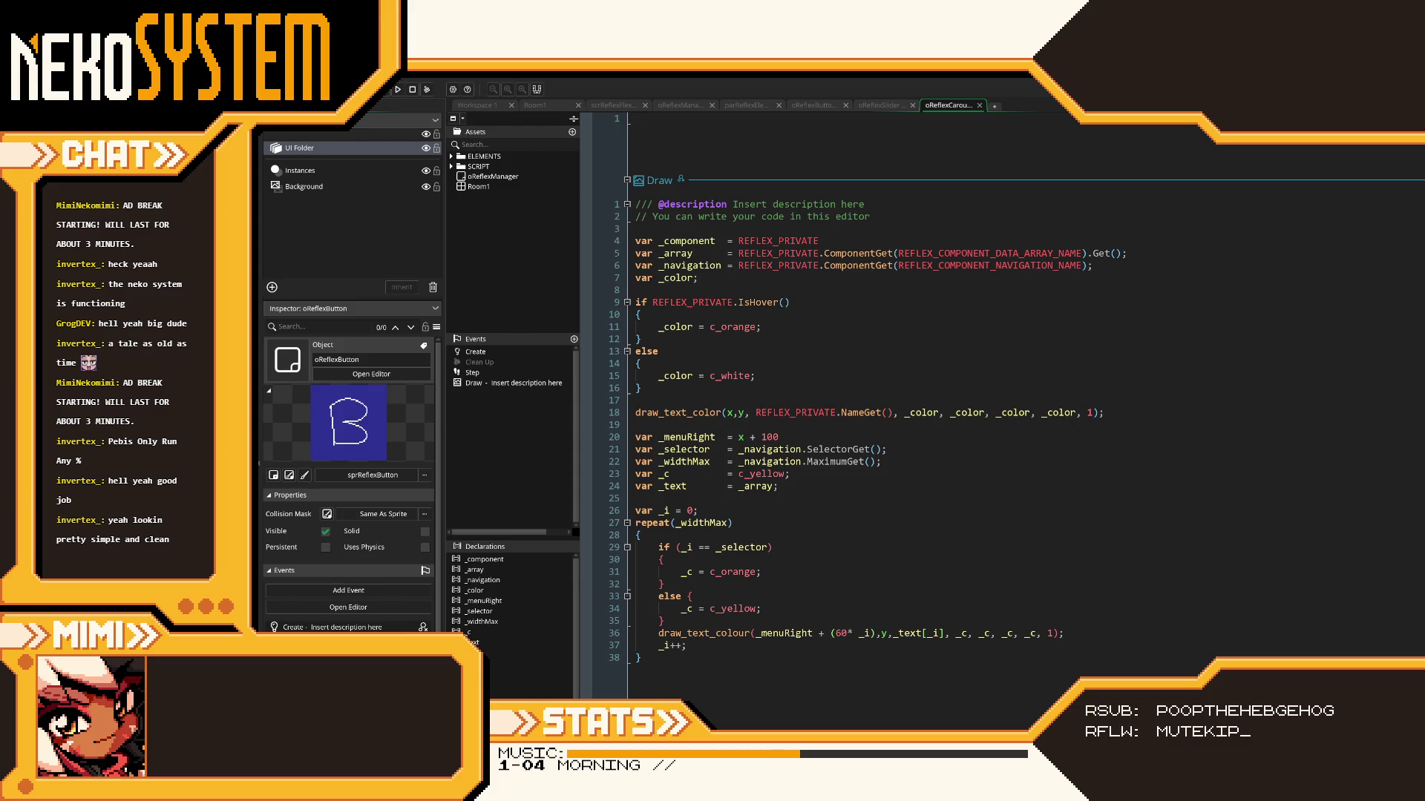
key(alt+s)
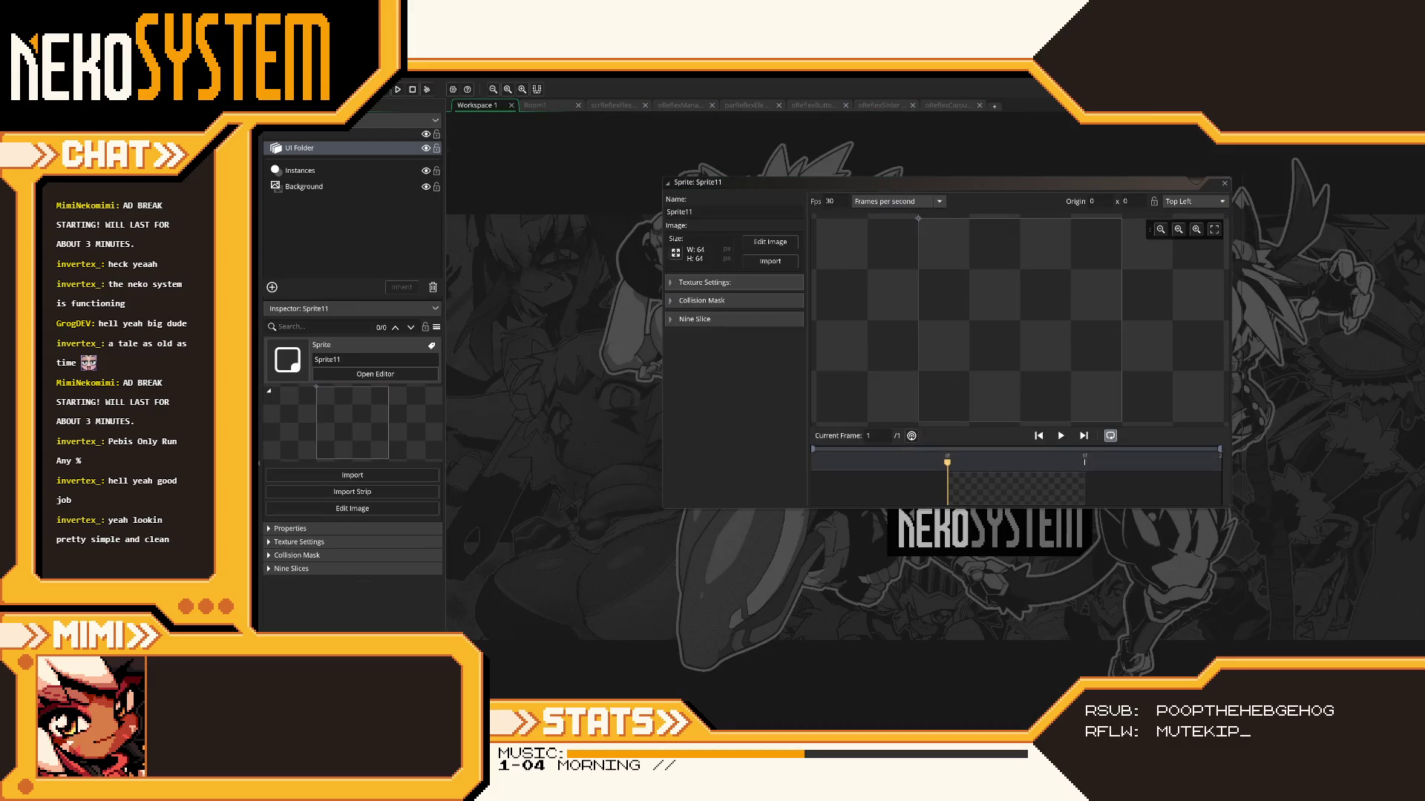
- Resize Sprite11 to 100×16 pixels with aspect ratio unlocked
click(750, 243)
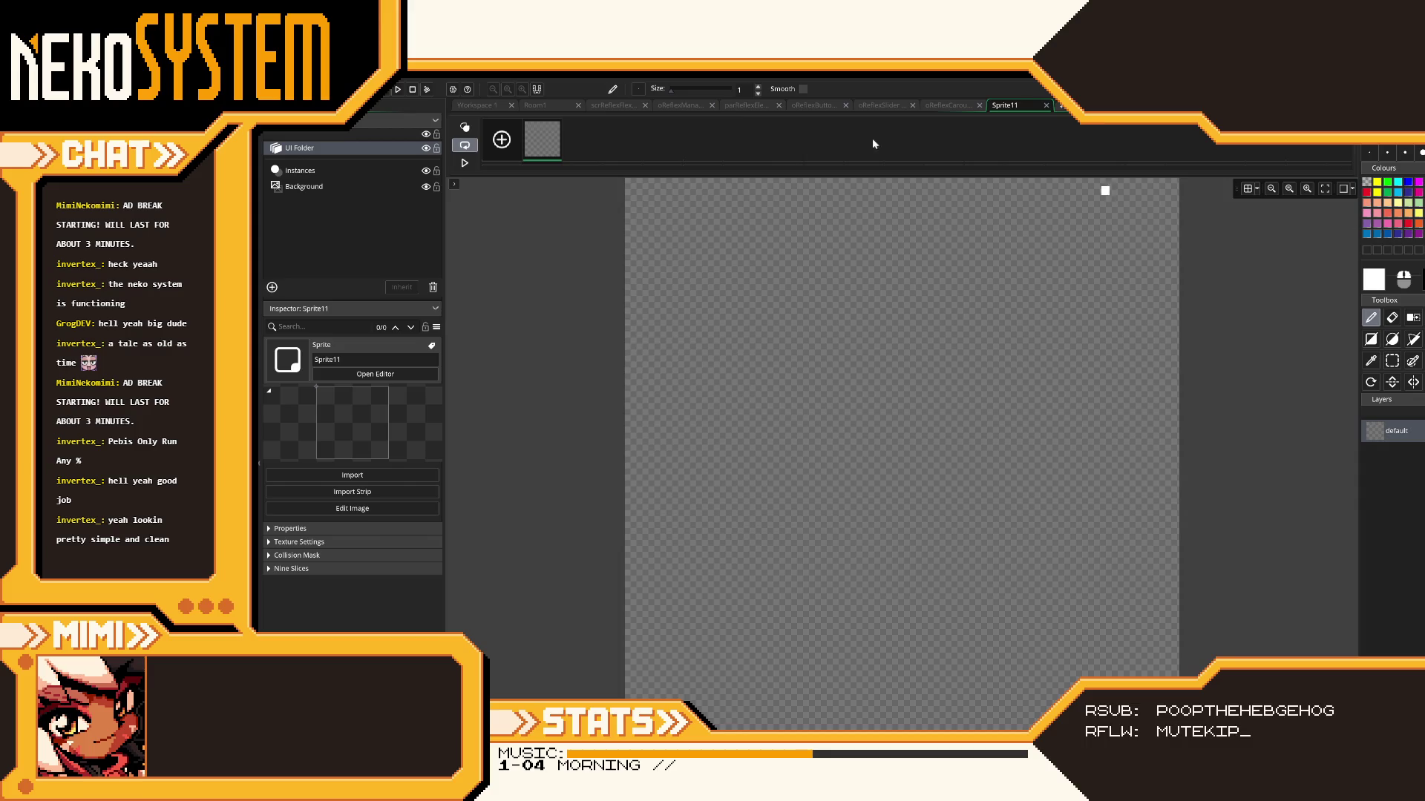
click(1046, 105)
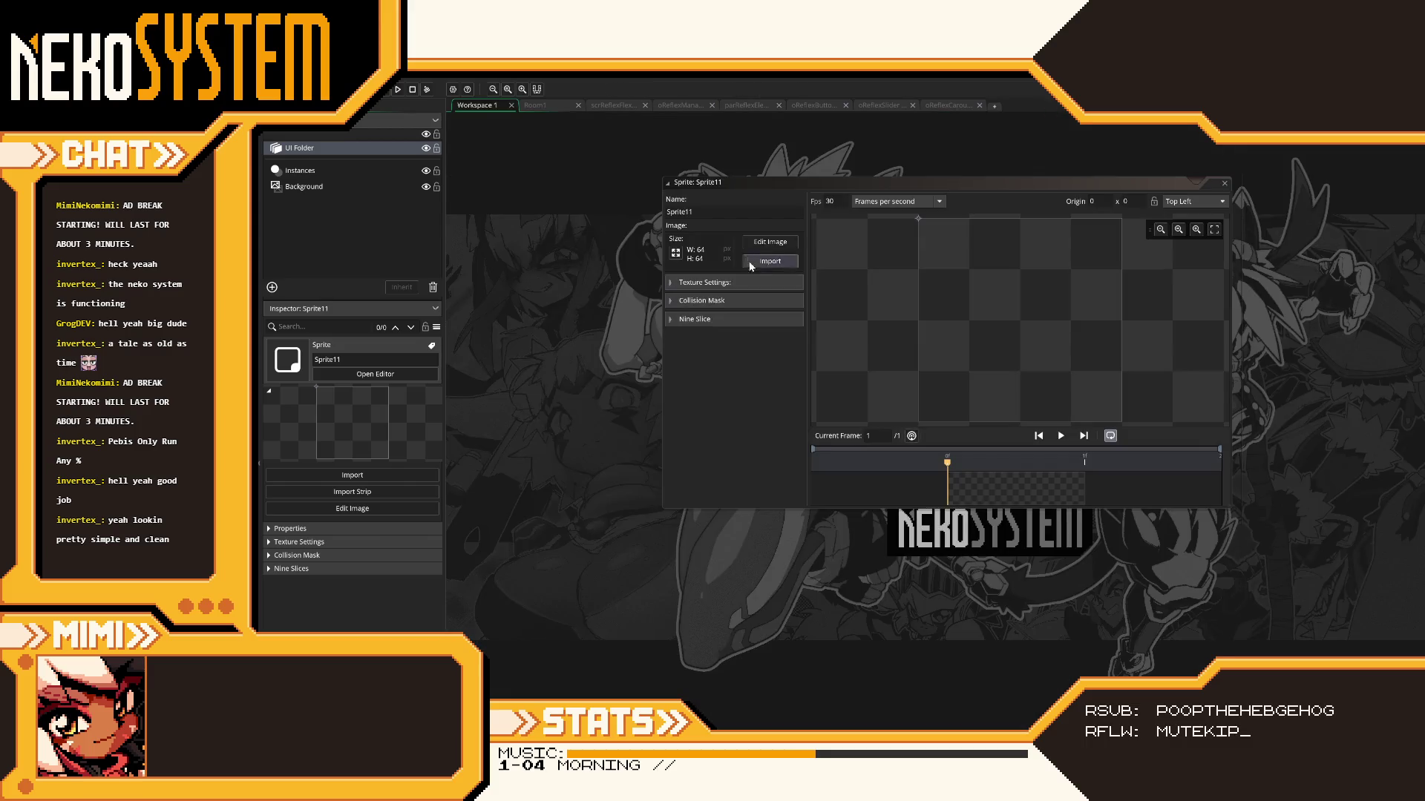
click(676, 253)
mouse_move(486, 111)
mouse_down()
mouse_move(1076, 315)
mouse_move(1152, 417)
mouse_up()
click(1035, 517)
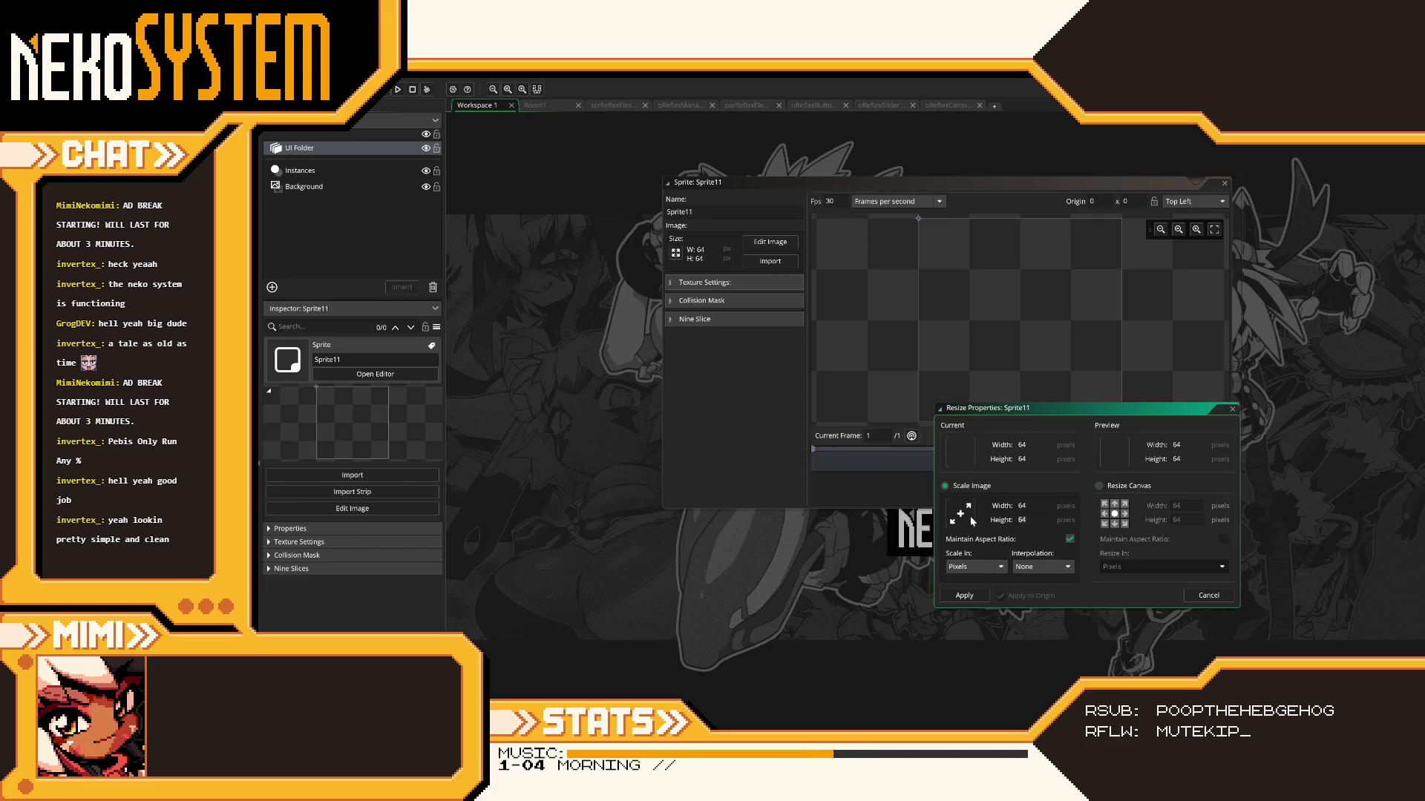
text(1)
click(1033, 506)
click(1069, 539)
double_click(1021, 505)
text(1)
text(00)
click(968, 594)
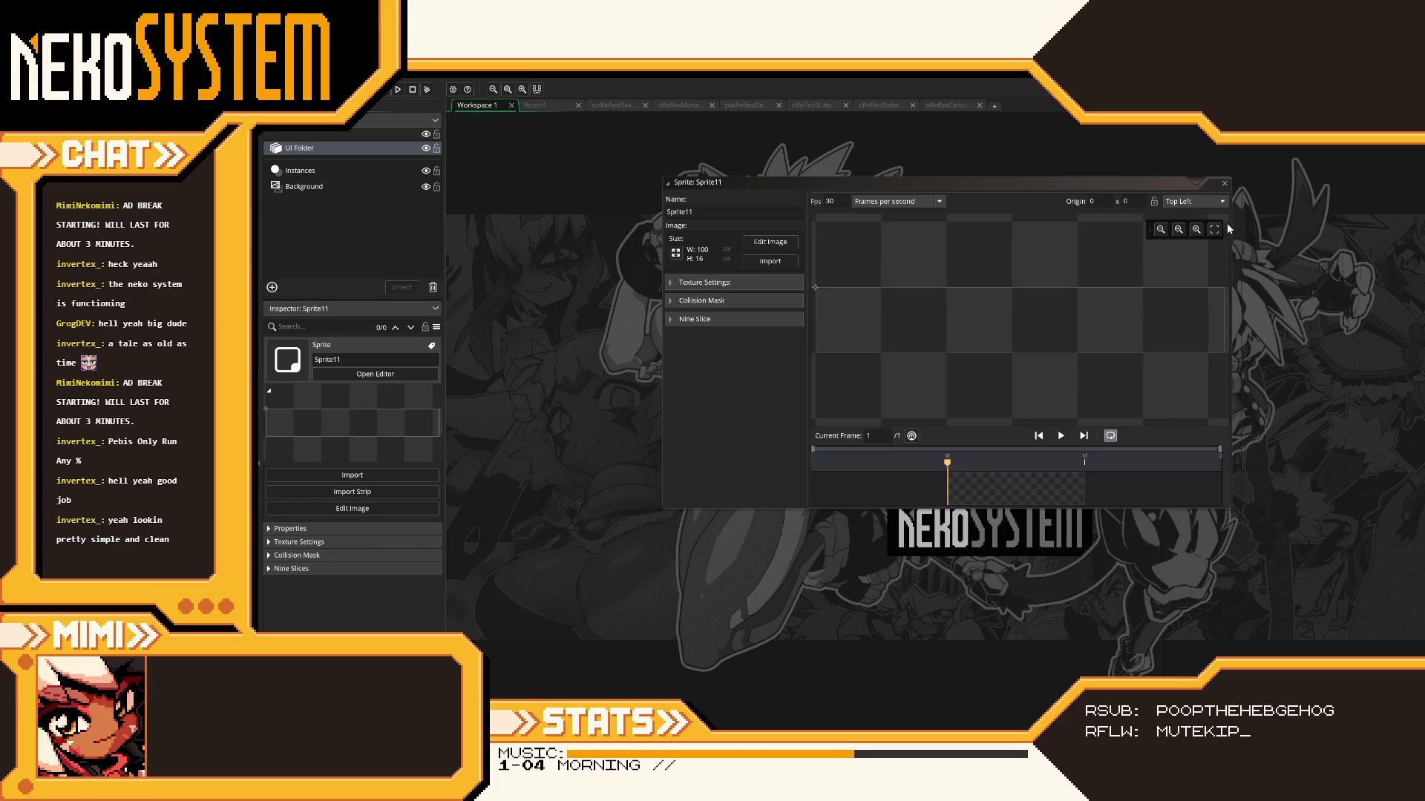
- Set Sprite11's collision mask mode to Full Image and close its editor
click(675, 302)
click(768, 320)
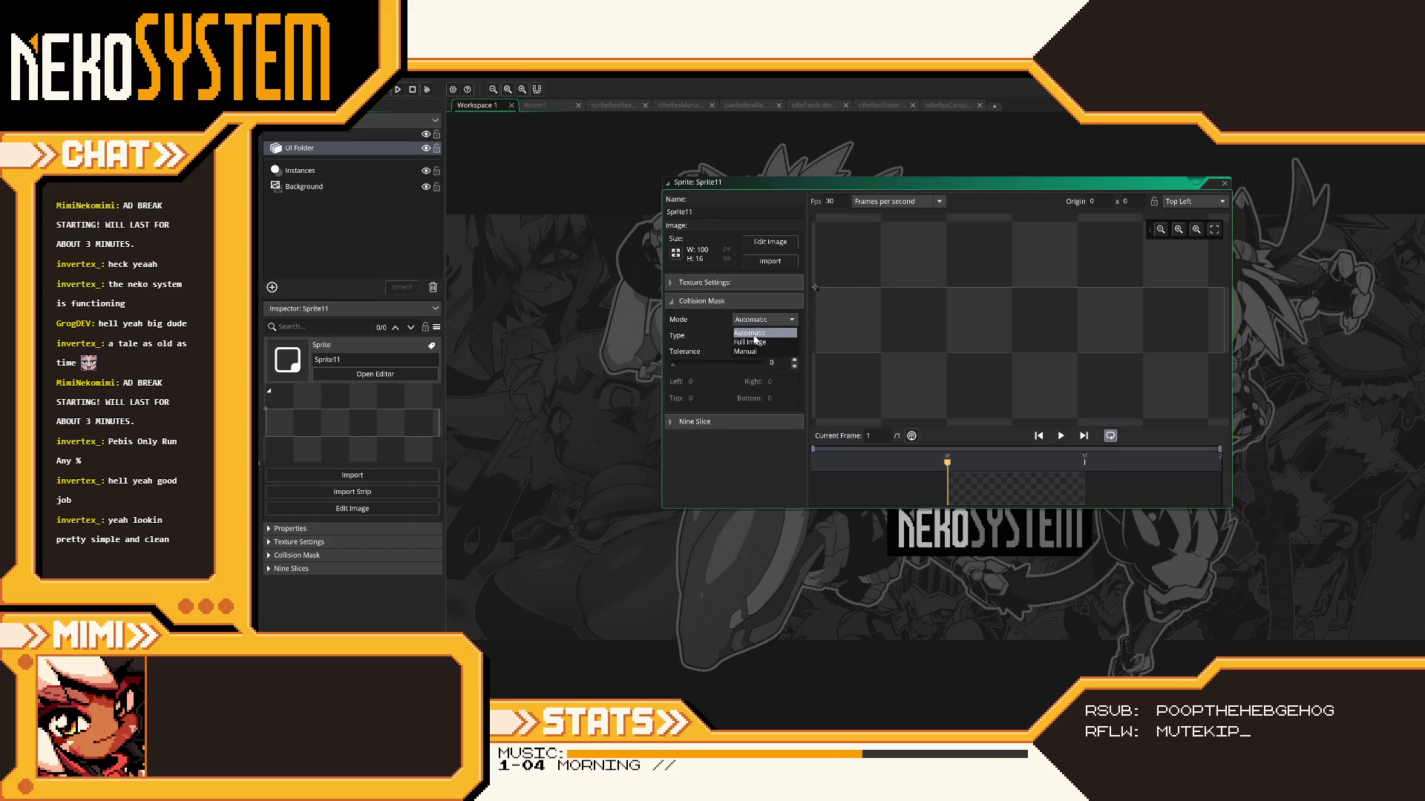
click(755, 341)
click(1224, 183)
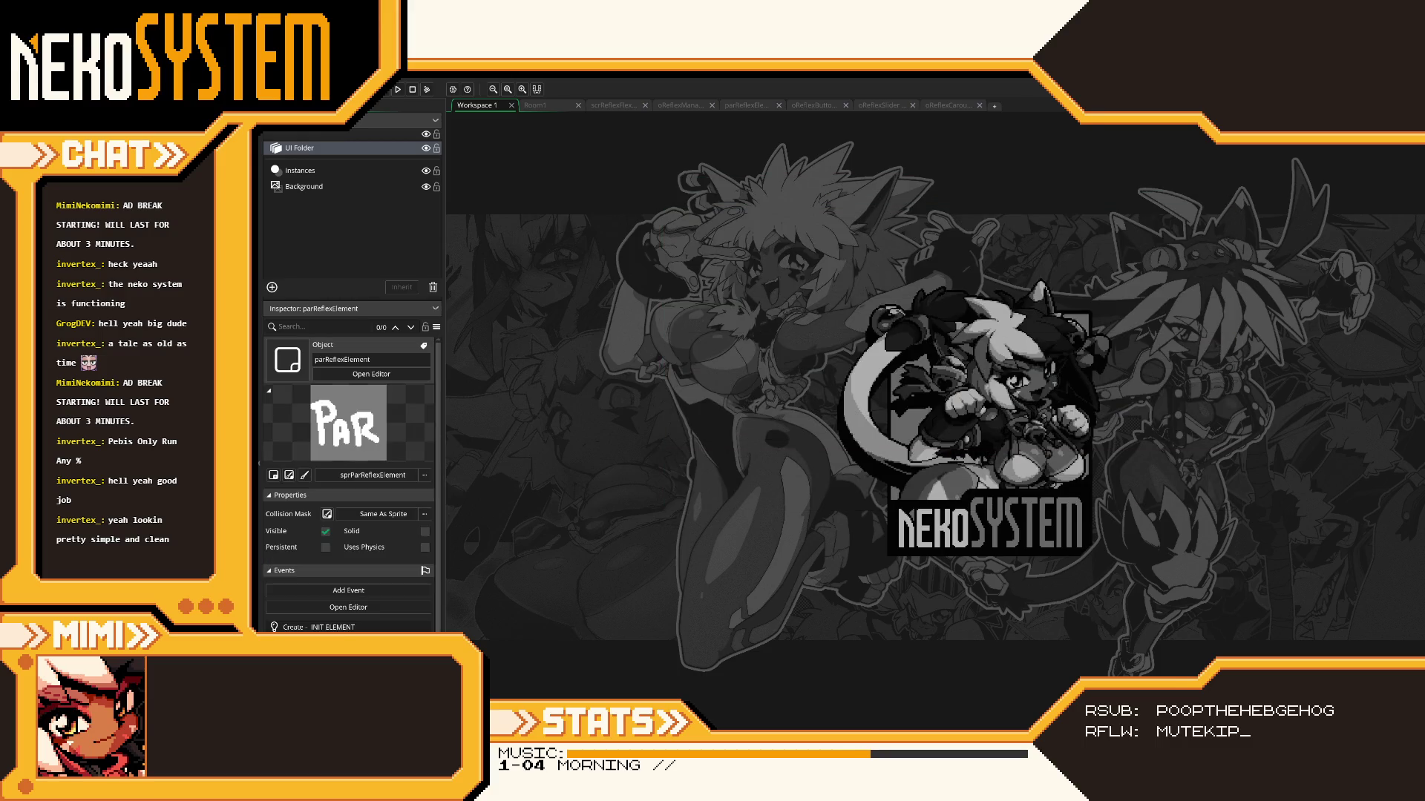
- Set parReflexElement's collision mask to ELEMENTS > PARENTS > Sprite11
click(416, 515)
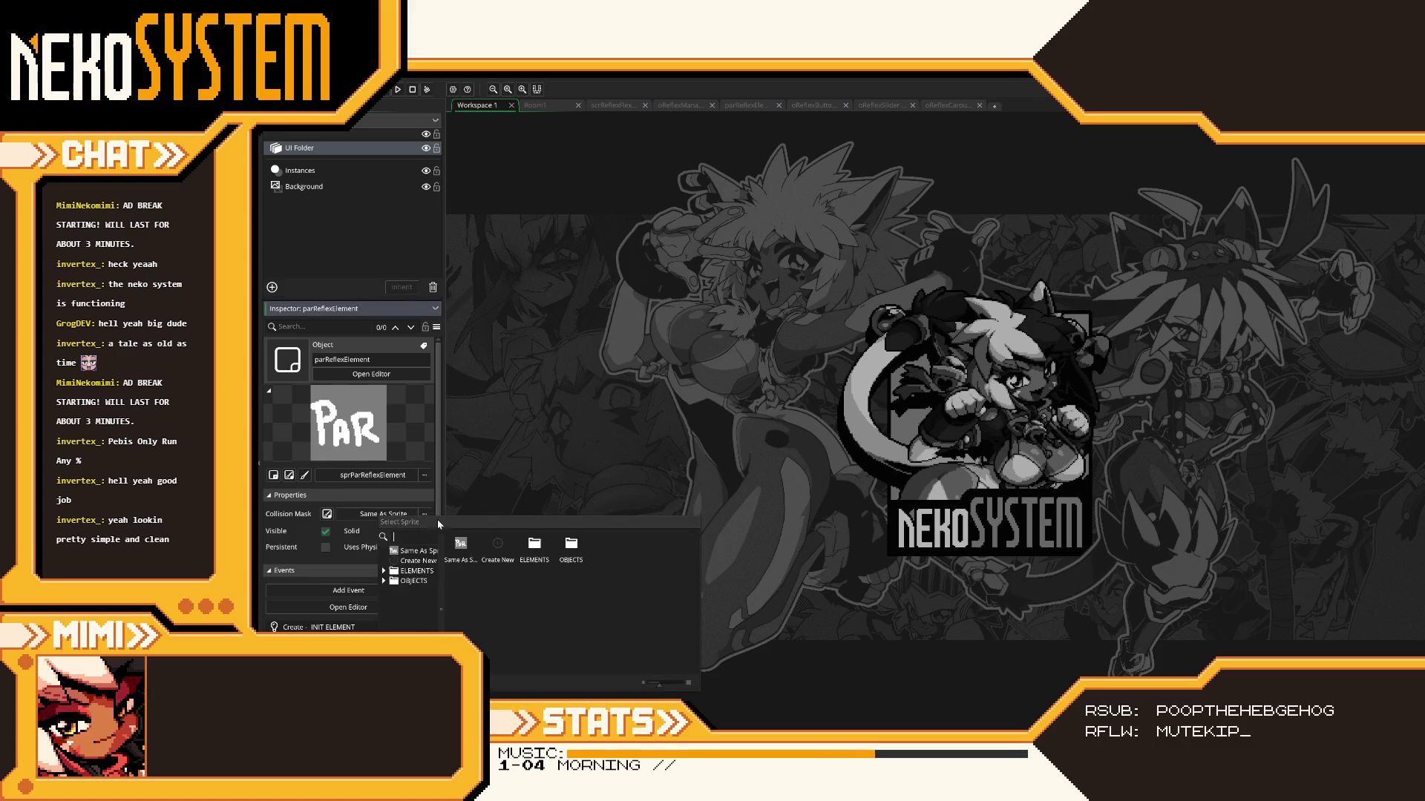
double_click(535, 548)
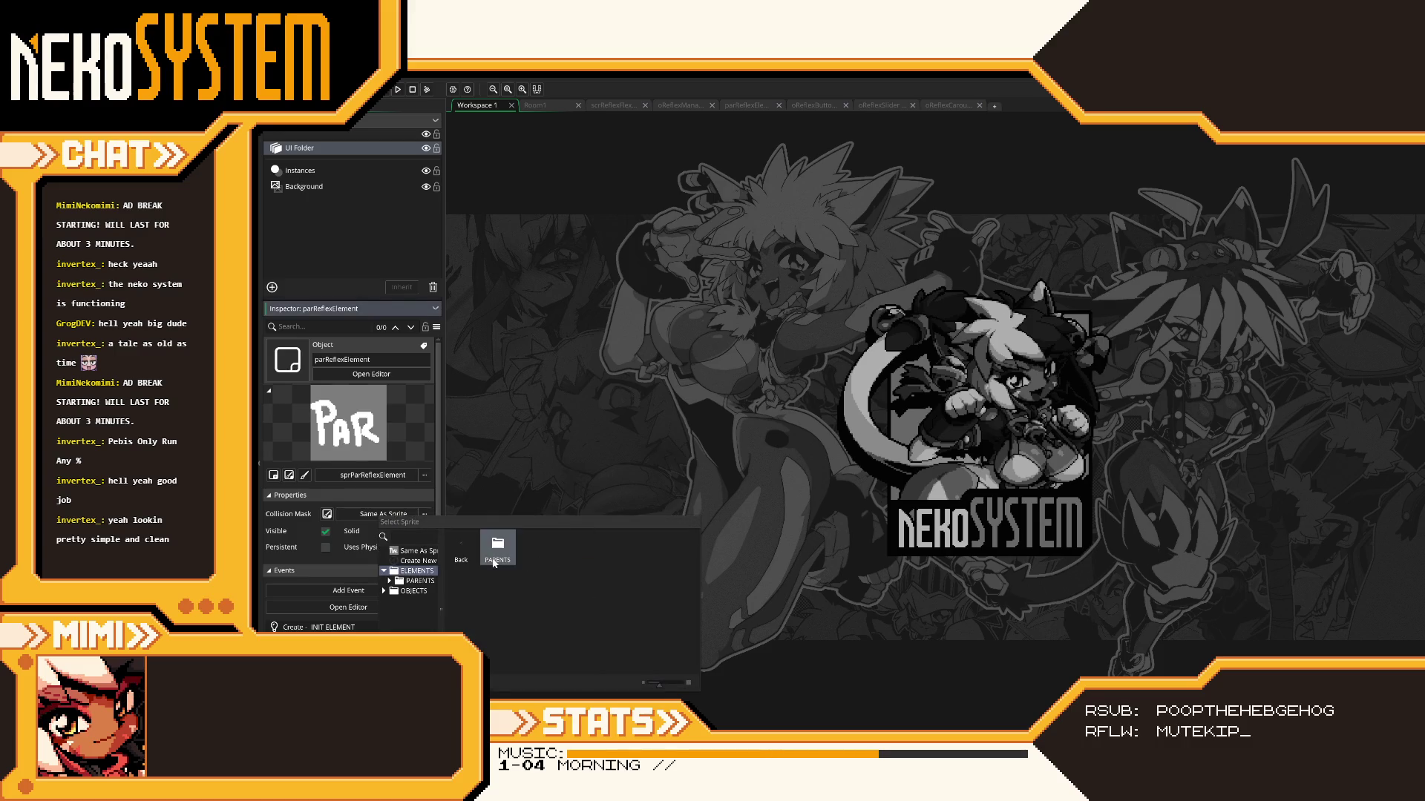
double_click(497, 547)
click(534, 548)
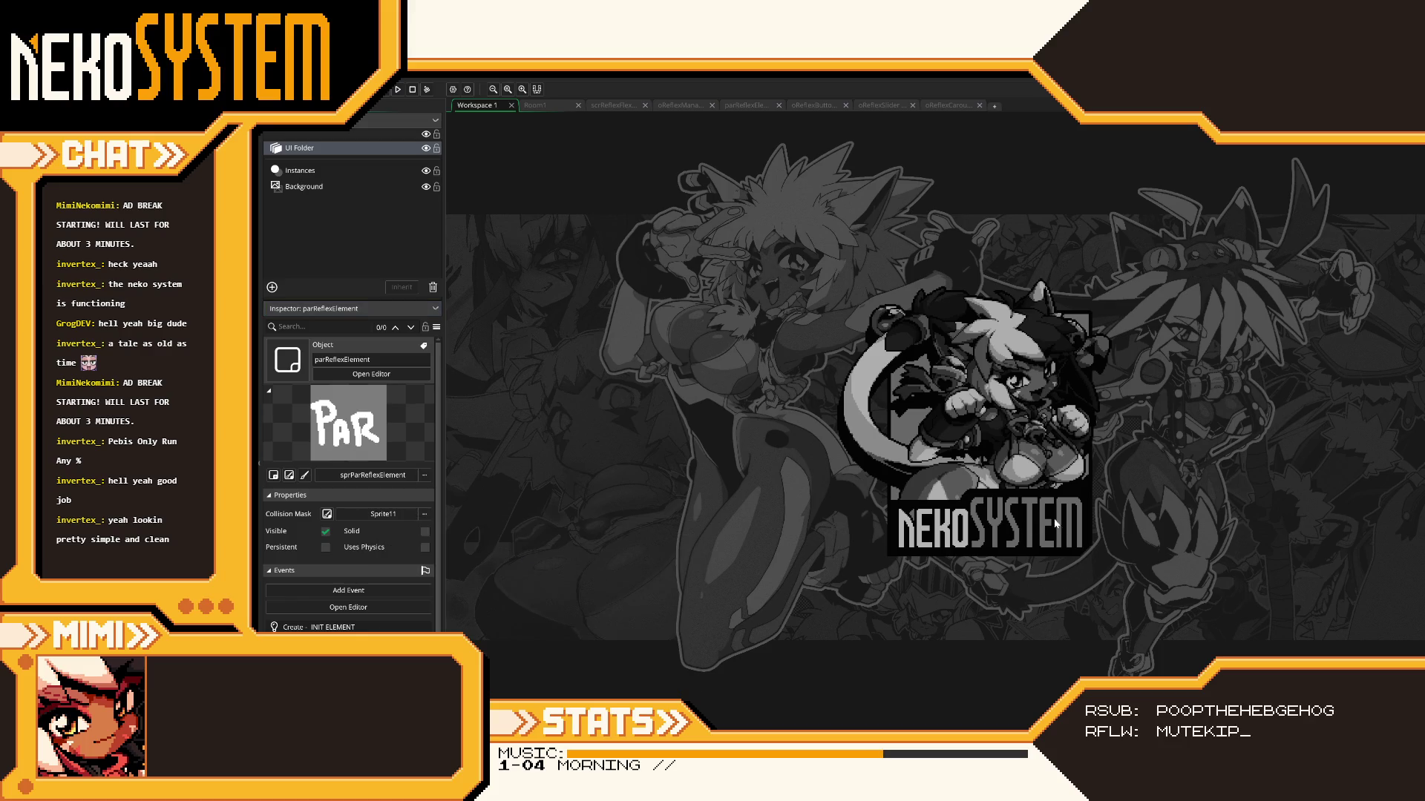
click(398, 89)
- Set oReflexButton's collision mask to Sprite11
click(1393, 261)
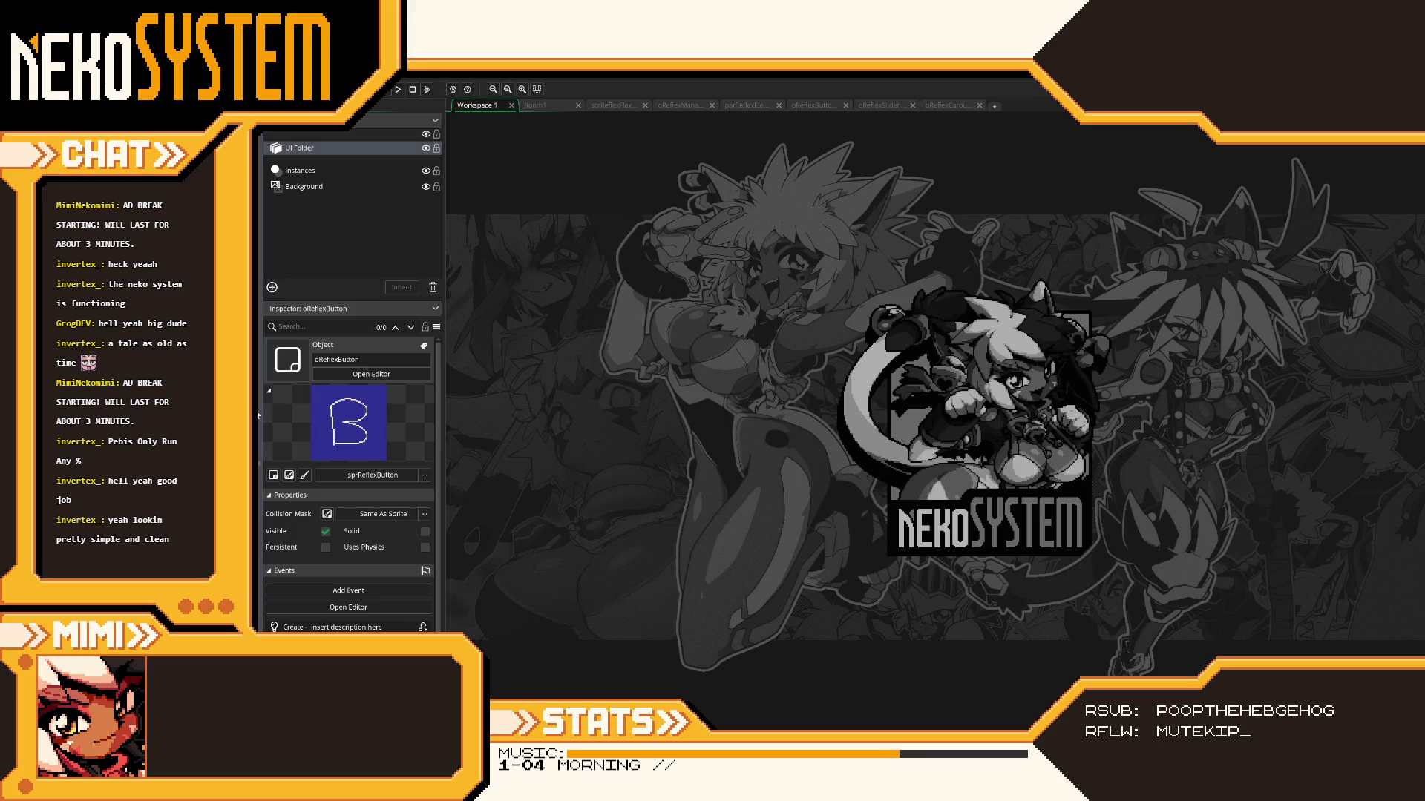
click(424, 514)
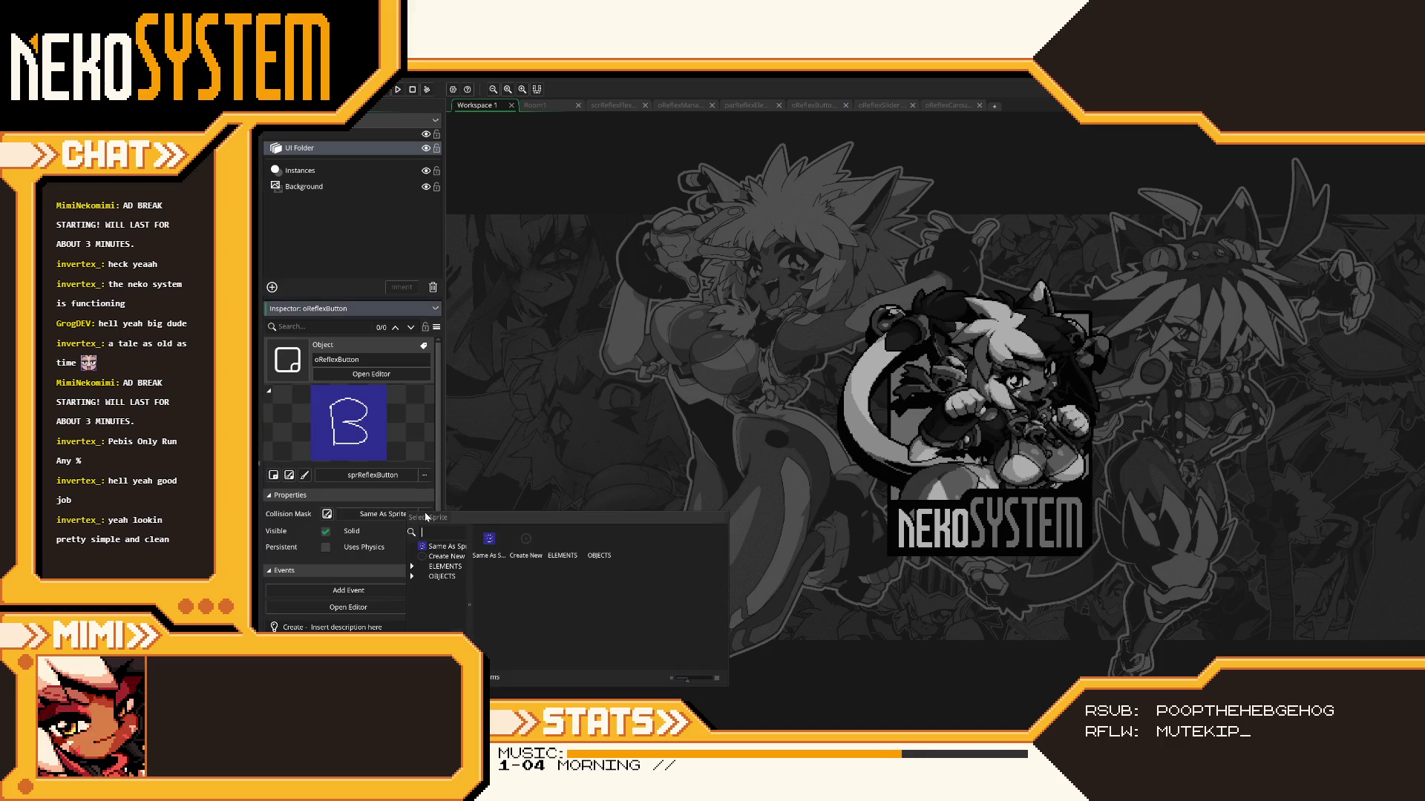
double_click(564, 542)
double_click(528, 542)
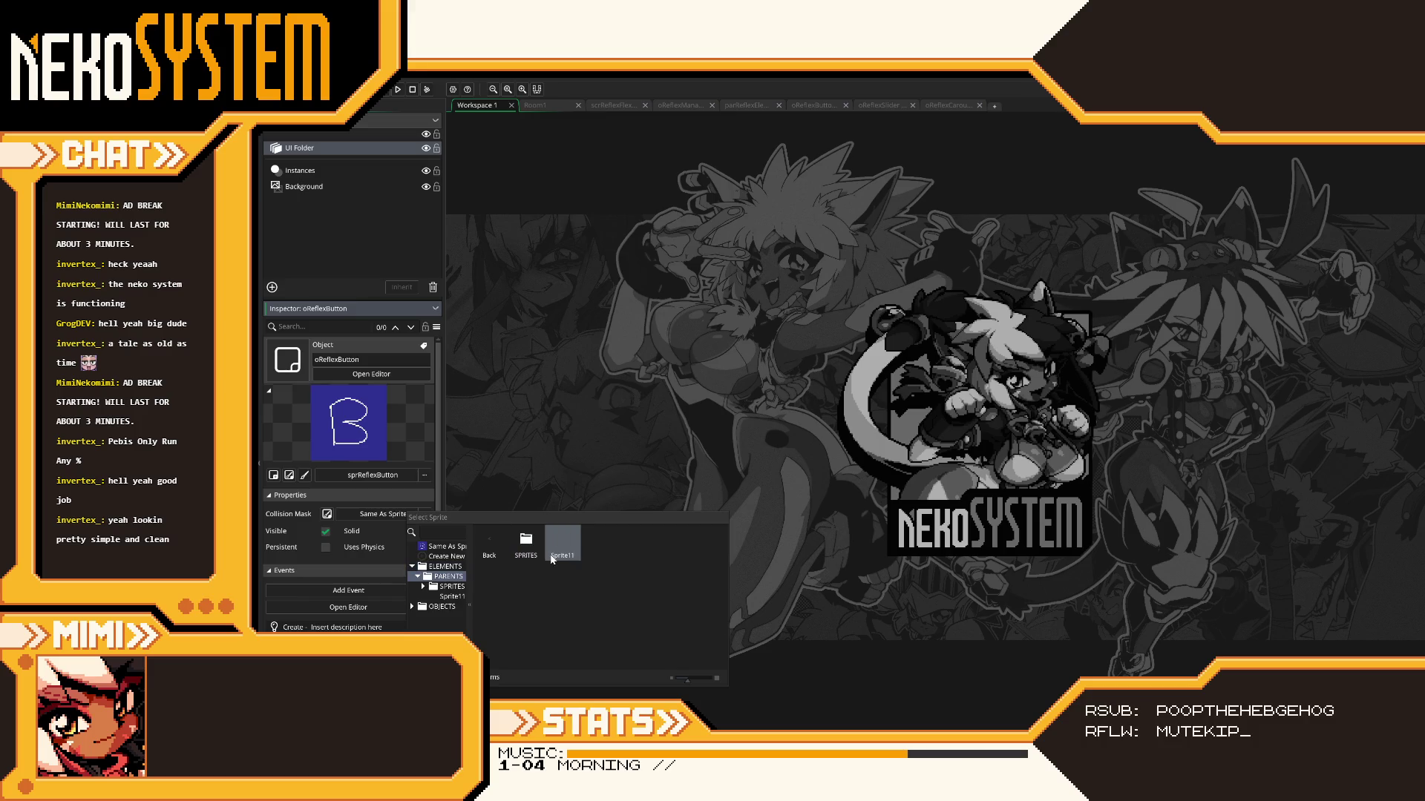
click(1393, 278)
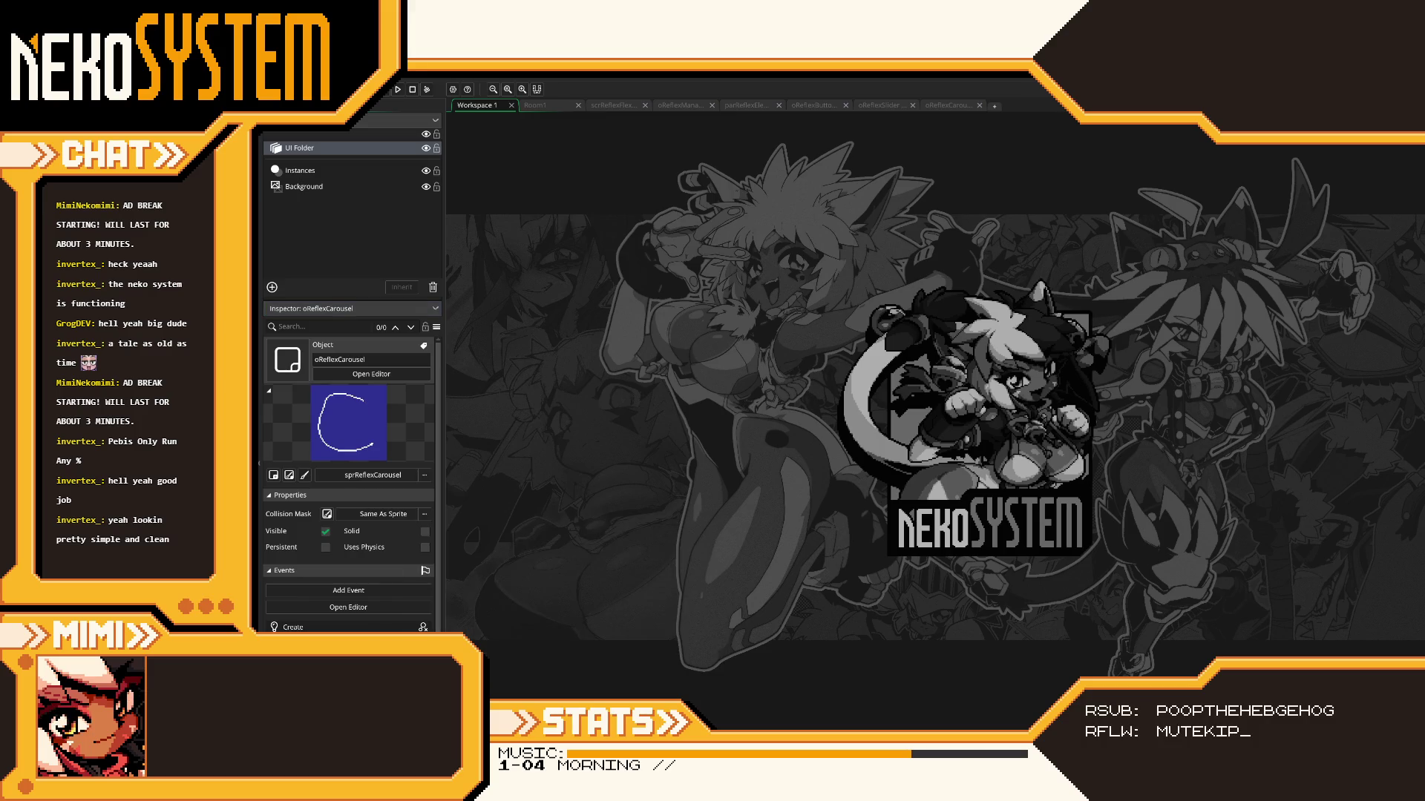
- Set oReflexCarousel's collision mask to Sprite11
click(425, 514)
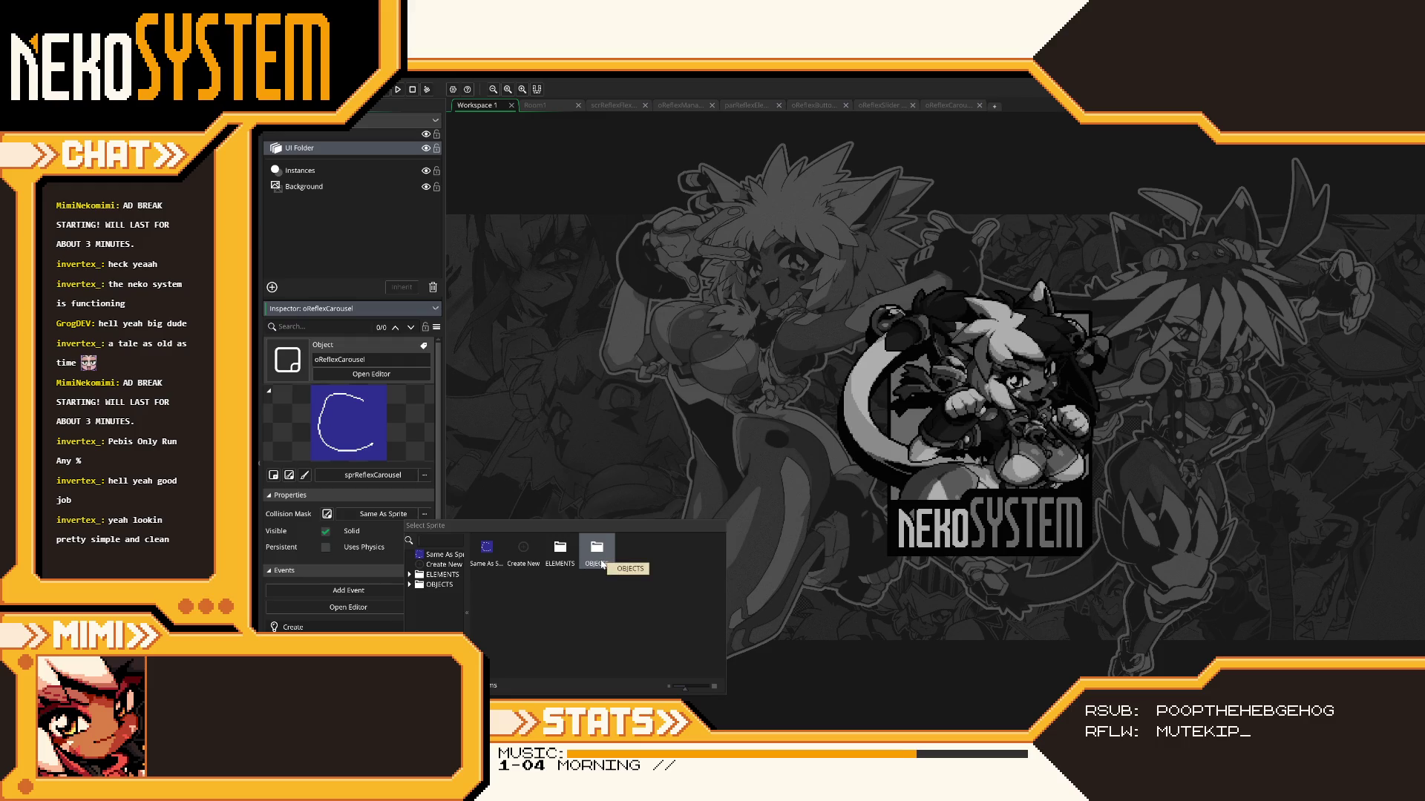
double_click(597, 555)
double_click(525, 553)
double_click(540, 554)
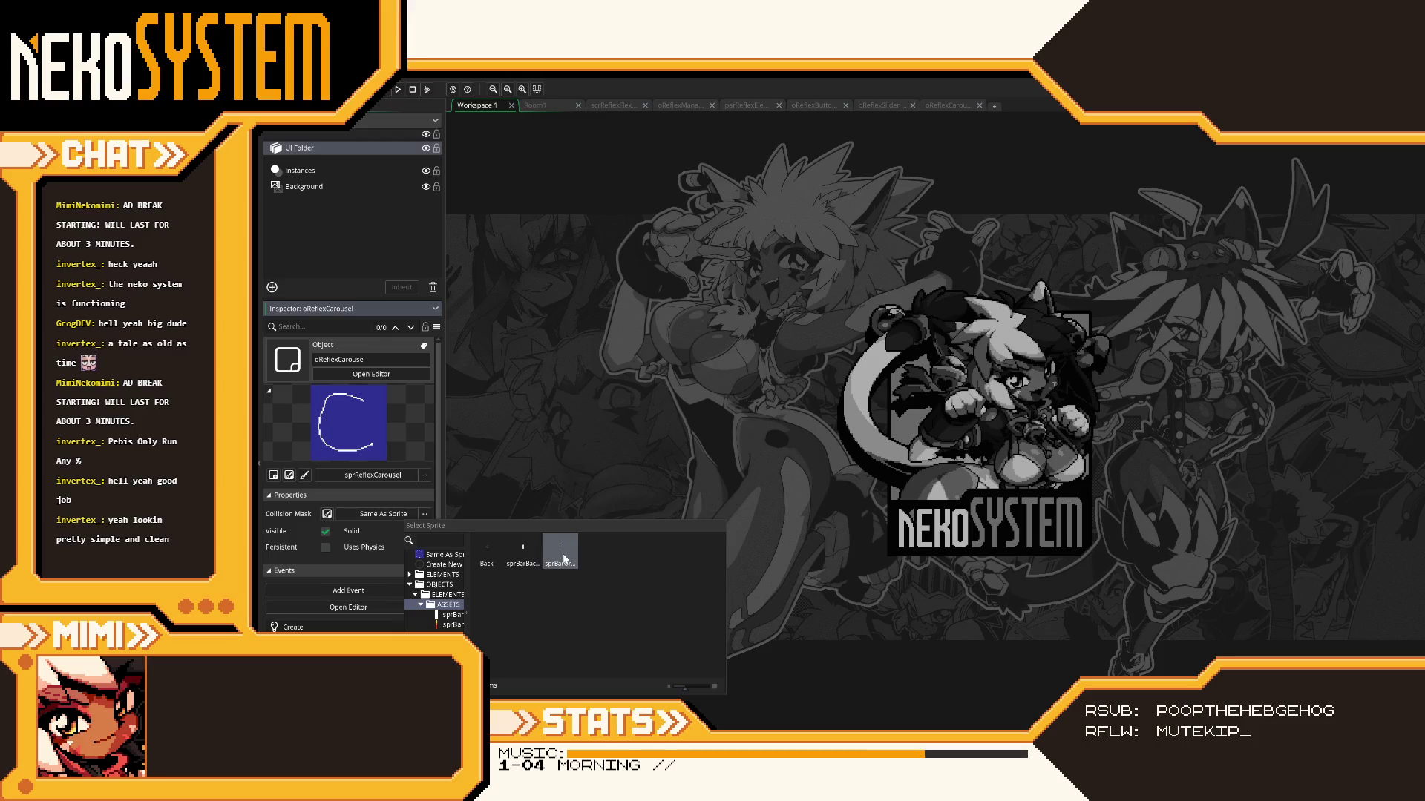
double_click(487, 551)
double_click(487, 551)
double_click(487, 550)
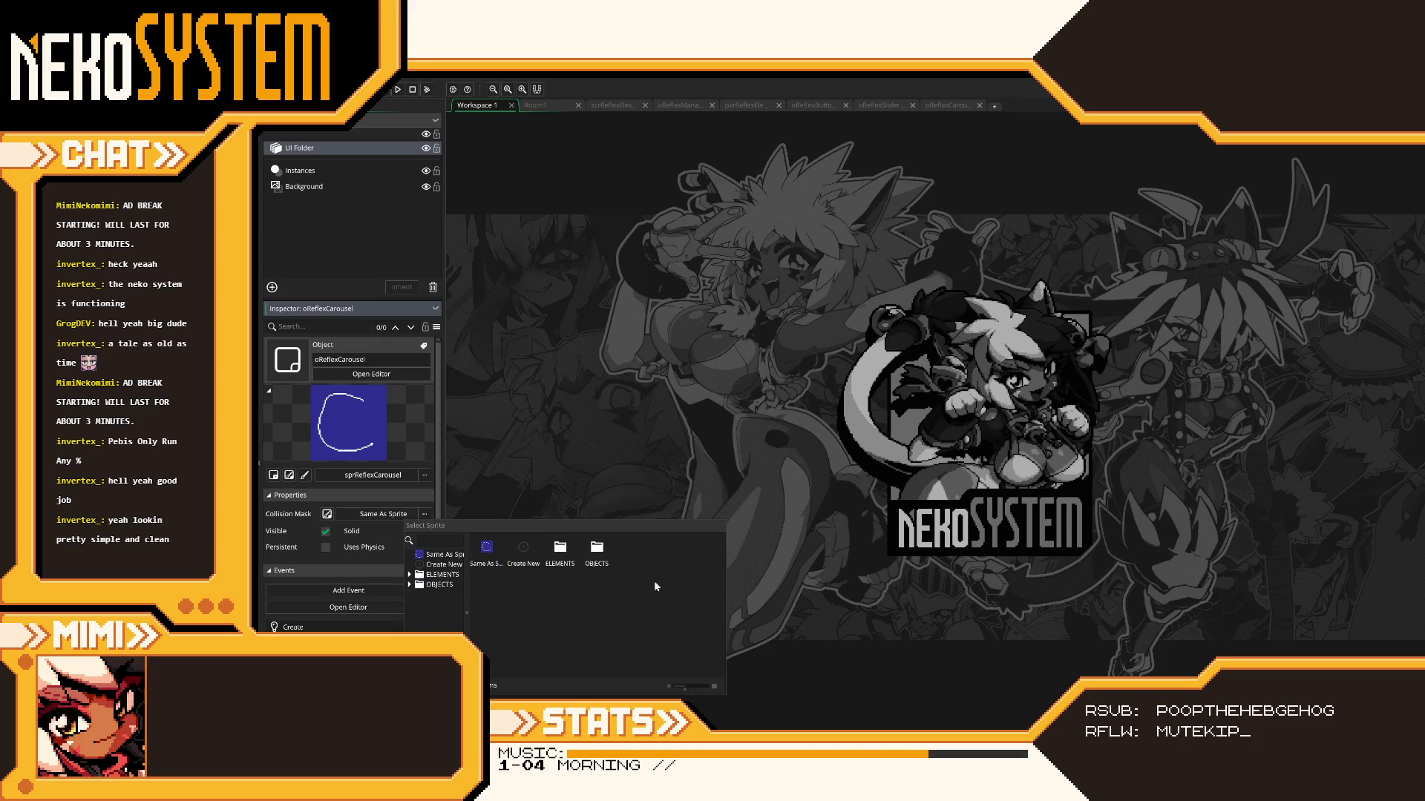
double_click(560, 551)
double_click(524, 551)
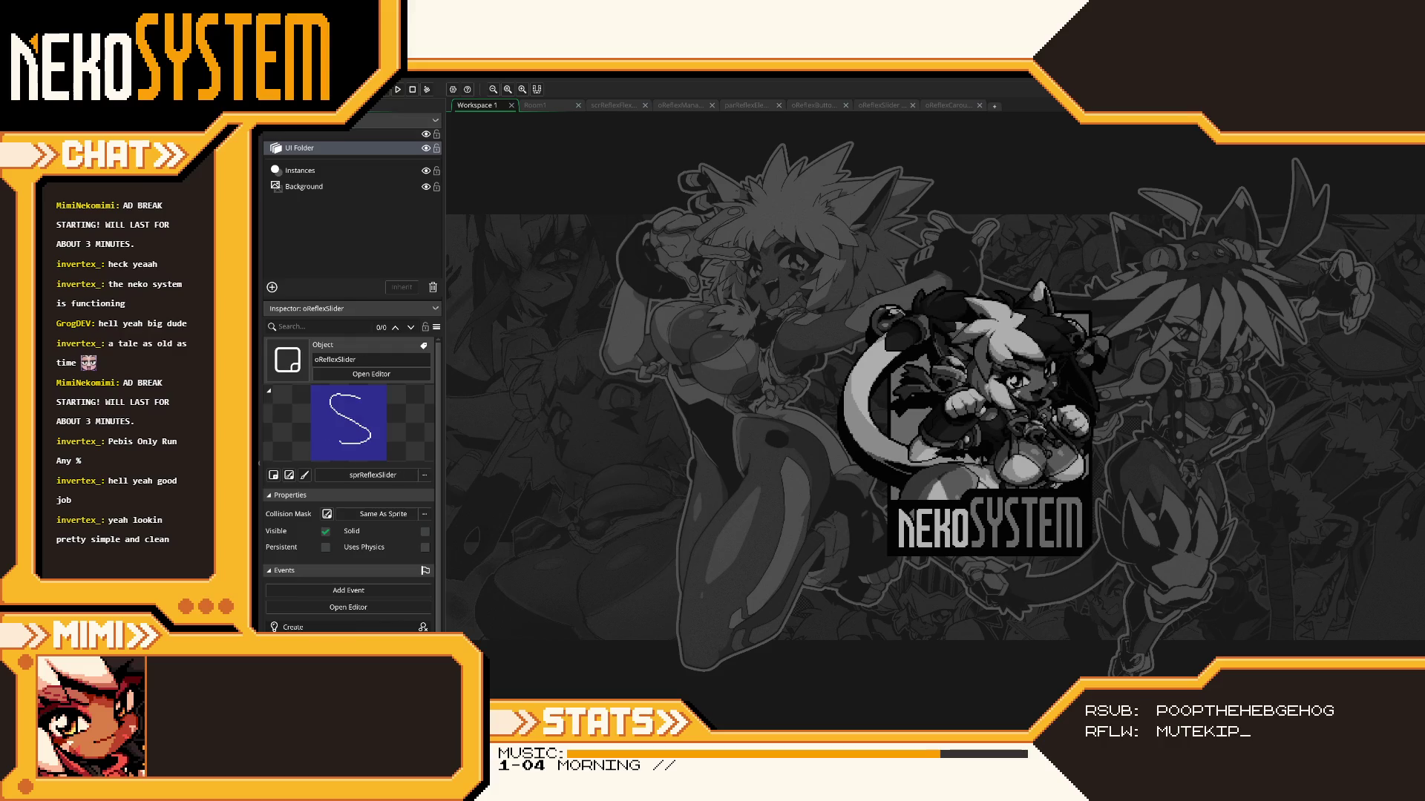
- Set oReflexSlider's collision mask to Sprite11
click(383, 513)
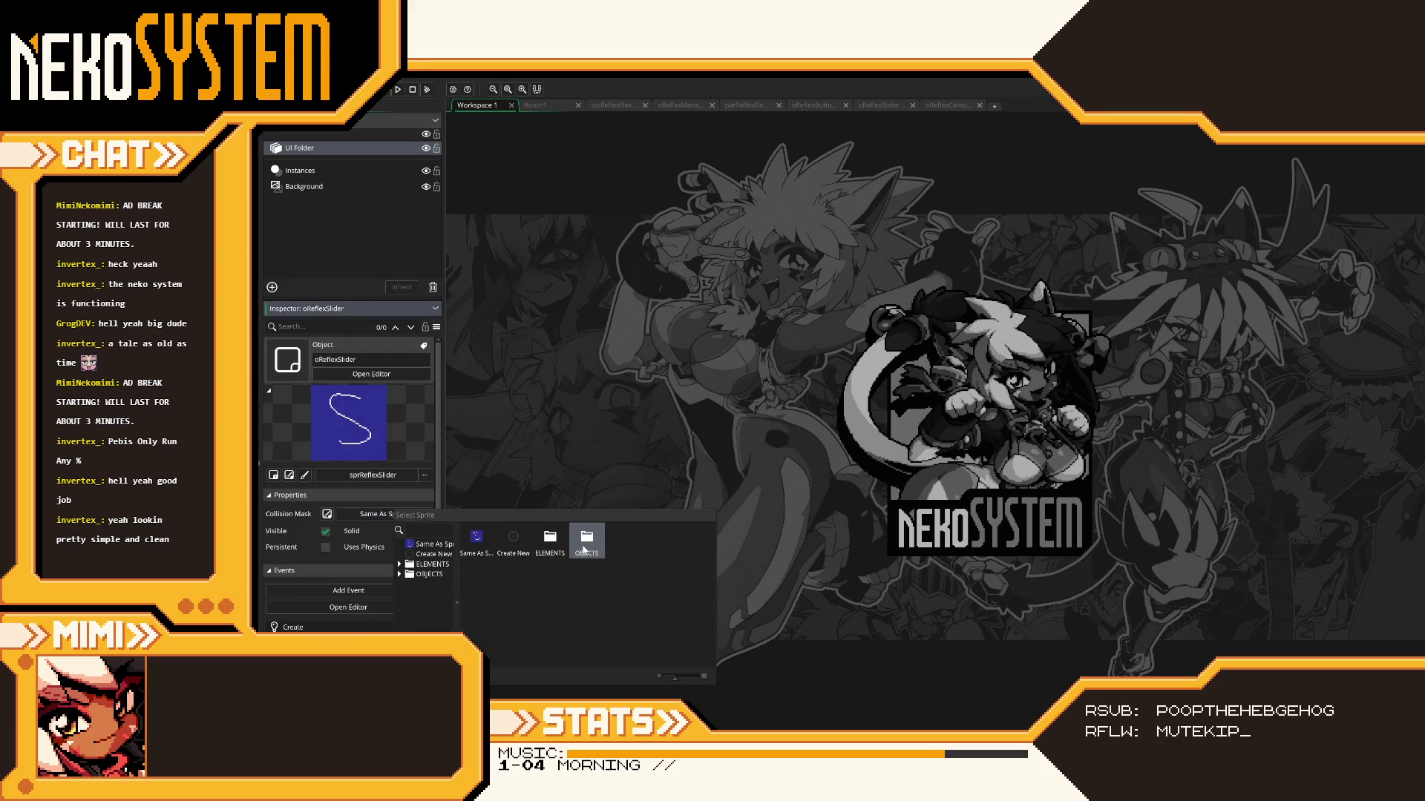
double_click(583, 550)
double_click(515, 549)
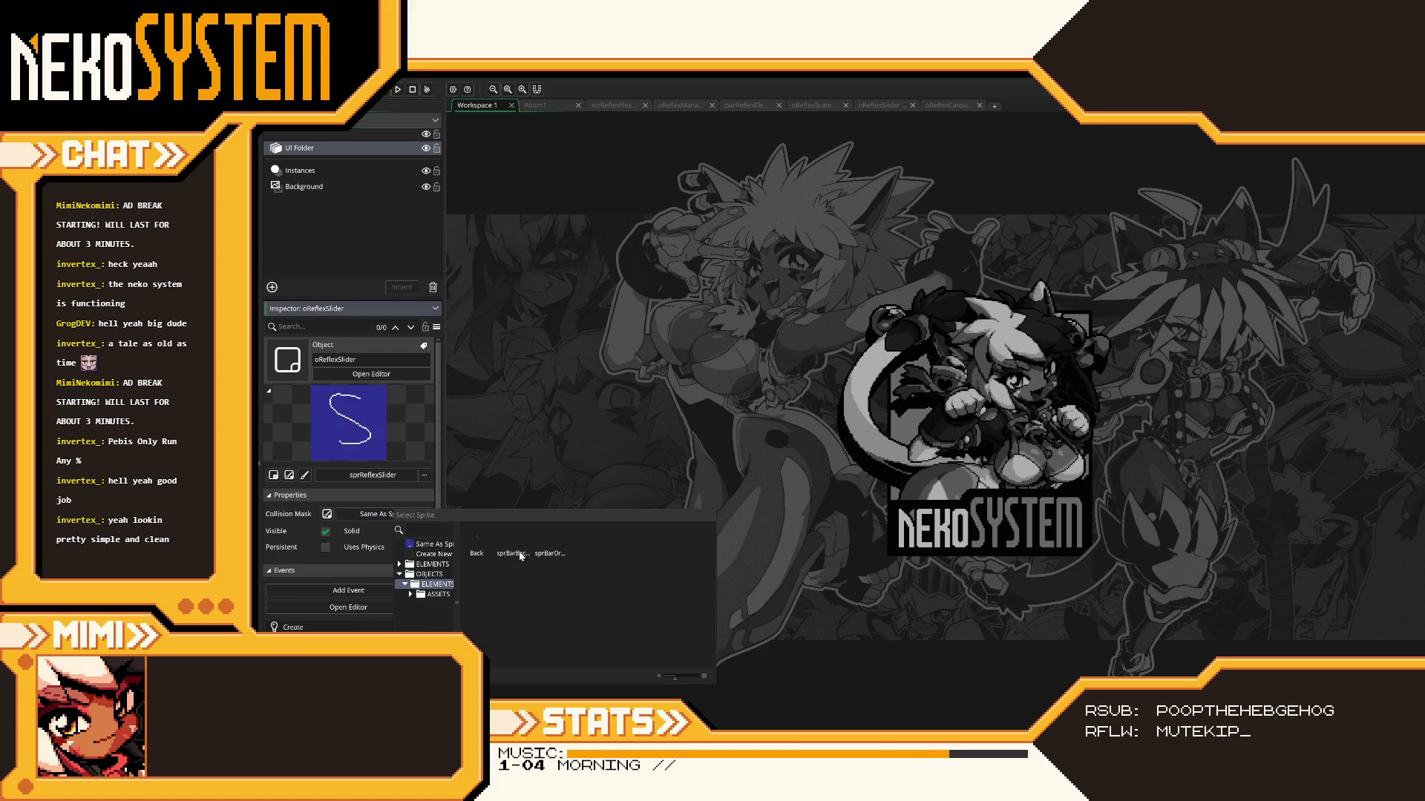
click(476, 542)
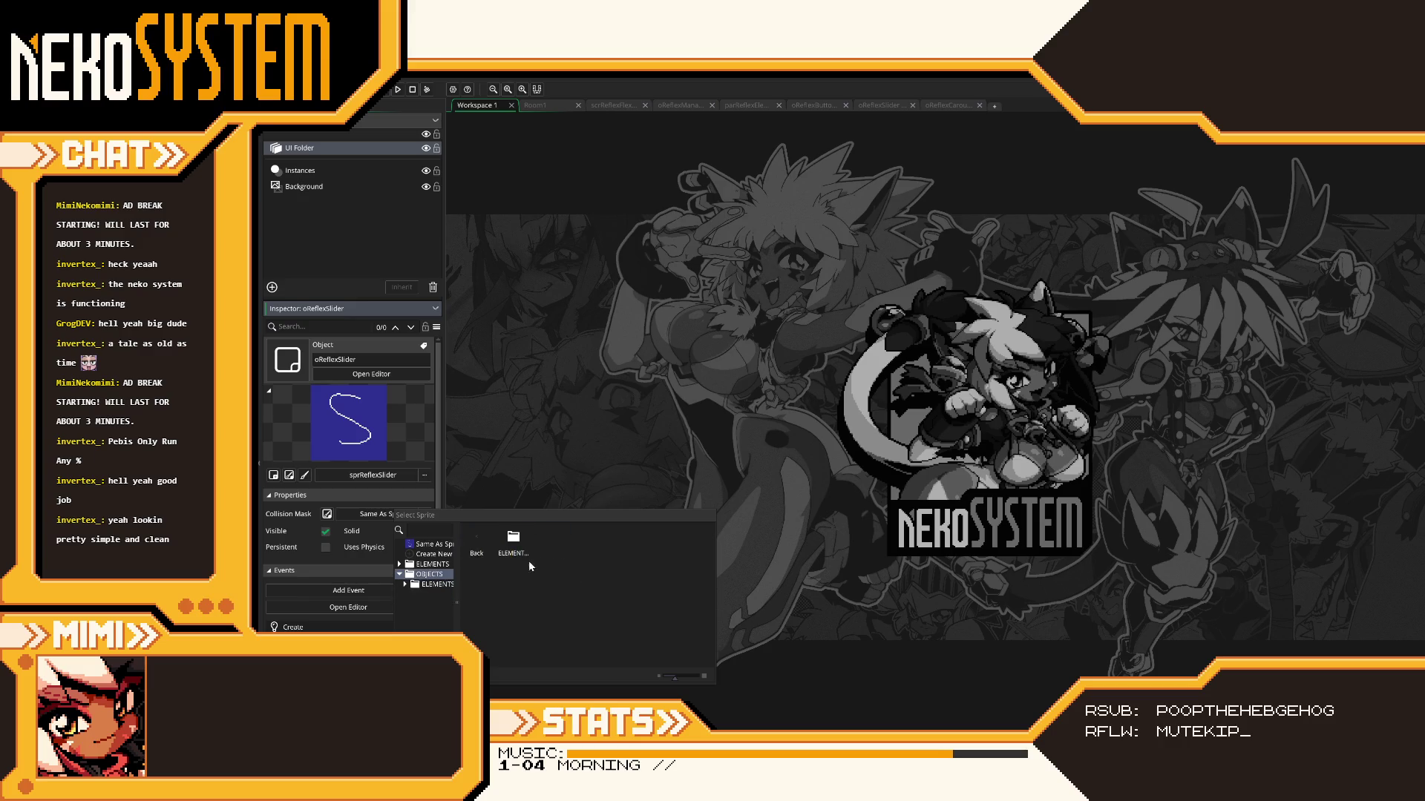
click(476, 542)
double_click(550, 542)
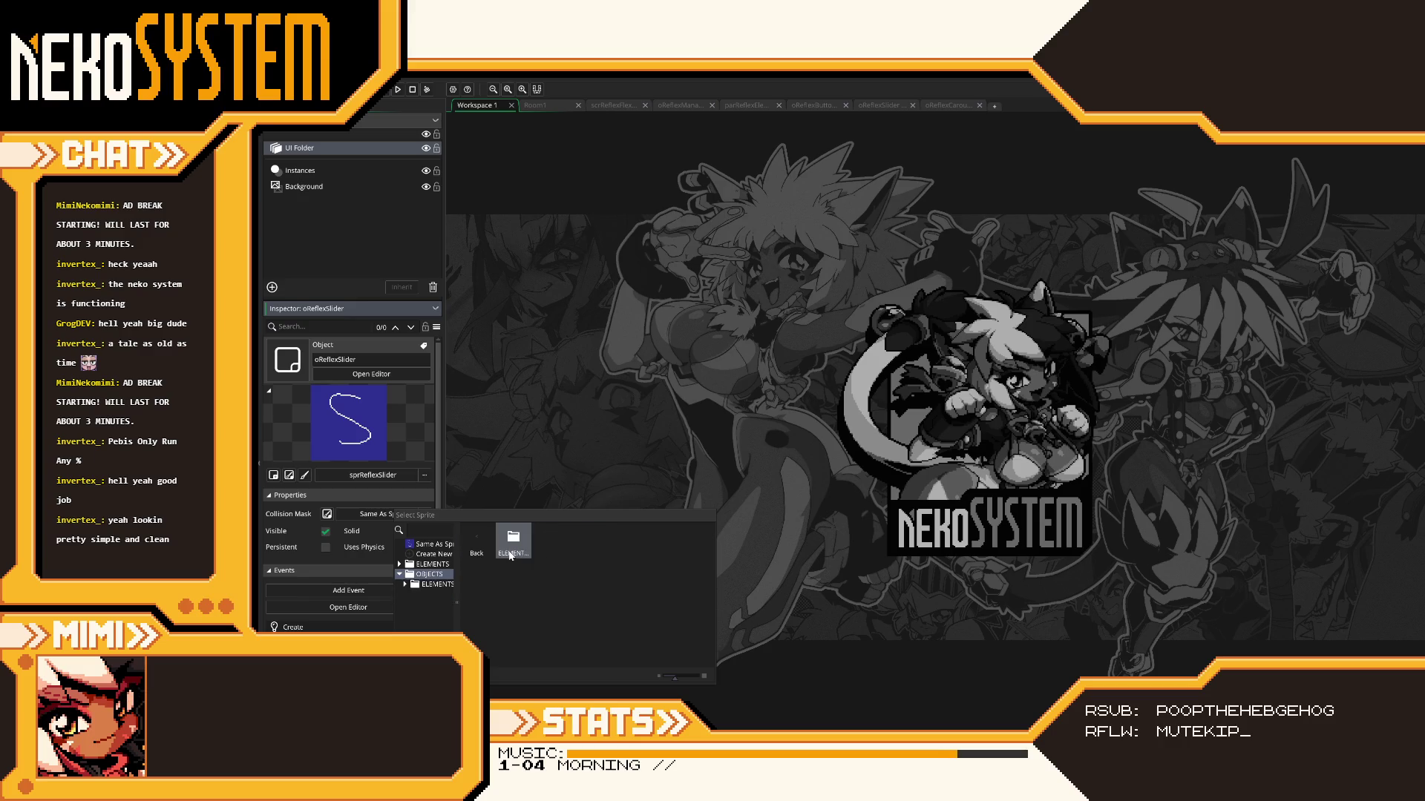
double_click(511, 552)
click(477, 542)
click(479, 542)
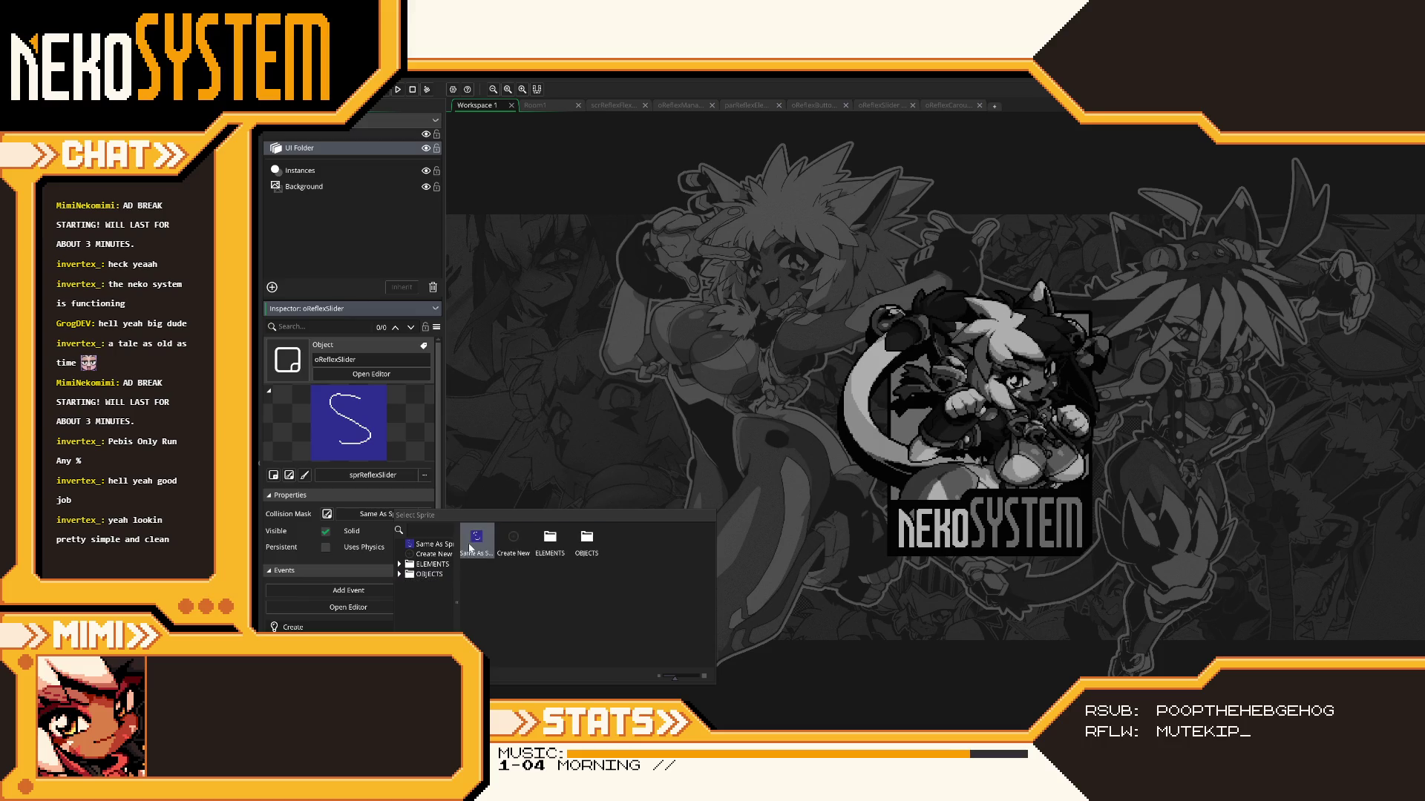
click(513, 541)
double_click(562, 548)
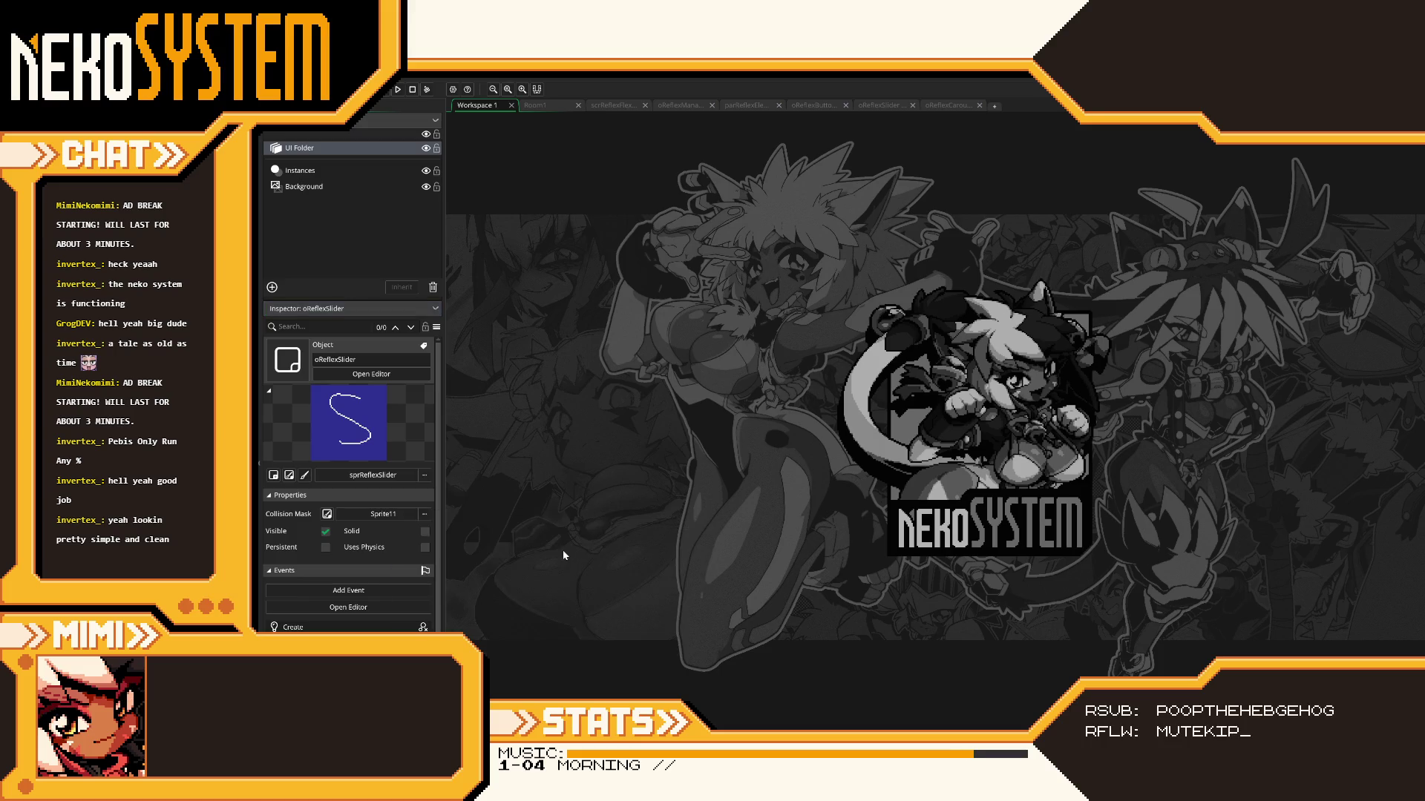
click(554, 106)
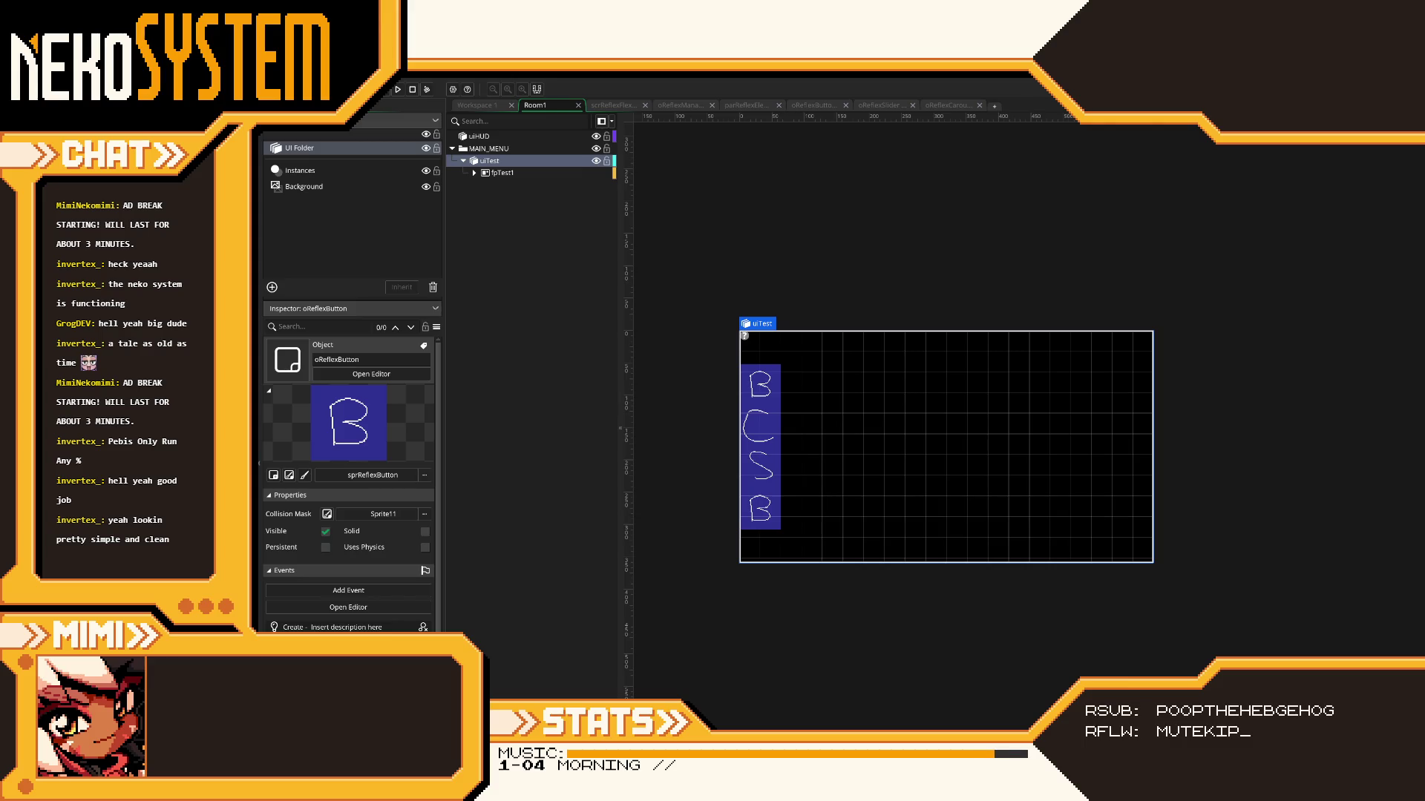
- Make Sprite11 from ELEMENTS > PARENTS the sprite of oReflexButton
click(374, 475)
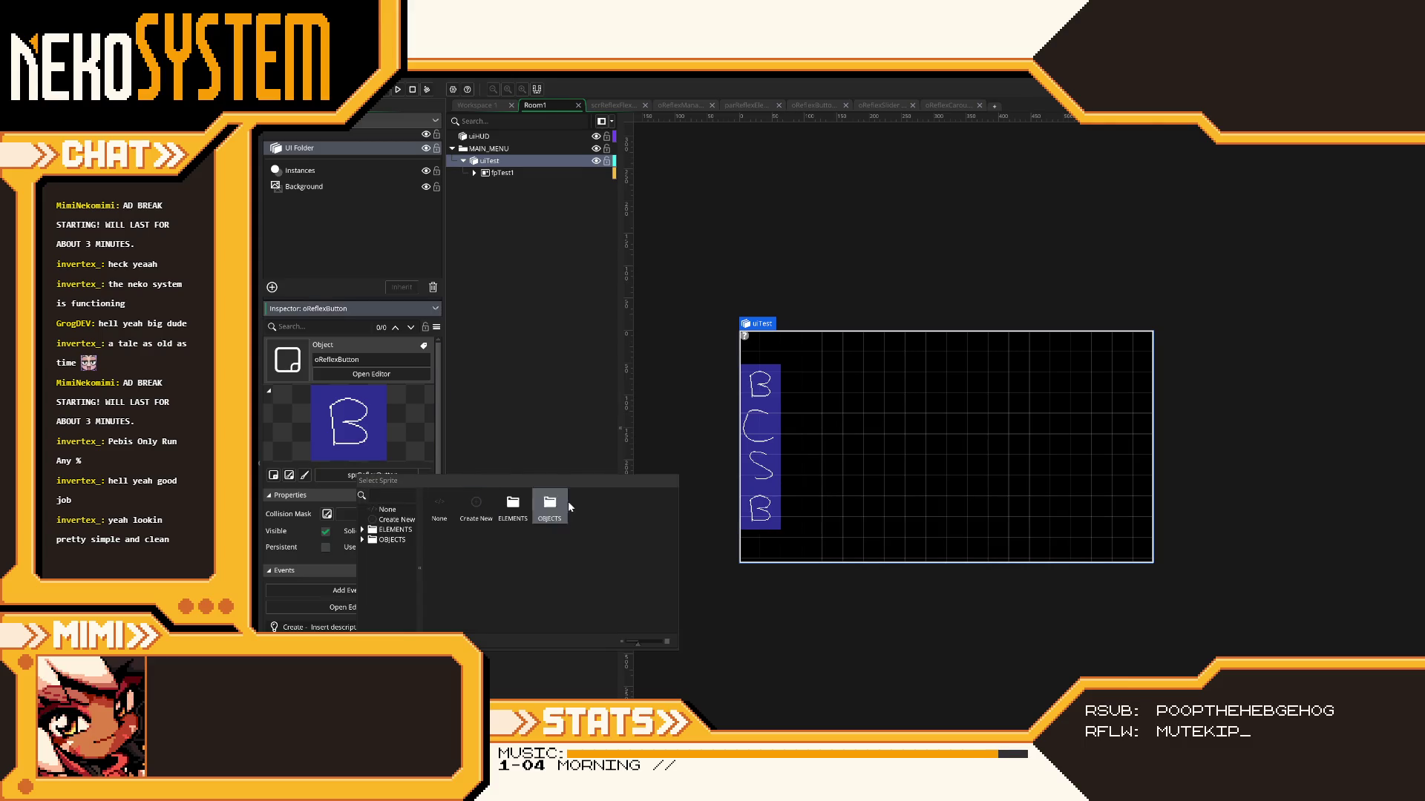
double_click(513, 505)
double_click(476, 505)
double_click(504, 519)
click(787, 468)
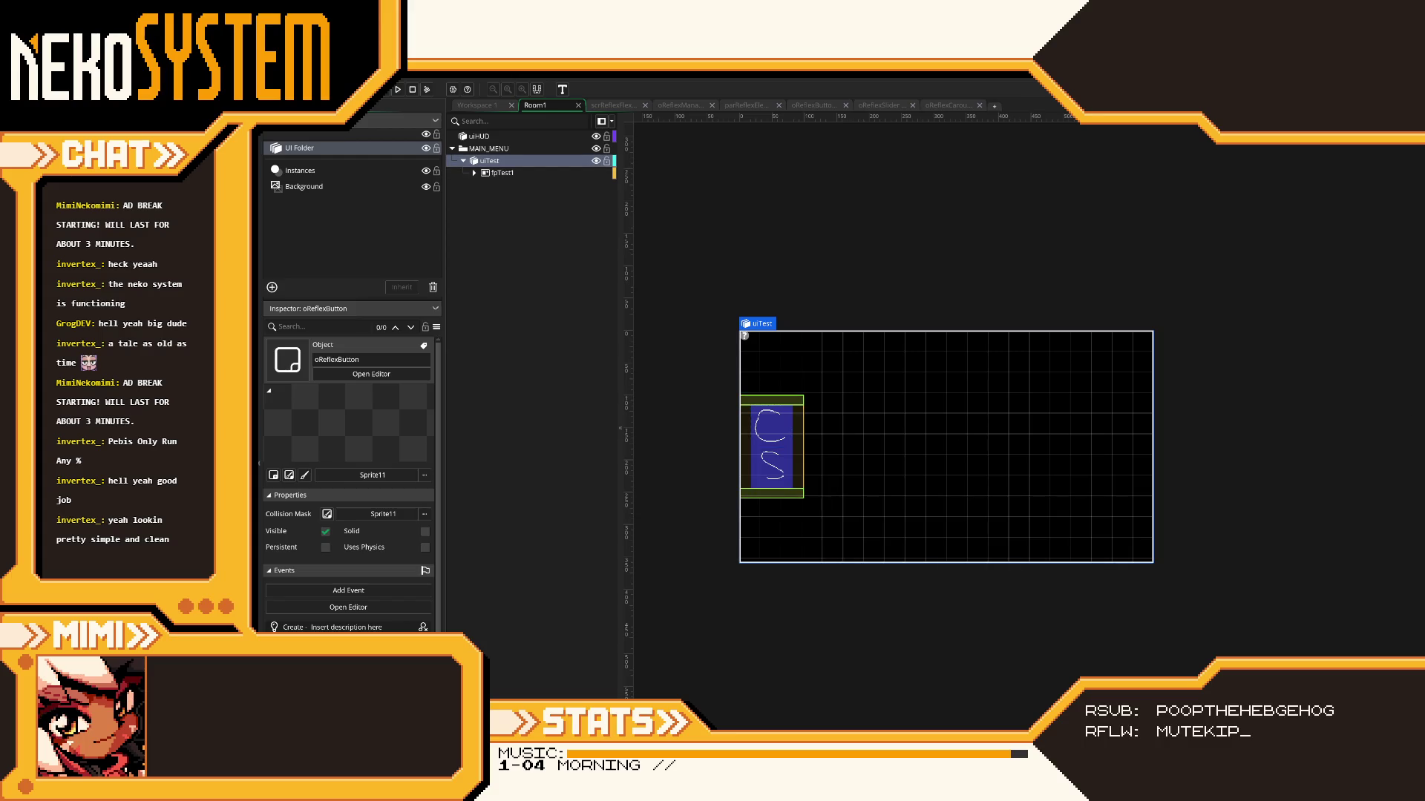
- Make Sprite11 the sprite of oReflexCarousel
click(364, 475)
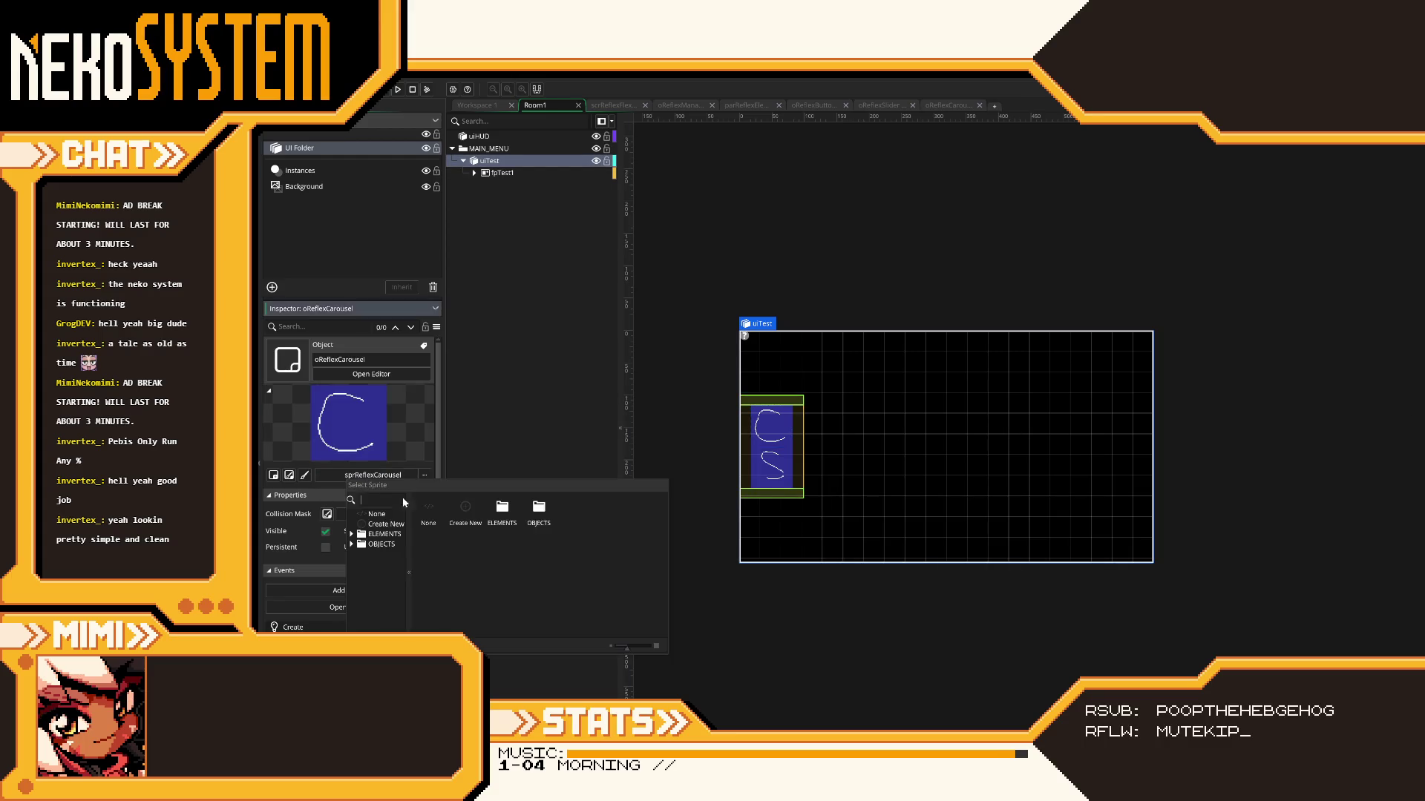
double_click(501, 510)
double_click(465, 512)
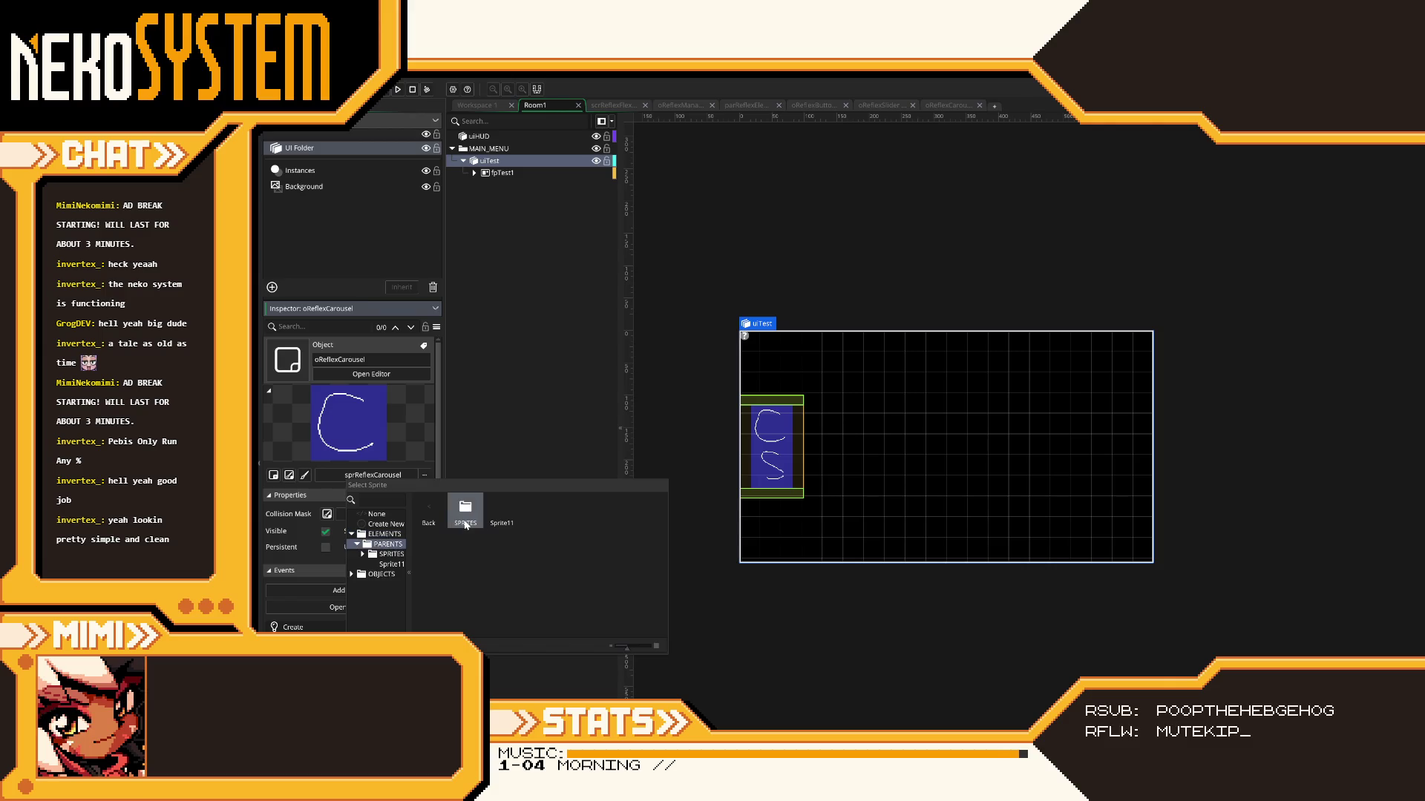
click(502, 512)
click(1324, 392)
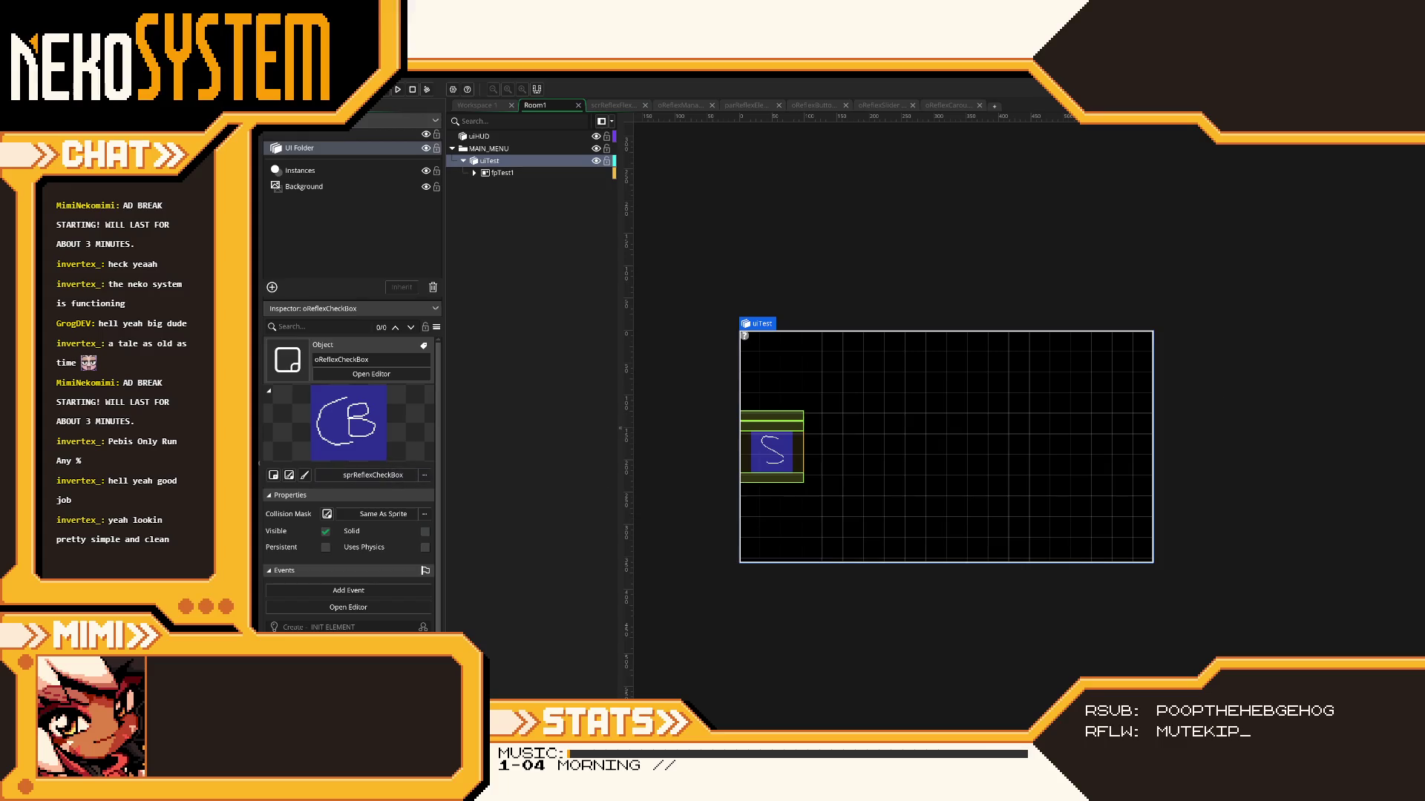
- Make Sprite11 the sprite of oReflexSlider
click(373, 475)
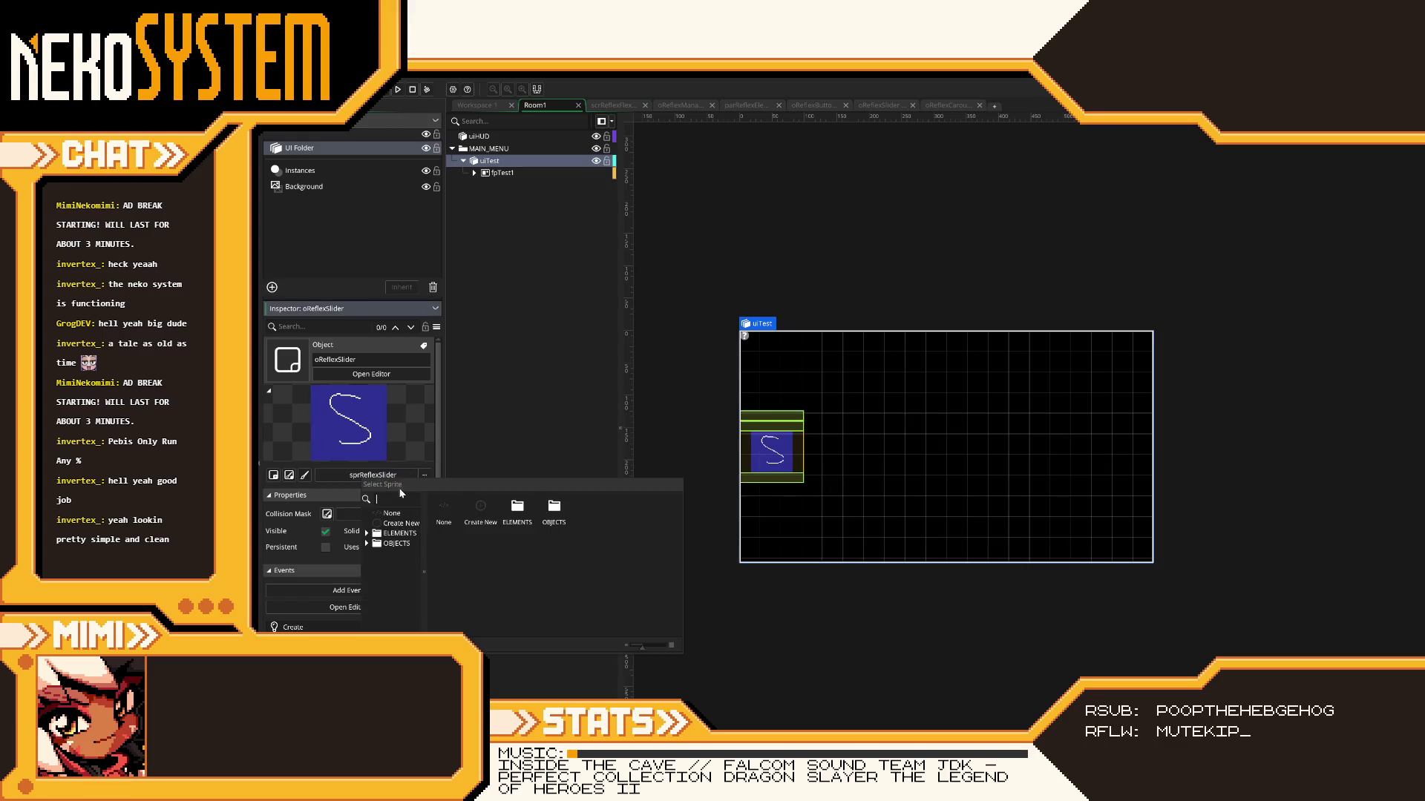
double_click(533, 522)
double_click(524, 523)
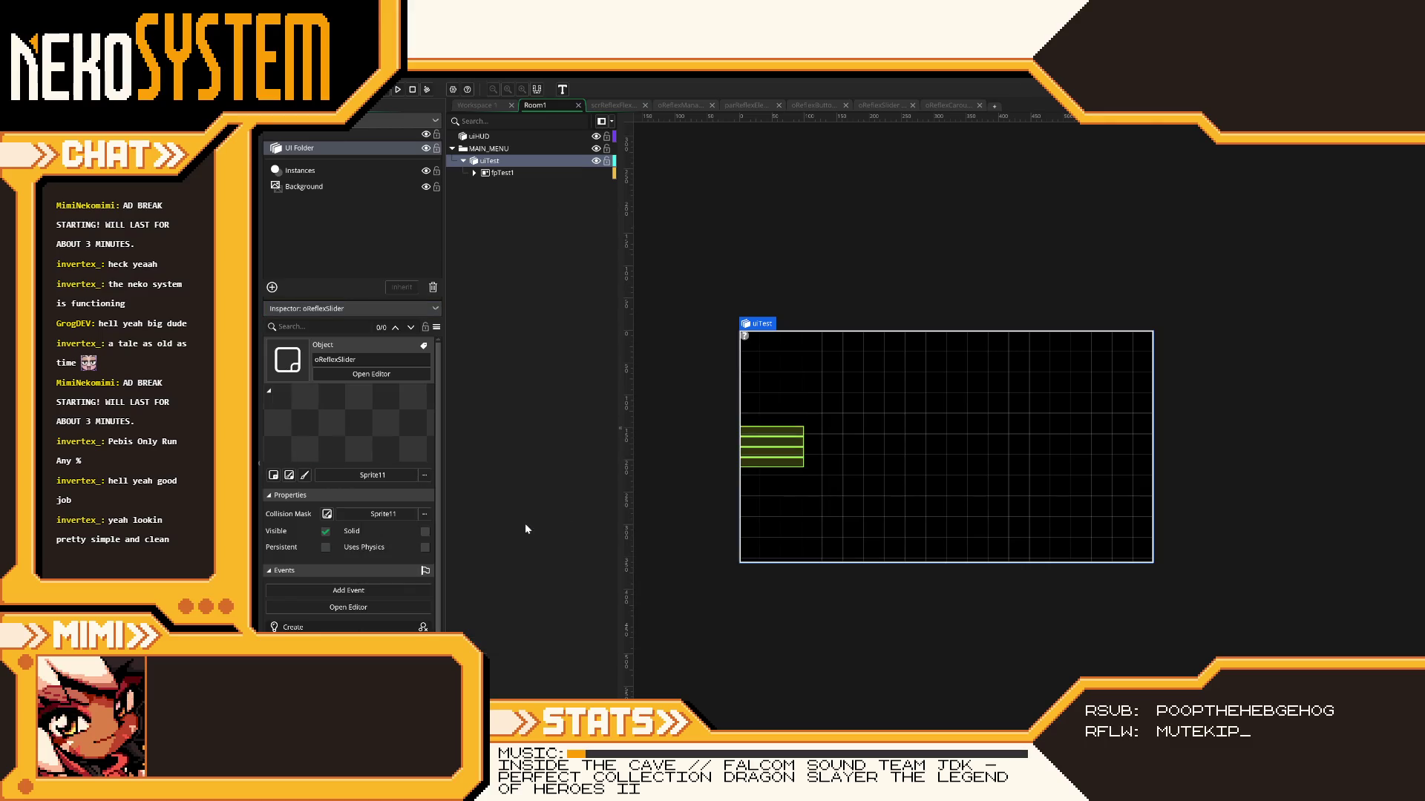
click(864, 287)
- Set the uiTest layer's Justify Content to Flex Start and top padding to 100px
click(517, 161)
click(371, 492)
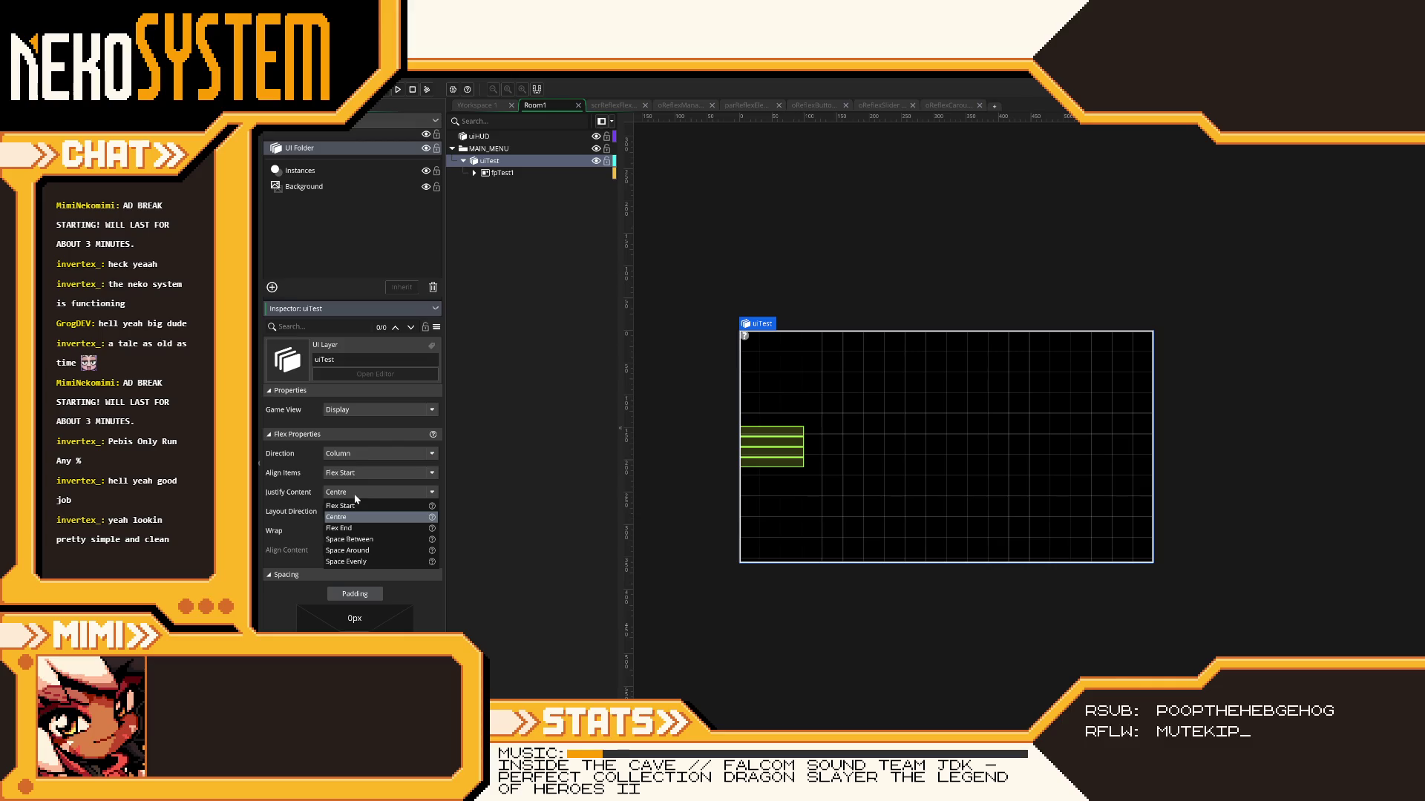
click(356, 504)
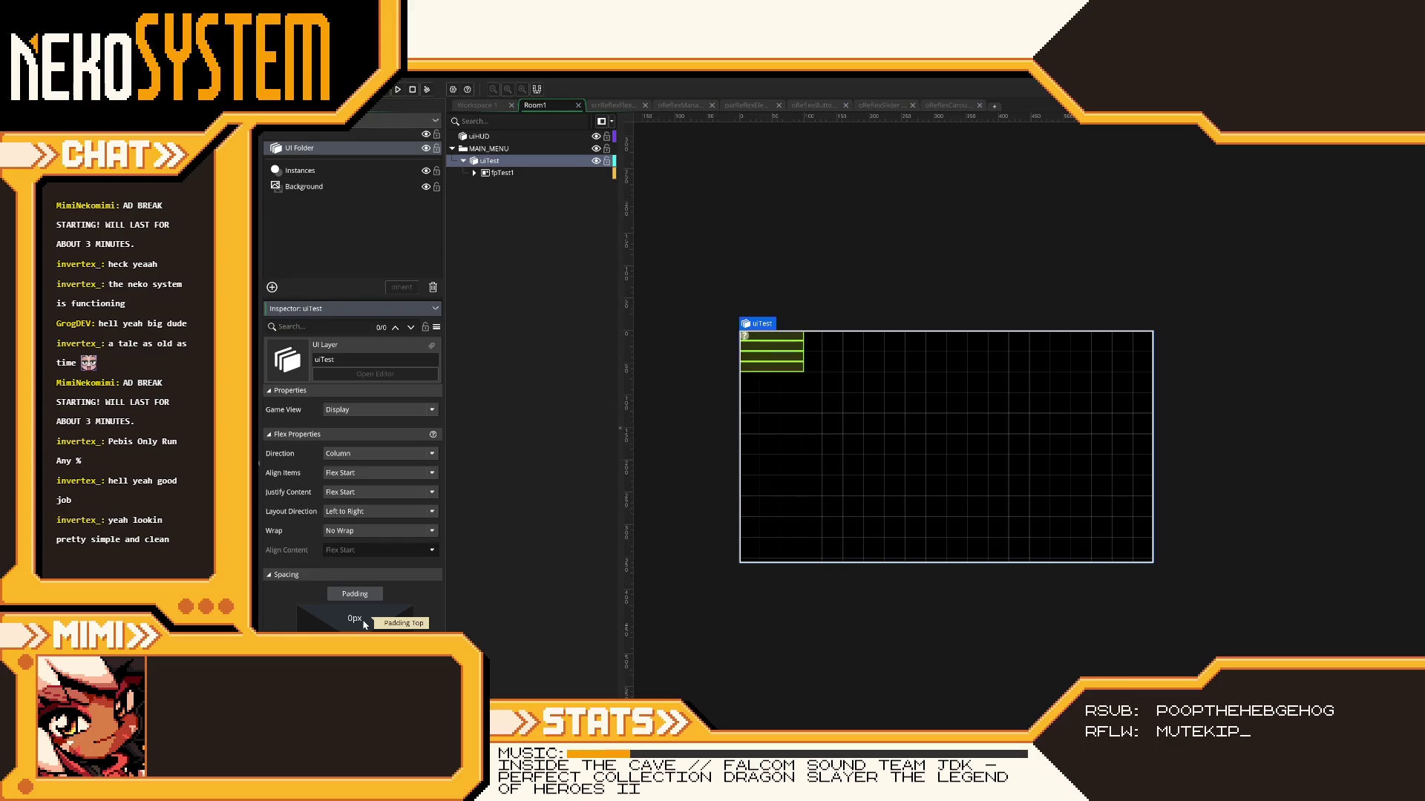
click(364, 625)
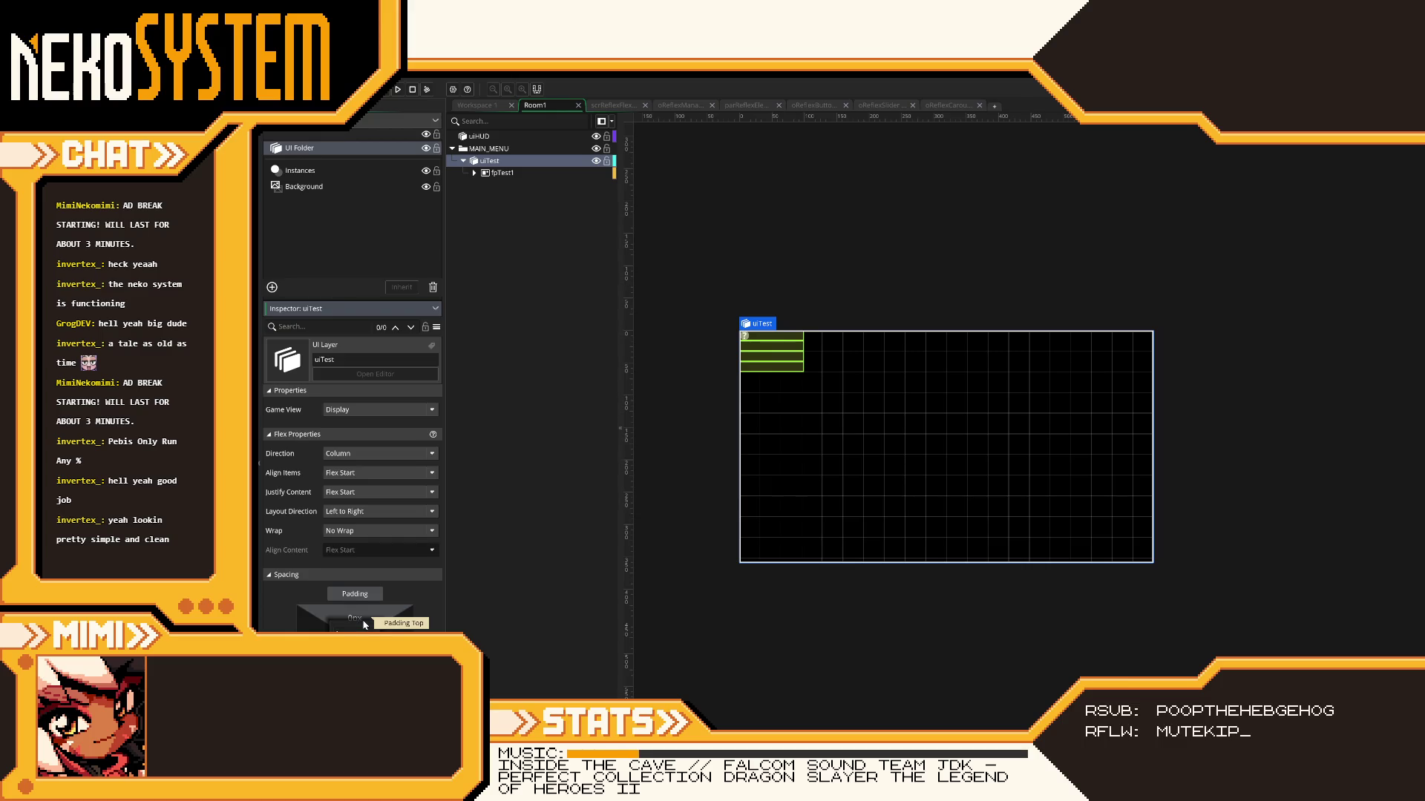
key(Return)
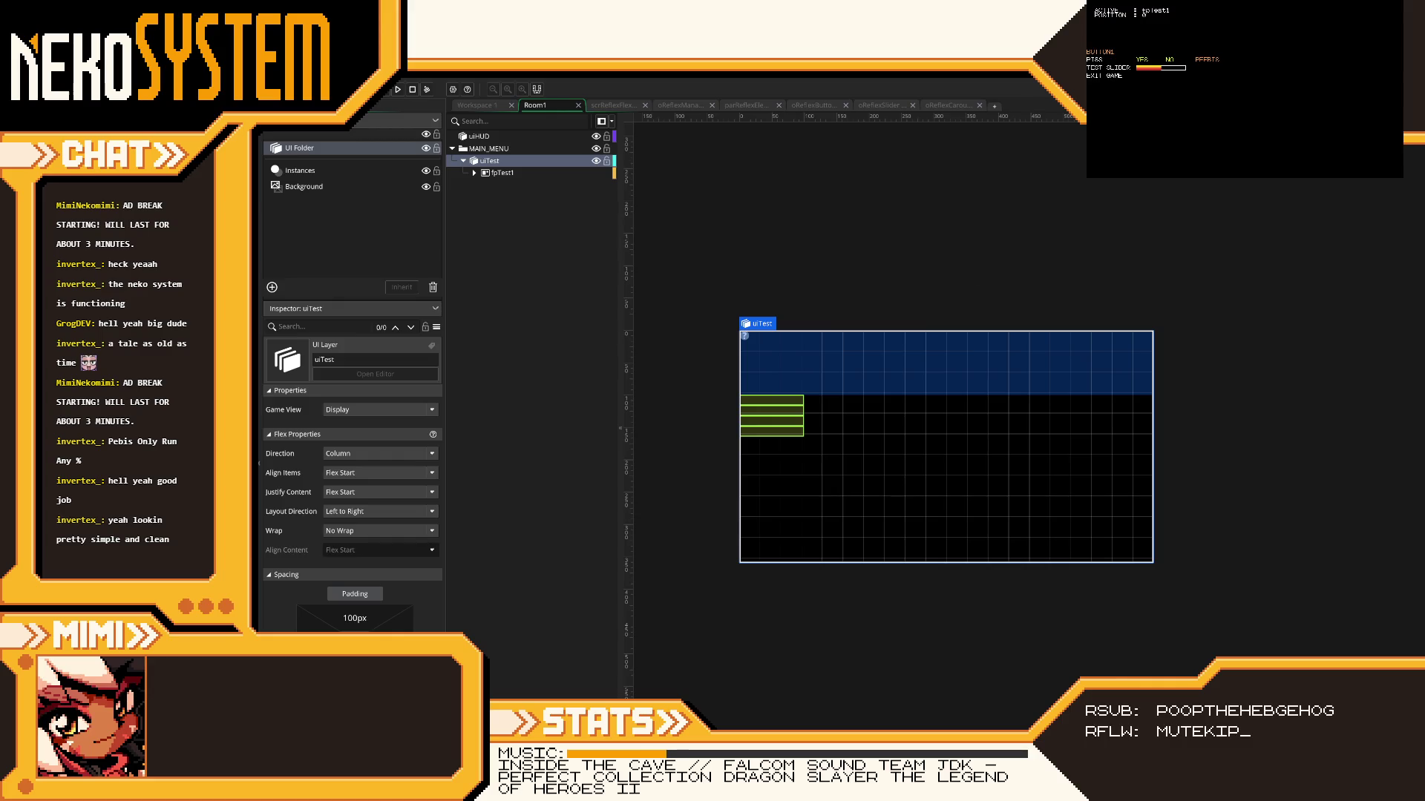
- Test the game and quit it through the EXIT GAME menu option
key(Down)
key(Down)
key(Down)
key(Down)
key(Down)
key(Down)
key(Down)
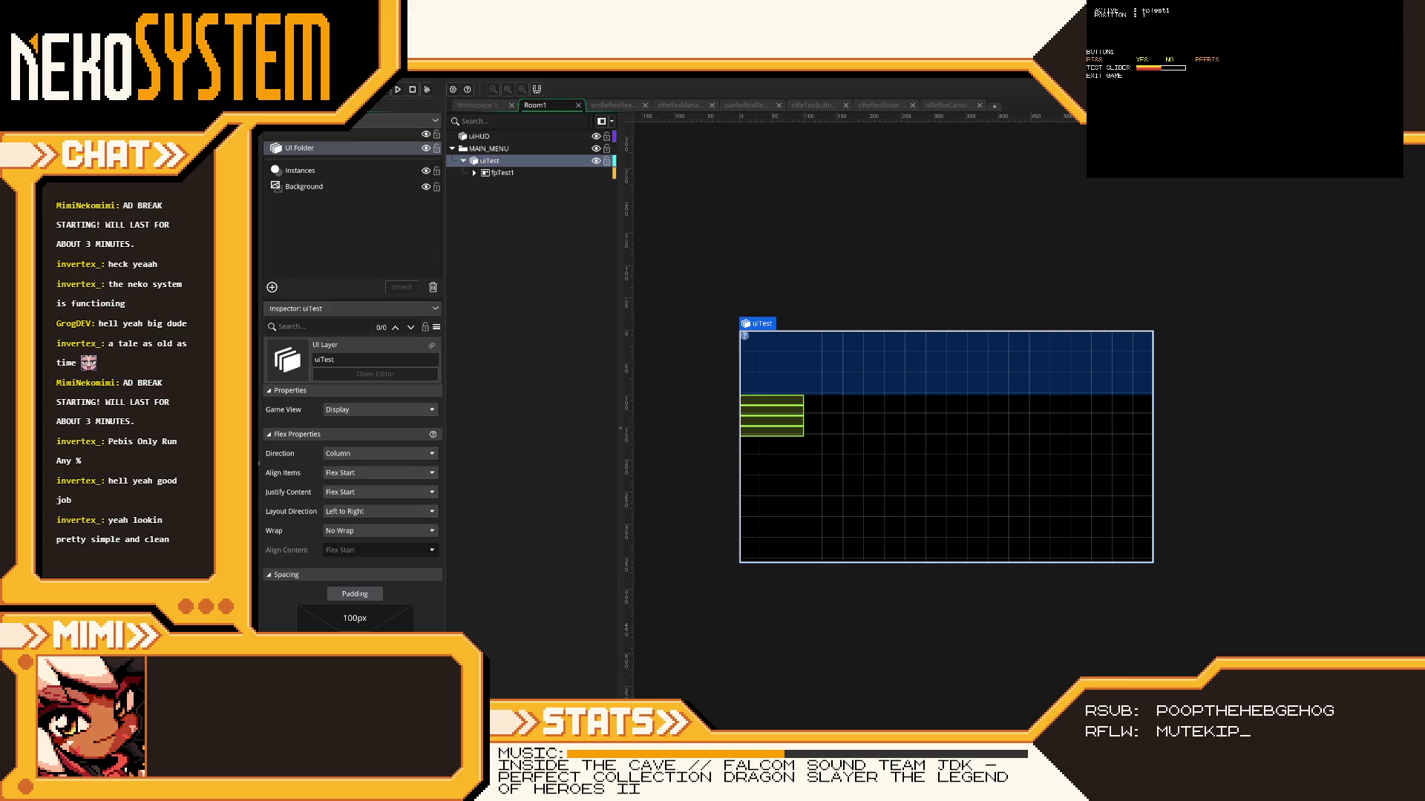
key(Up)
key(Return)
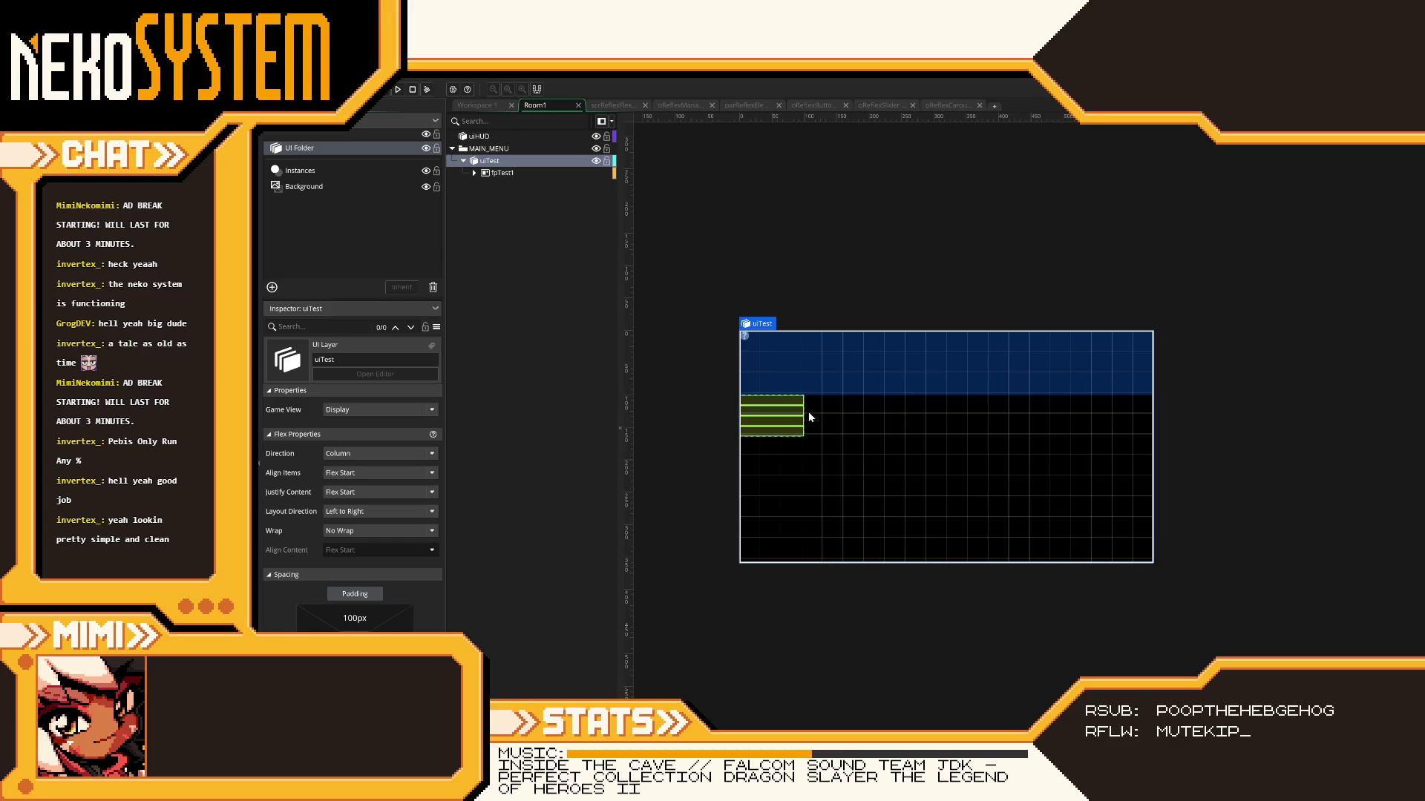
- Expand fpTest1 and collapse emButton1 through emButton4
click(477, 175)
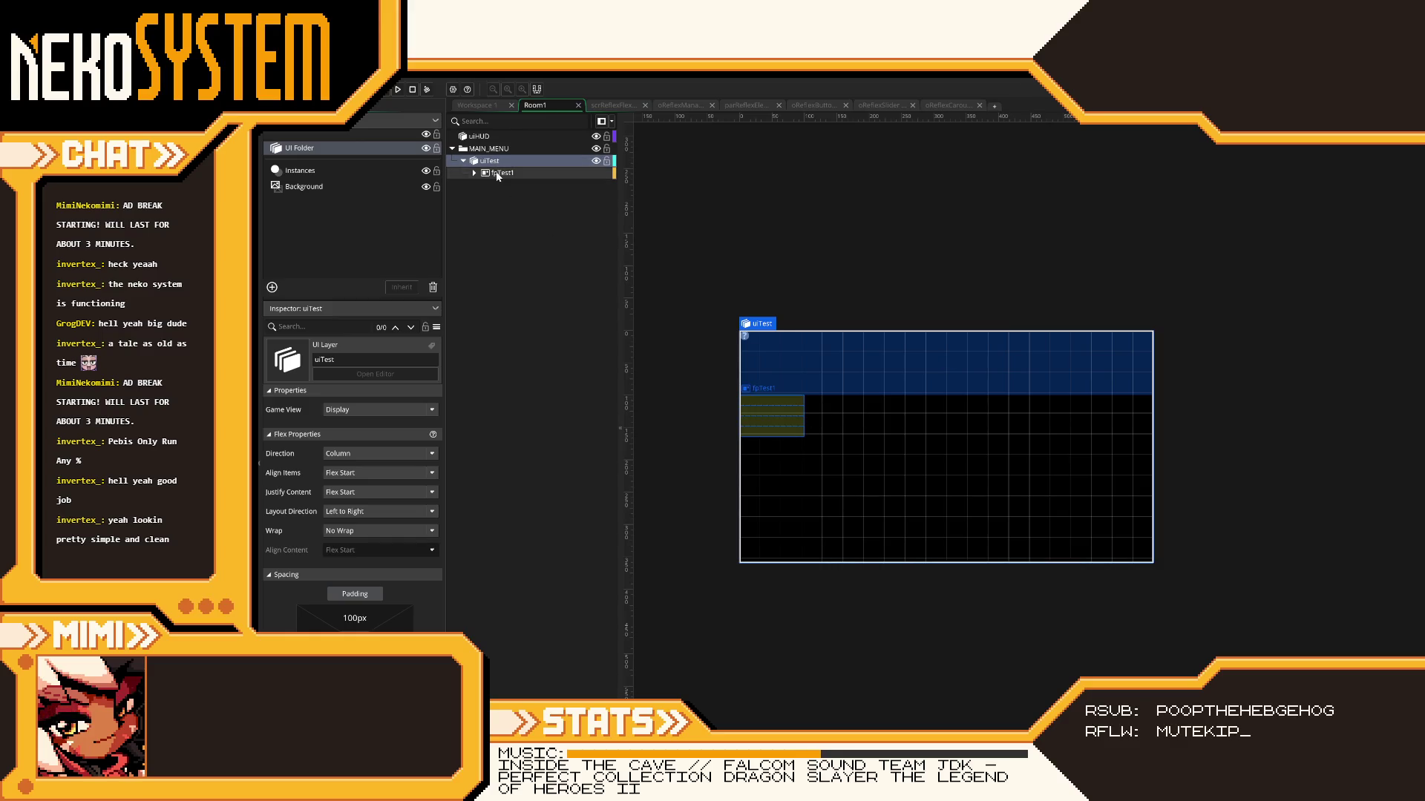
click(475, 174)
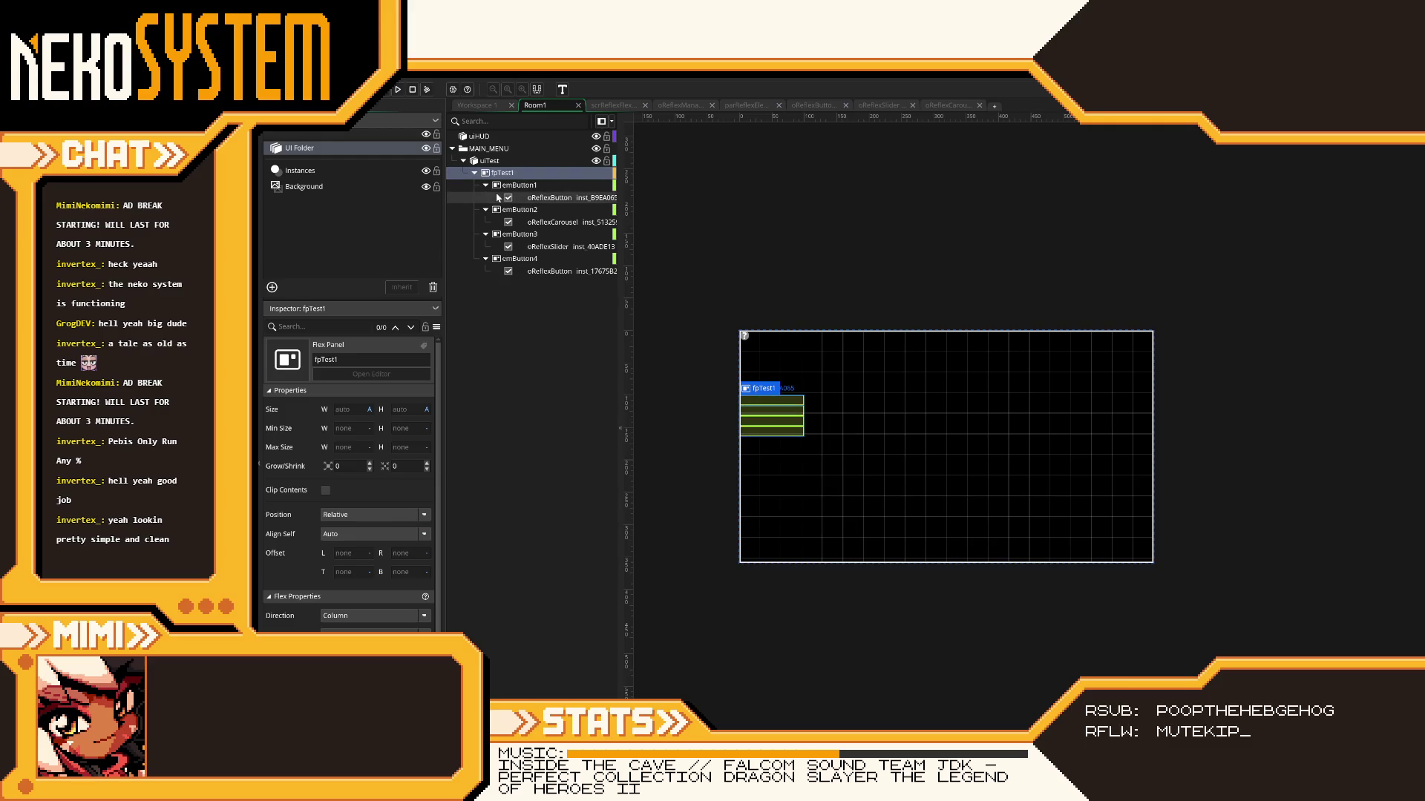
click(485, 185)
click(485, 197)
click(486, 209)
click(485, 221)
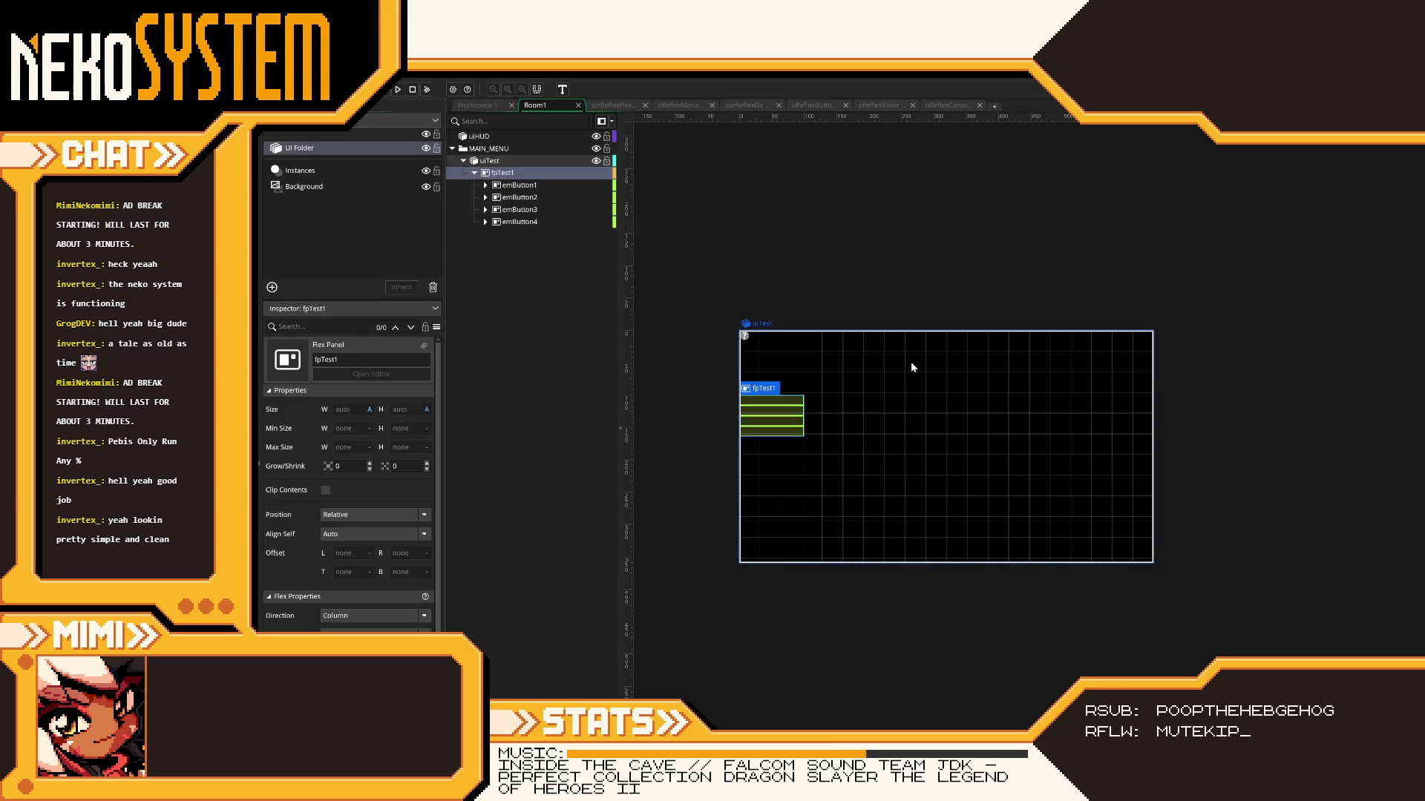
- Add a new flex panel inside fpTest1 and rename it spacer
right_click(504, 175)
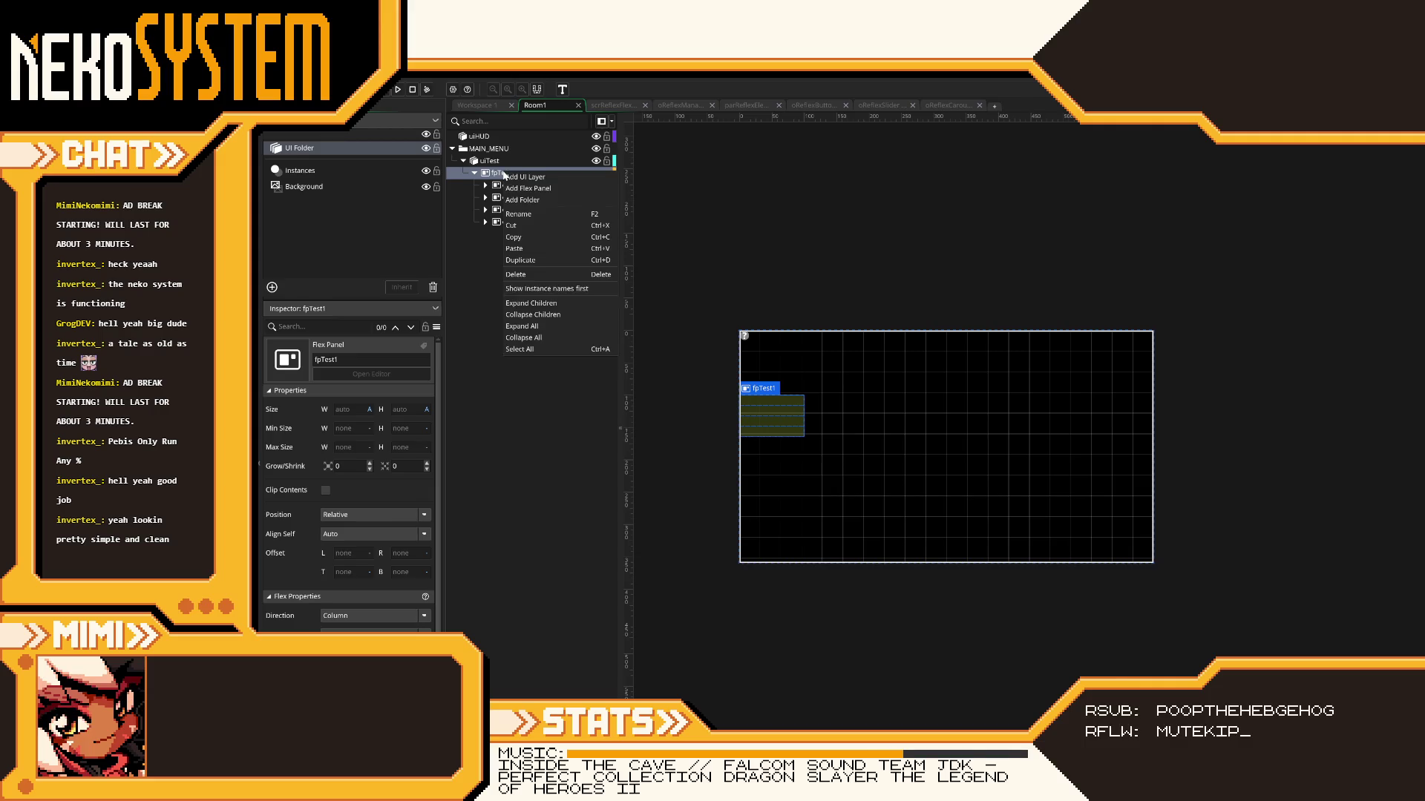
click(529, 189)
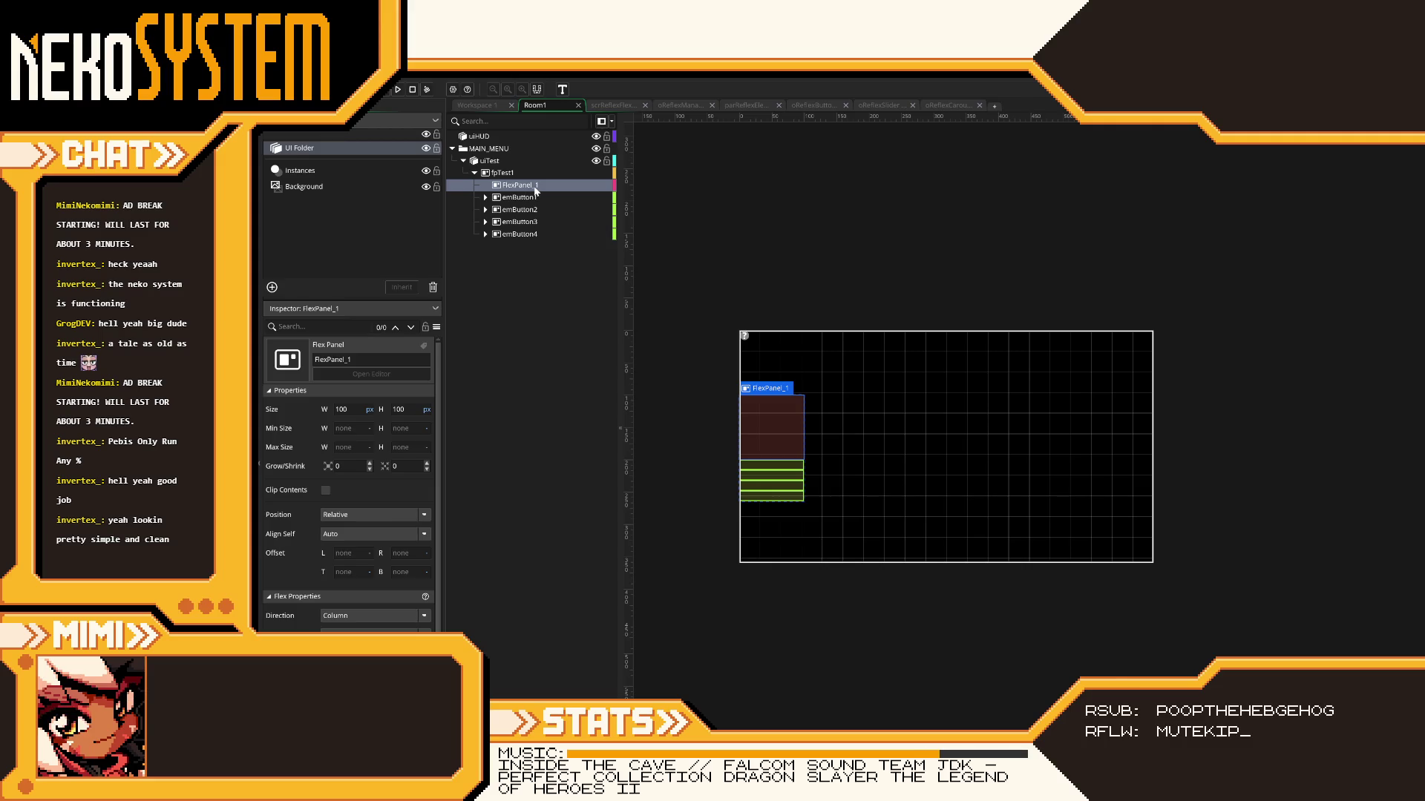
right_click(535, 191)
click(550, 232)
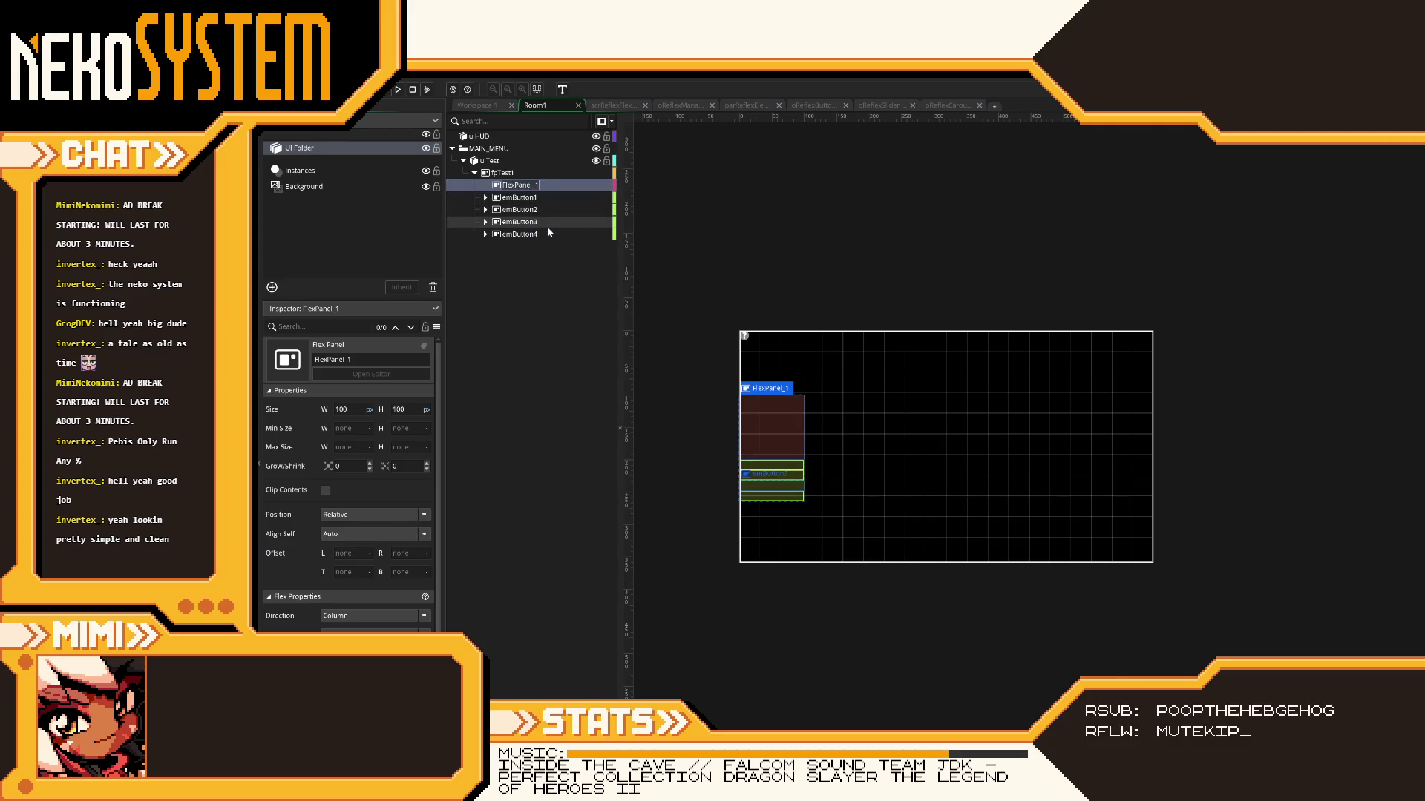
text(spacer)
click(538, 269)
click(521, 190)
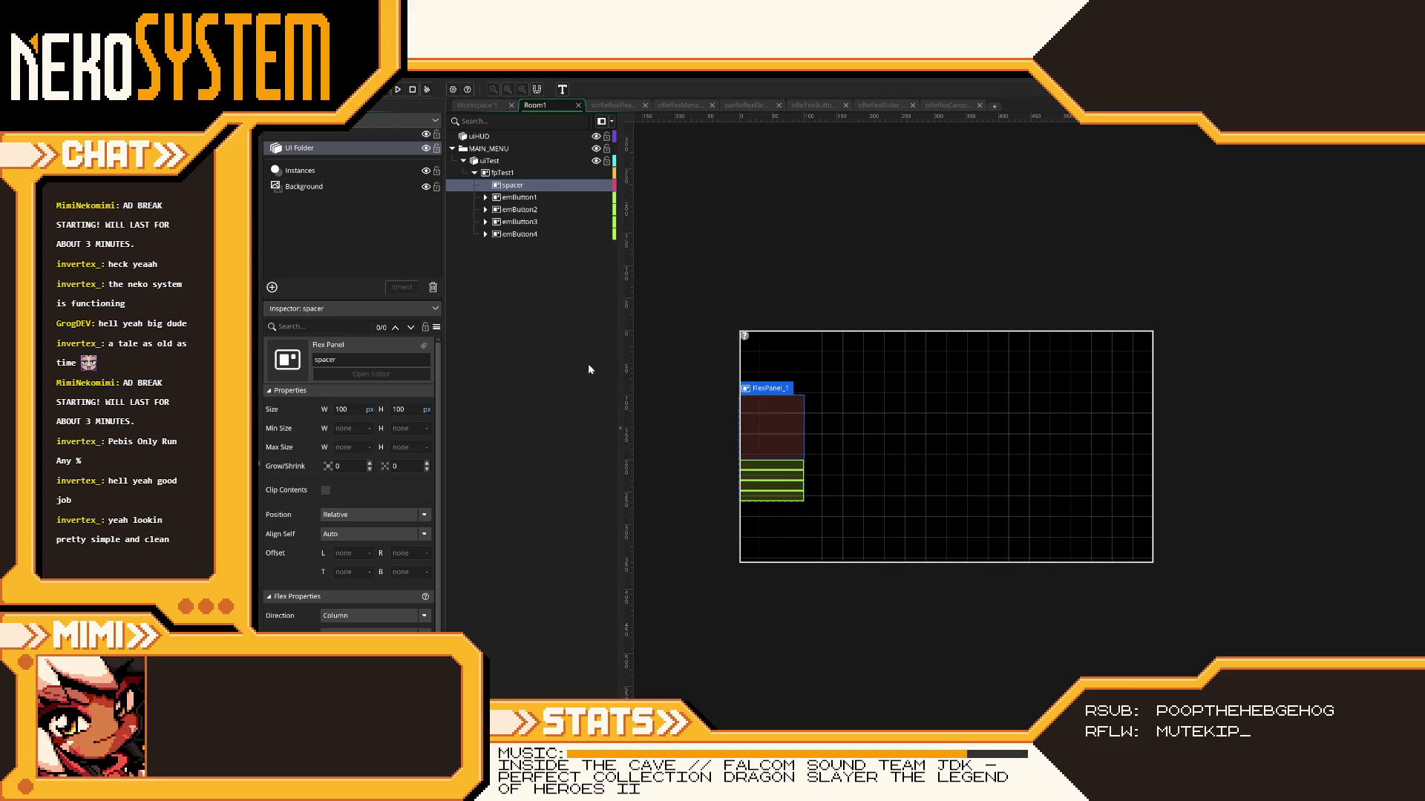
- Set the spacer panel's width to 300 px
click(336, 409)
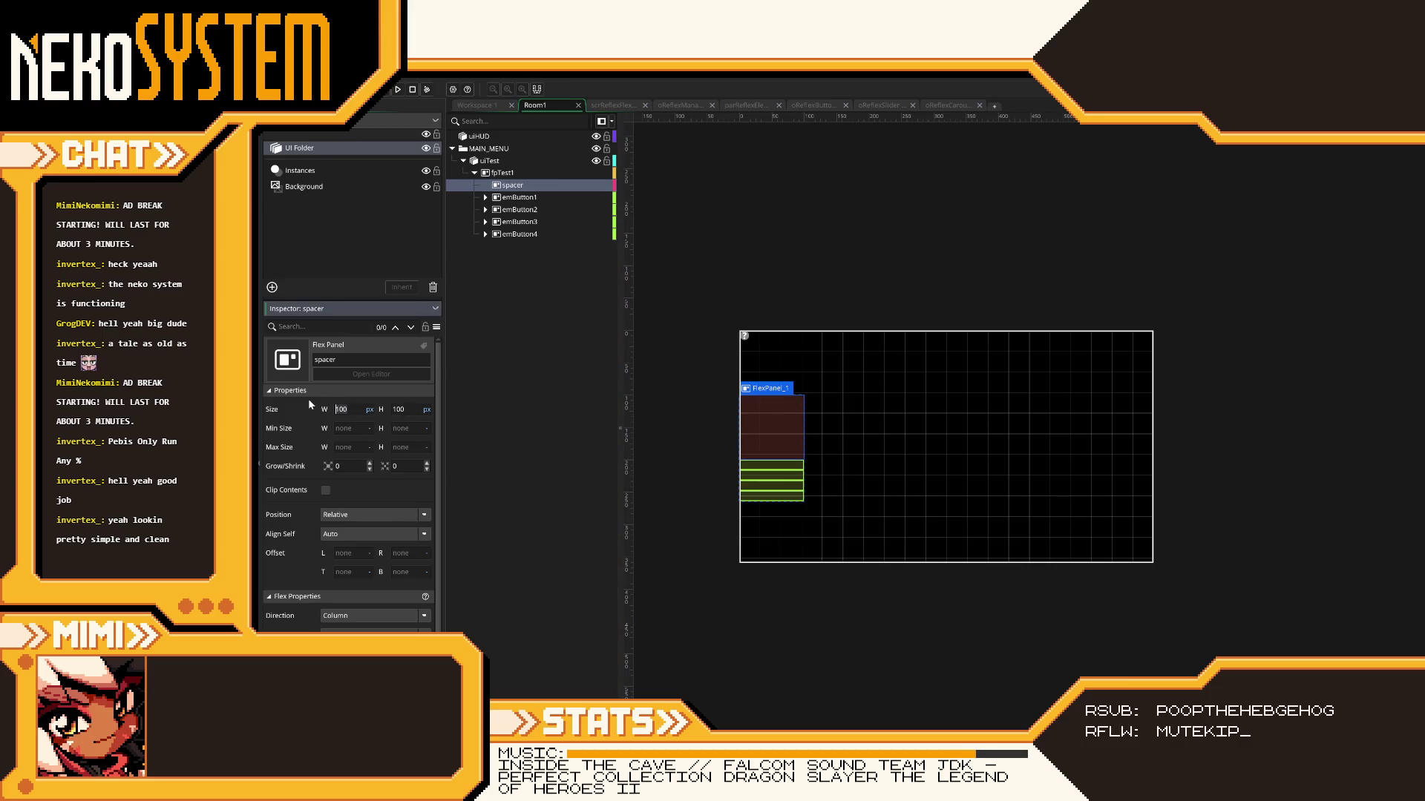
text(0)
key(BackSpace)
key(BackSpace)
key(Return)
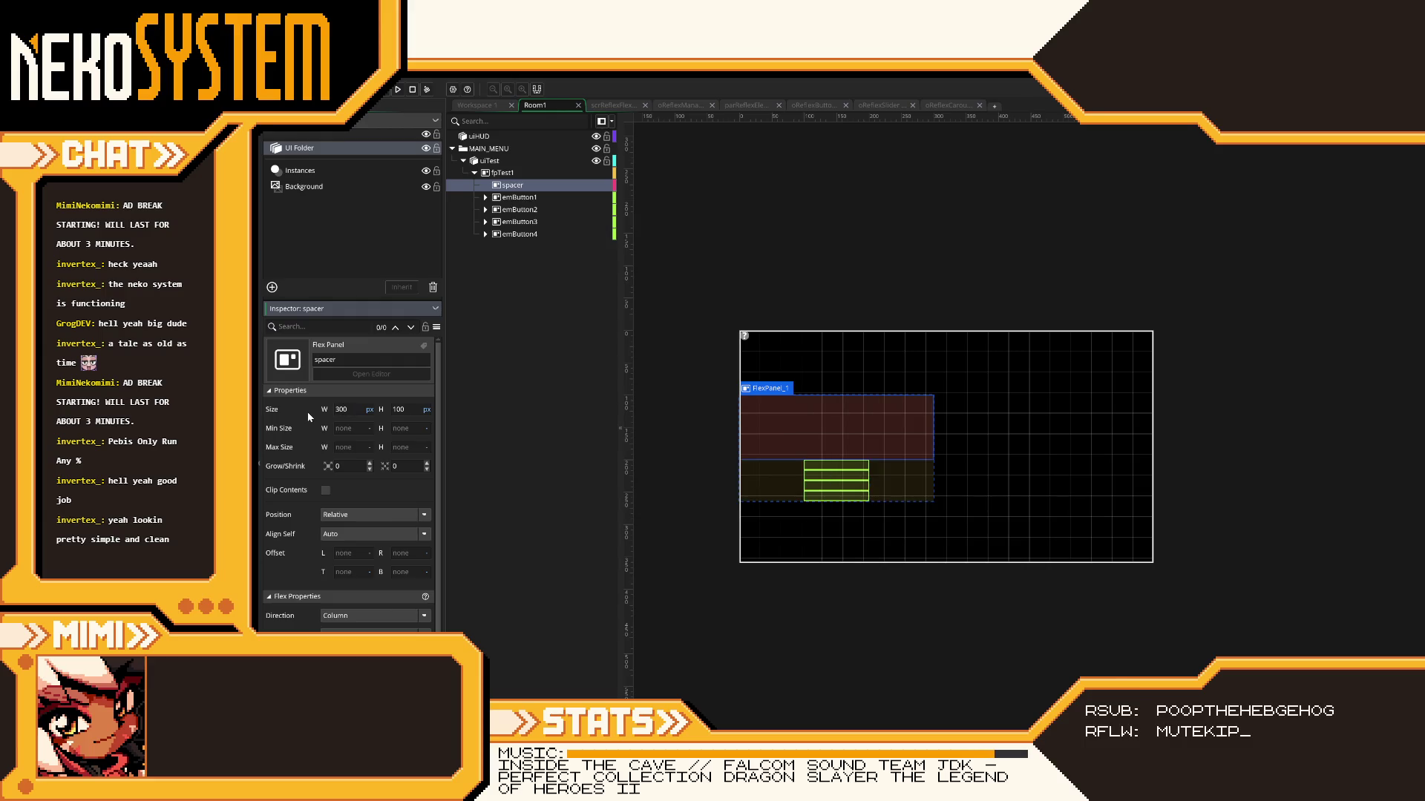
mouse_move(512, 199)
mouse_down()
mouse_move(519, 258)
mouse_move(522, 239)
mouse_up()
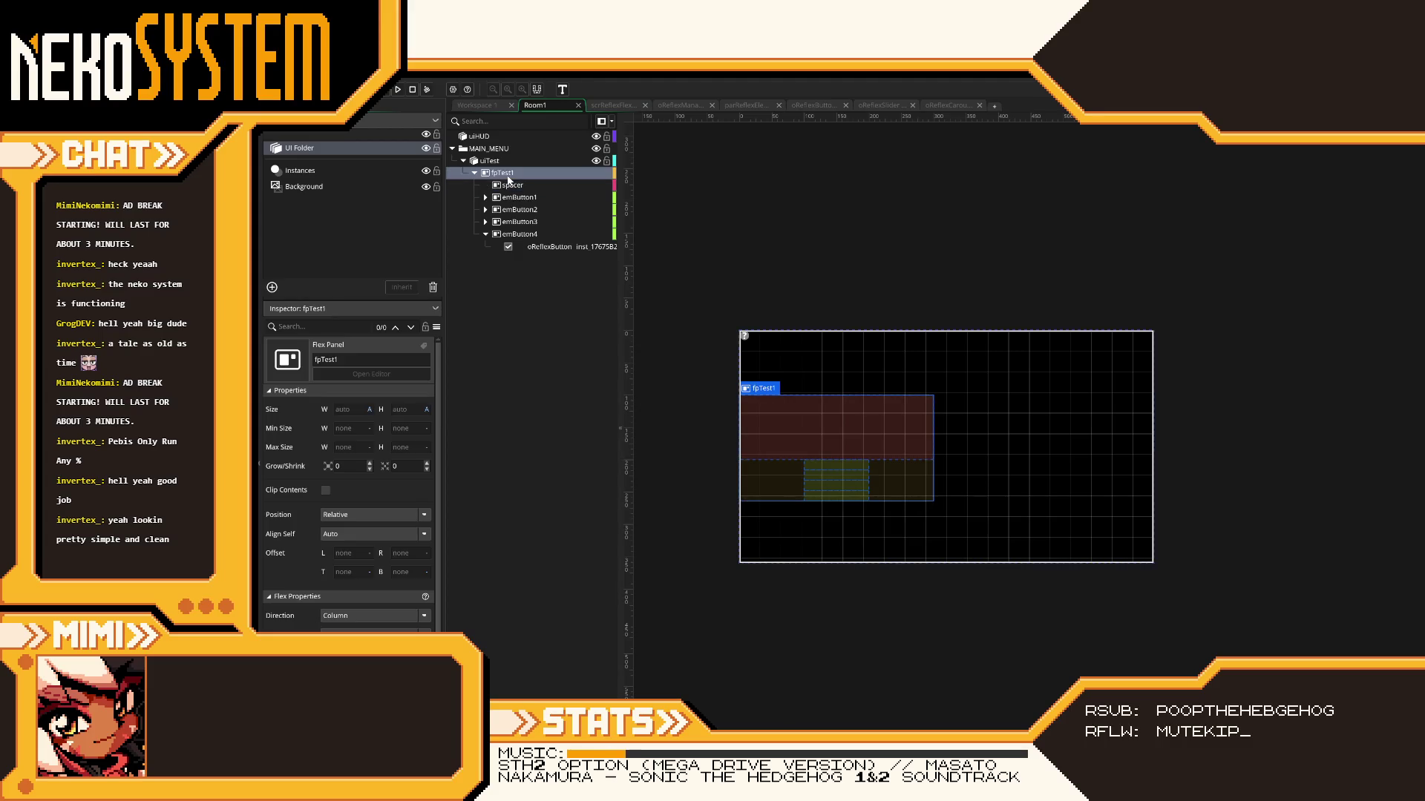
click(514, 189)
- Move spacer from fpTest1 onto the uiTest layer and set uiTest's direction to Row
click(512, 191)
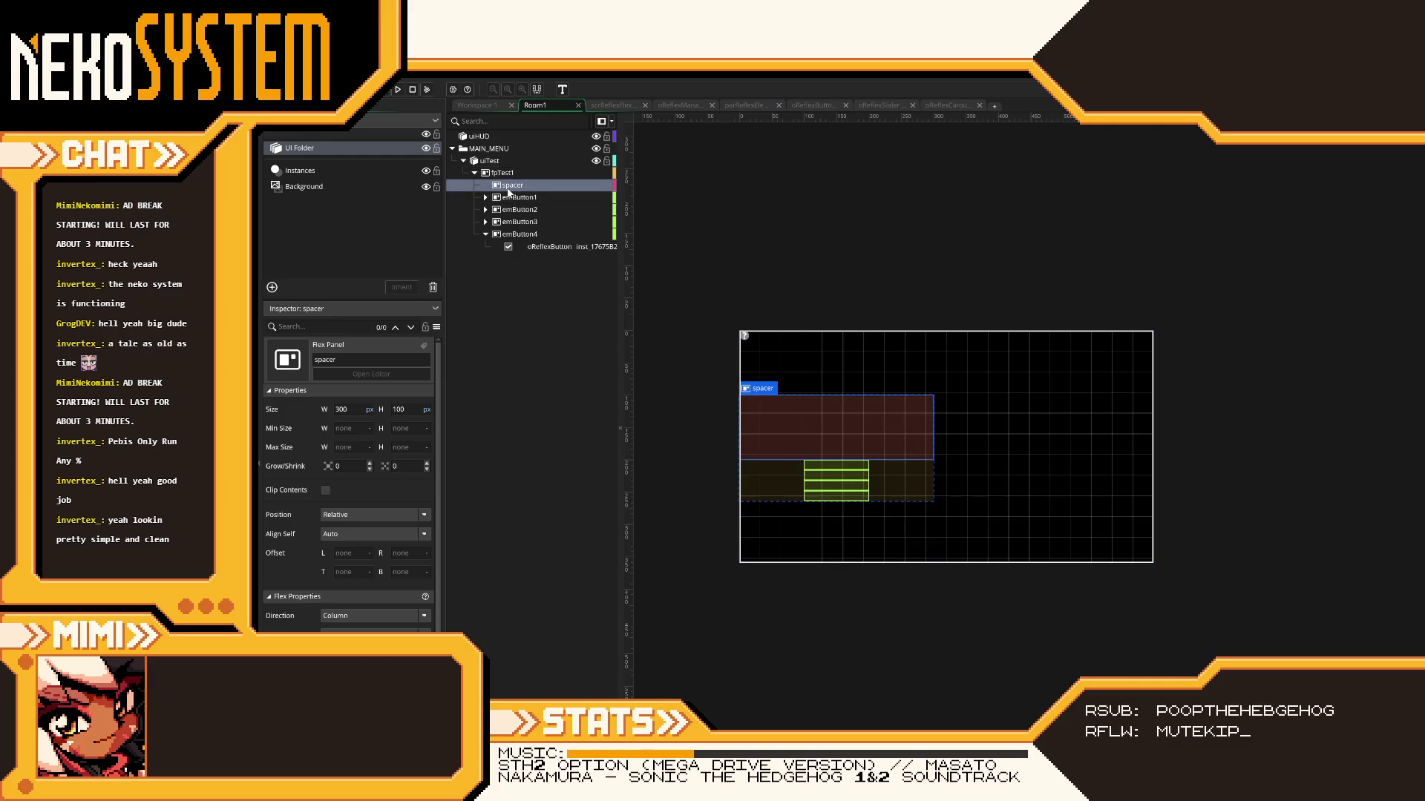
drag(518, 187, 506, 159)
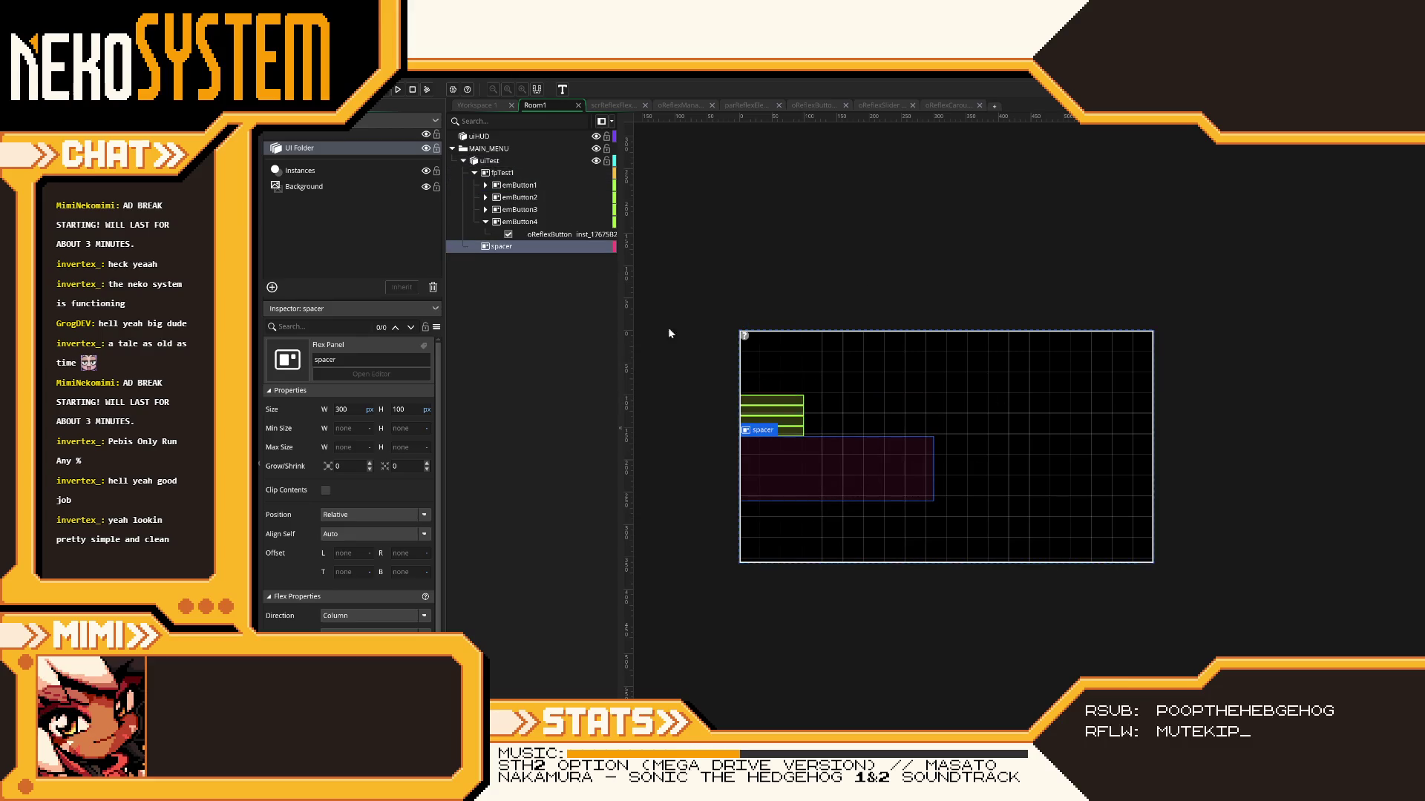
click(490, 160)
click(359, 454)
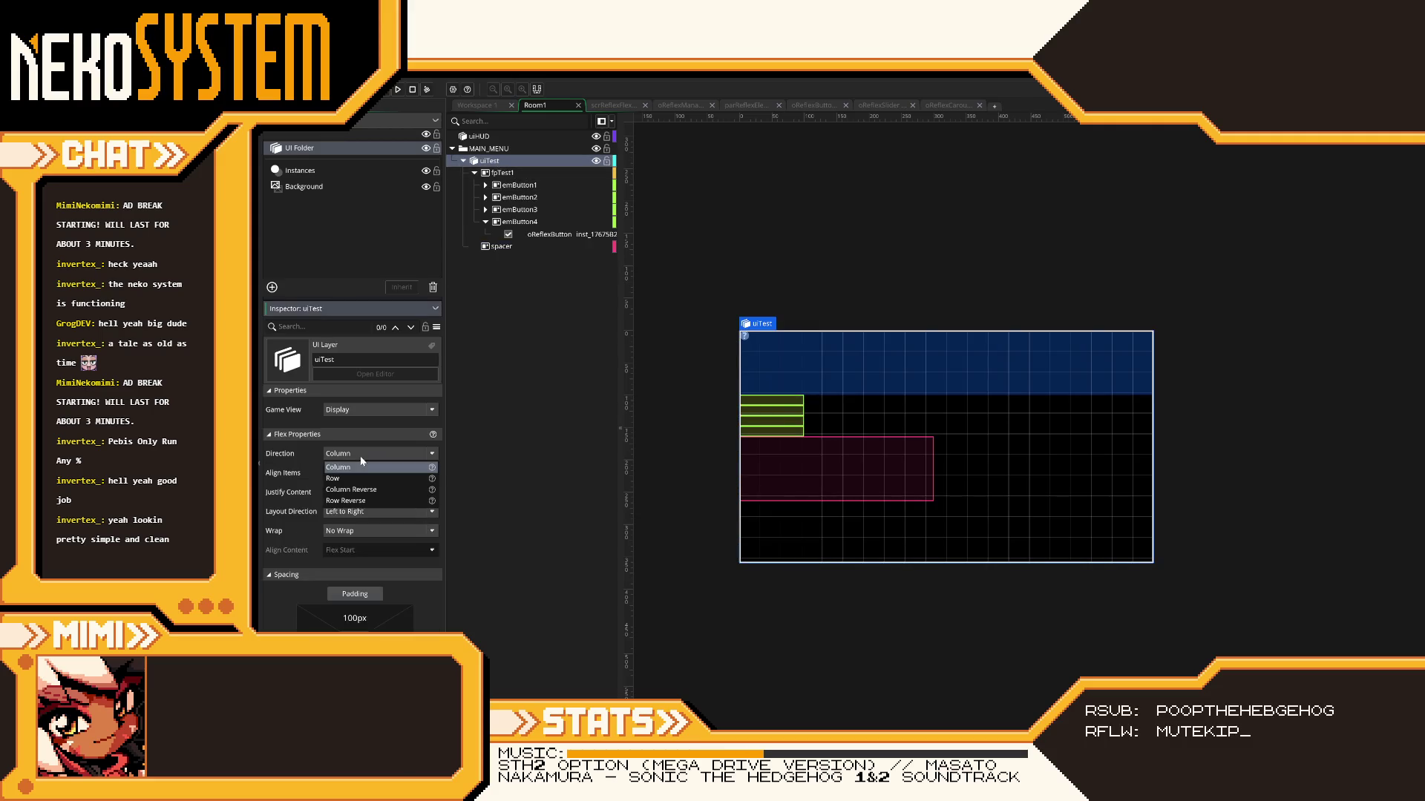
click(357, 479)
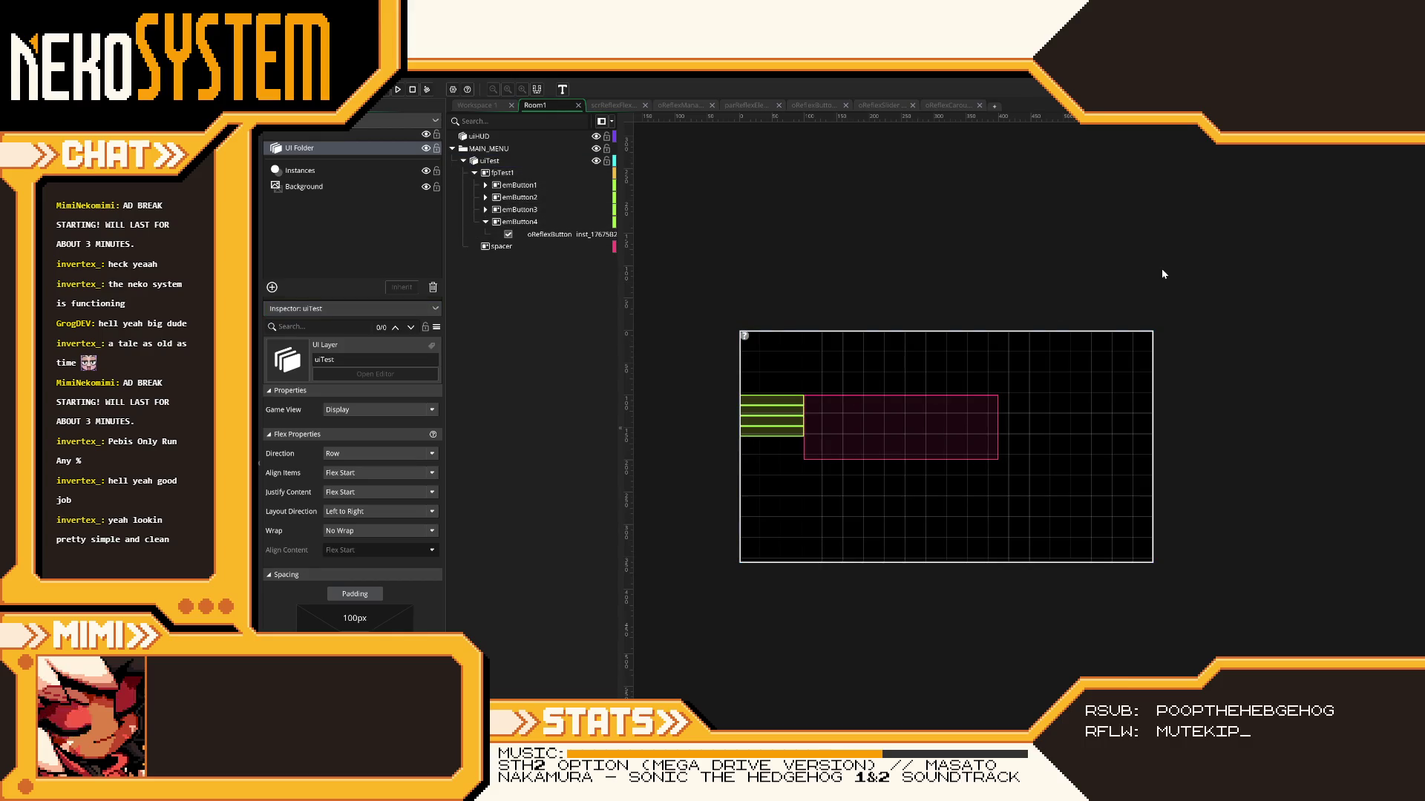
click(510, 247)
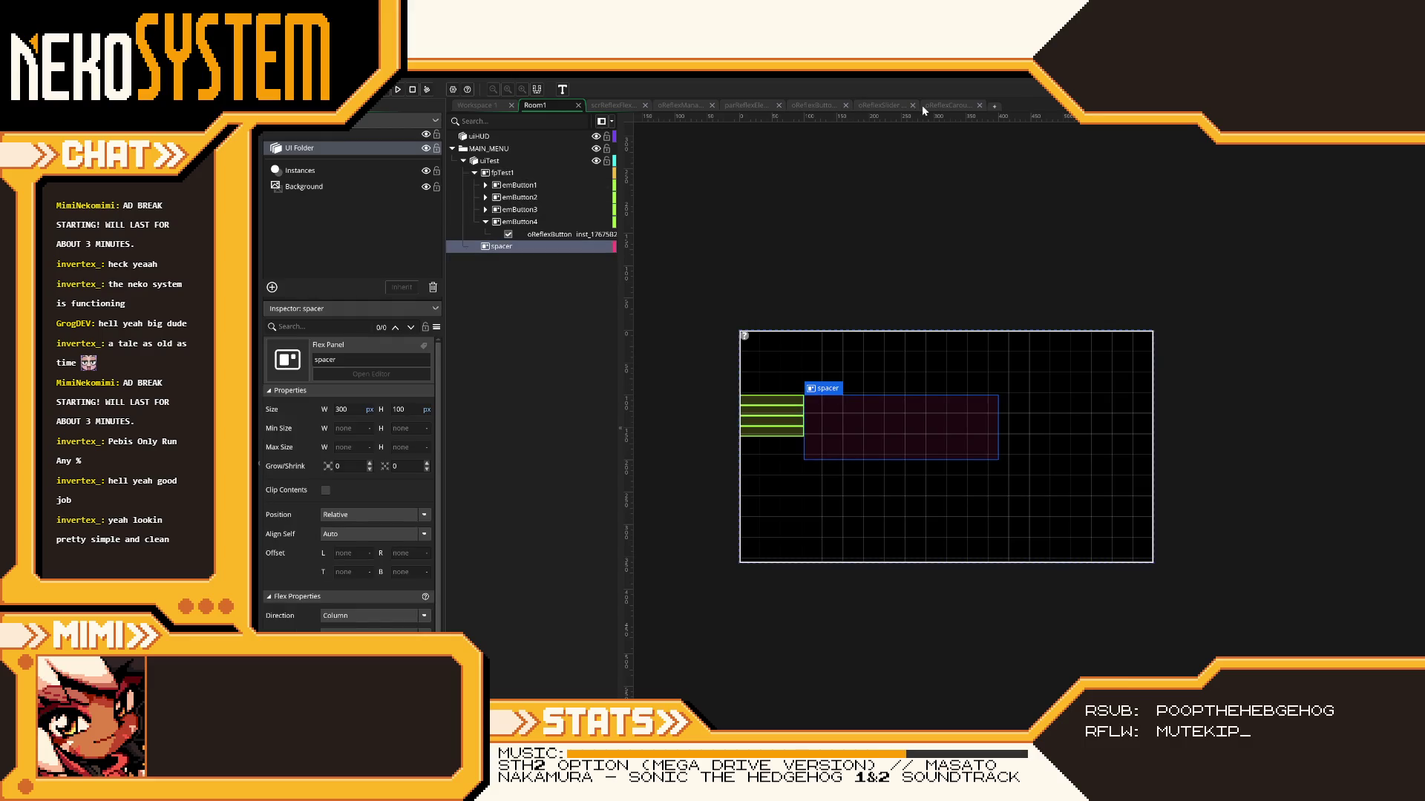
- Review the oReflexButton and parReflexEl code, then return to oReflexSlider's Draw event
click(879, 105)
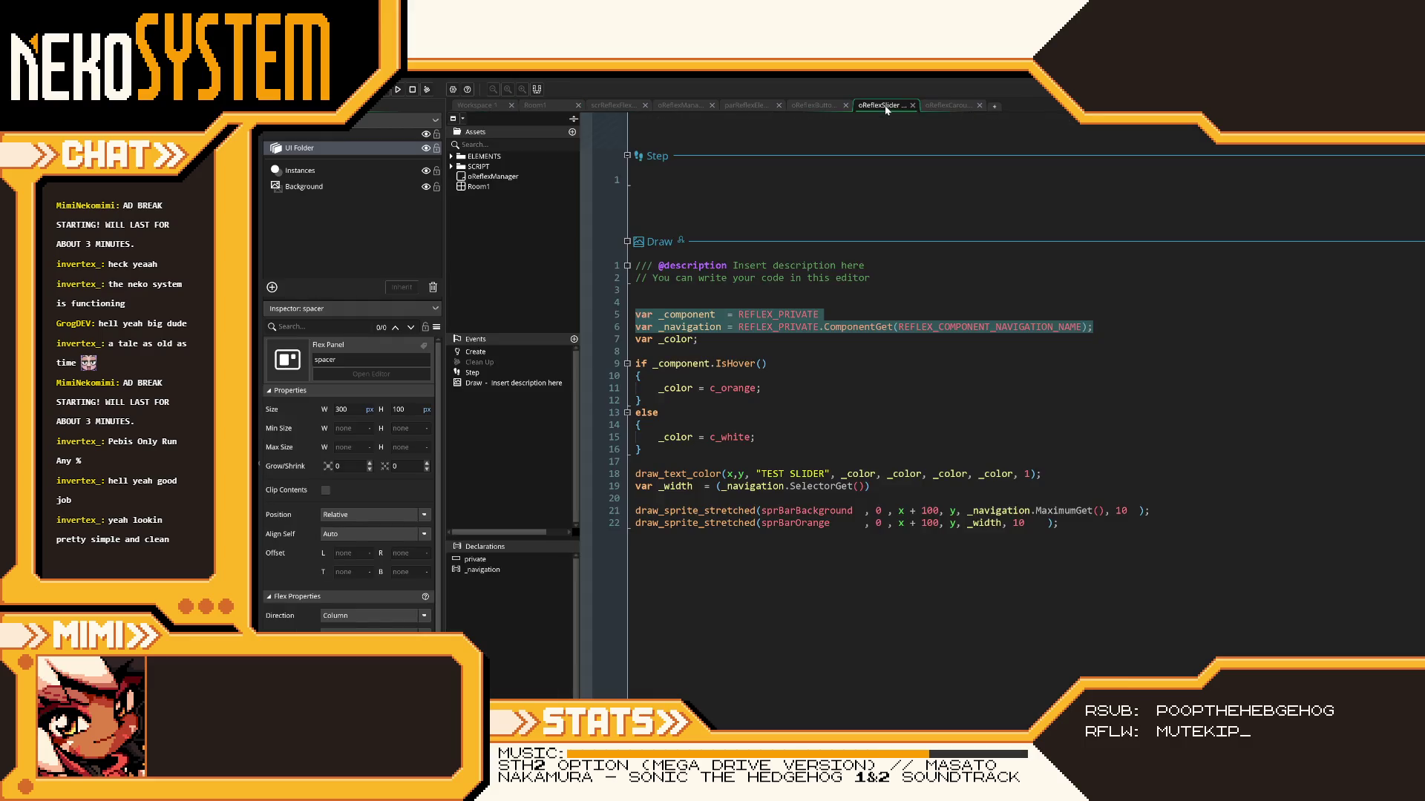
click(829, 104)
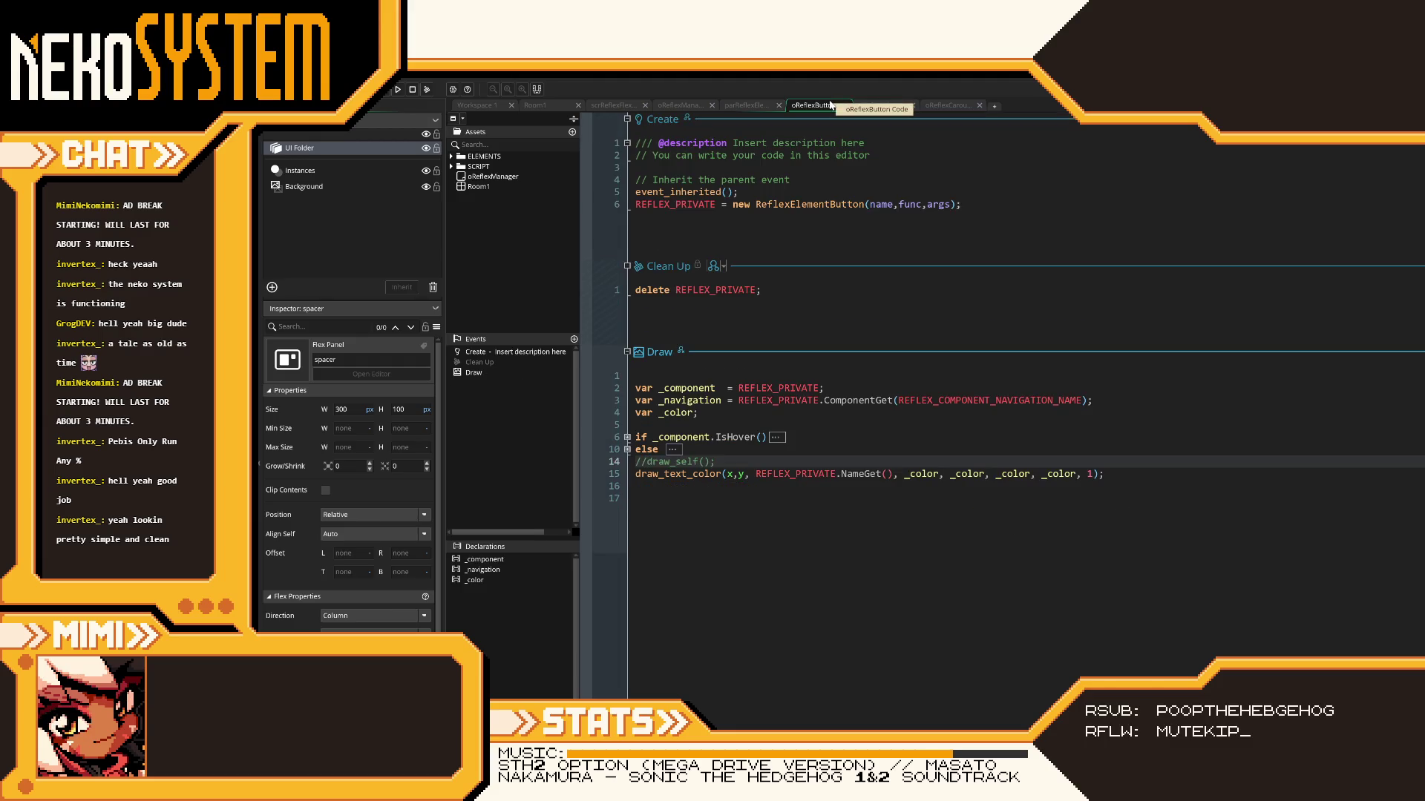
click(628, 450)
click(628, 451)
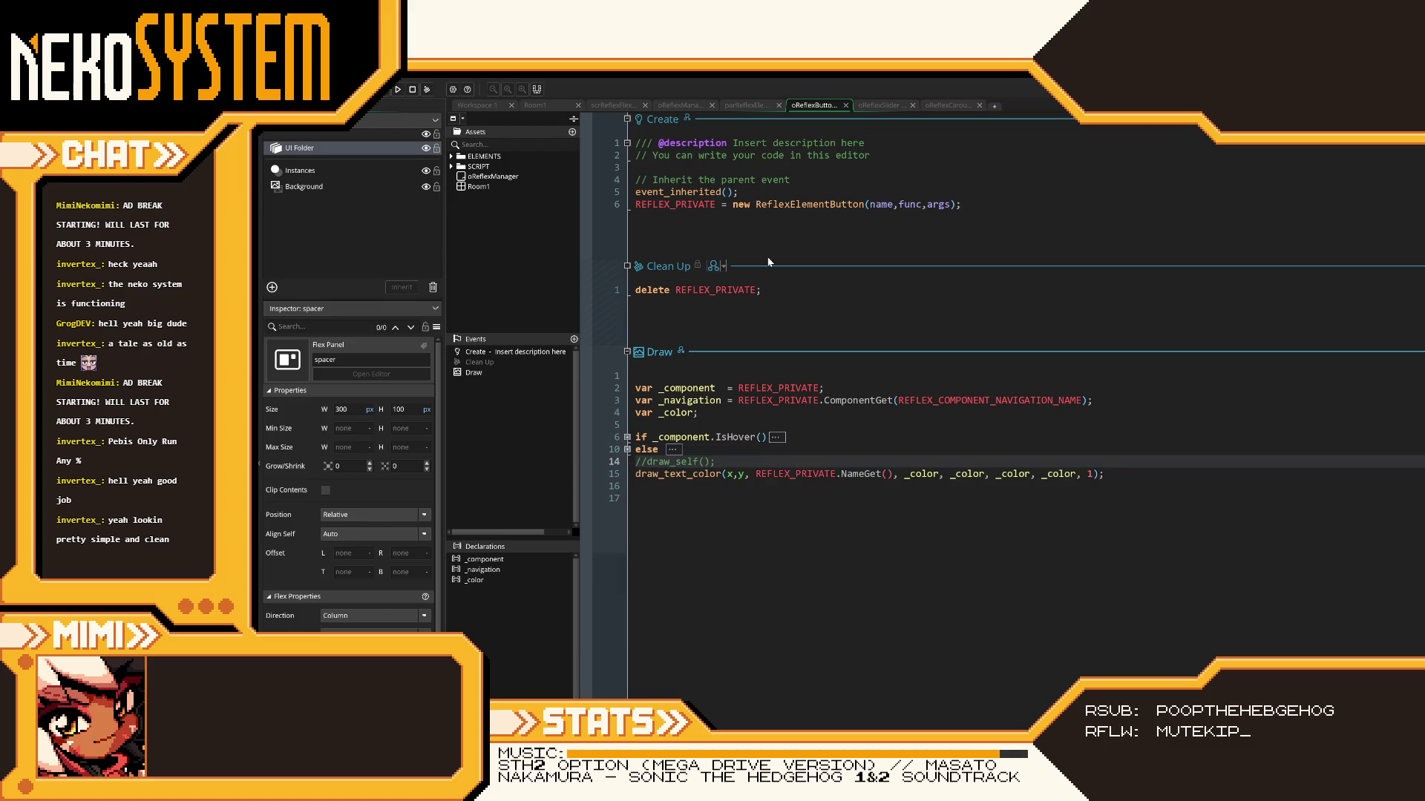
click(762, 106)
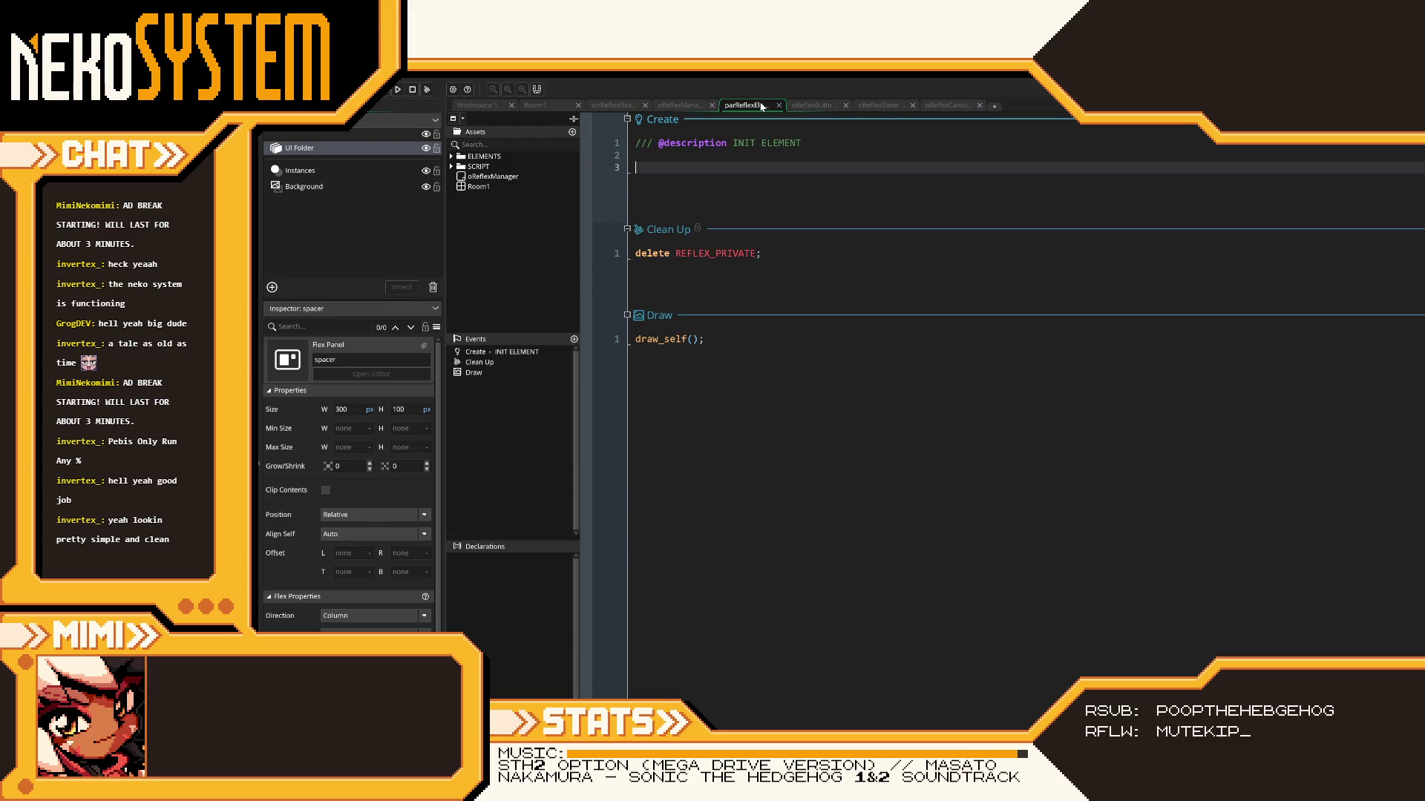
click(811, 103)
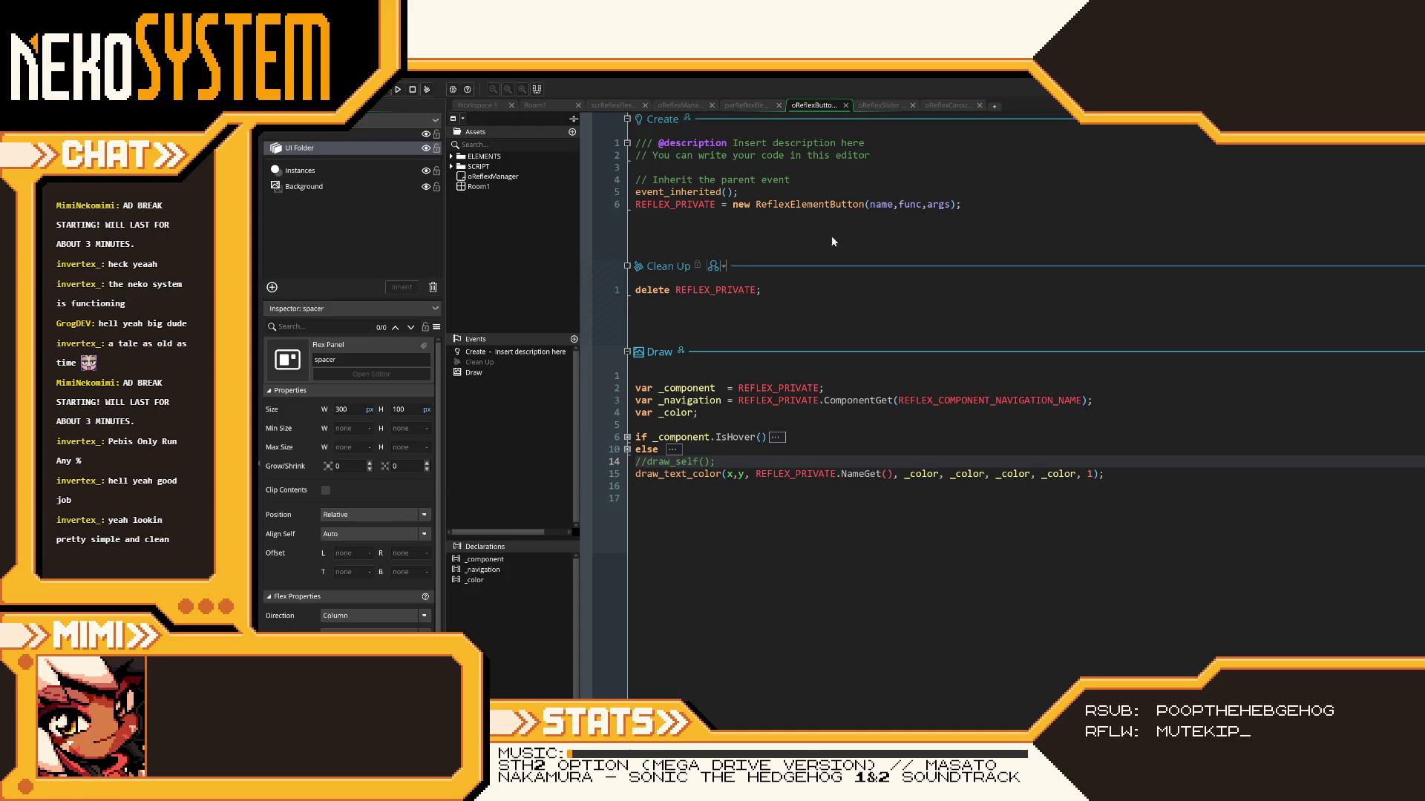
click(627, 450)
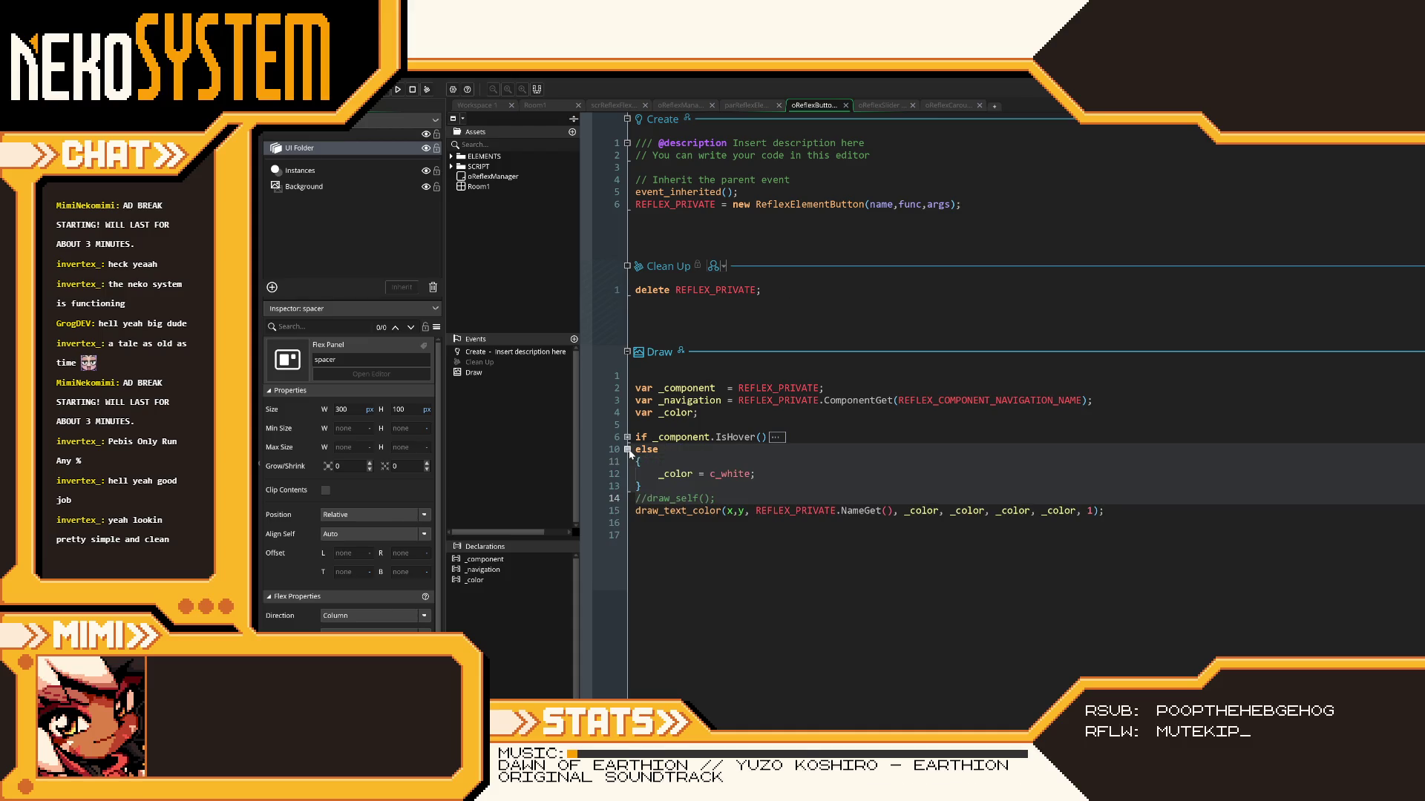
click(627, 450)
click(891, 106)
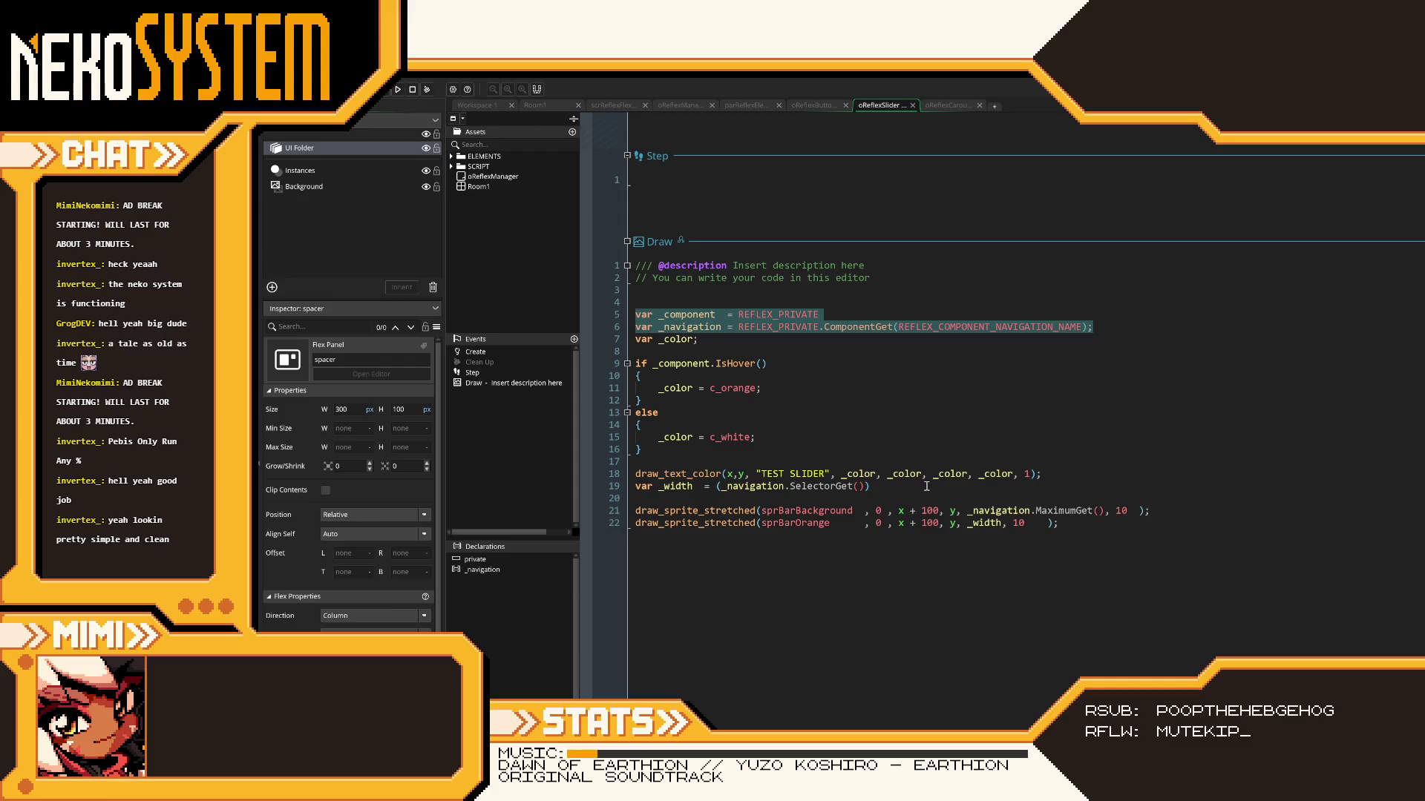
- Draft a var _drawAt child lookup on line 20 and a var _root line below the width line
click(881, 497)
text(var _)
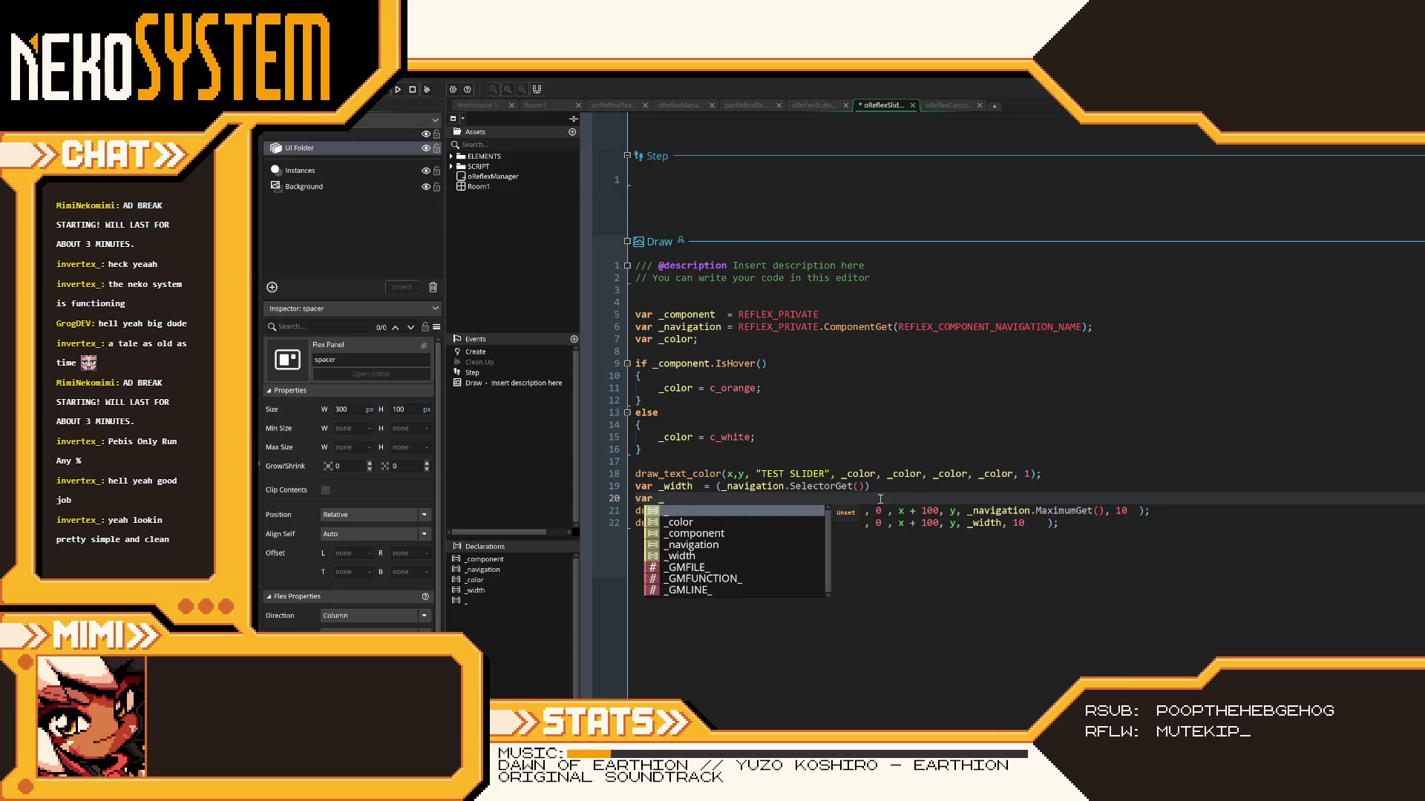
text(d)
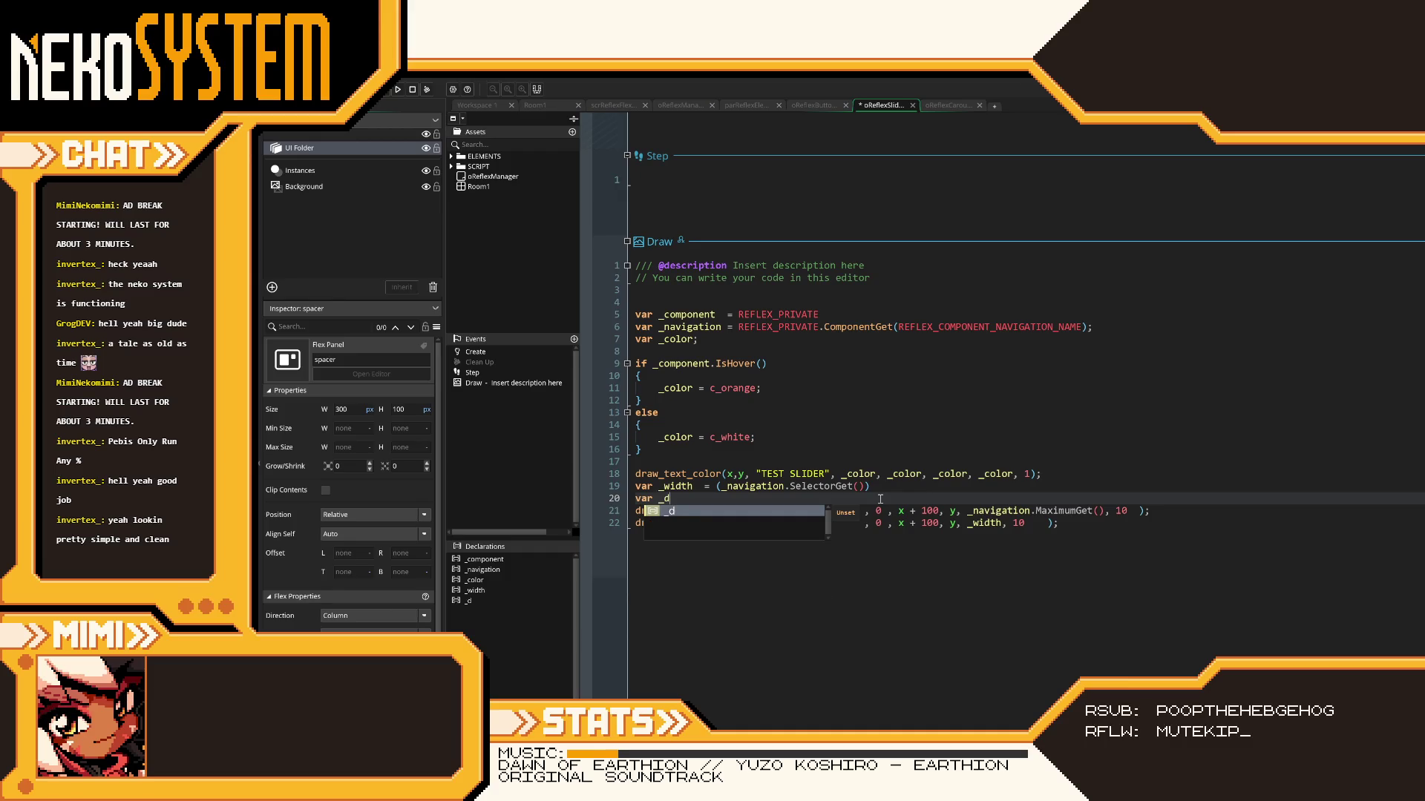
text(rawAt = fle)
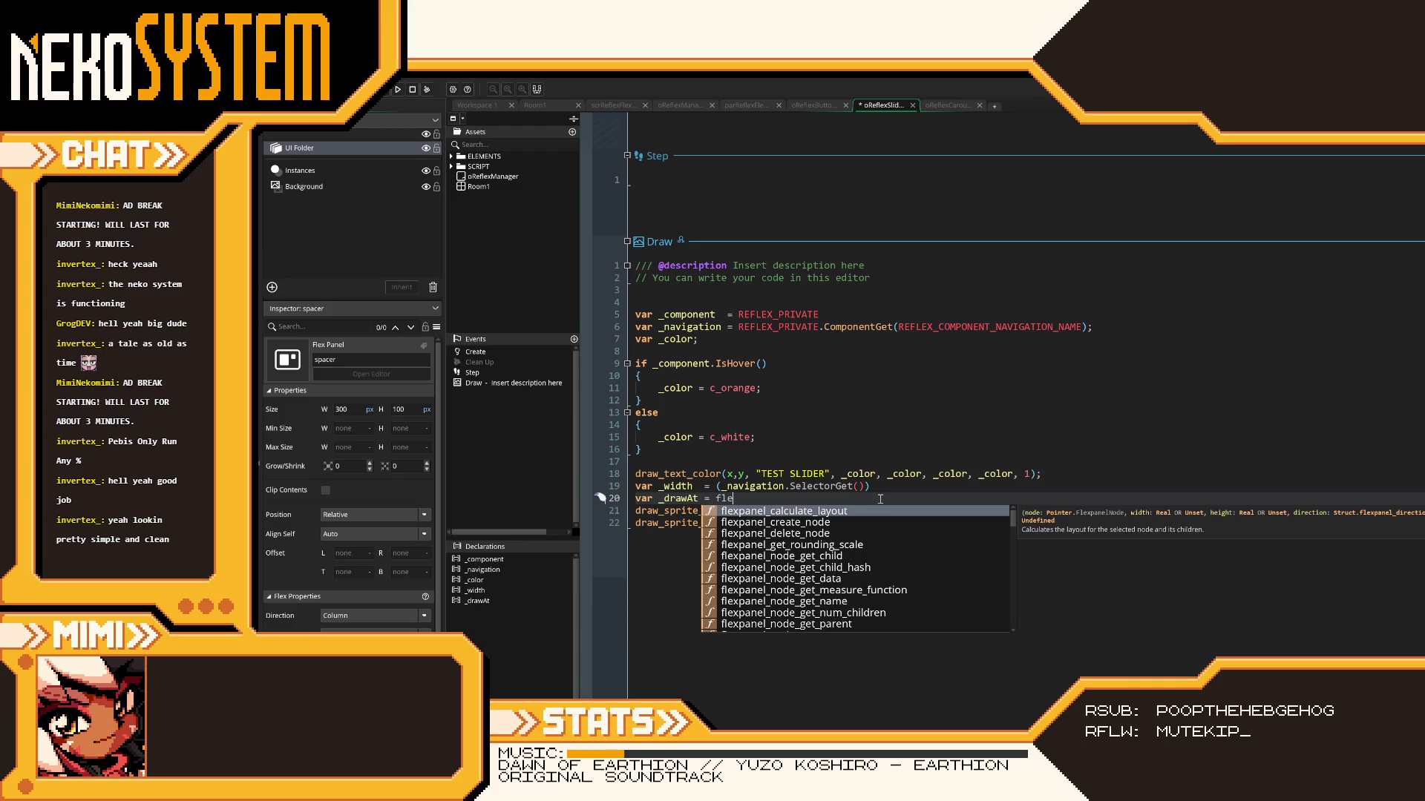
text(xpanel_node_get)
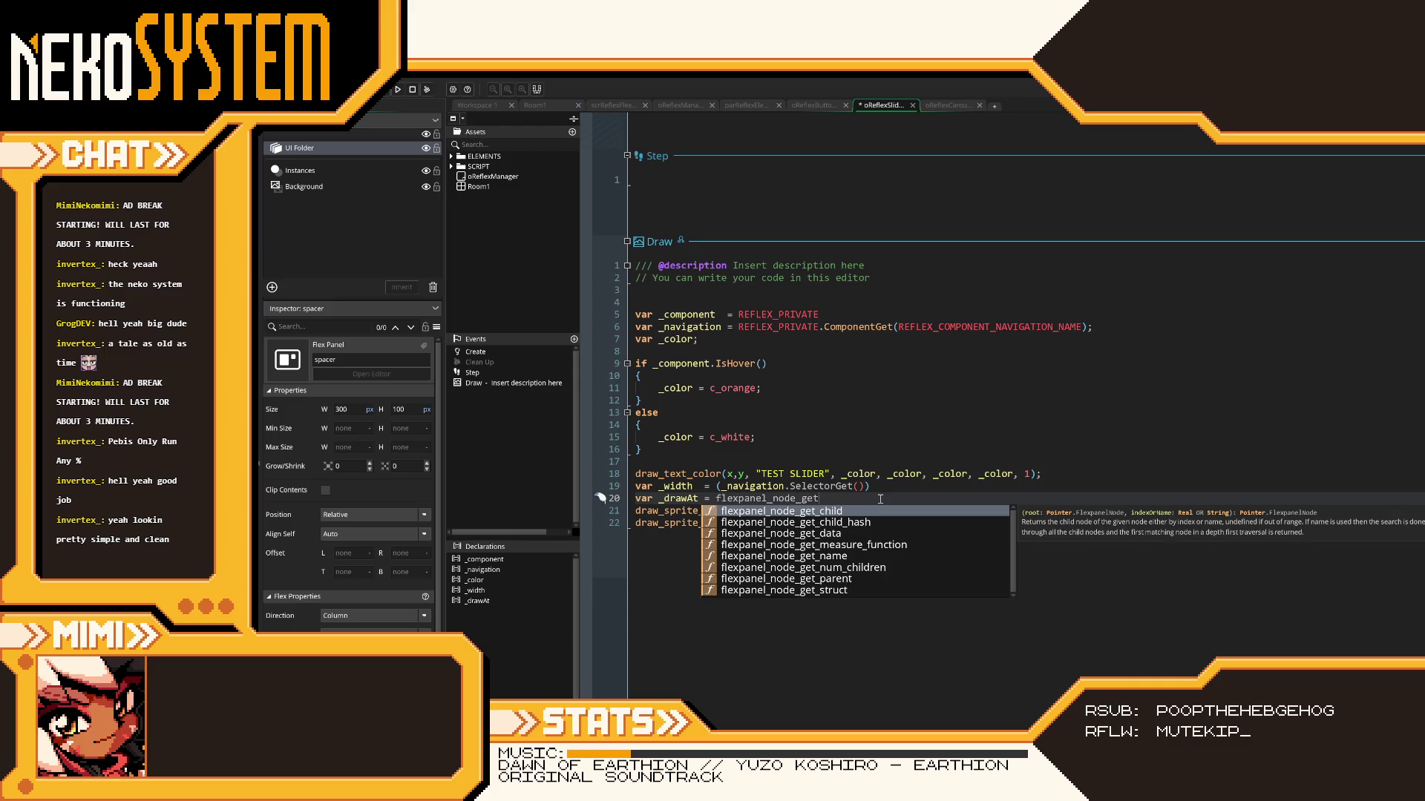
text(_child()
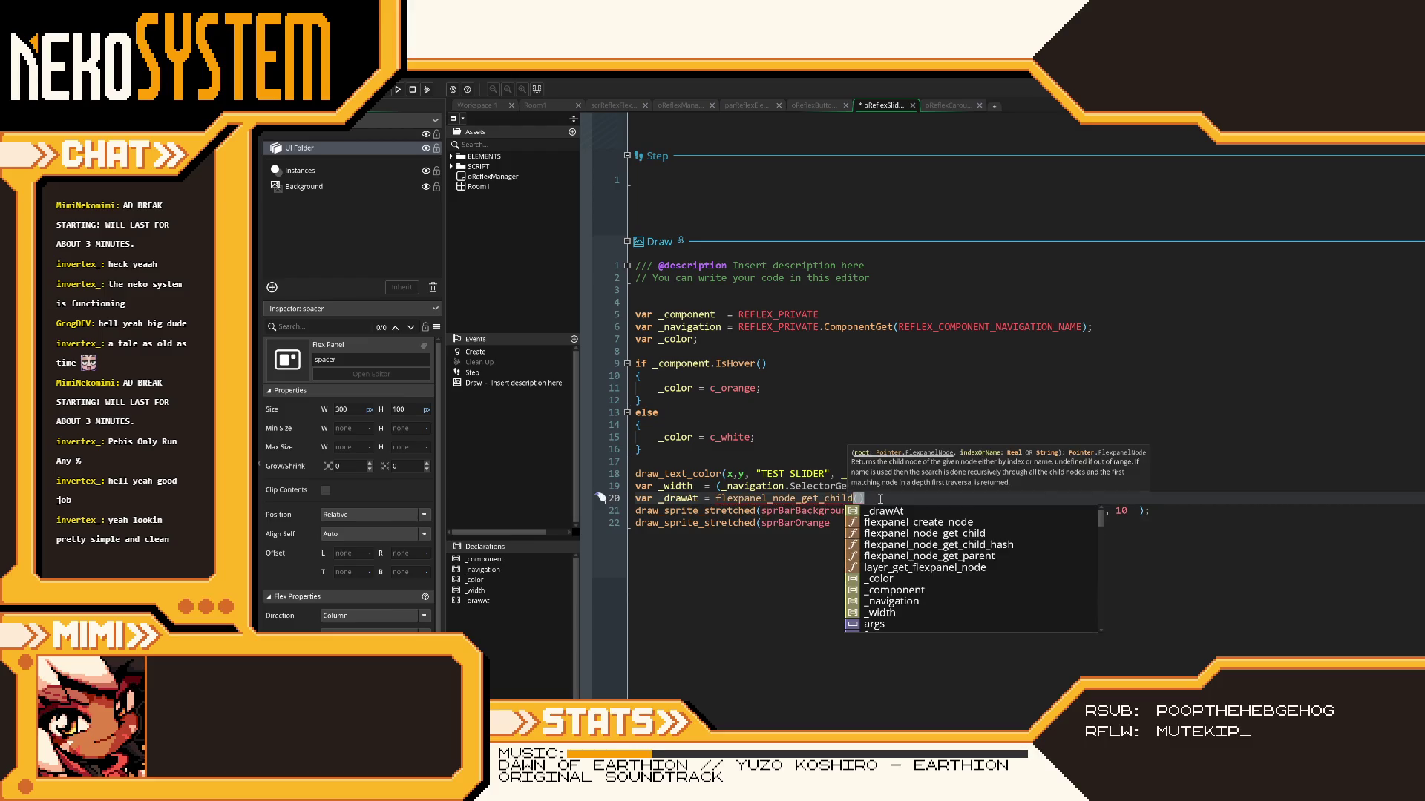
click(750, 487)
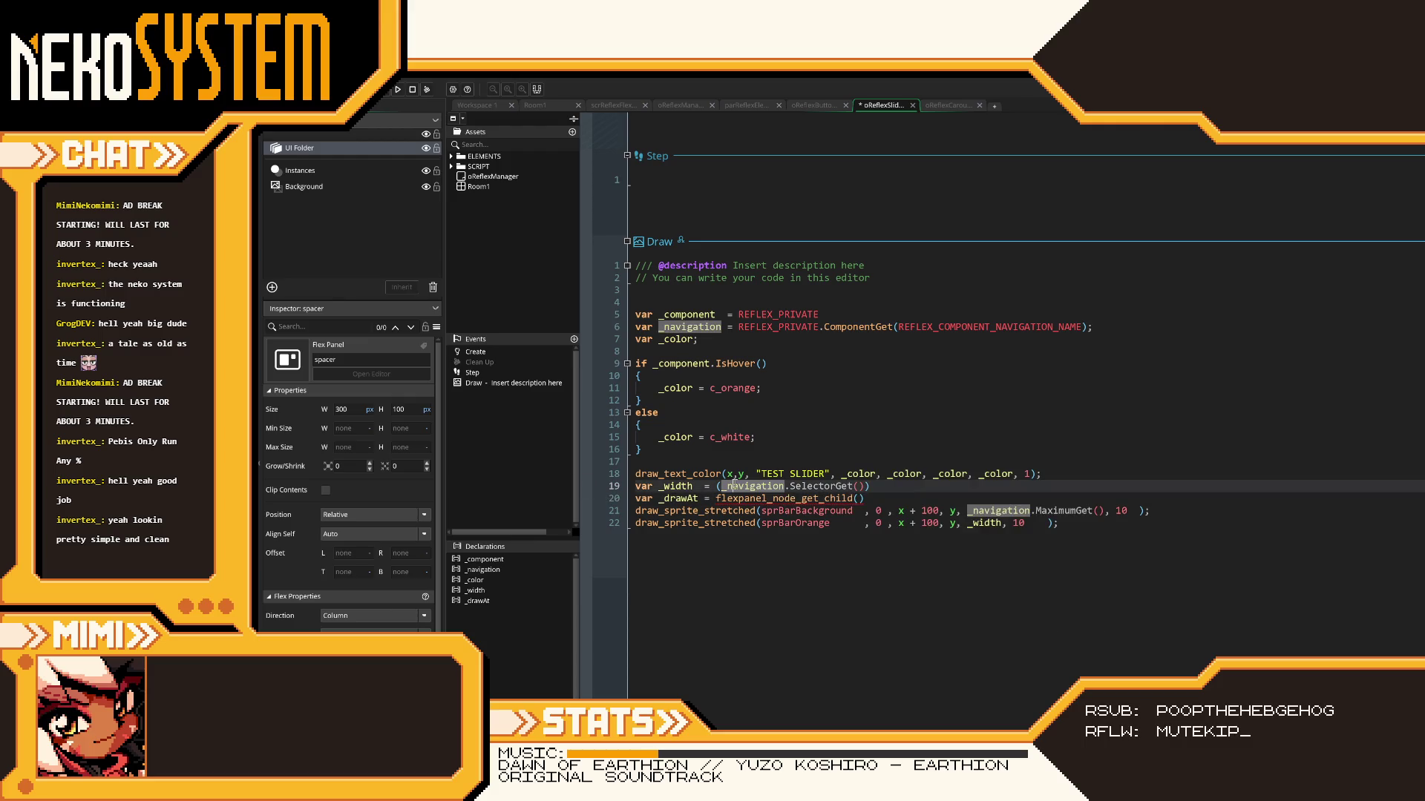
click(919, 490)
key(Return)
text(var)
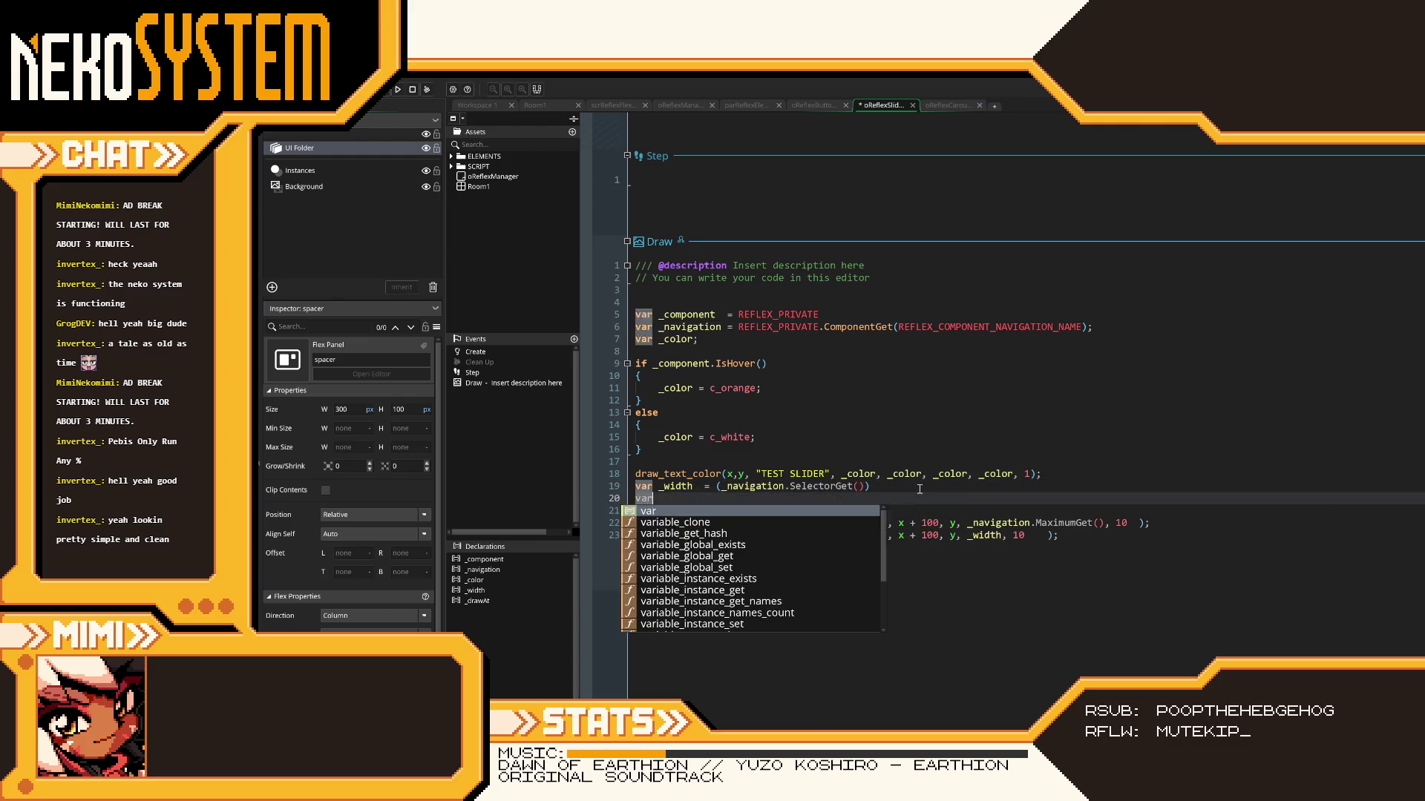
text( _root   )
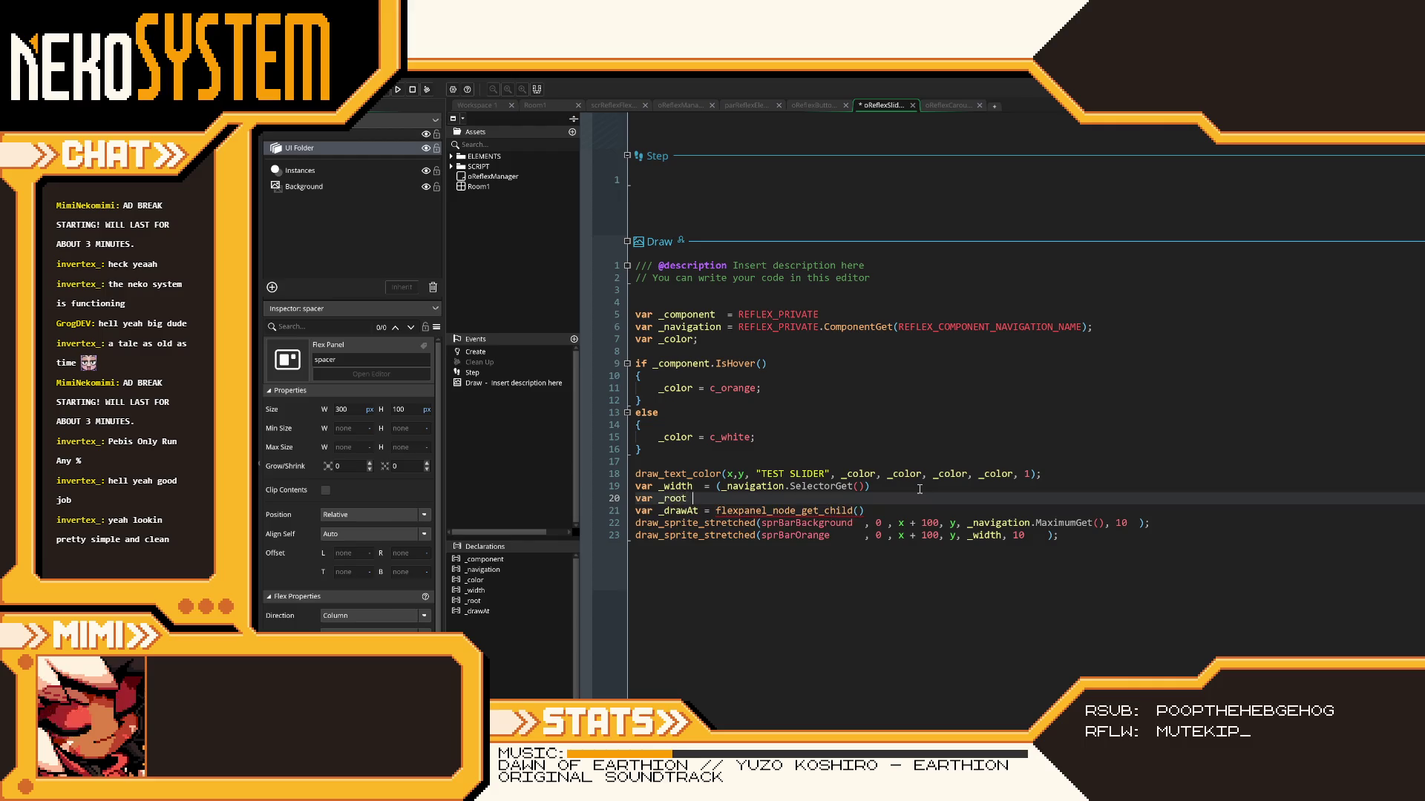
text(=)
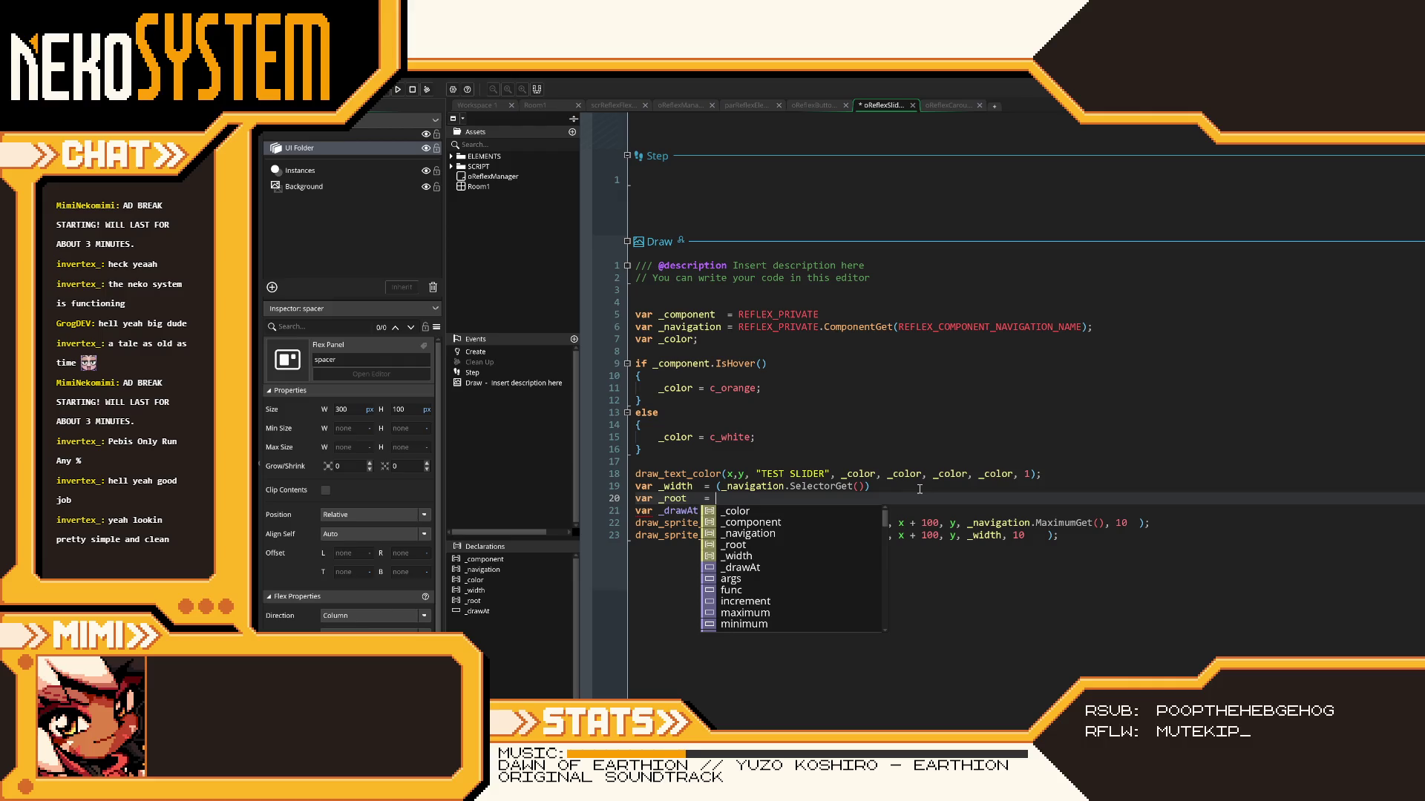
- Replace the _root and _drawAt lines with var _node = REFLEX_MANAGER.flex.Get
click(865, 510)
mouse_move(865, 510)
mouse_down()
mouse_move(653, 486)
mouse_move(636, 499)
mouse_up()
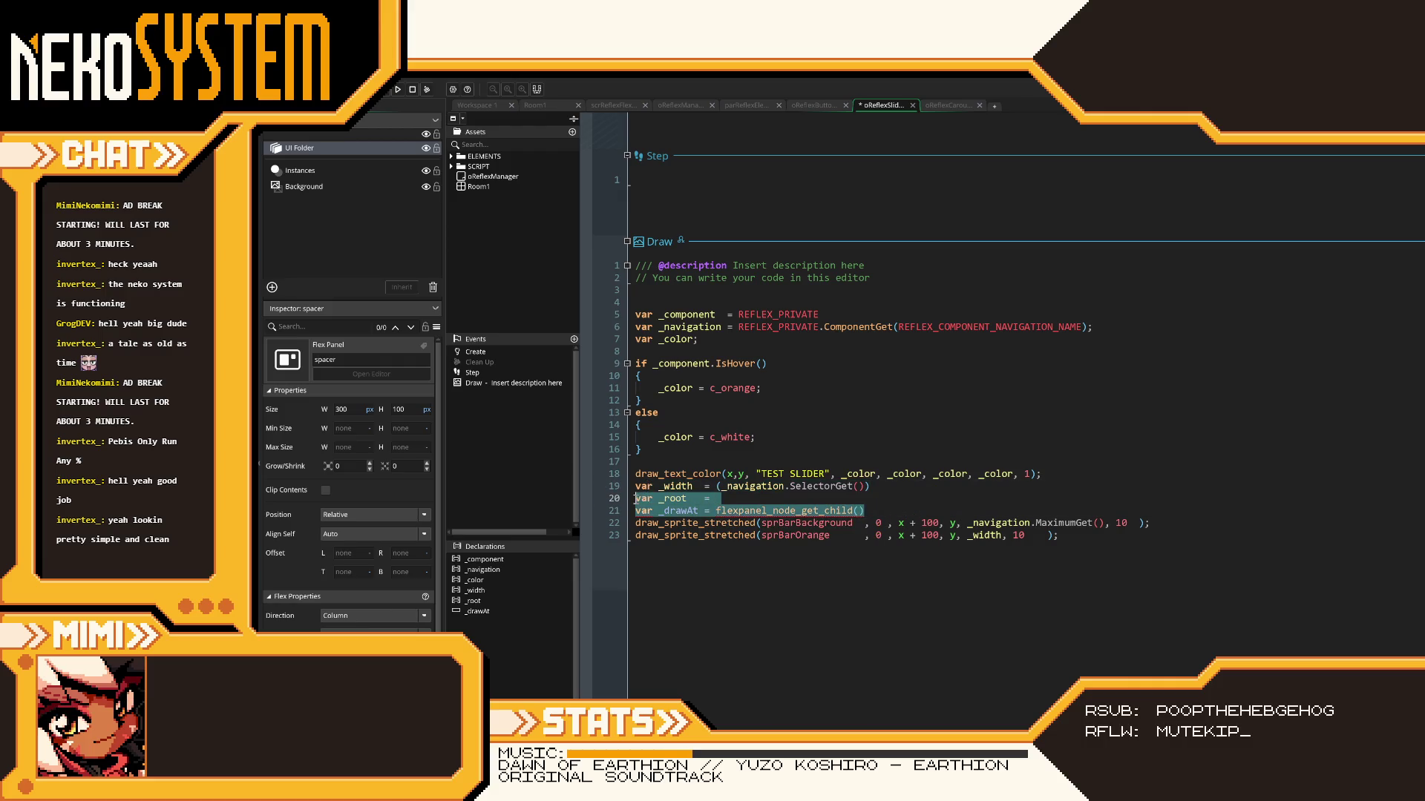
text(v)
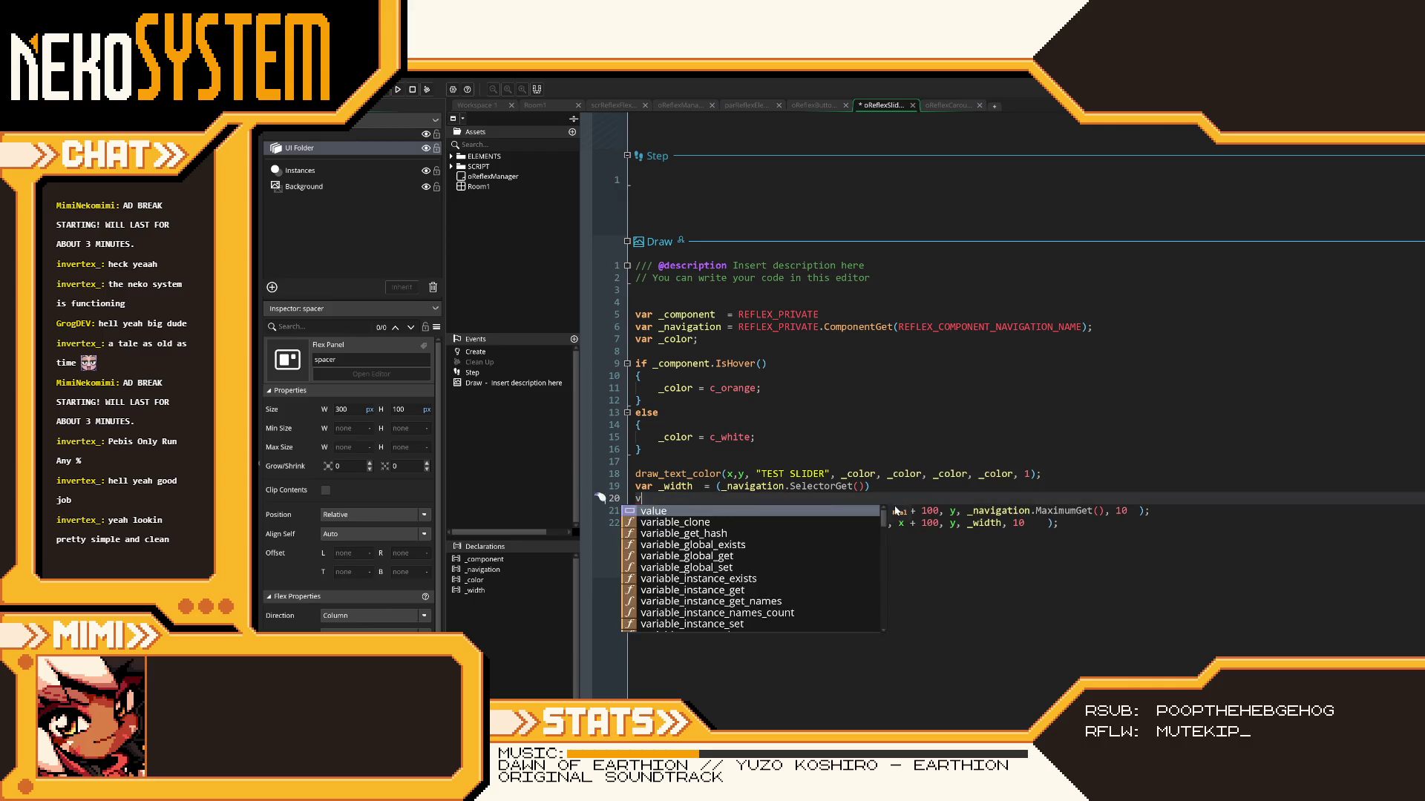
text(ar _node   = )
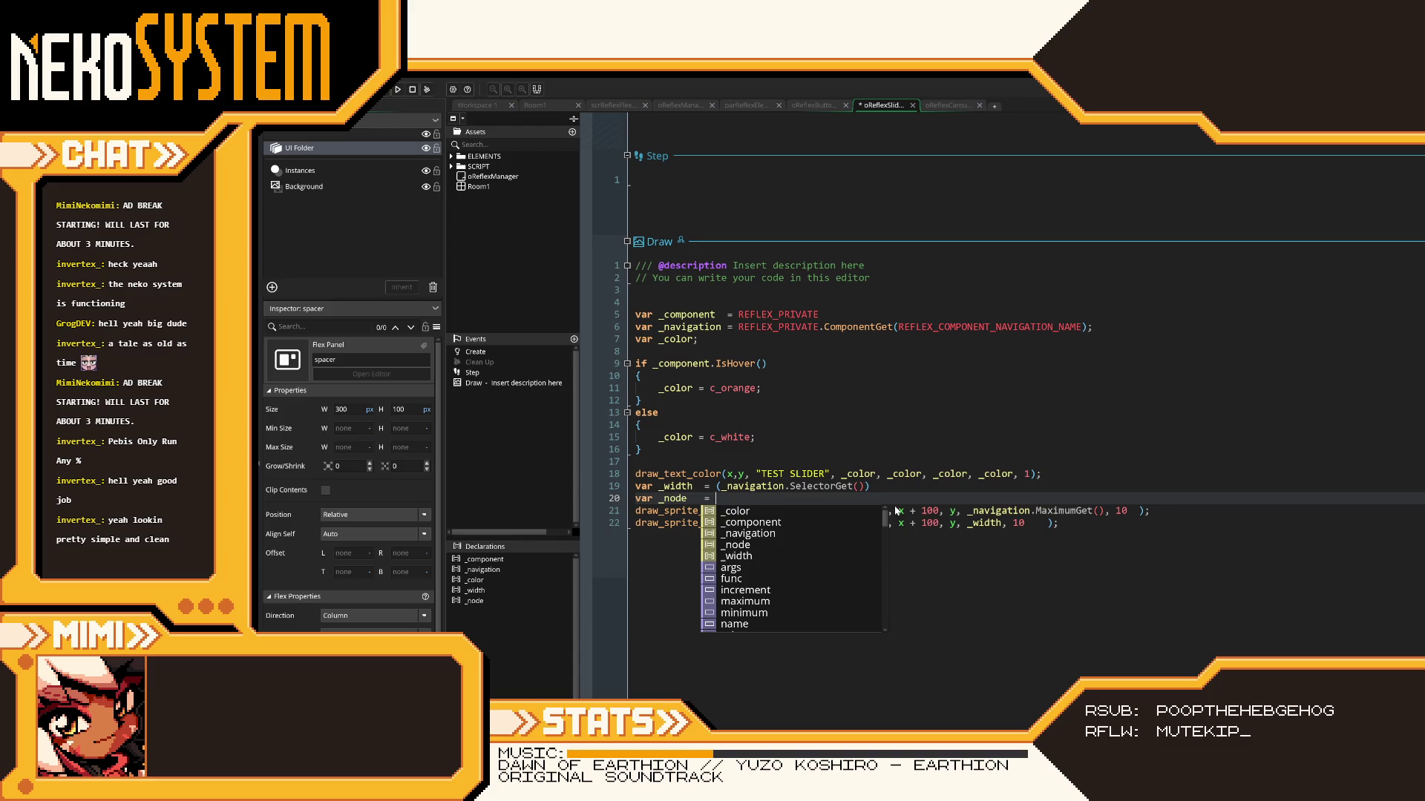
text(REFLEX_)
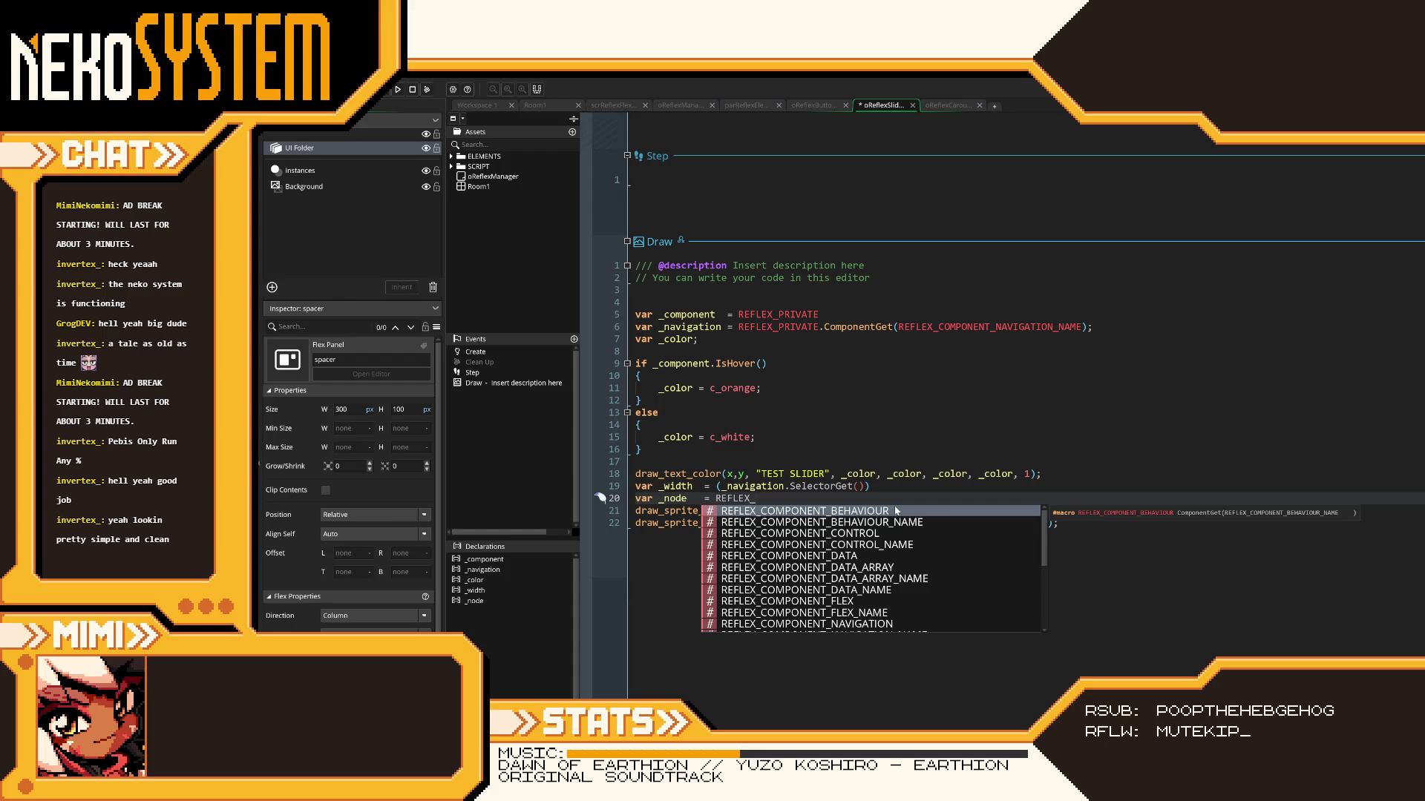
text(_MANAGER.)
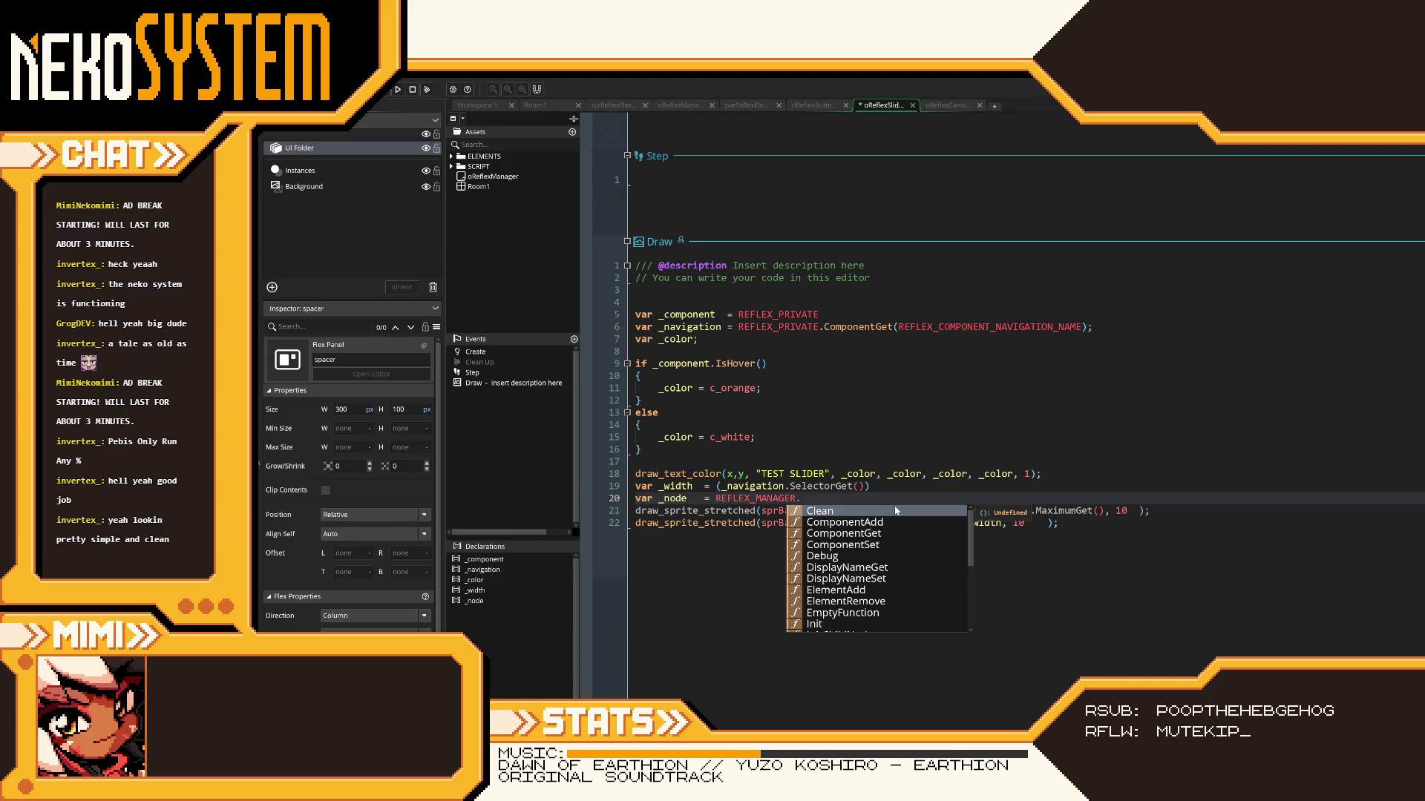
text(flex)
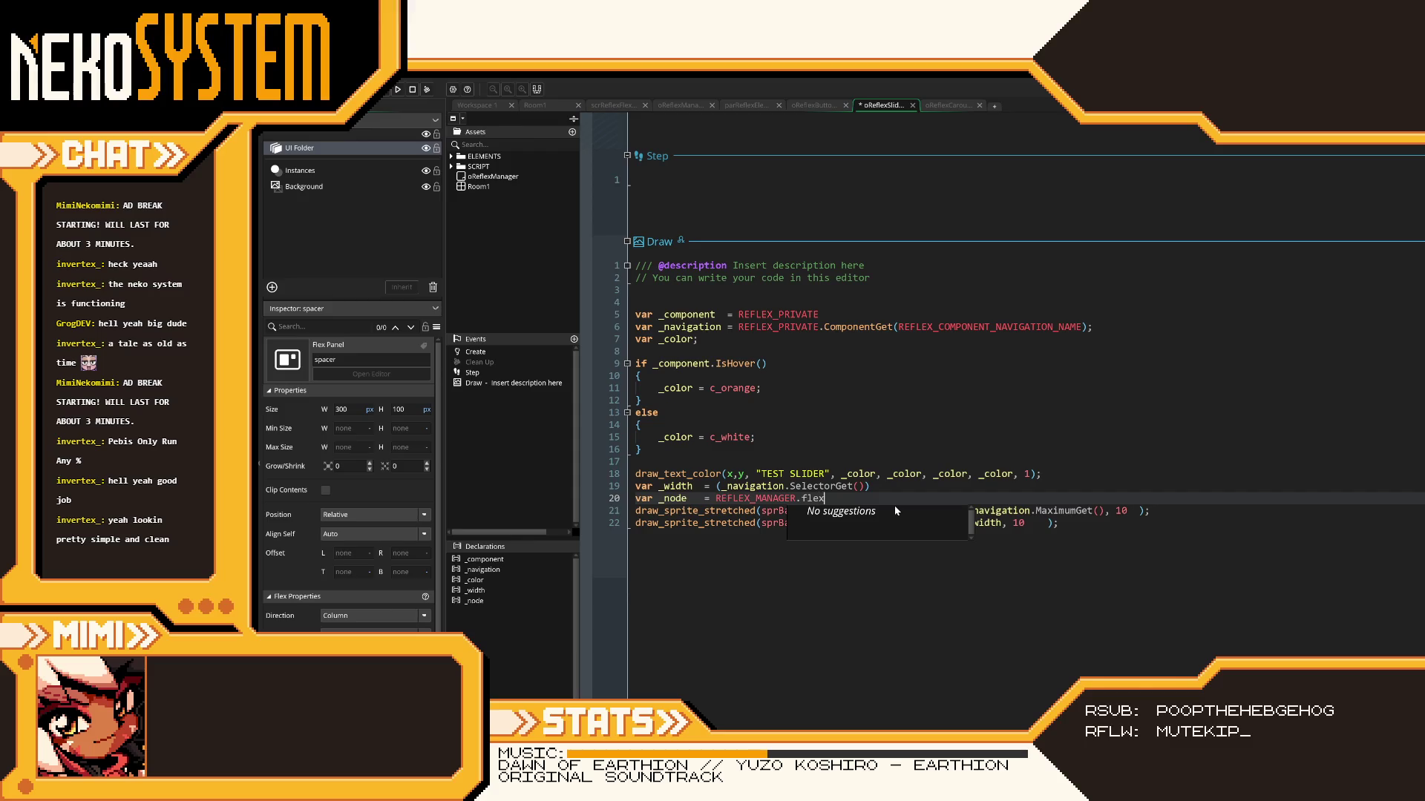
text(.Get()
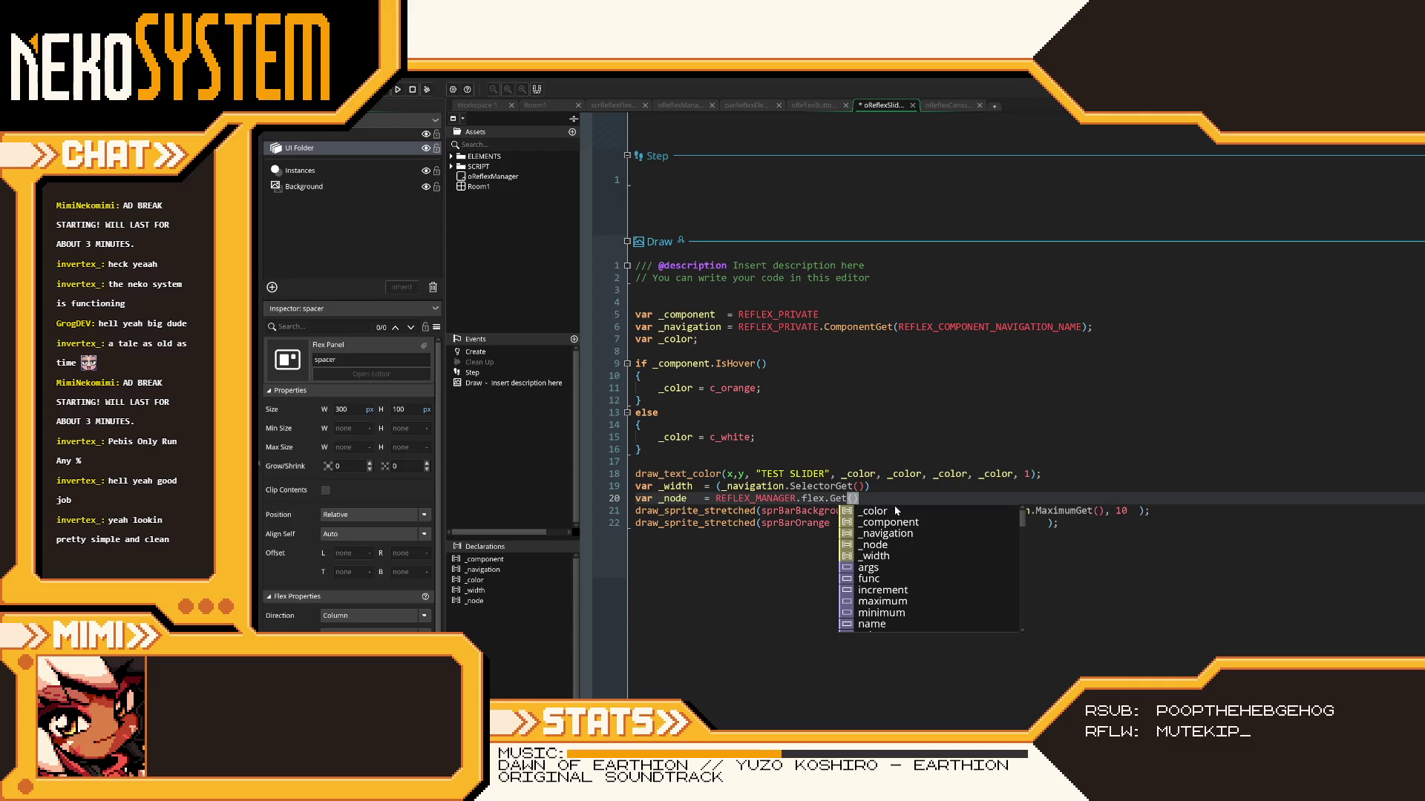
key(BackSpace)
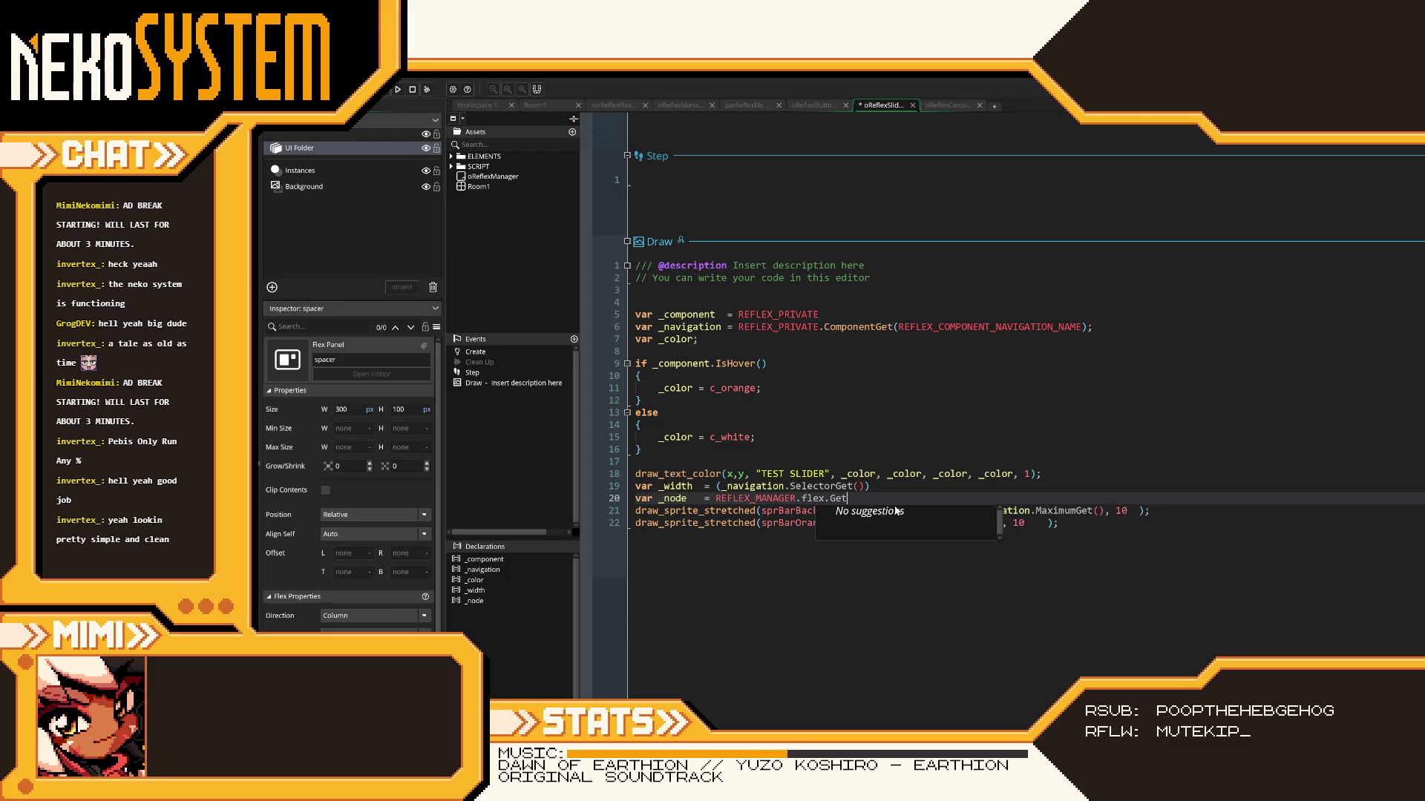
- Change _node to fetch layer_get_flexpanel_node("uiTest") instead of the manager lookup
mouse_move(847, 498)
mouse_down()
mouse_move(640, 499)
mouse_move(714, 498)
mouse_up()
text(1;)
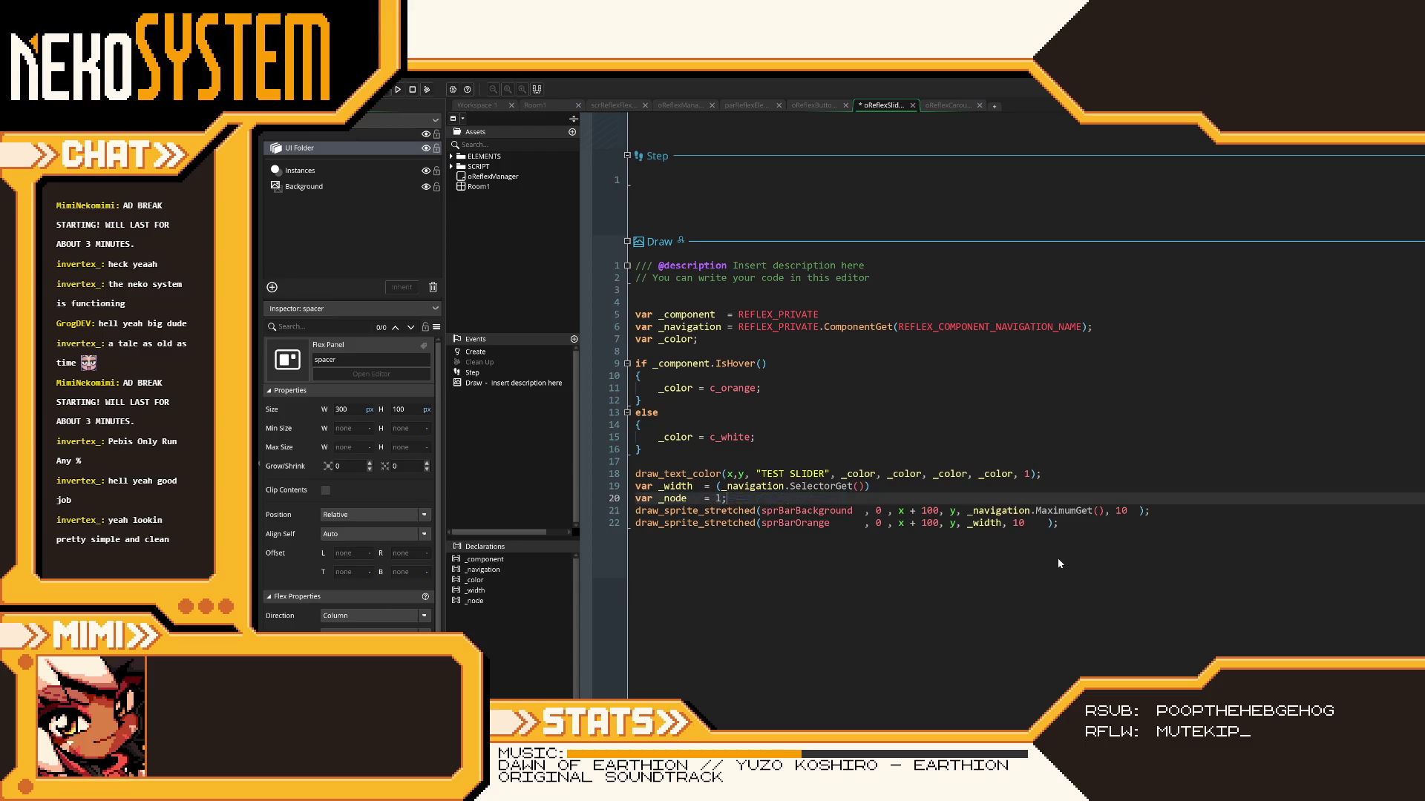
key(BackSpace)
key(BackSpace)
text(layer_get_fl)
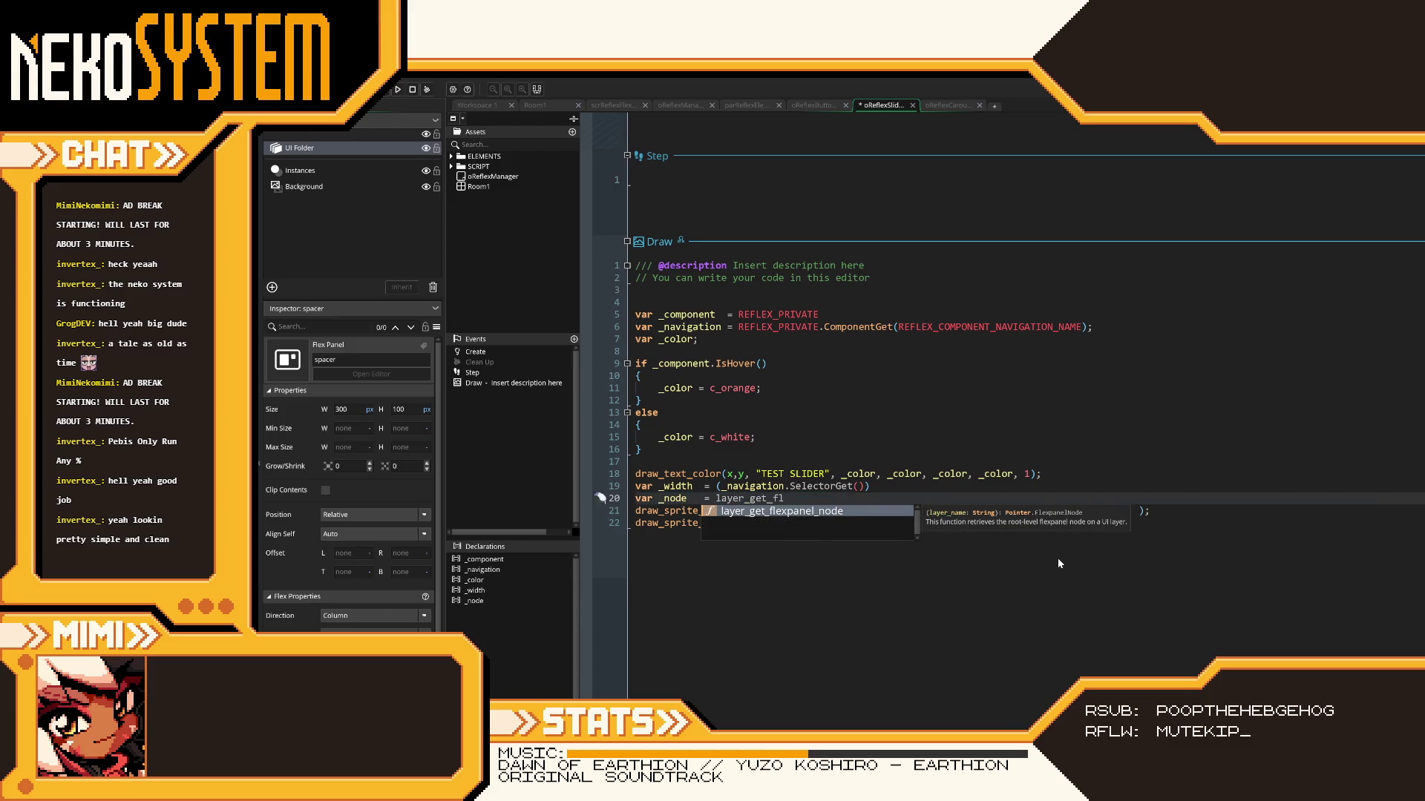
text(expanel_node()
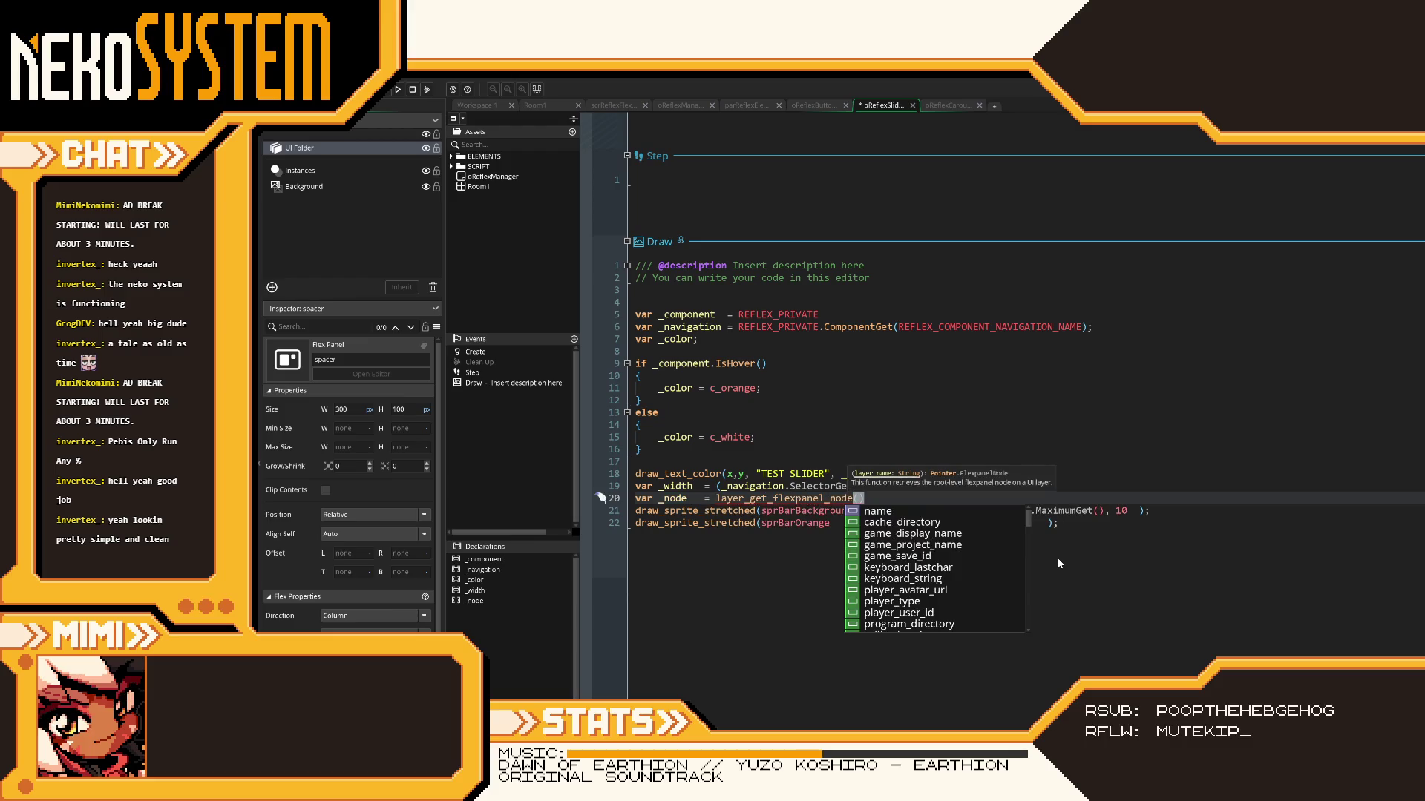
text("uiTest)
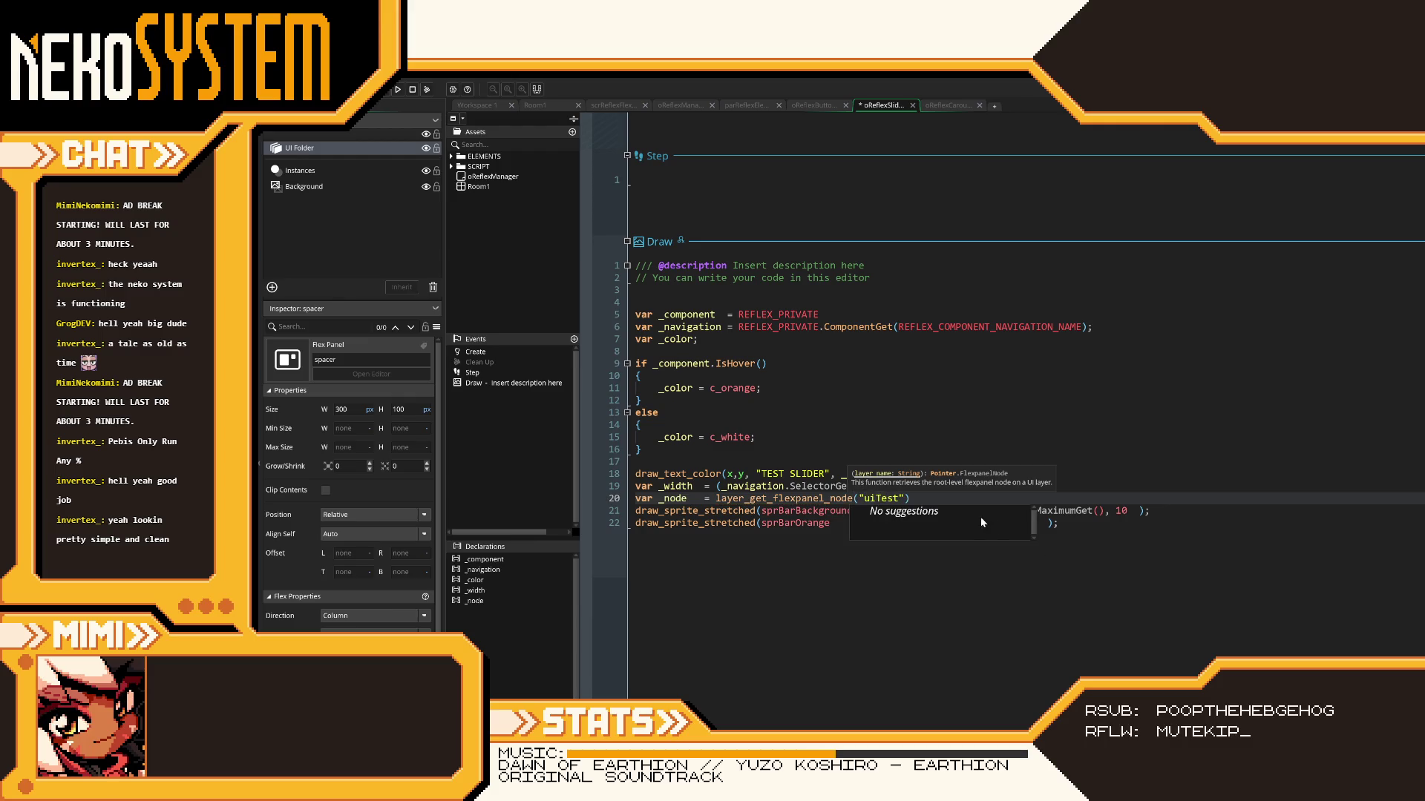
click(959, 503)
text(;)
key(Return)
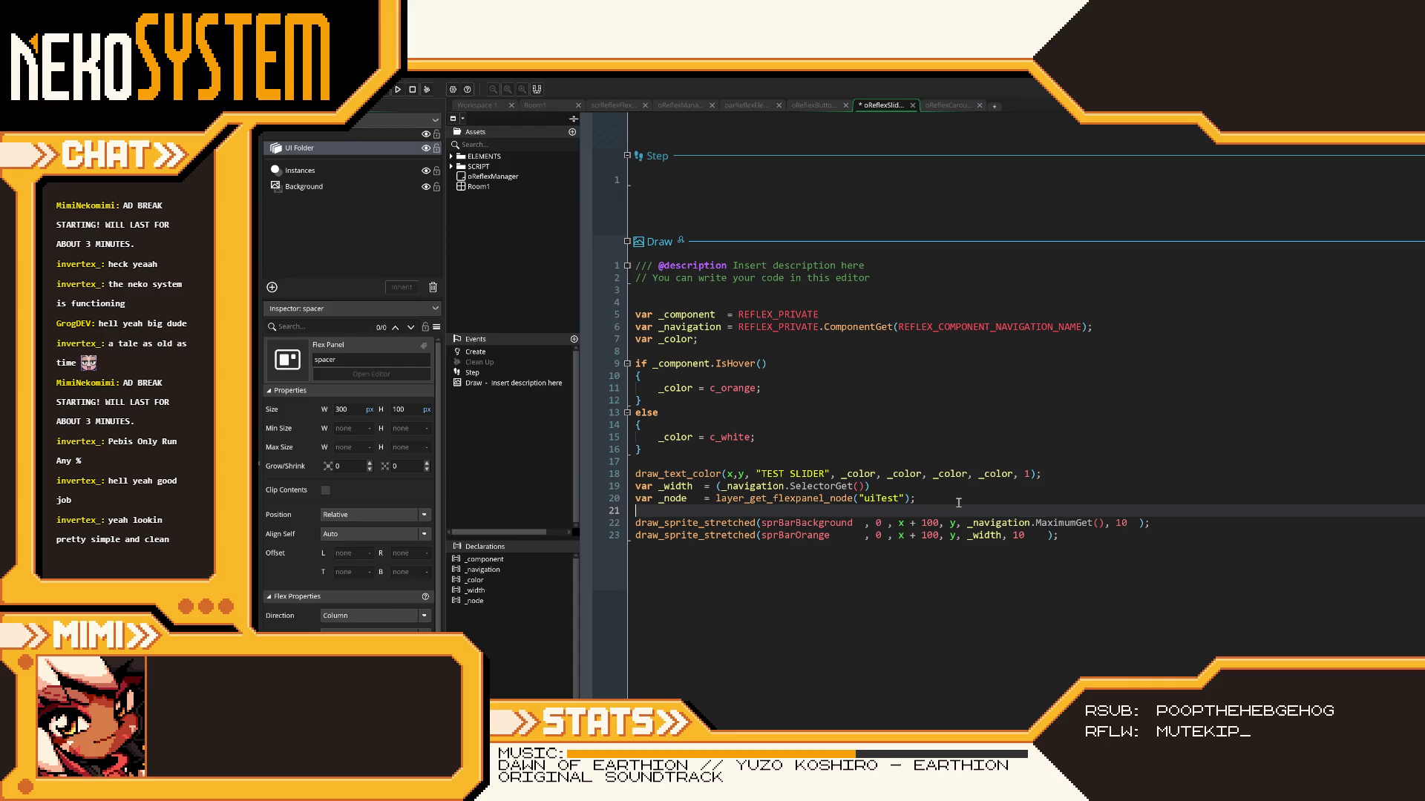
- Add var _child = flexpanel_node_get_child(_node, "spacer") and begin a var _childX line
text(var _c)
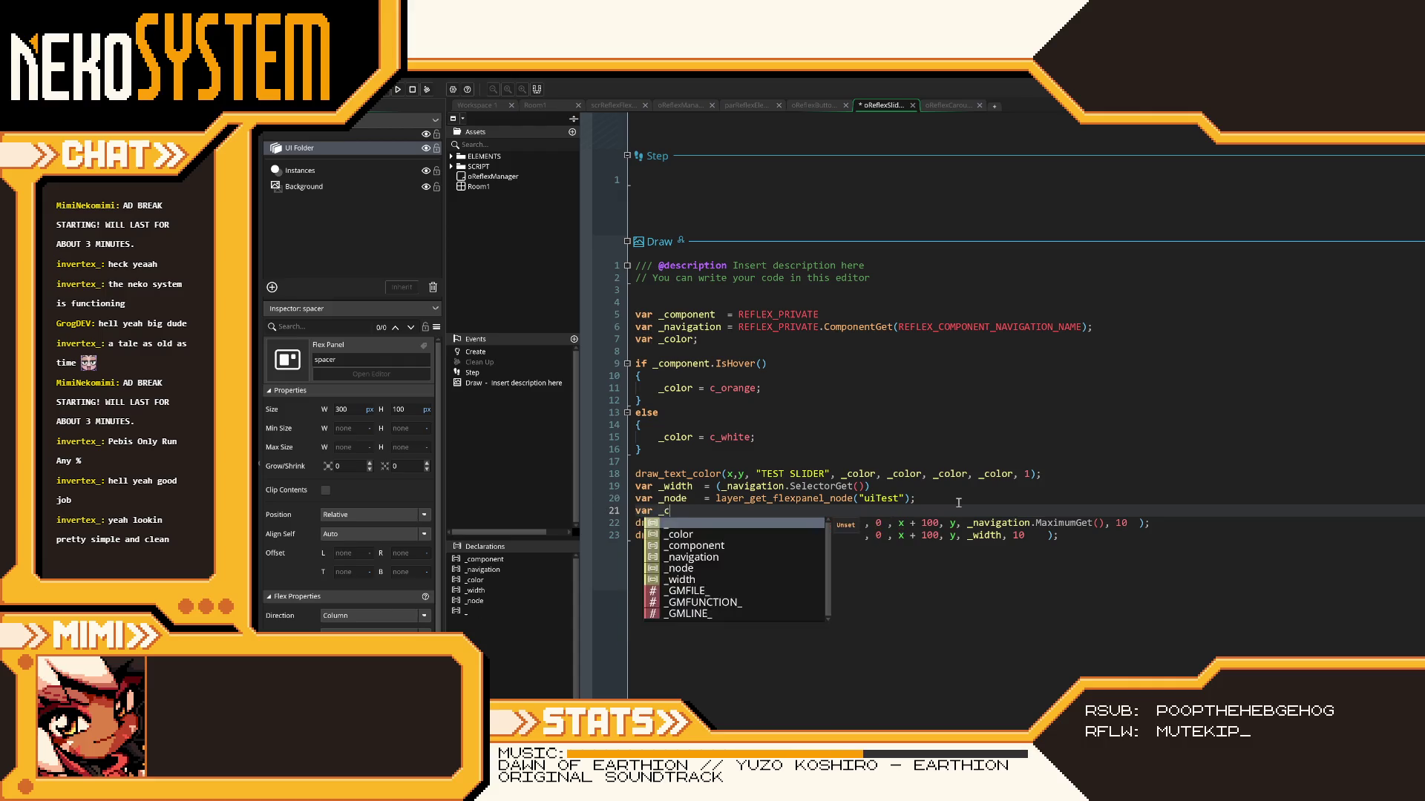
text(hild  = )
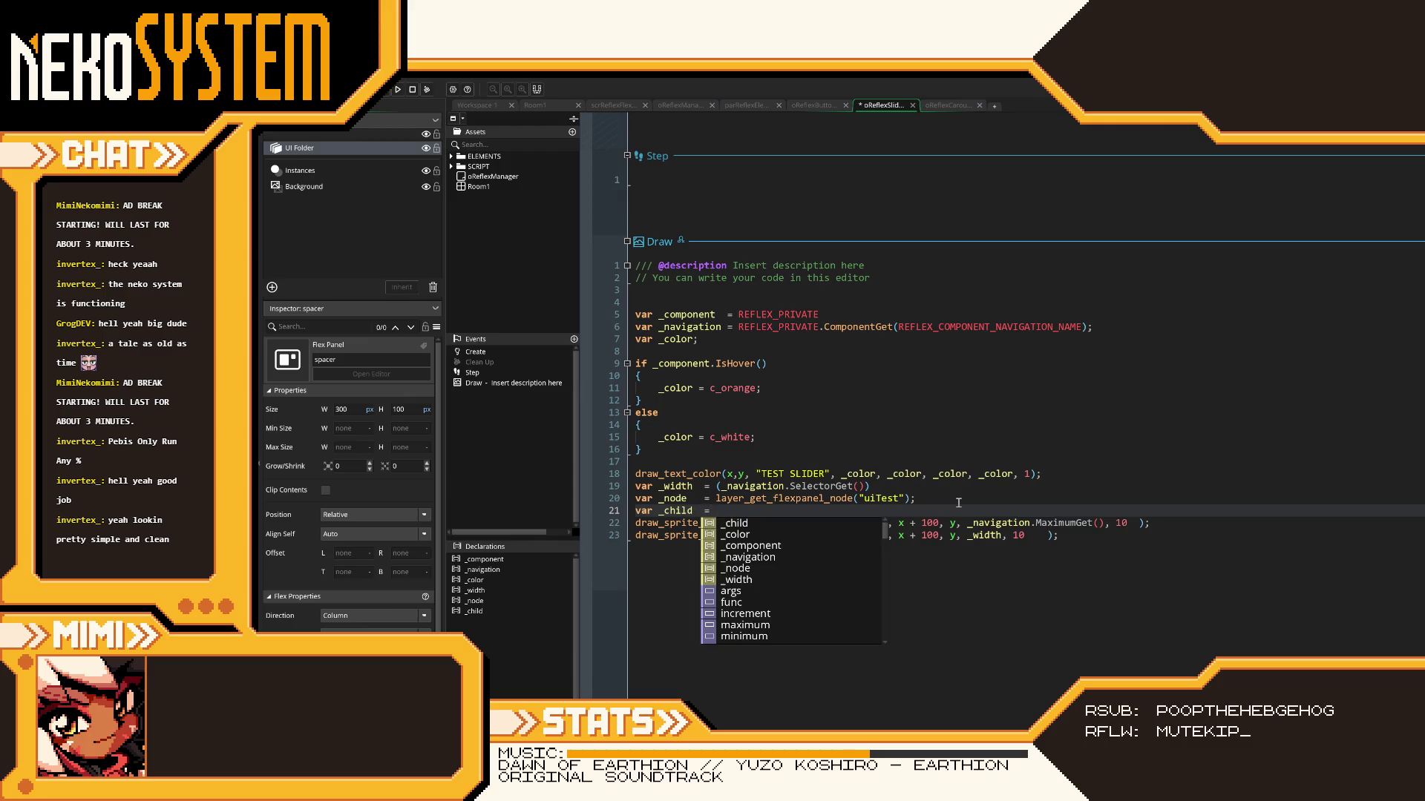
text(flexpanel_node_)
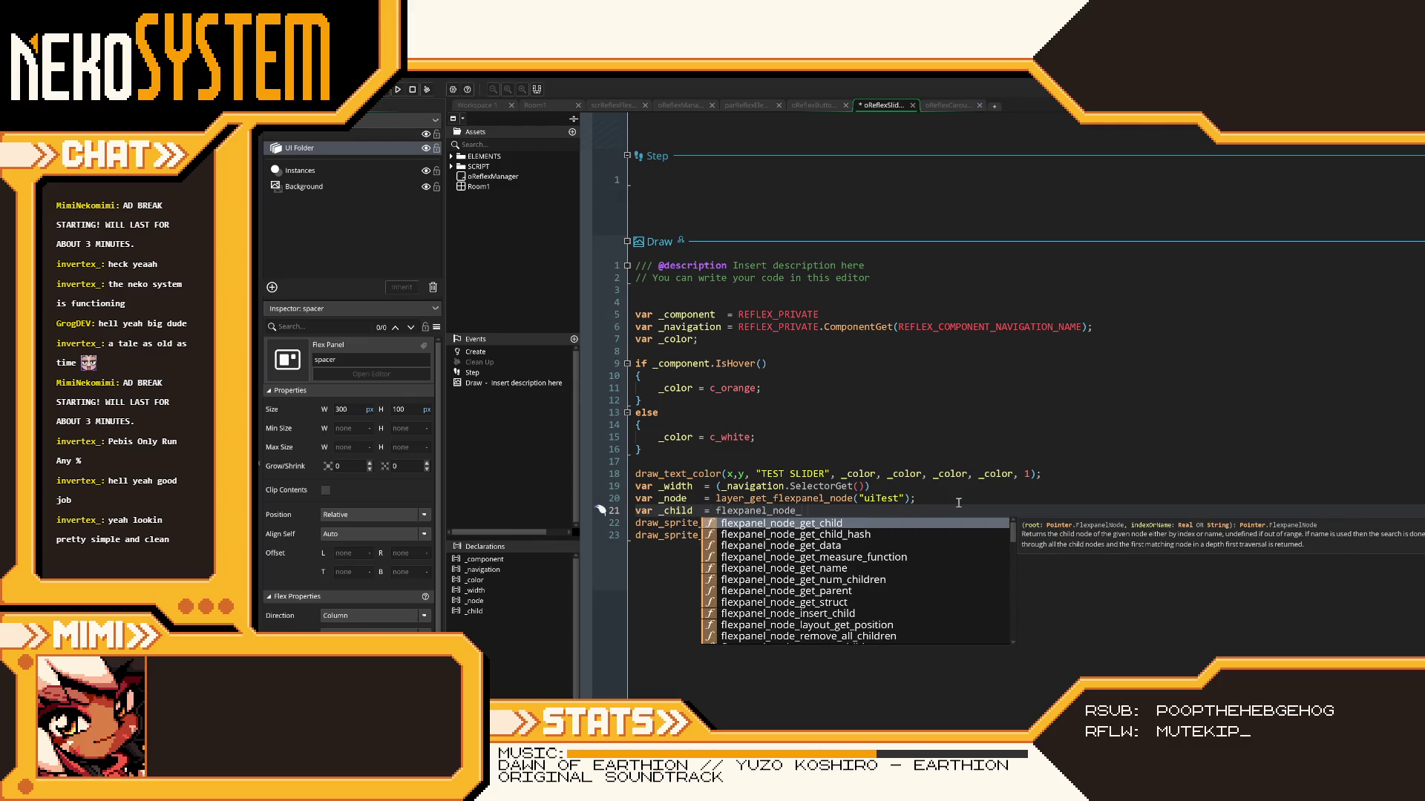
text(get_child(")
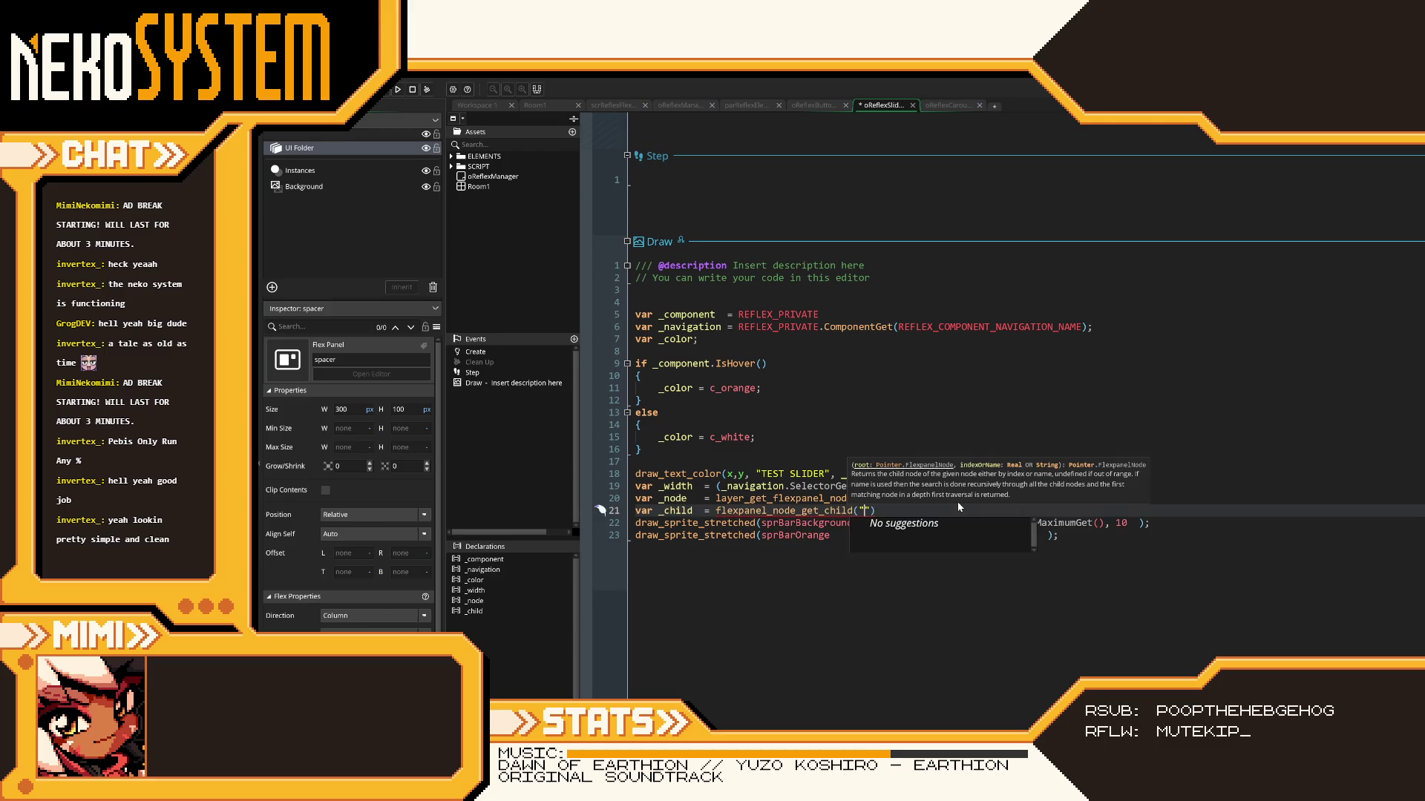
key(BackSpace)
text(node, "spacer");)
key(Return)
text(var _childX = flexpanel)
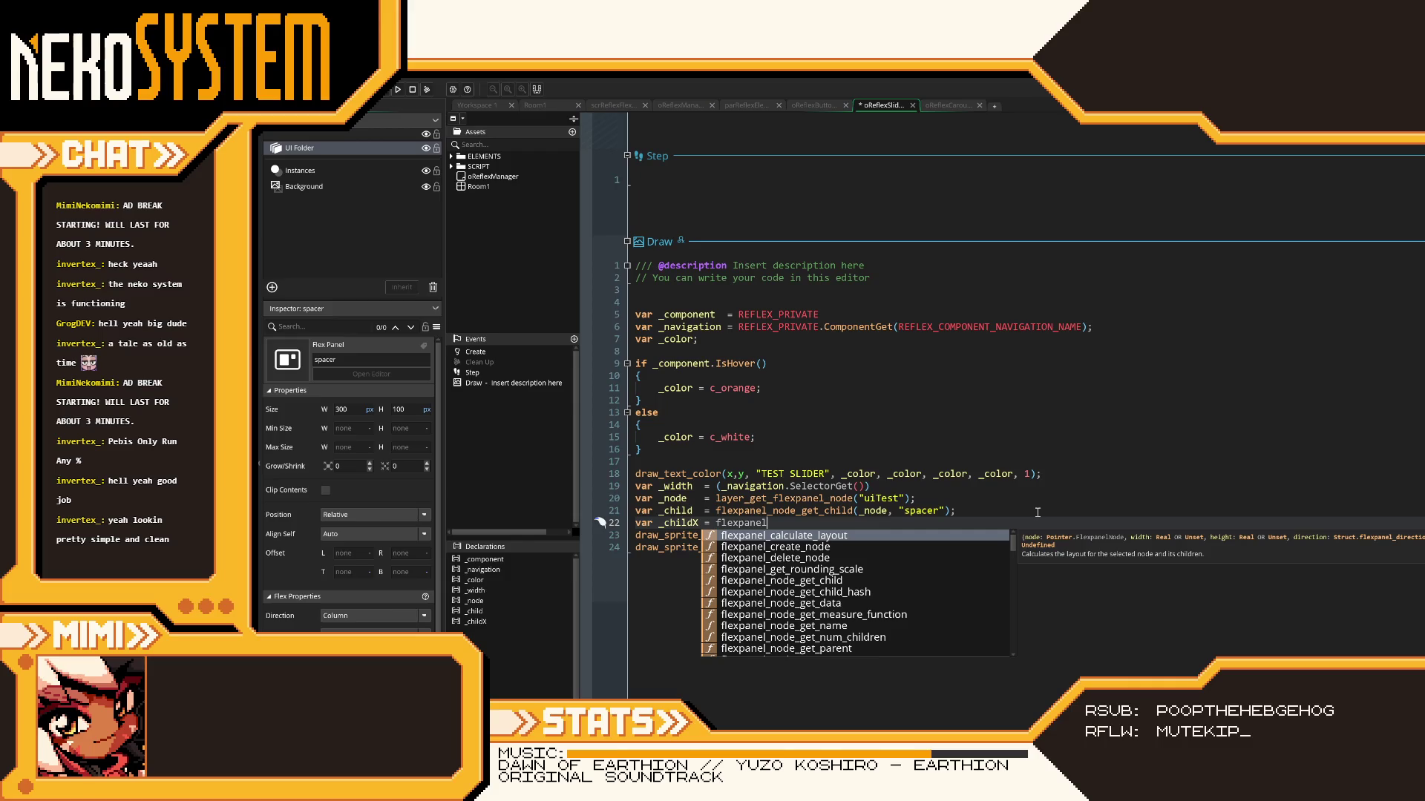
text(_node_get)
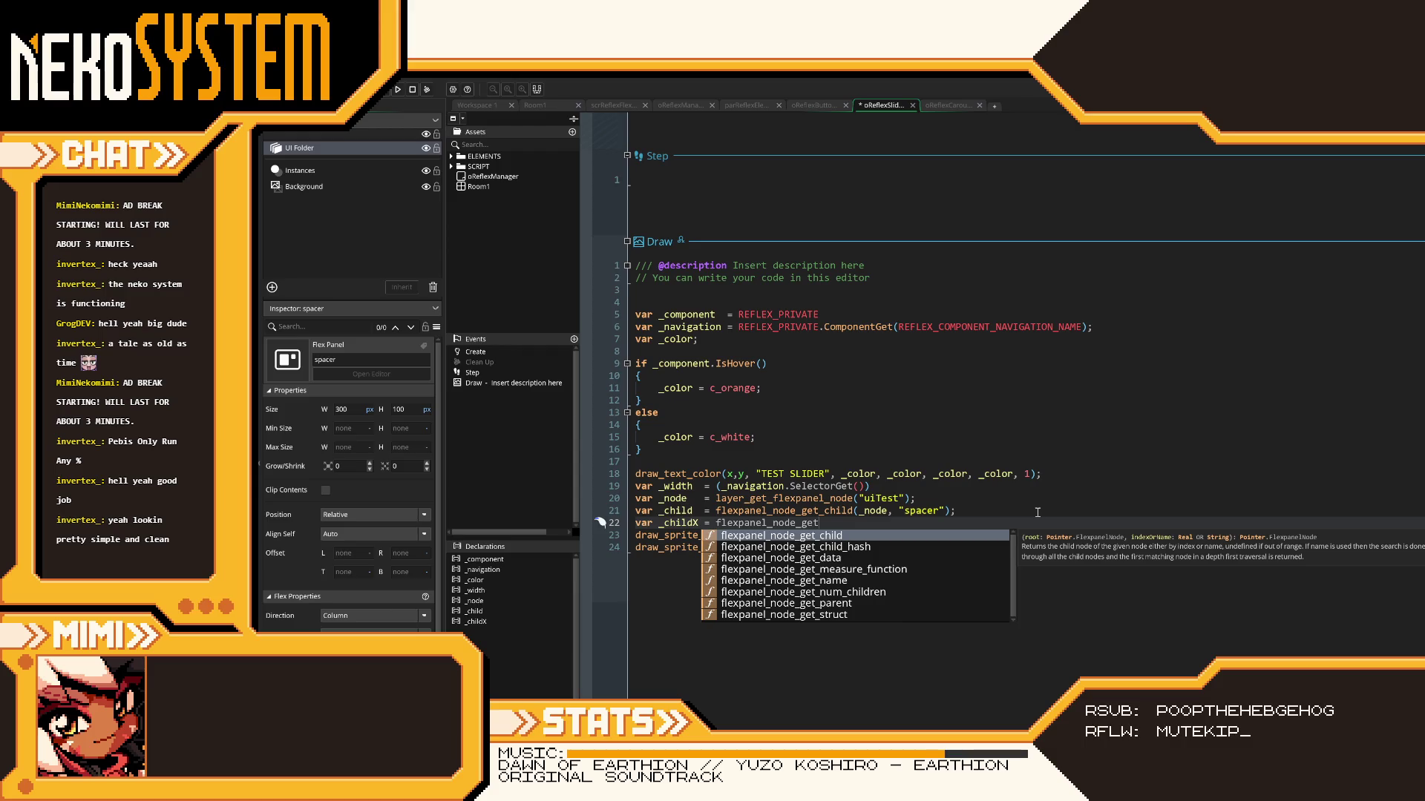
- Make _childX call flexpanel_node_style_get_position, chosen from the autocomplete list
key(BackSpace)
key(BackSpace)
key(BackSpace)
text(style_get_)
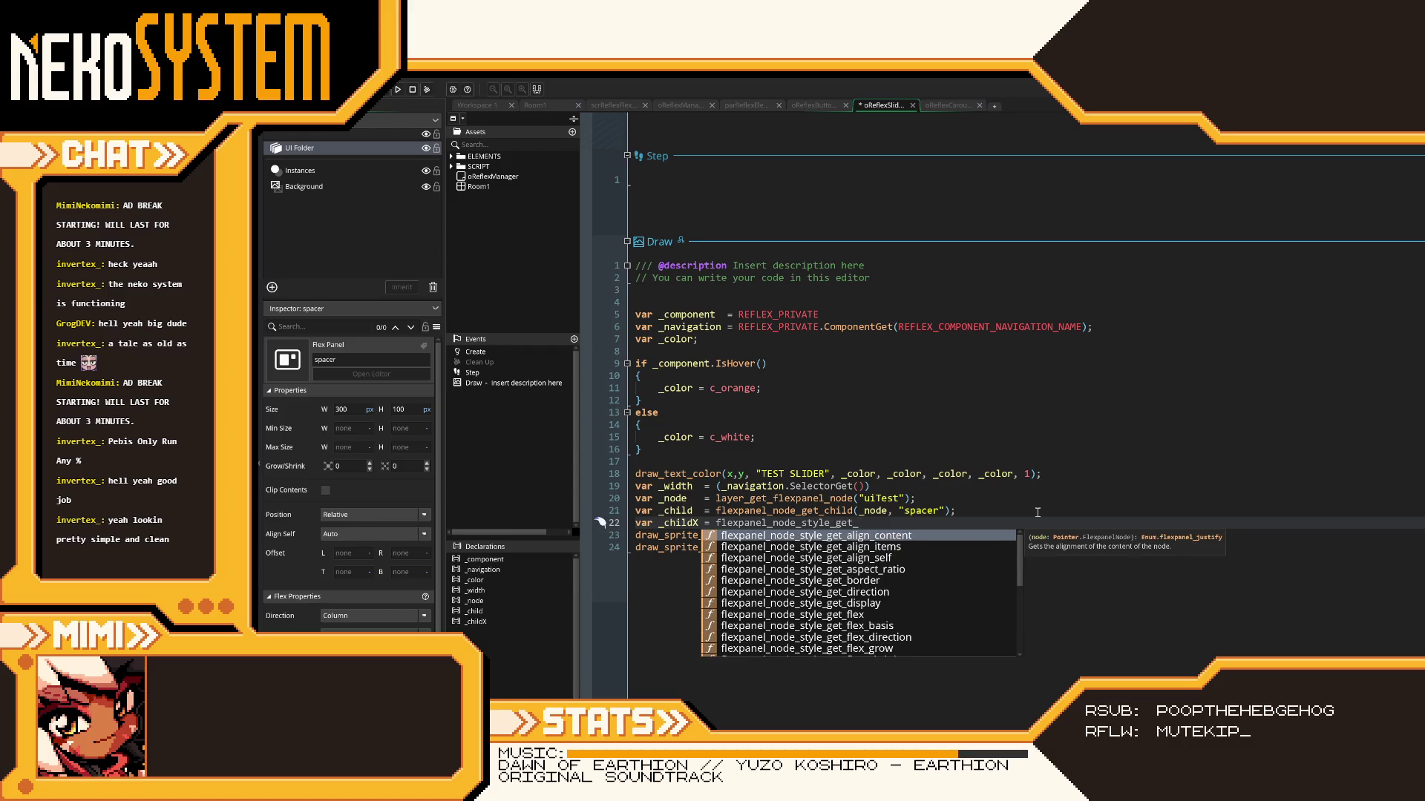
text(x)
key(BackSpace)
scroll(873, 603, down, 1)
scroll(896, 585, down, 6)
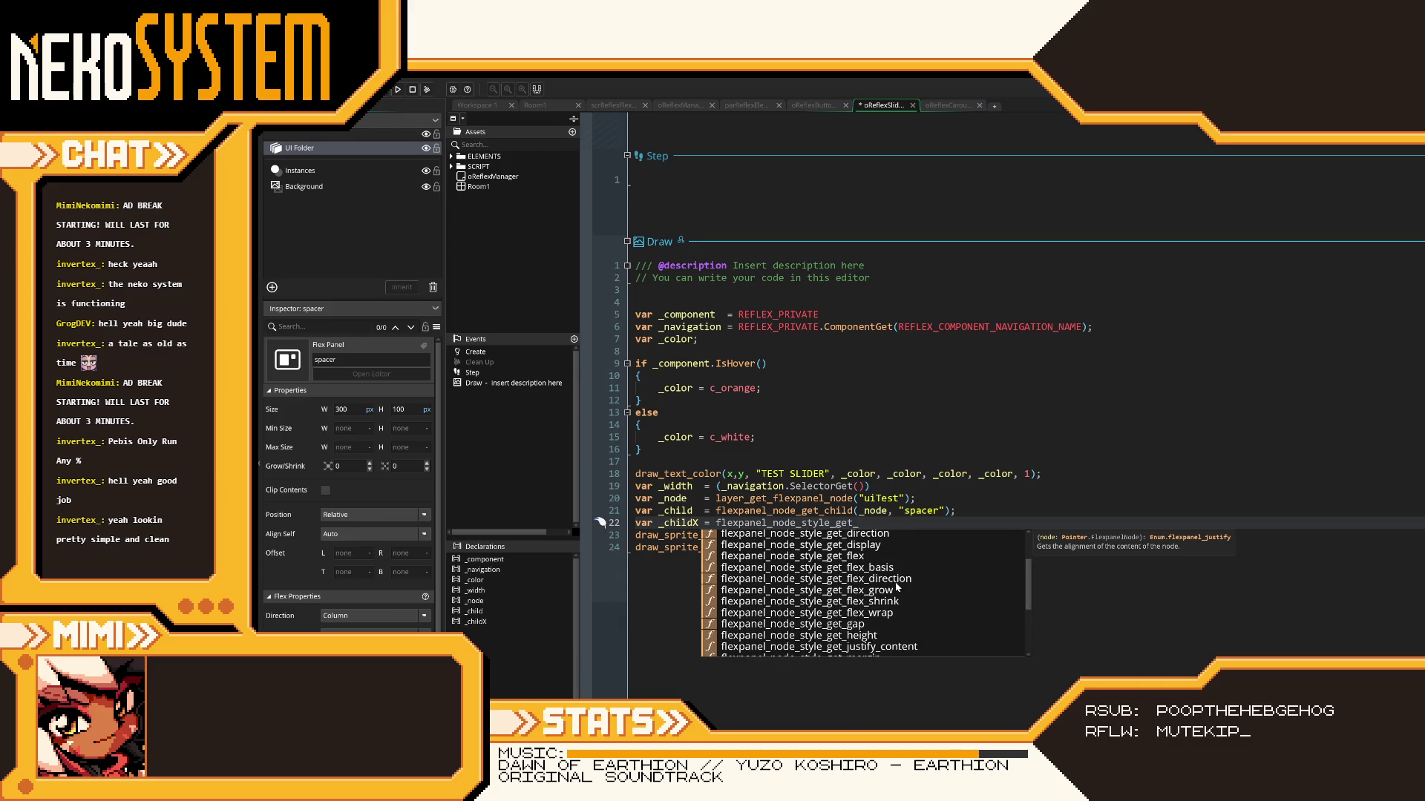
scroll(896, 587, down, 1)
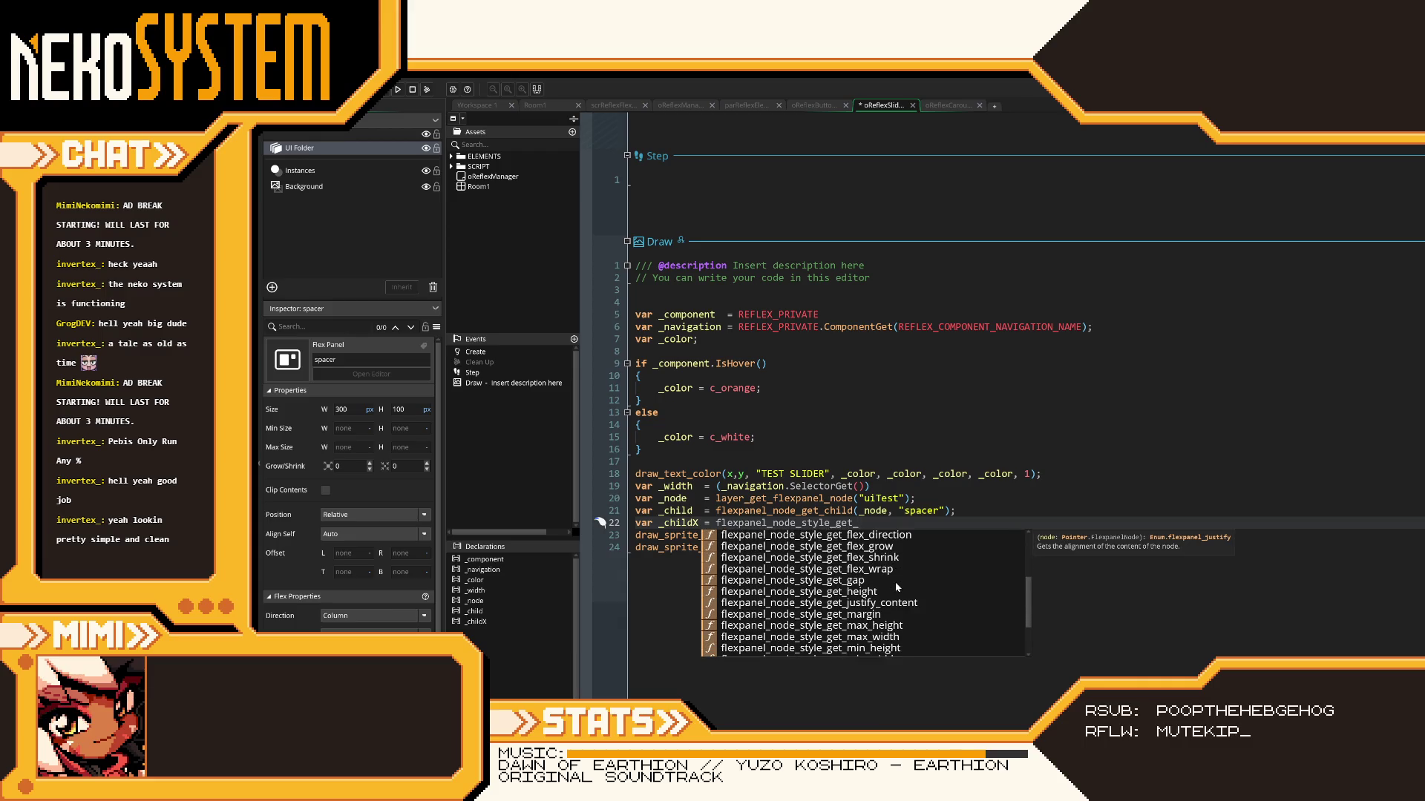
scroll(895, 613, down, 5)
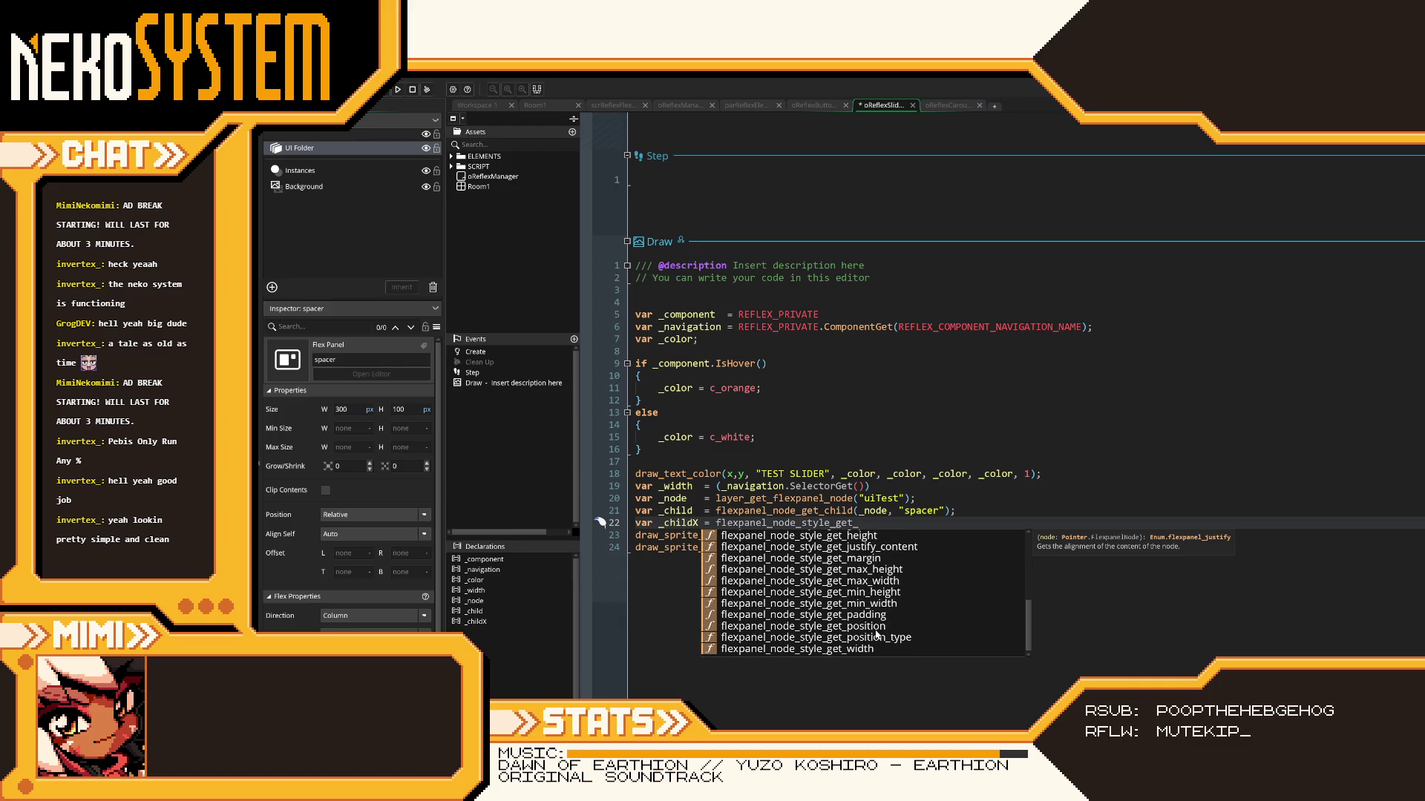
double_click(881, 630)
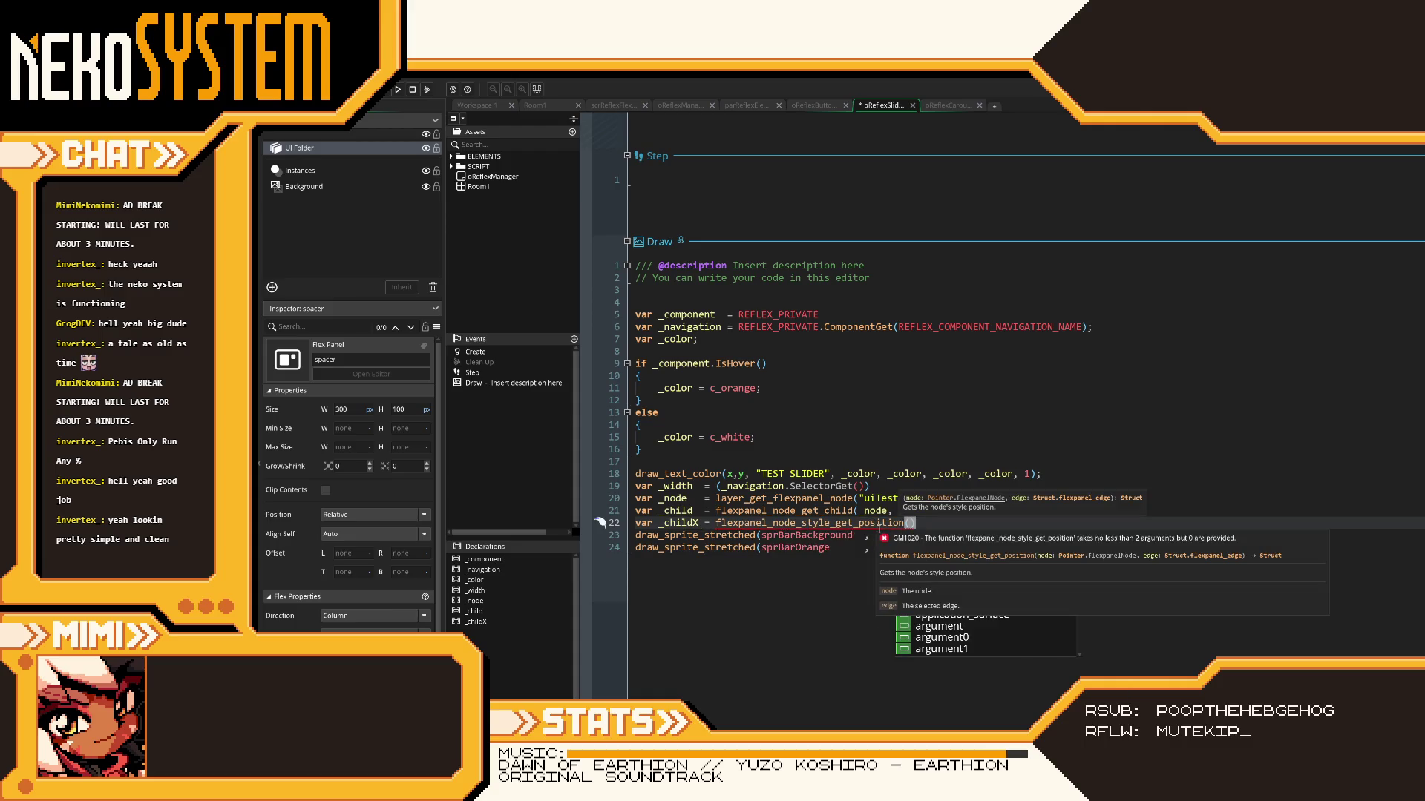
key(Escape)
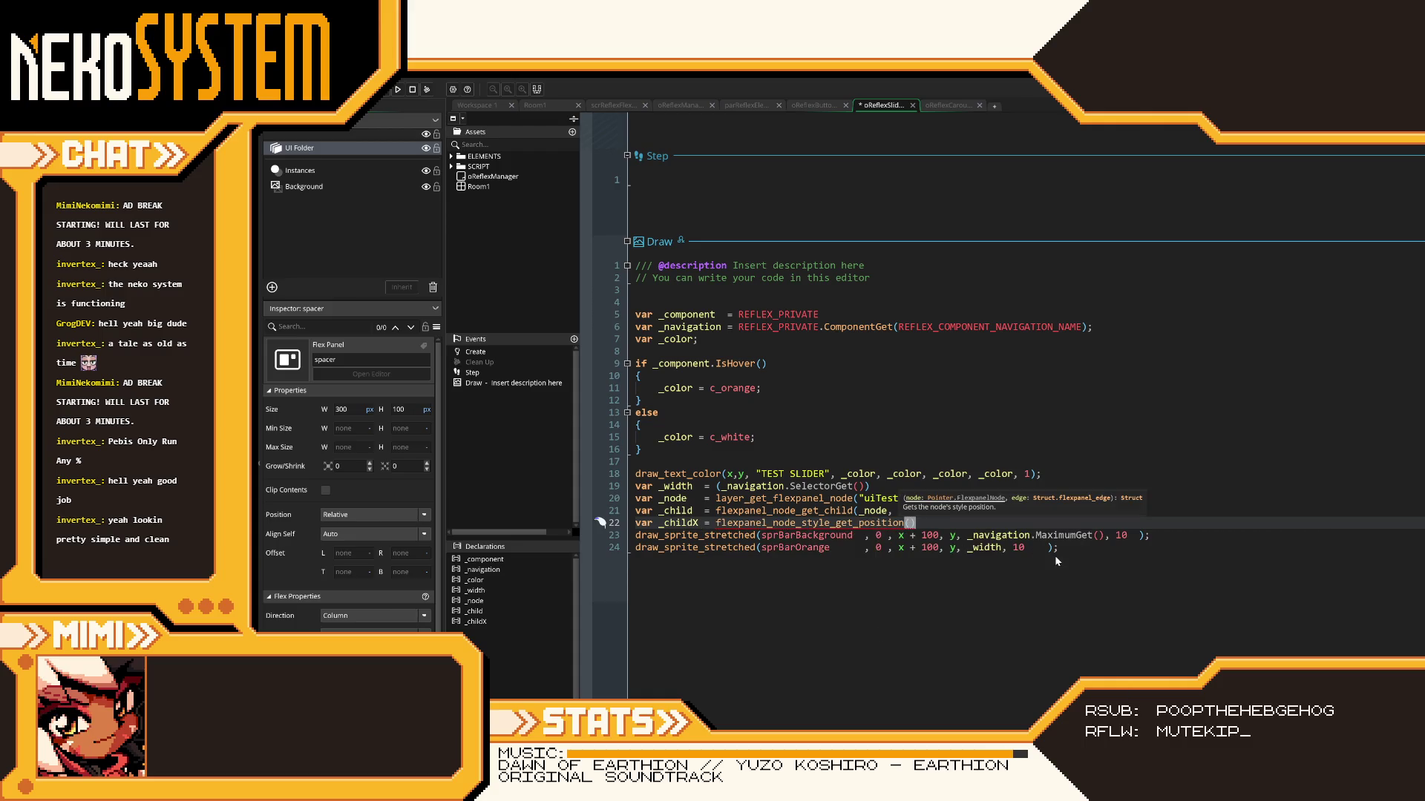
- Pass _child and FLEX_EDGE_LEFT as the position getter's arguments, then select _childX
text(FLEX_)
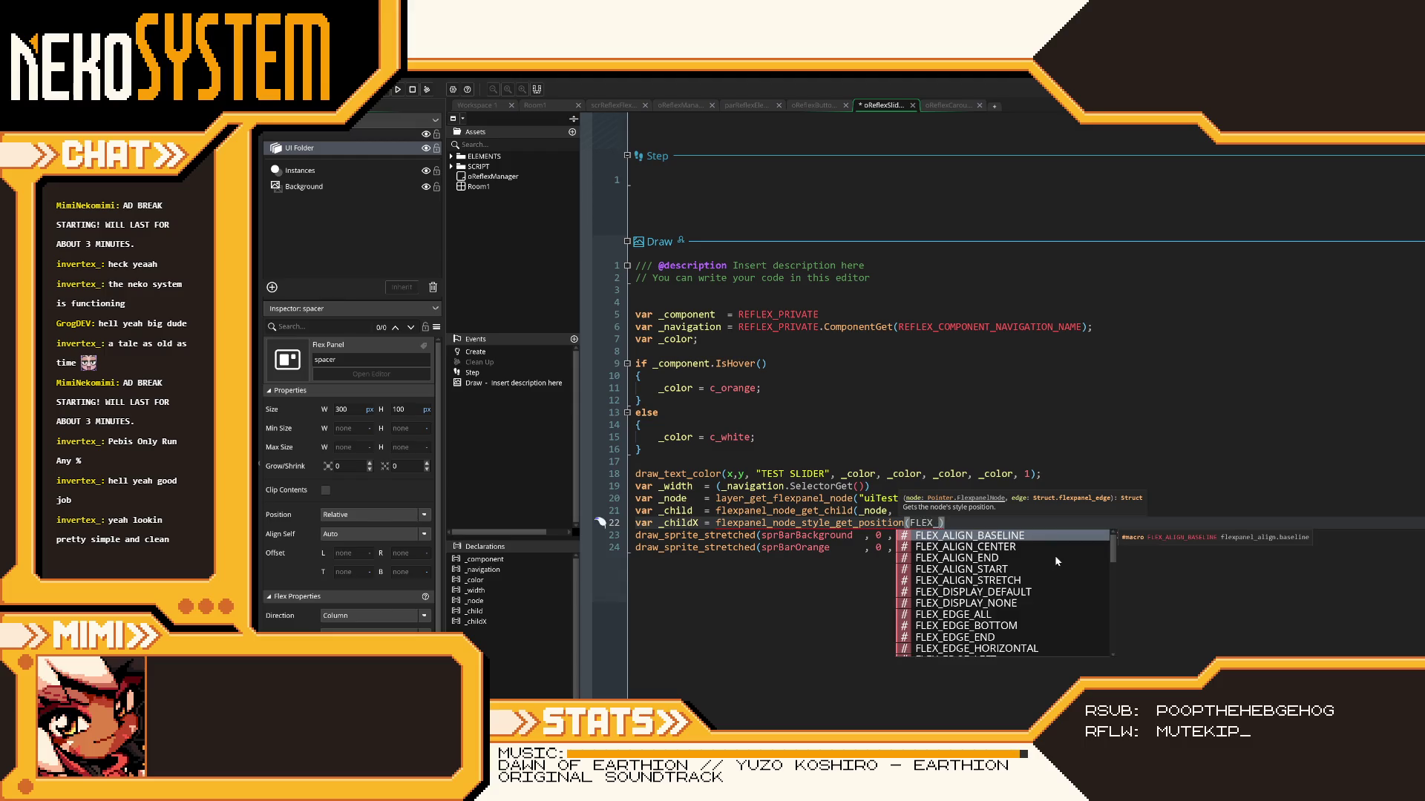
key(BackSpace)
key(BackSpace)
key(BackSpace)
text(_ch)
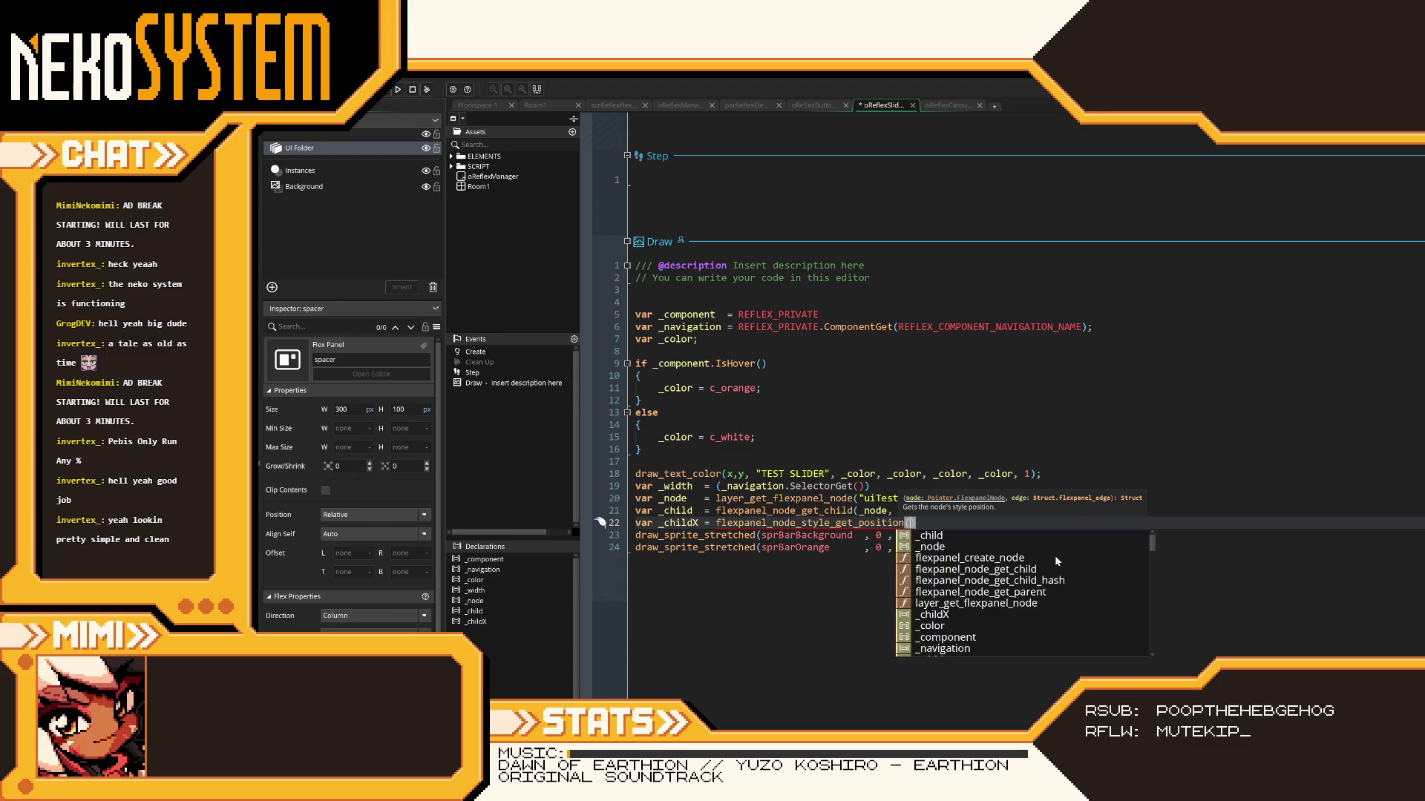
key(Return)
text(,)
text(FLEX)
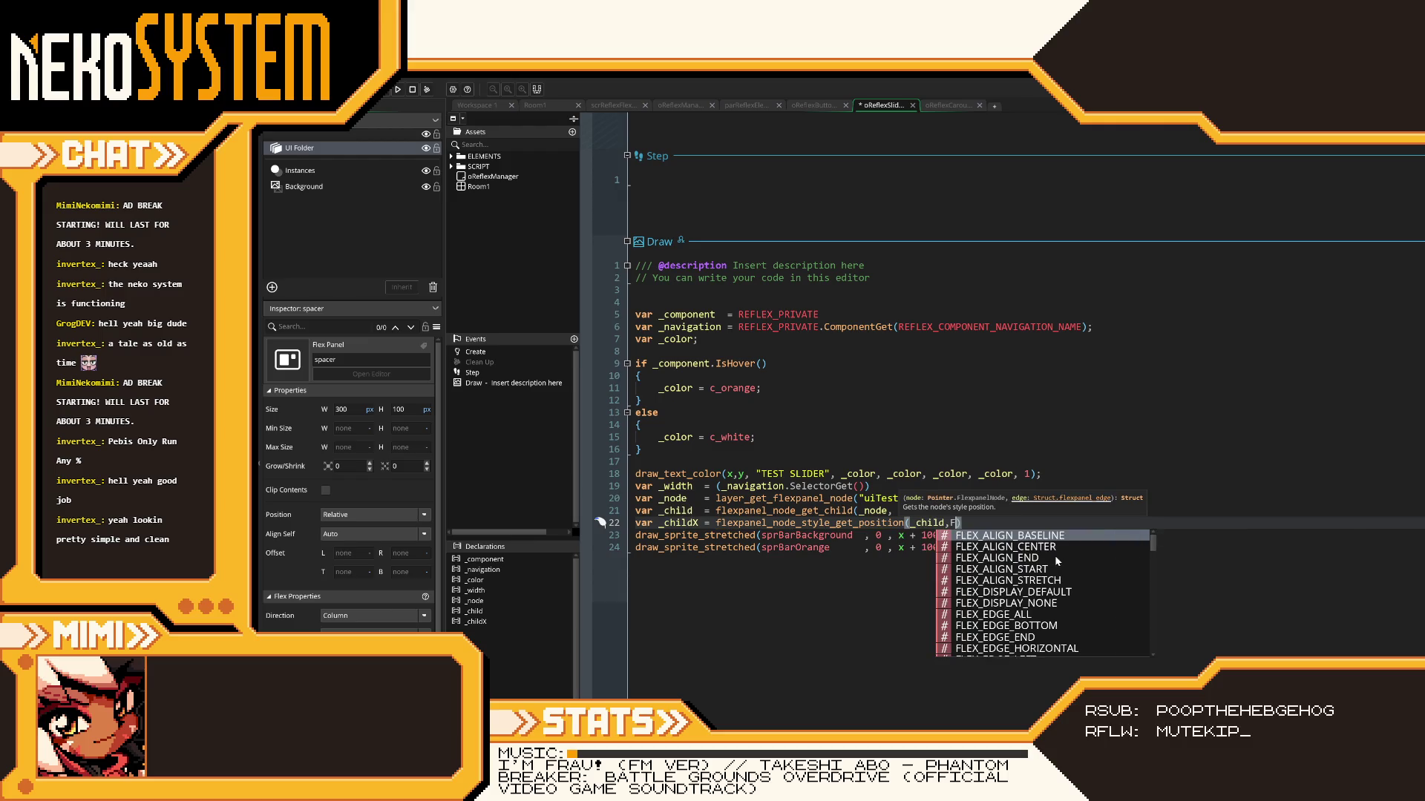
text(_EDGE)
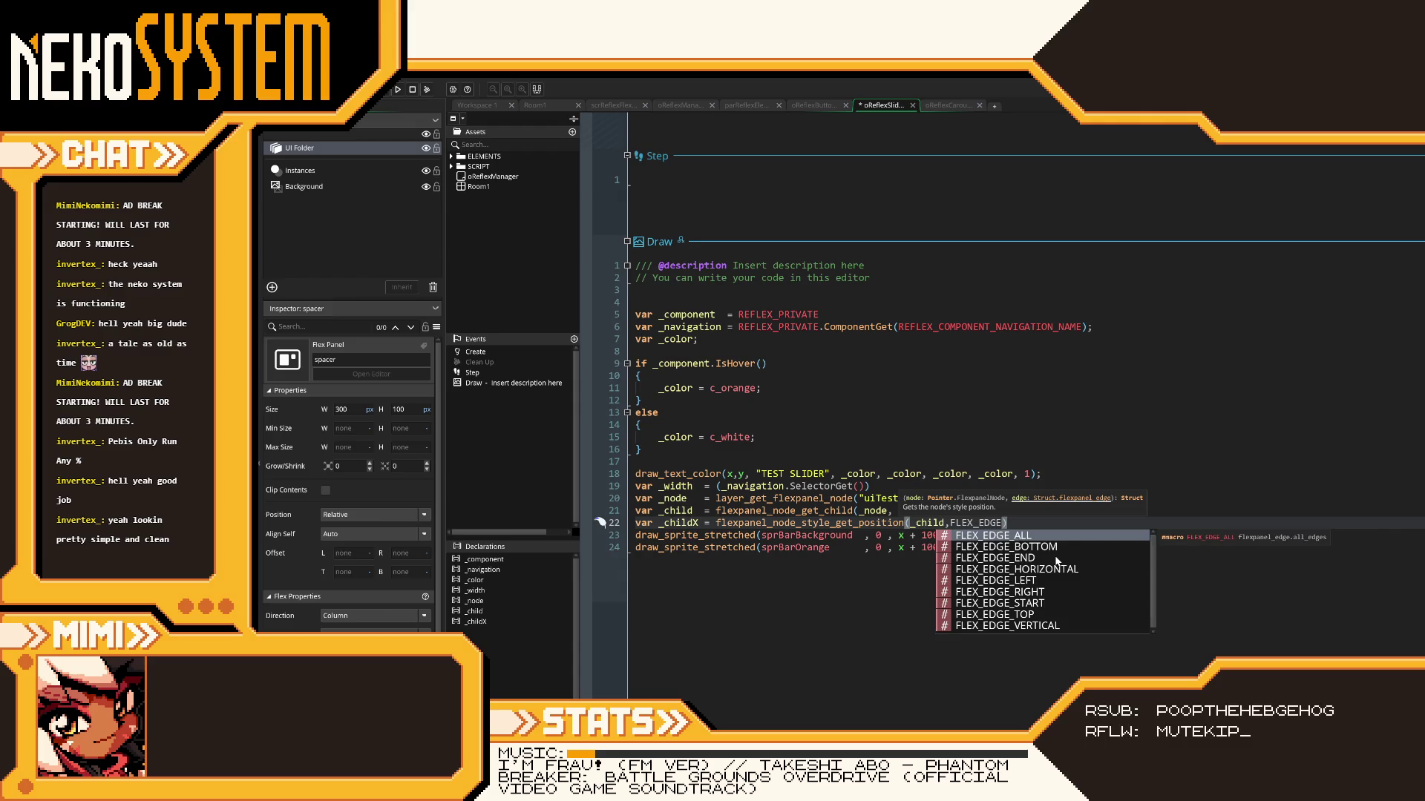
text(_LEFT)
click(1068, 524)
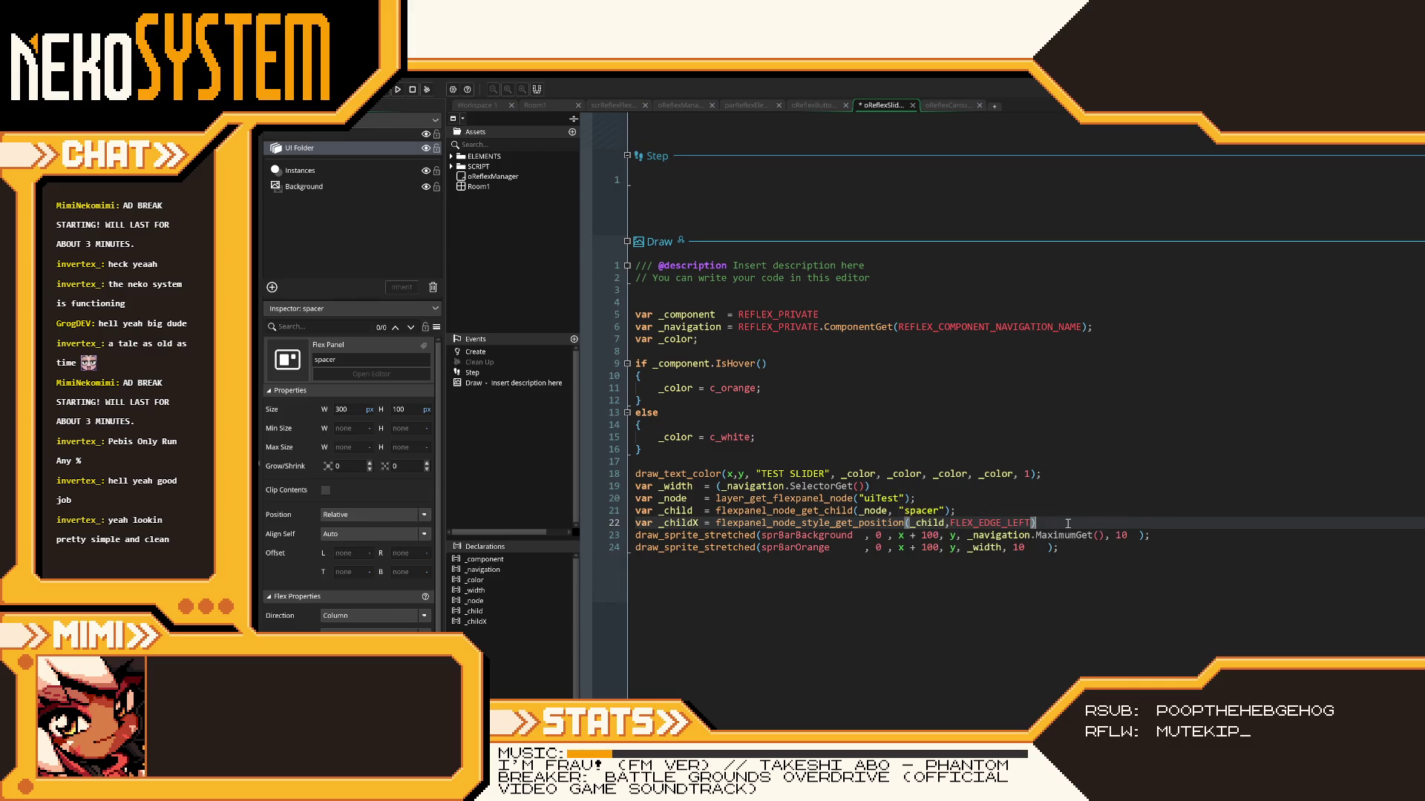
double_click(694, 524)
key(ctrl+c)
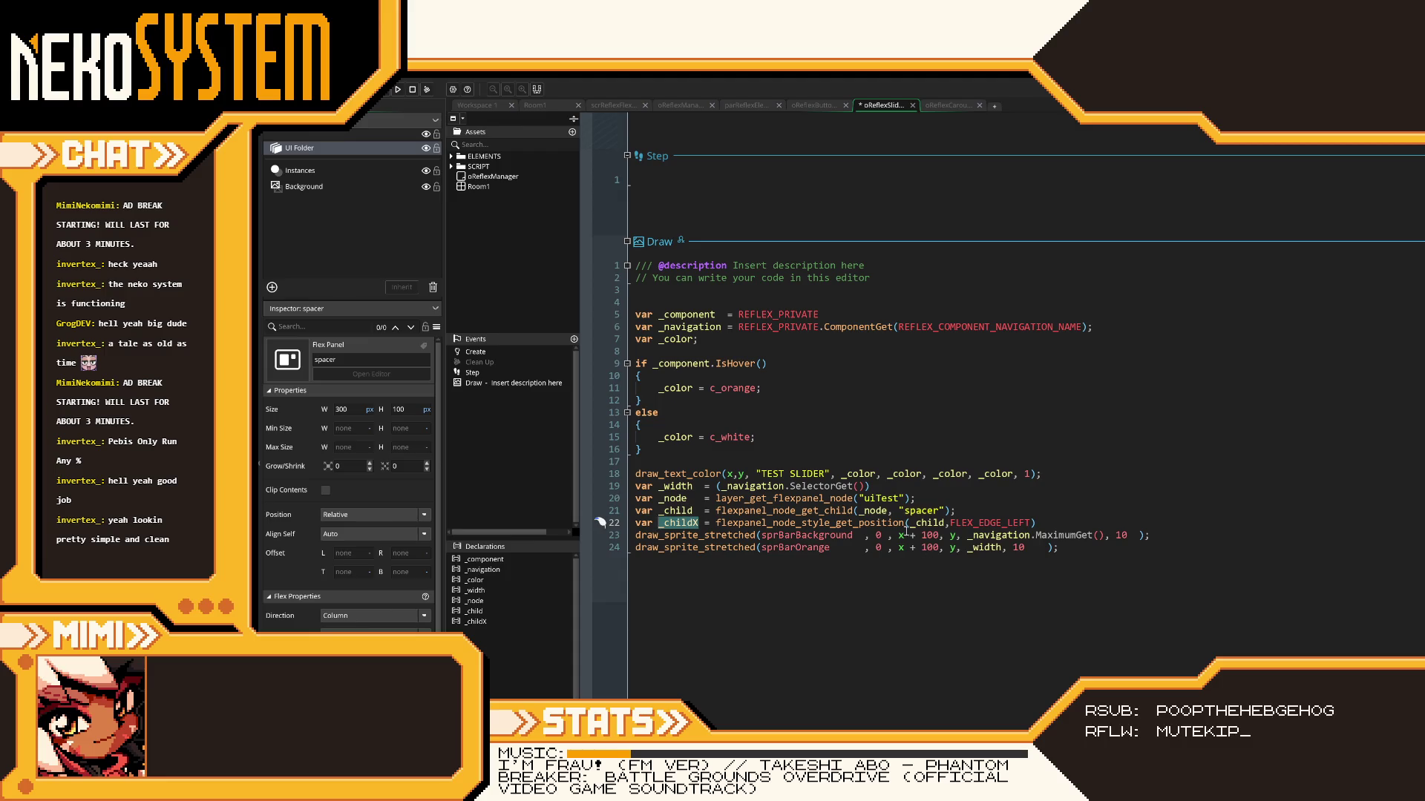
- Replace x + 100 with _childX in the draw_sprite_stretched call and save the code
mouse_move(939, 536)
mouse_down()
mouse_move(898, 535)
mouse_move(899, 547)
mouse_up()
key(ctrl+v)
key(ctrl+v)
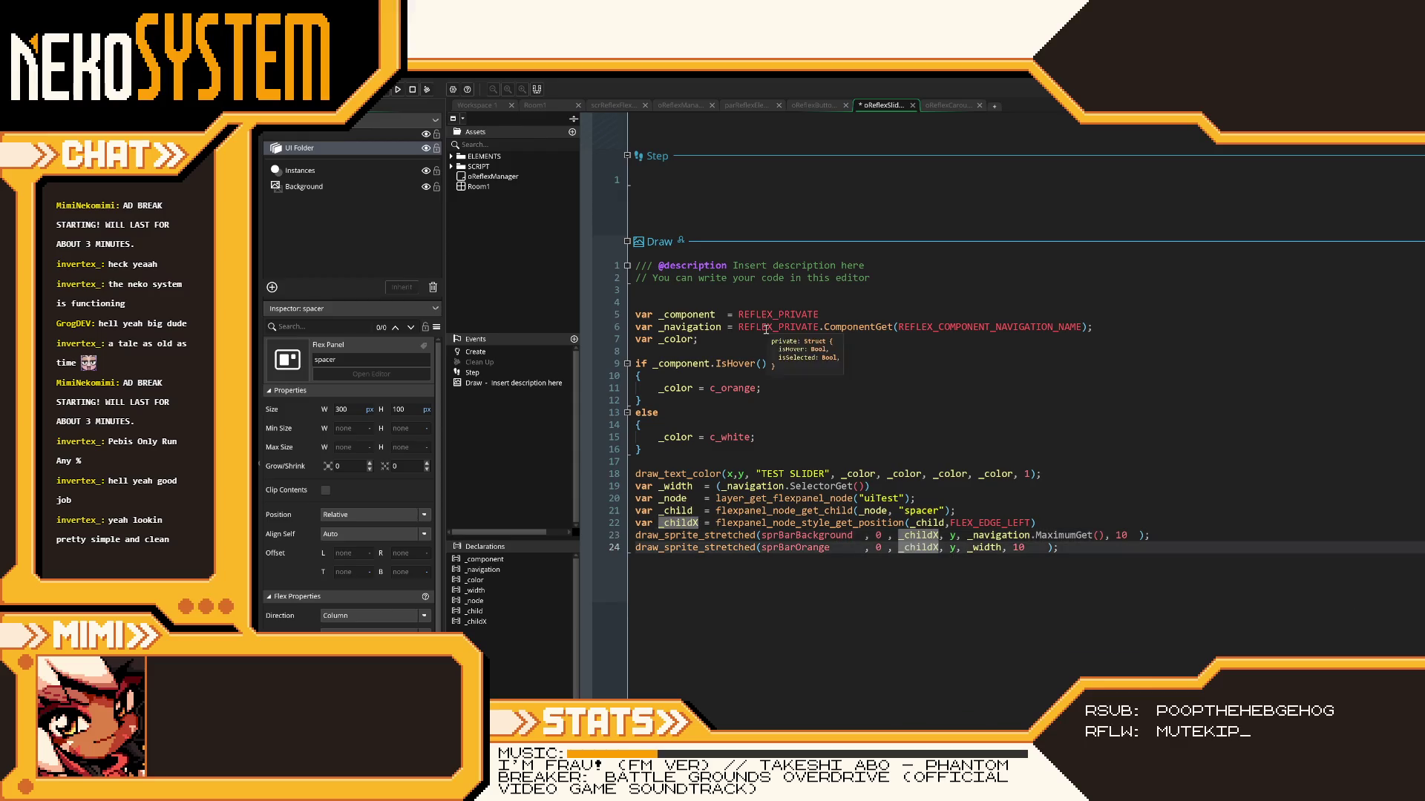
key(ctrl+s)
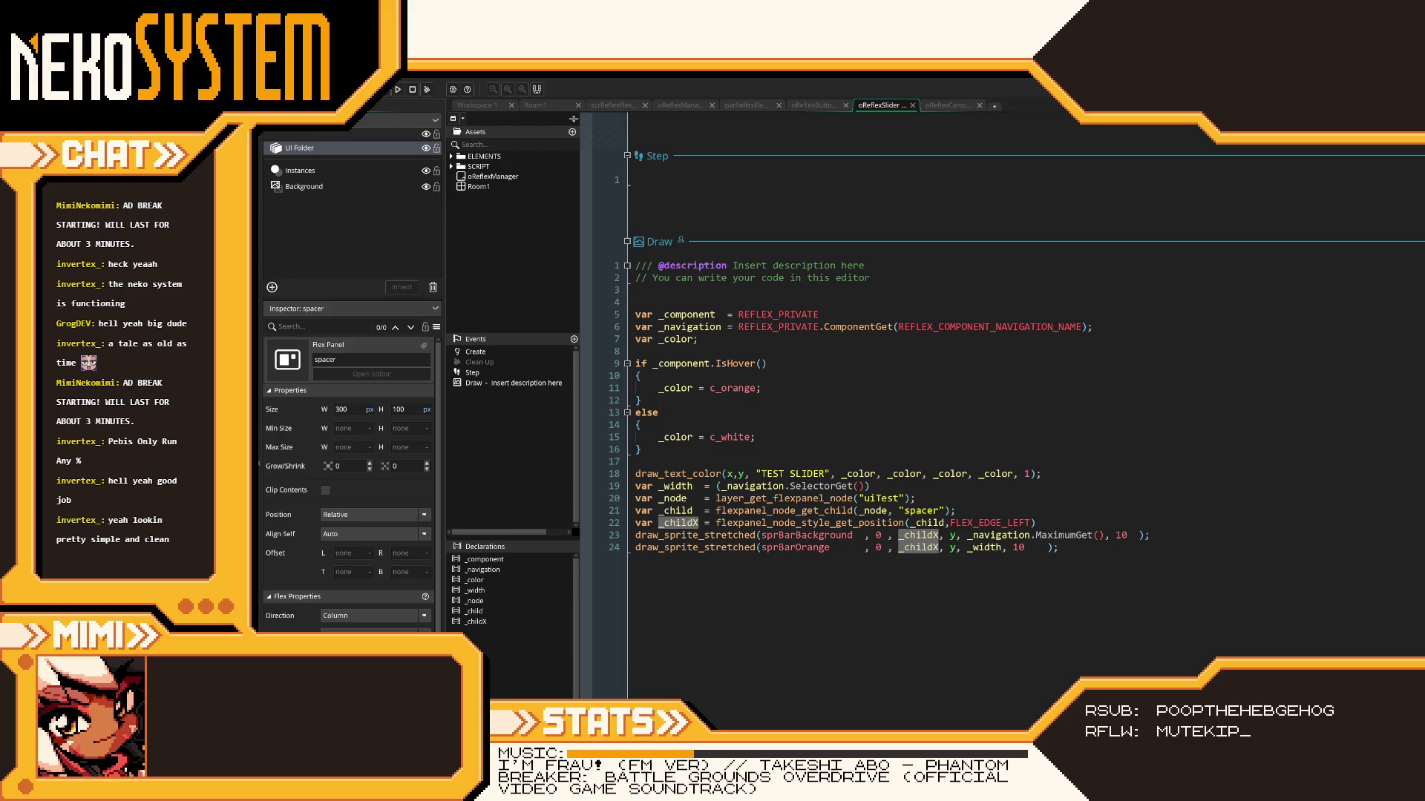
- Close the function documentation popup and select the end of line 22's function name
mouse_move(737, 528)
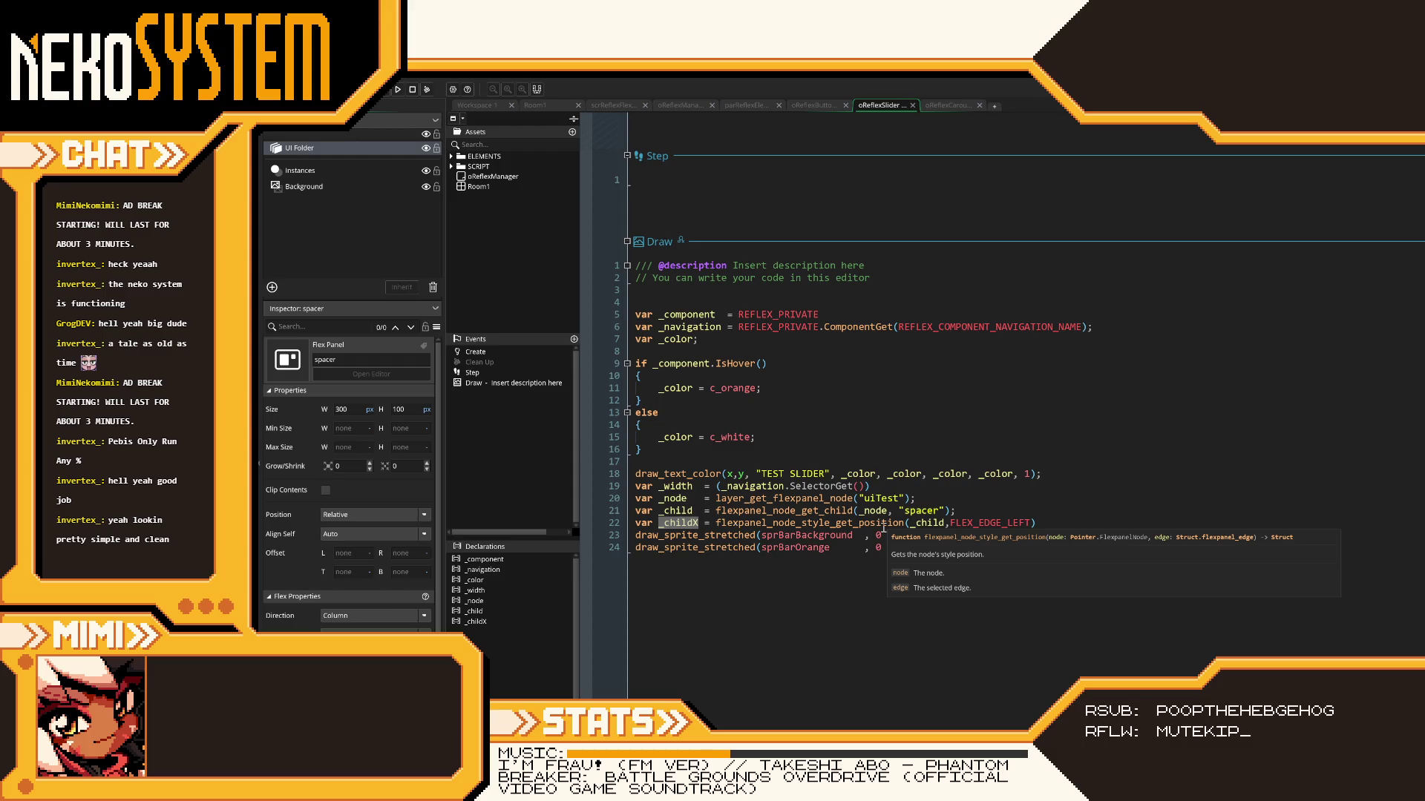
click(883, 525)
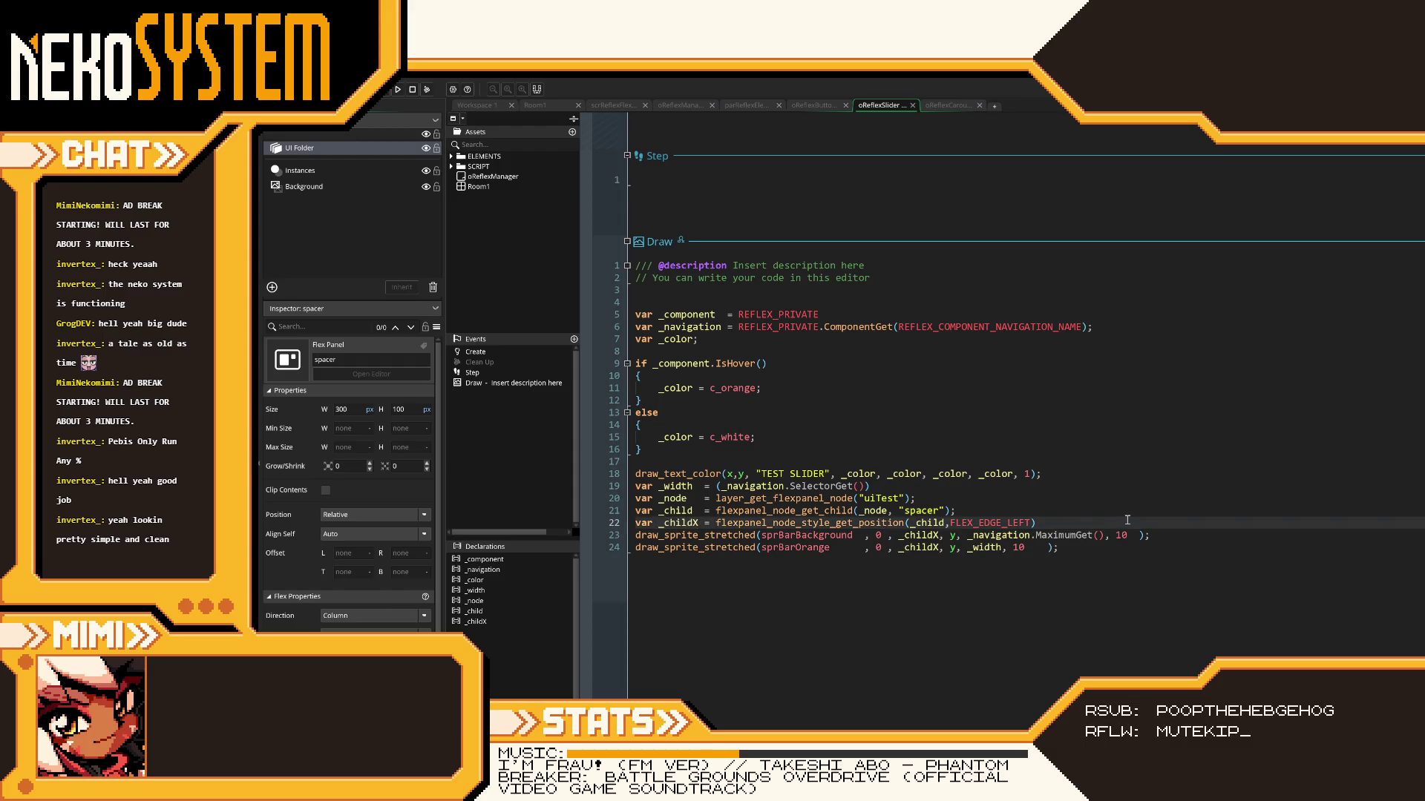
mouse_move(904, 523)
mouse_down()
mouse_move(835, 524)
mouse_move(858, 523)
mouse_up()
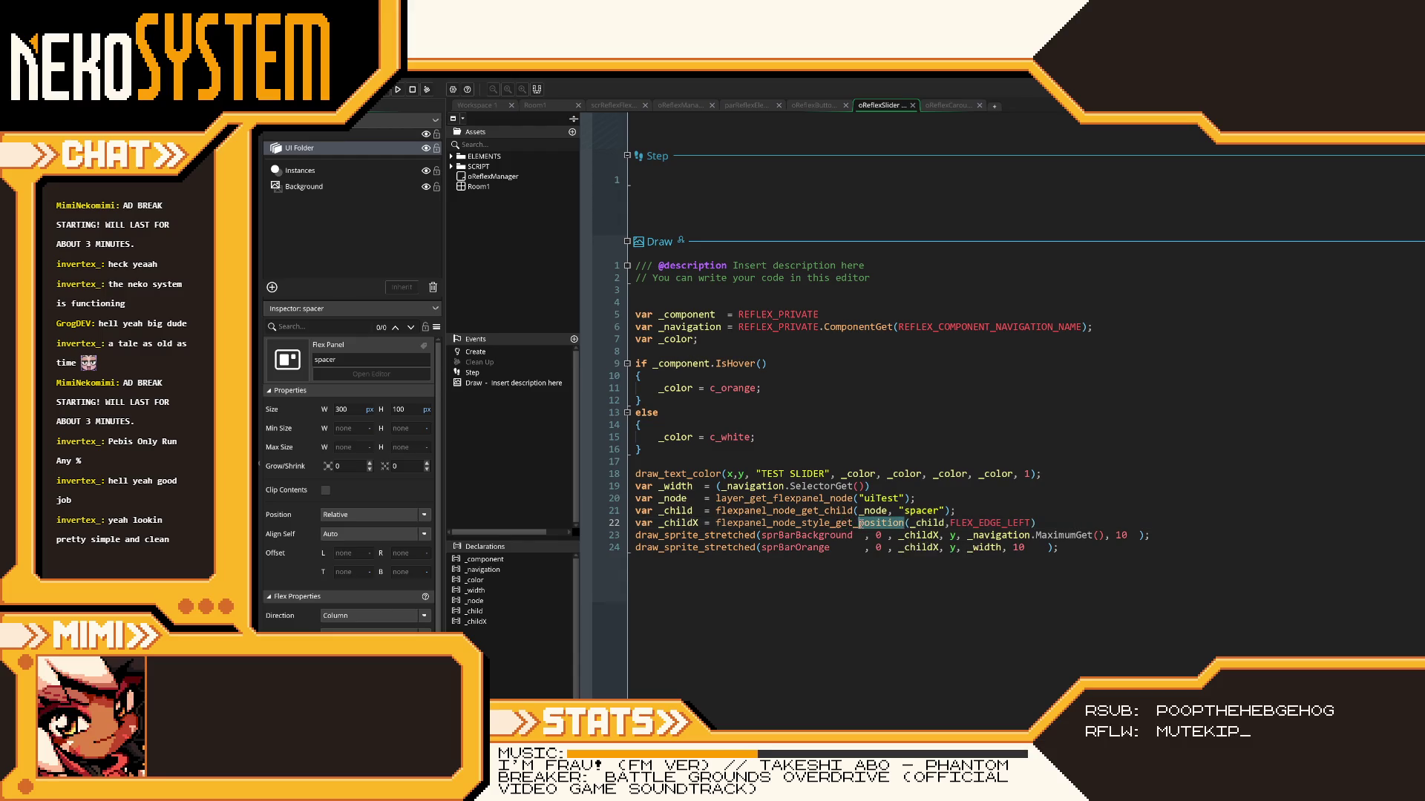
key(BackSpace)
key(BackSpace)
key(BackSpace)
key(BackSpace)
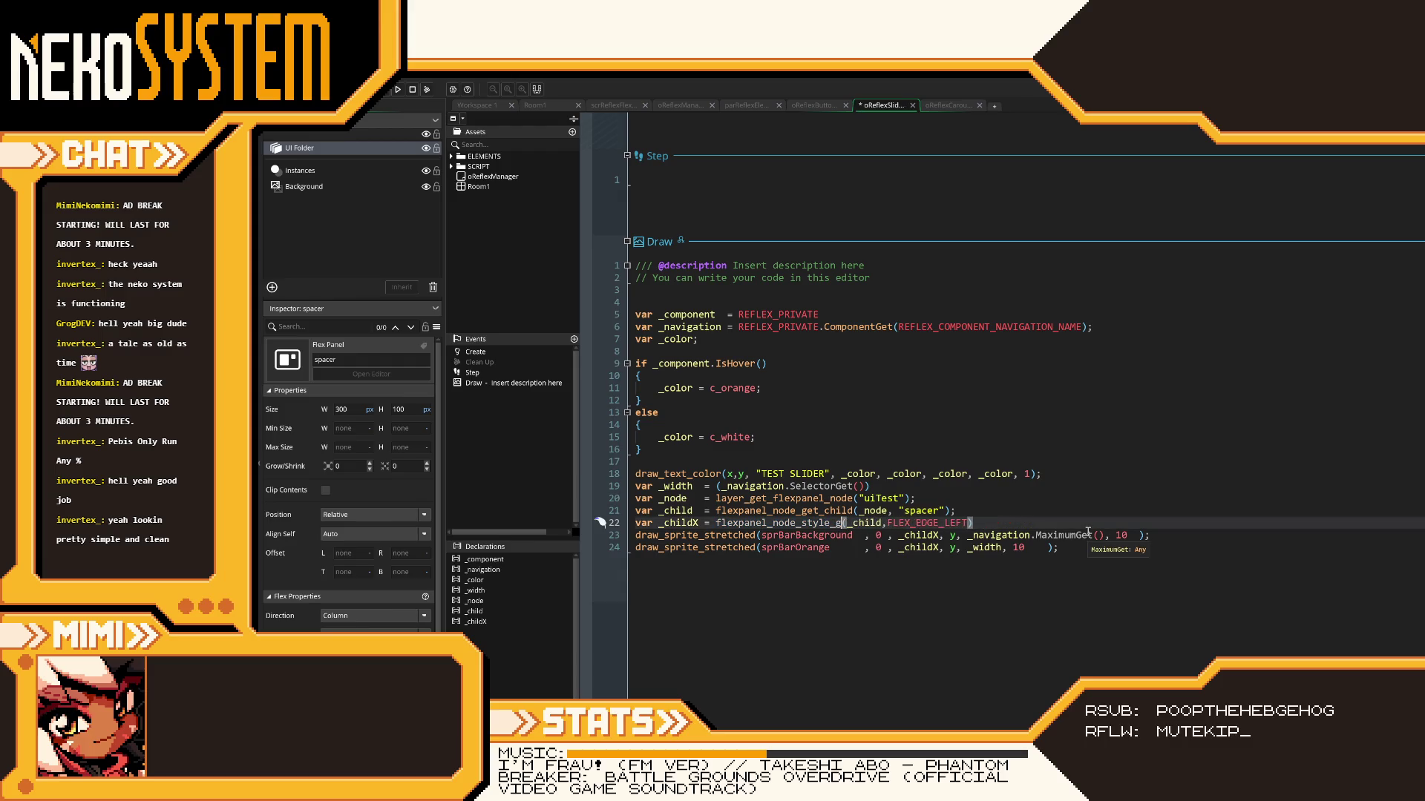
text(et)
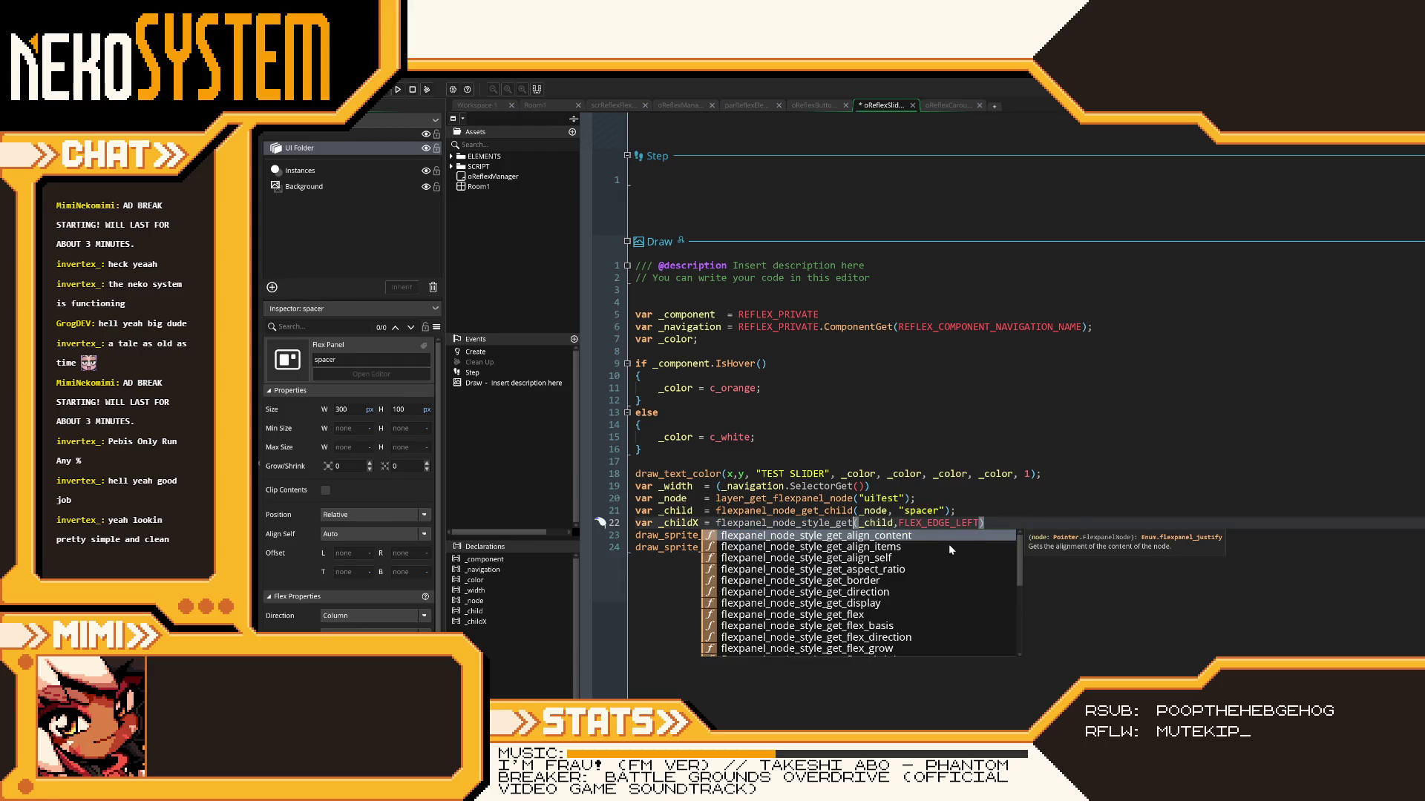
scroll(950, 549, down, 4)
scroll(949, 545, up, 3)
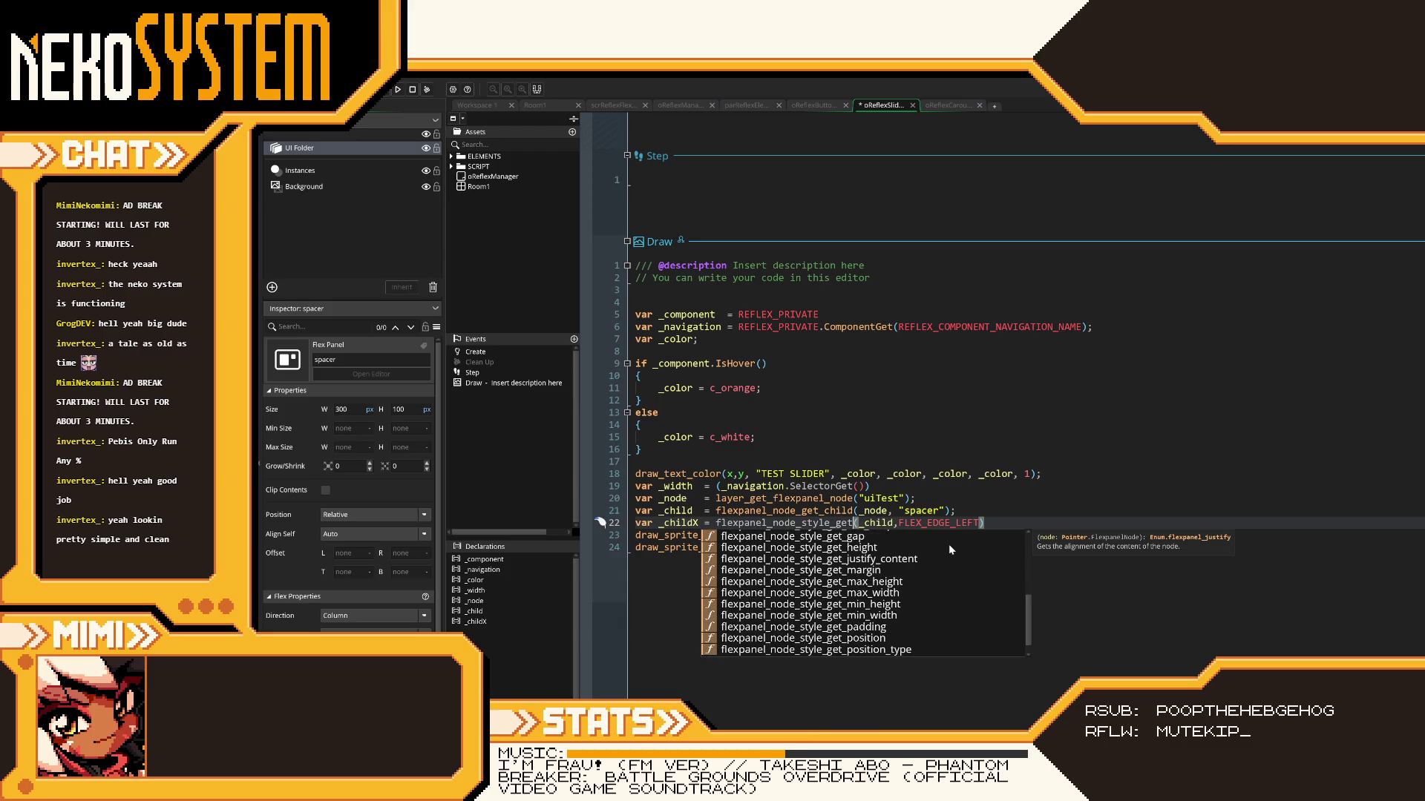
scroll(928, 611, up, 1)
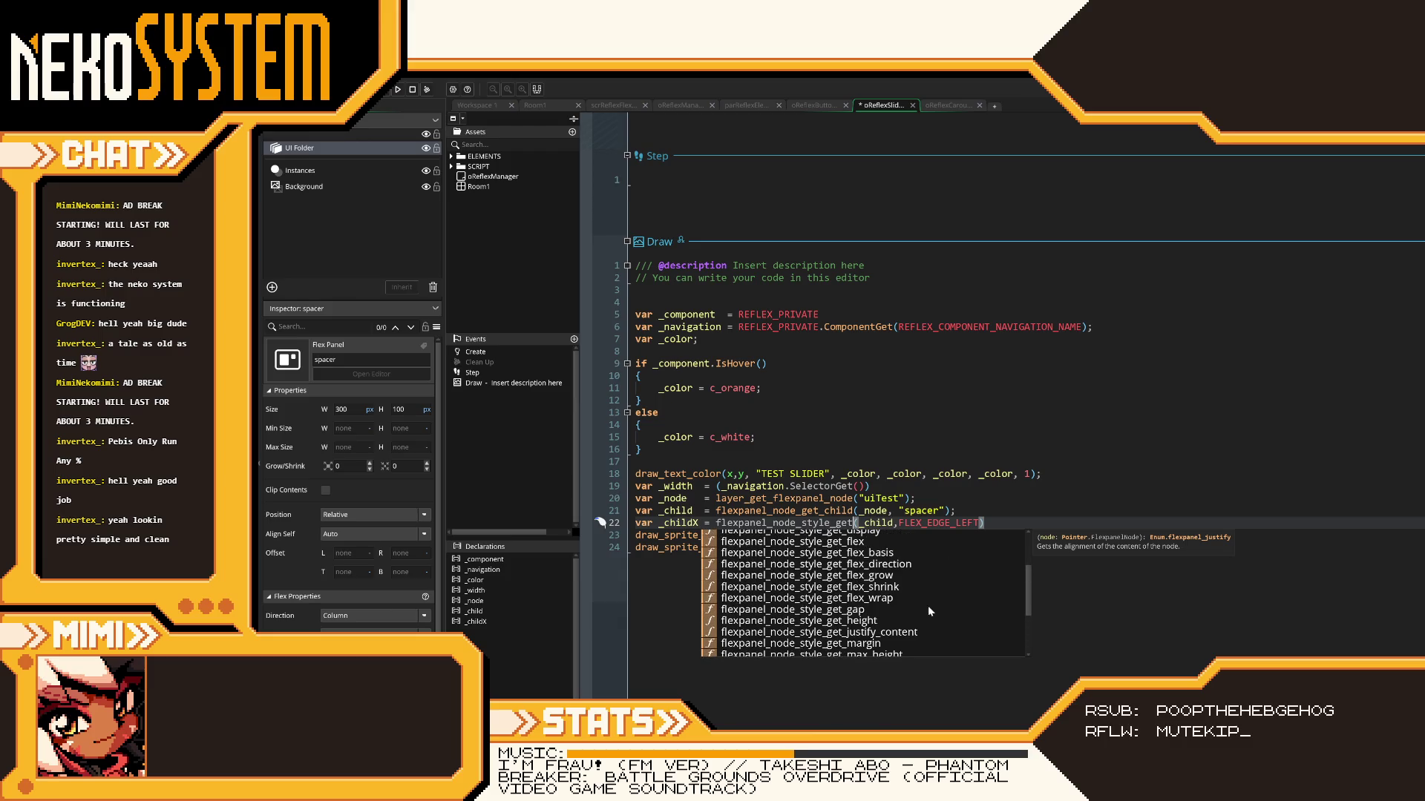
scroll(928, 611, down, 3)
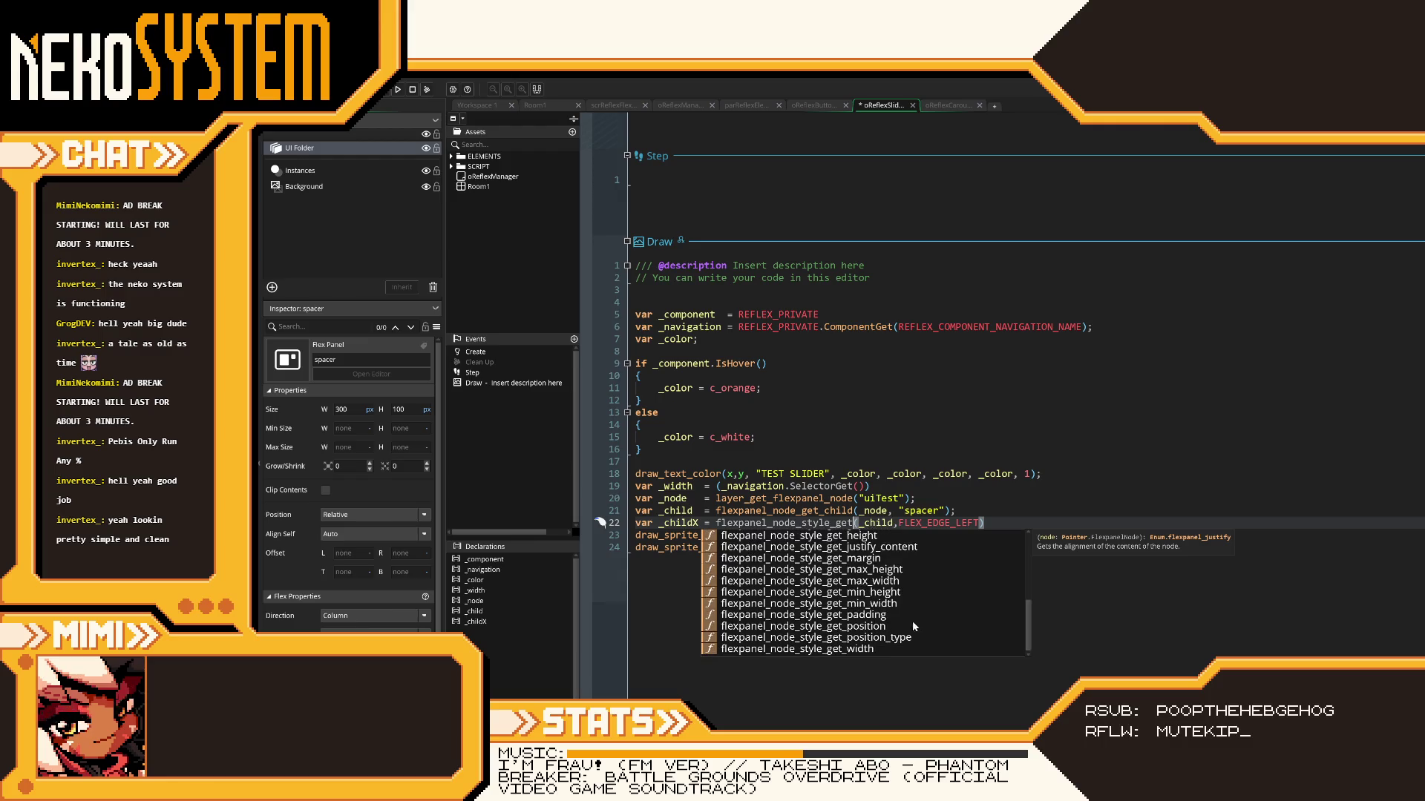
scroll(866, 653, up, 3)
scroll(866, 653, up, 2)
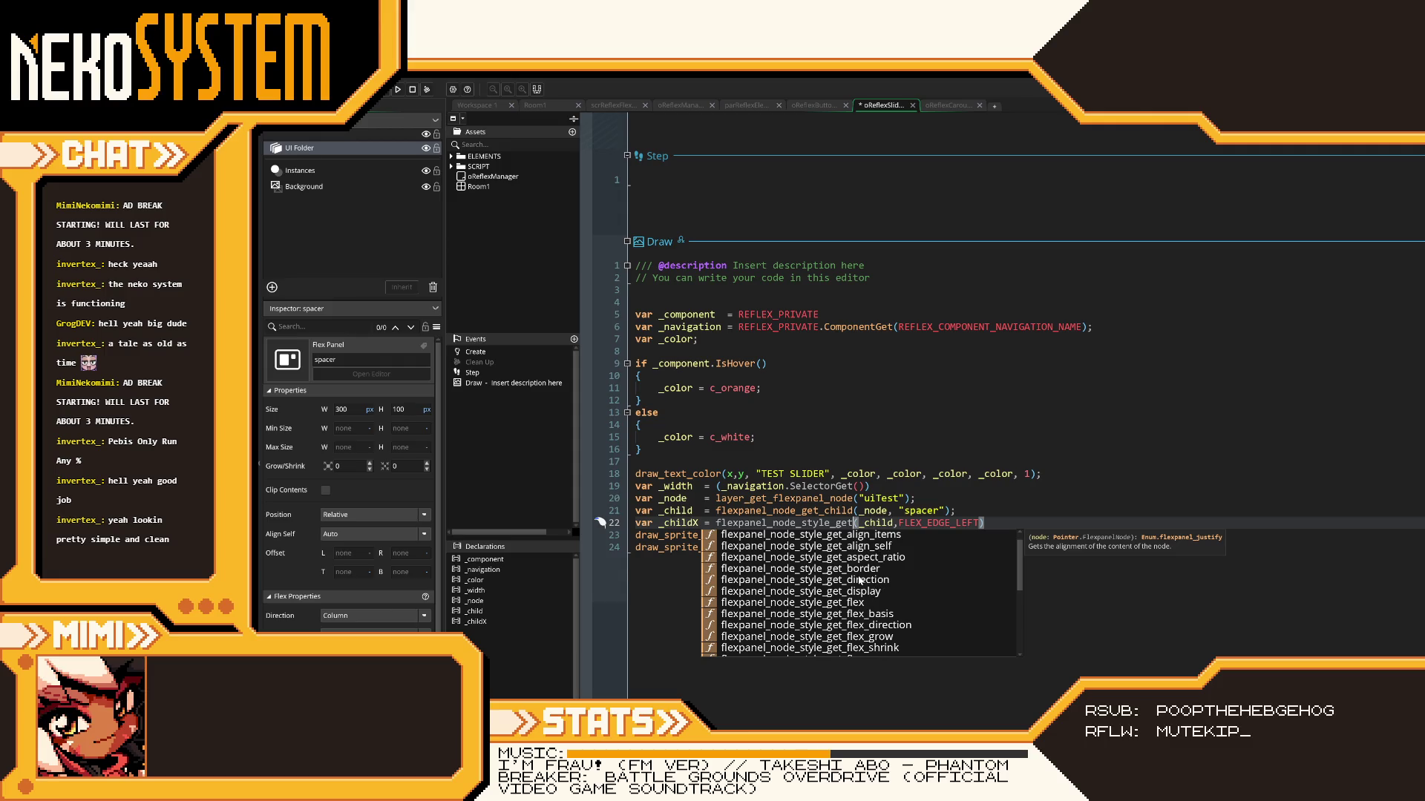
scroll(859, 579, up, 1)
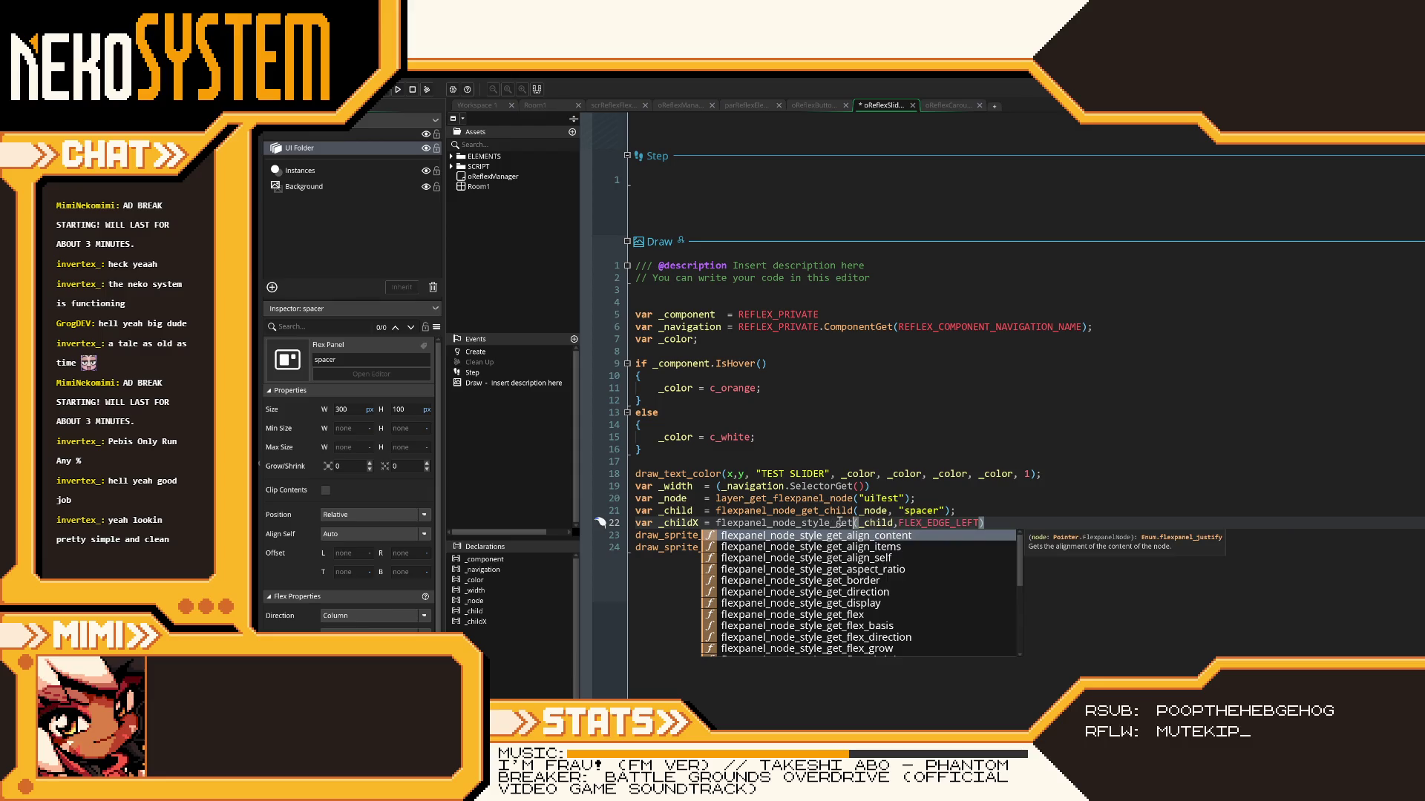
key(Escape)
drag(853, 523, 802, 523)
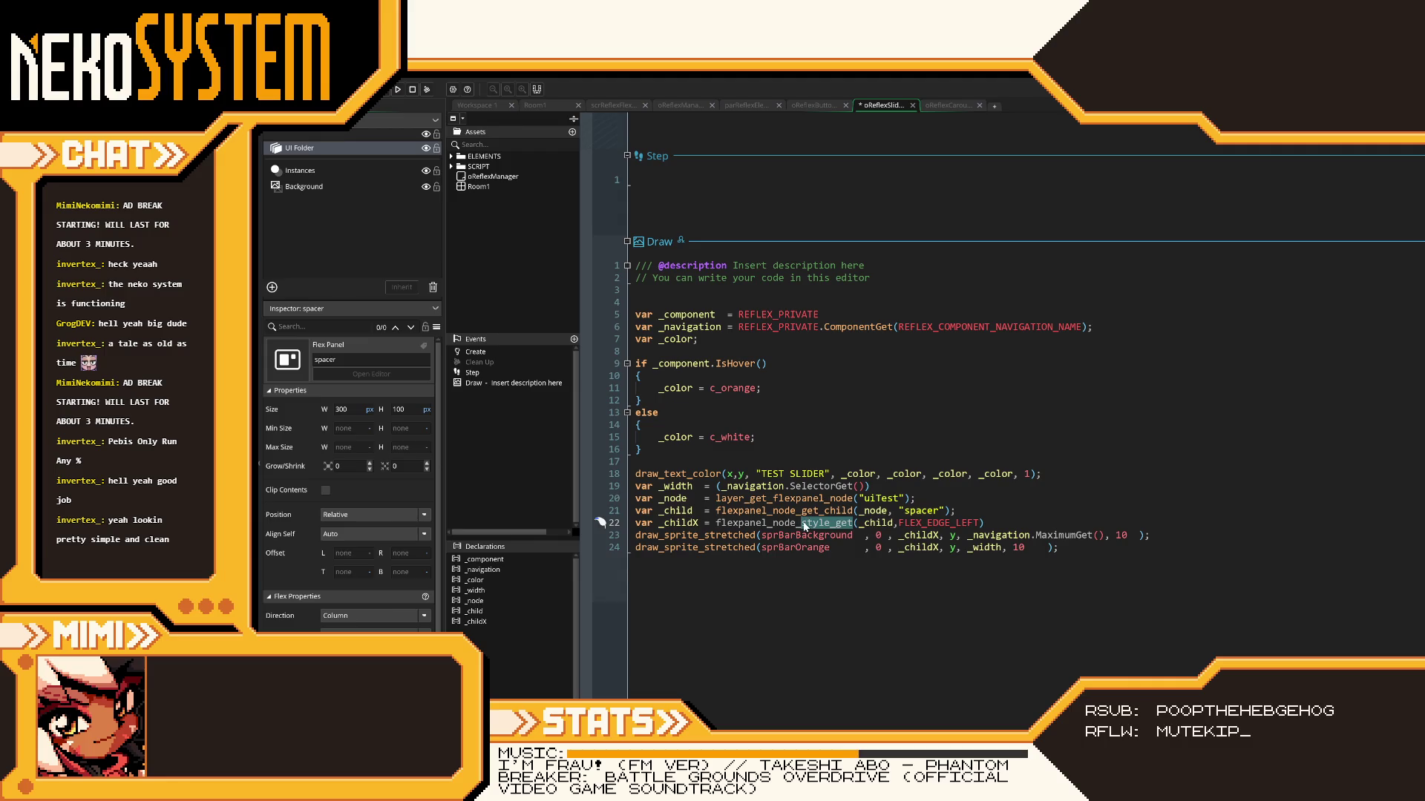
text(get)
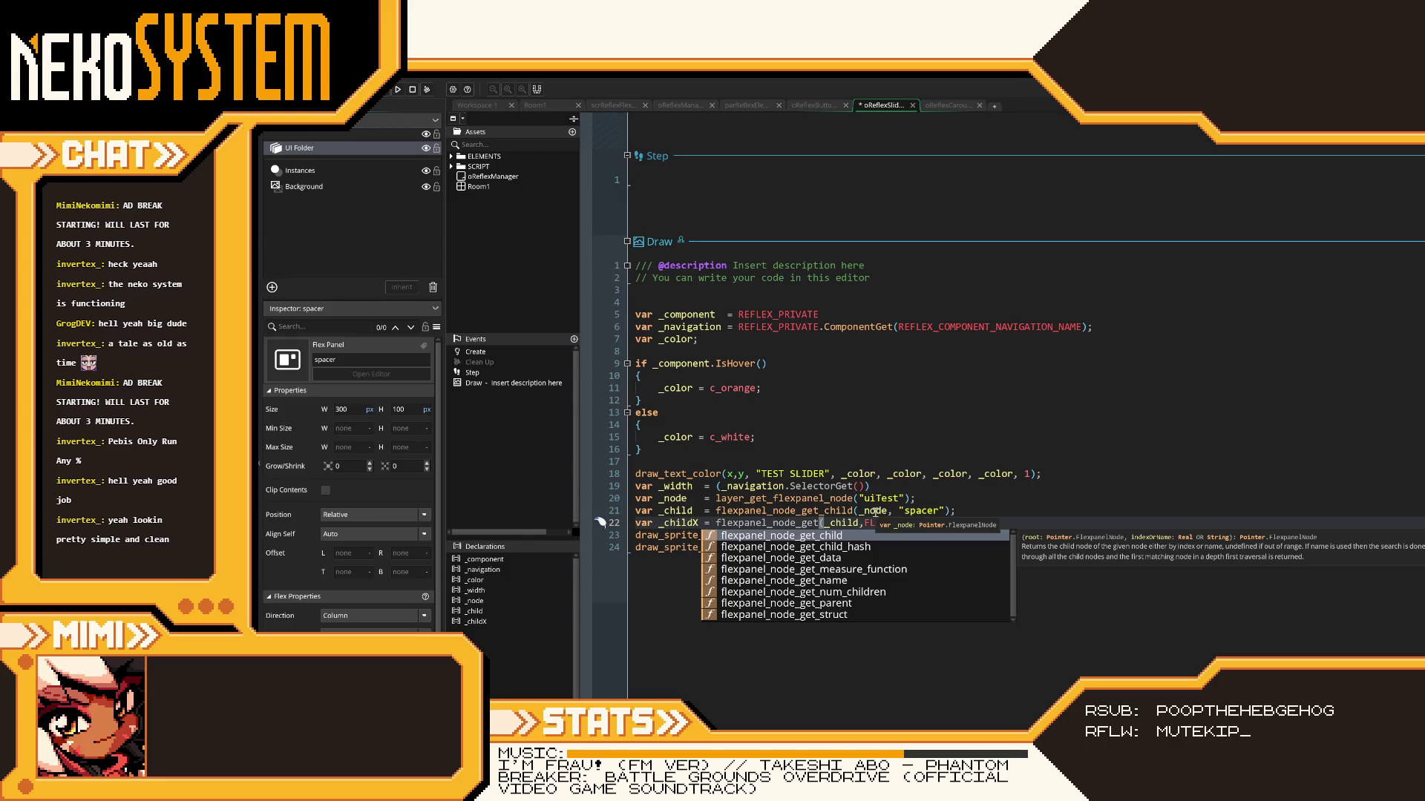
key(Escape)
text(style_)
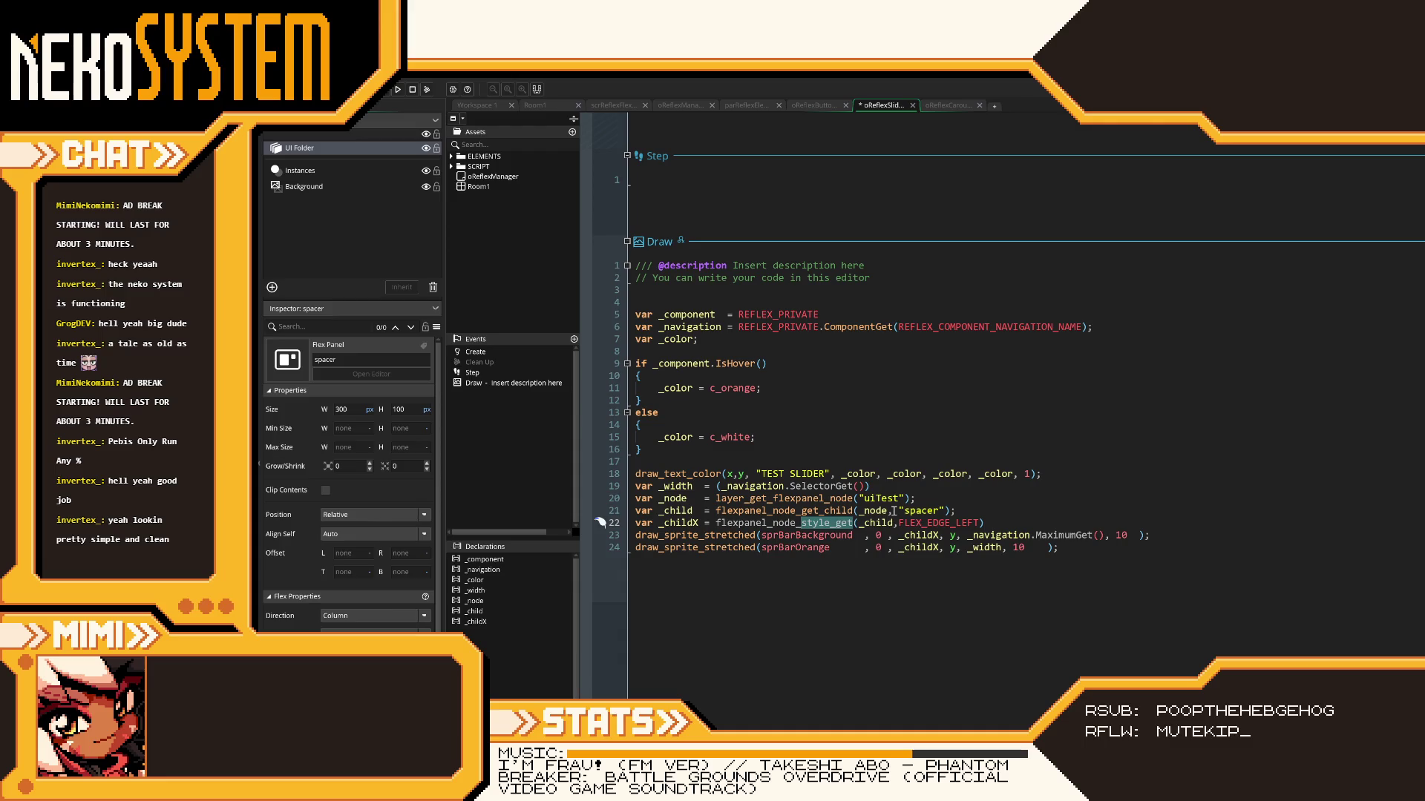
click(803, 522)
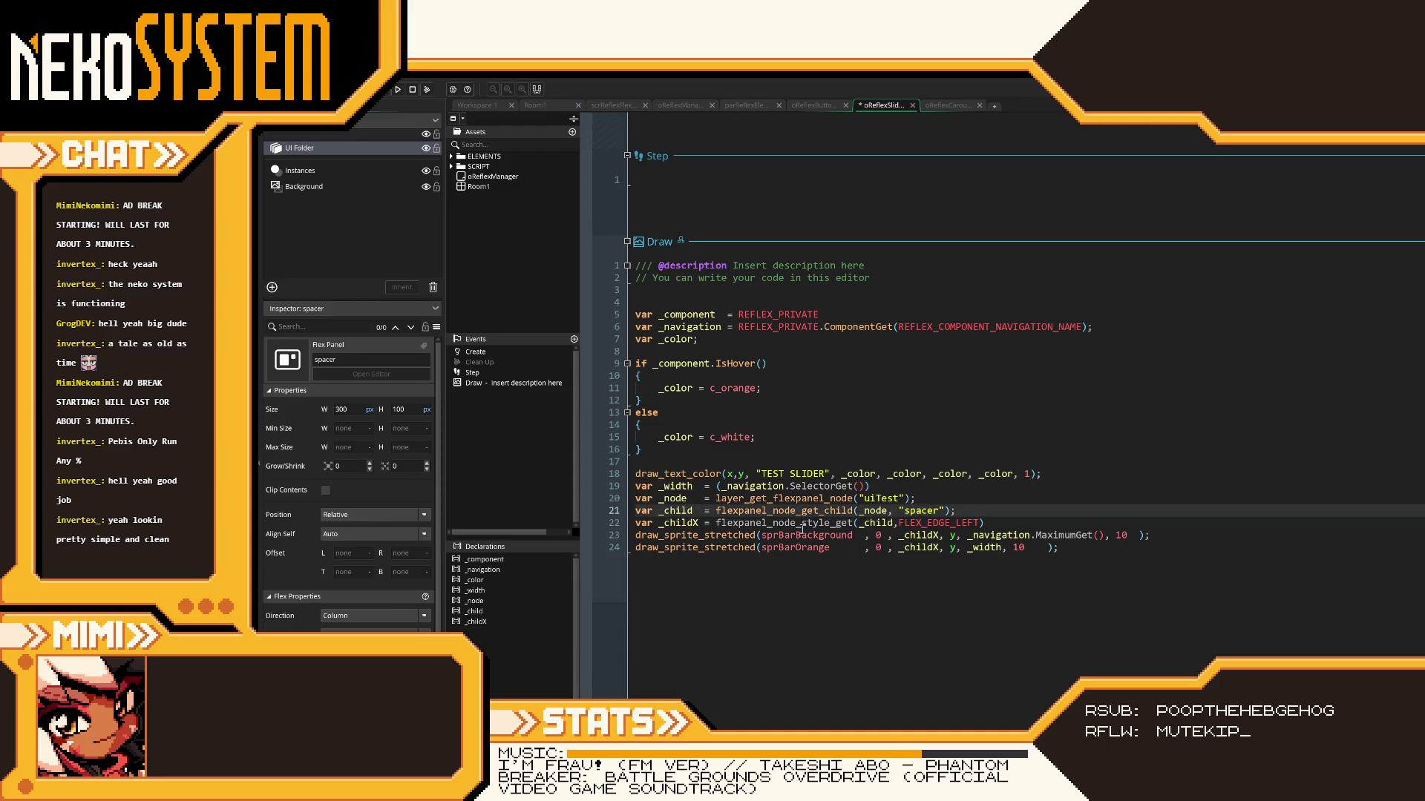
click(855, 522)
text(_)
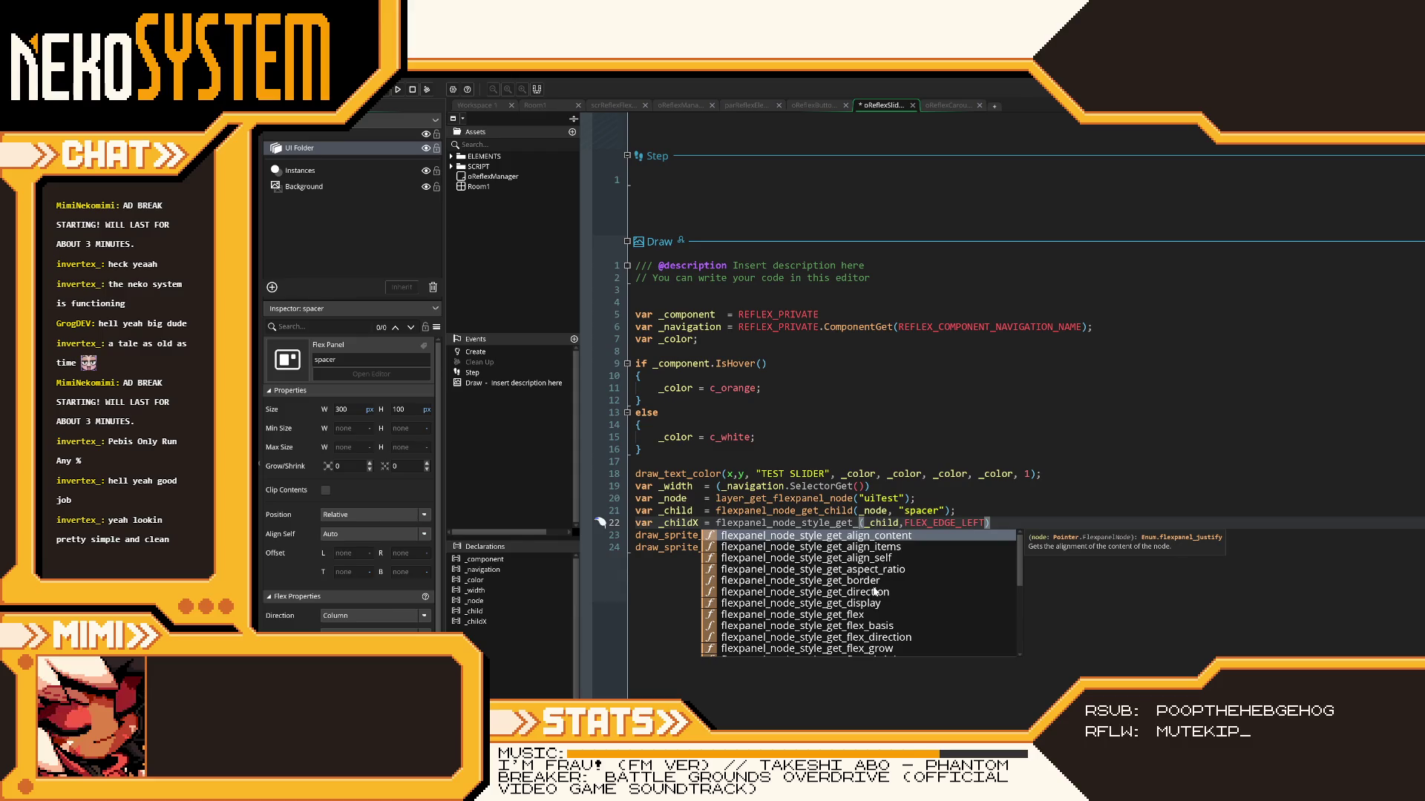
scroll(876, 591, down, 1)
scroll(876, 591, down, 2)
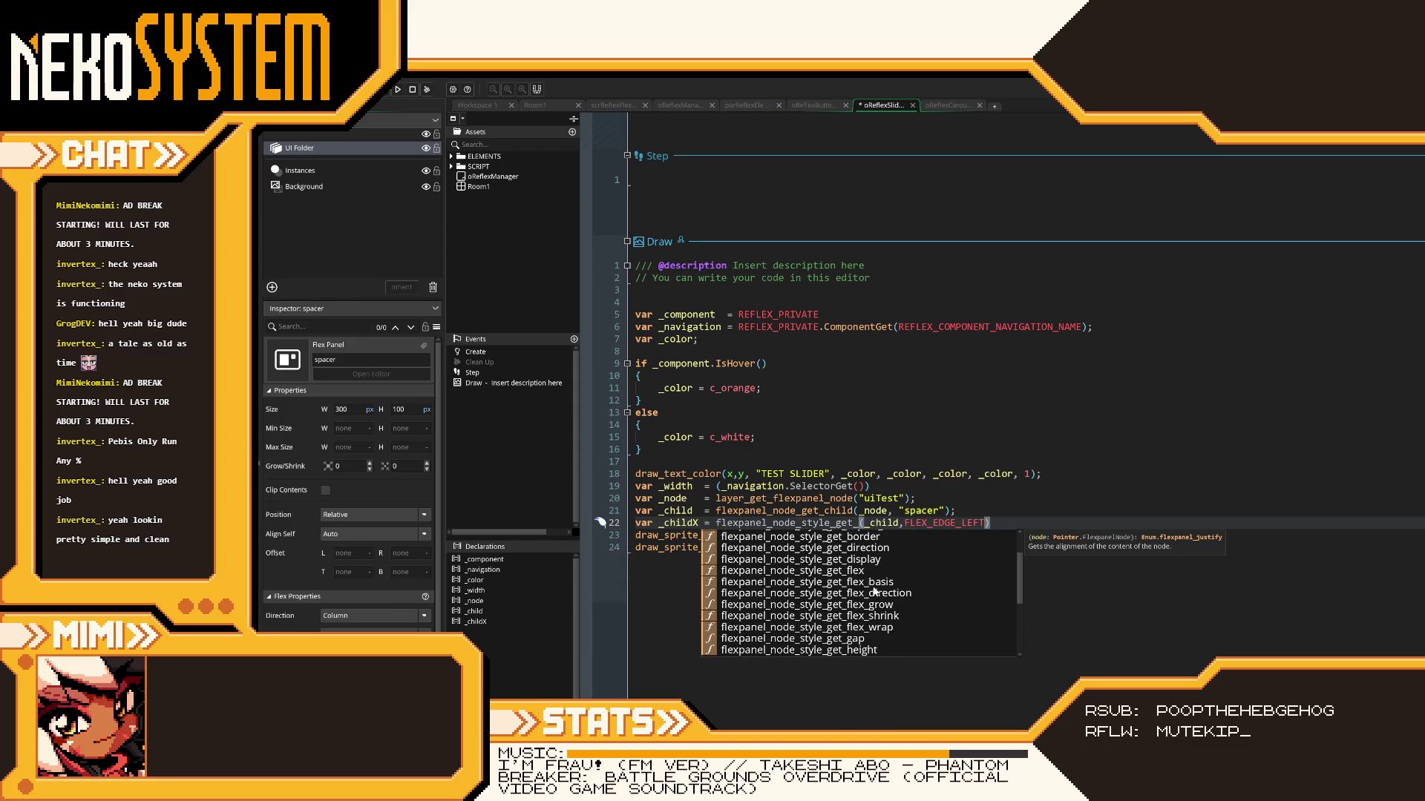
scroll(876, 592, down, 3)
scroll(876, 592, down, 2)
scroll(876, 591, down, 2)
scroll(876, 592, down, 2)
scroll(876, 592, down, 2)
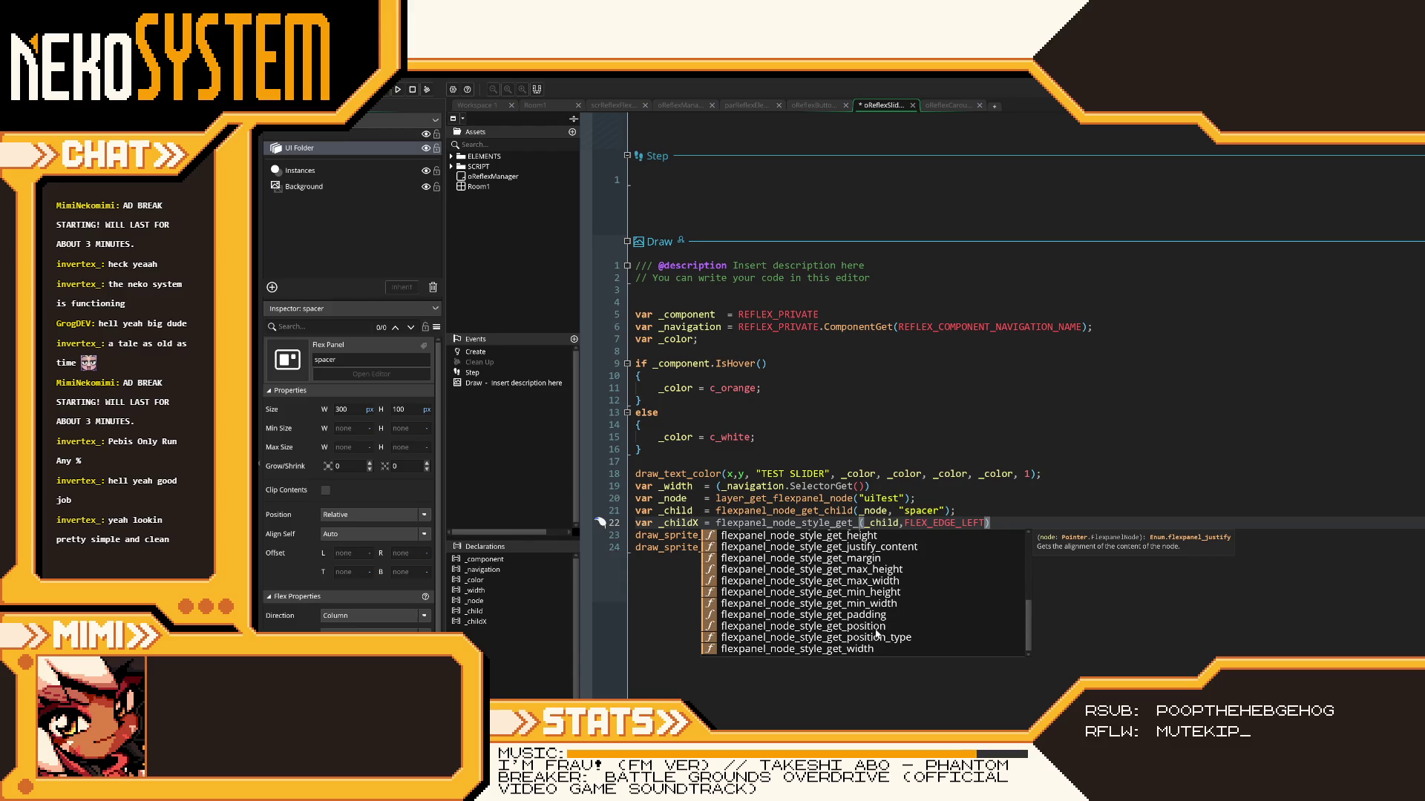
text(position)
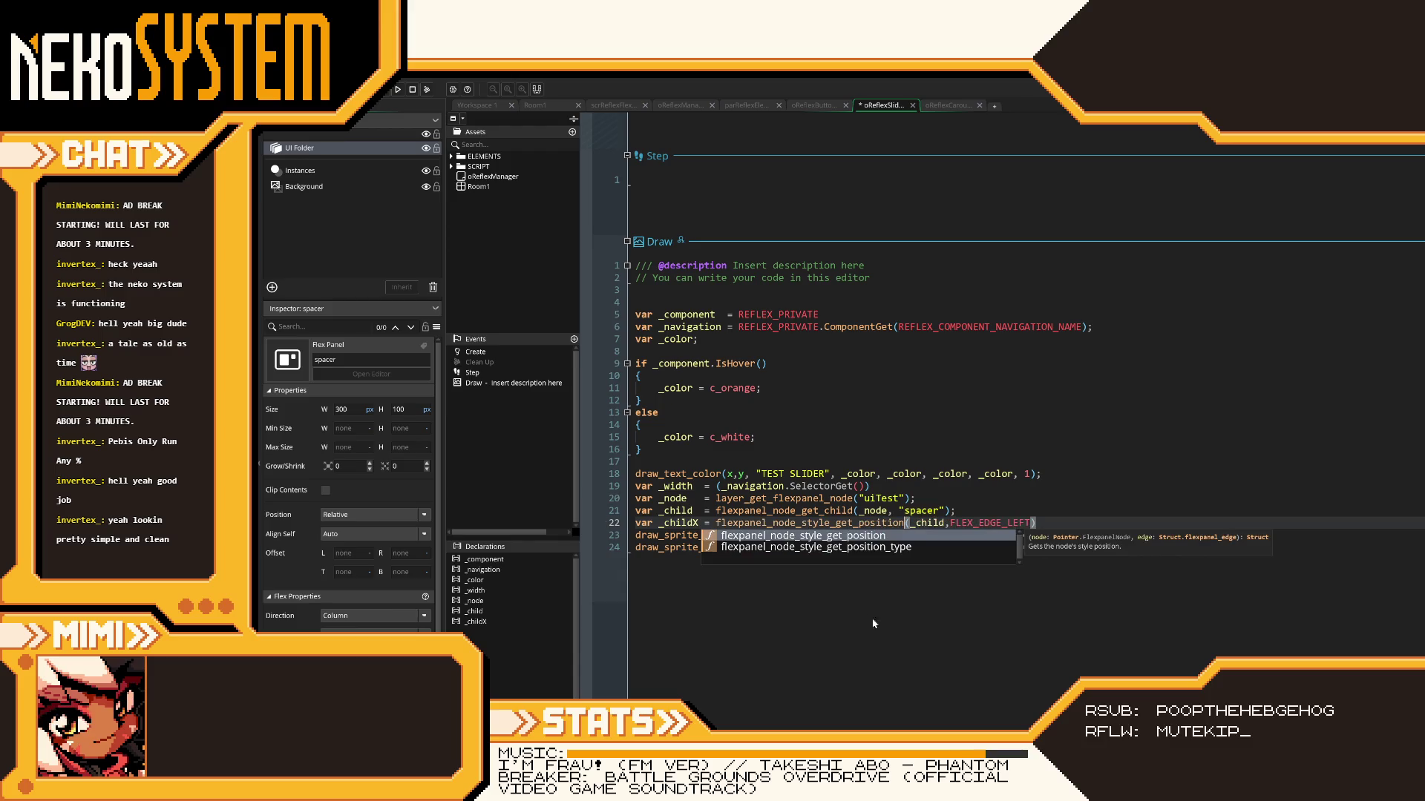
key(Return)
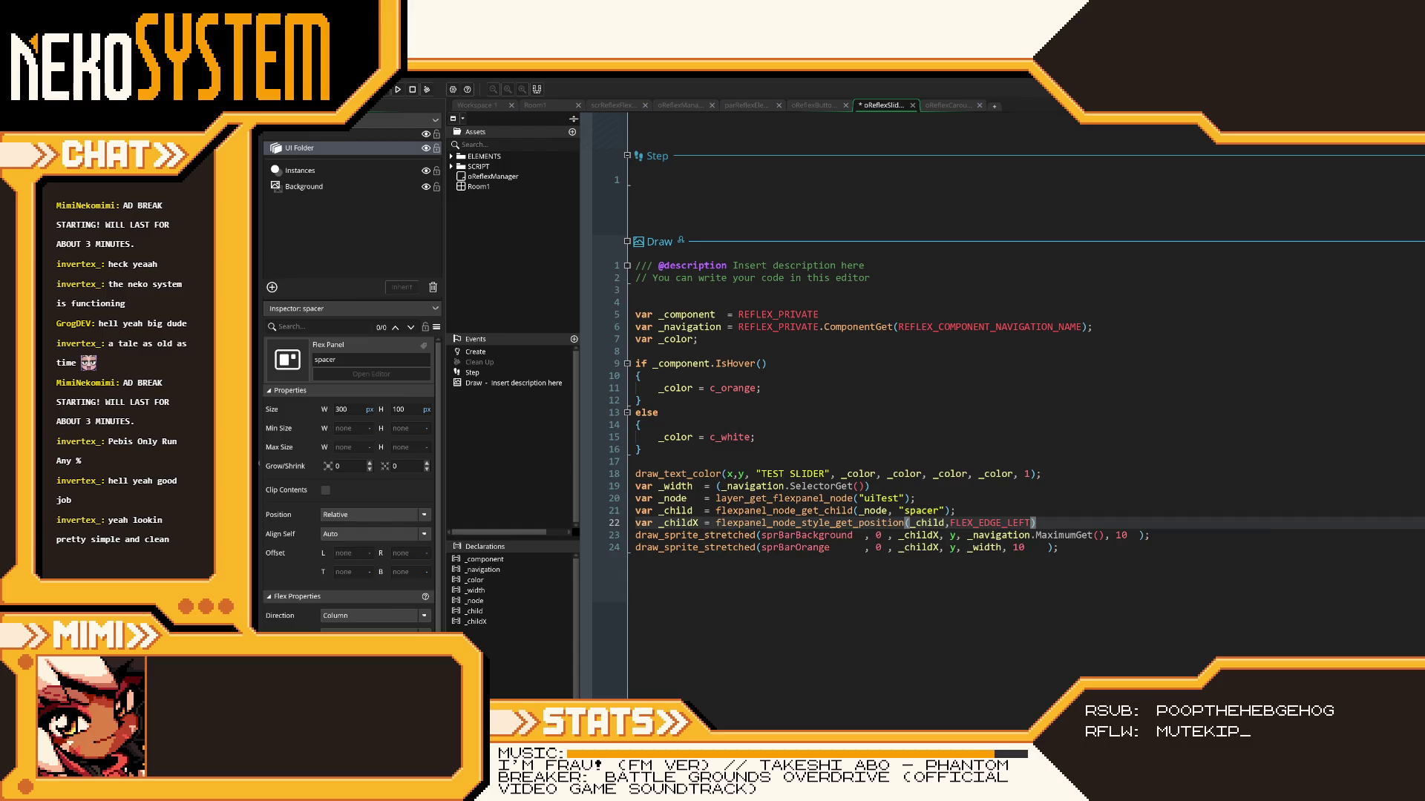
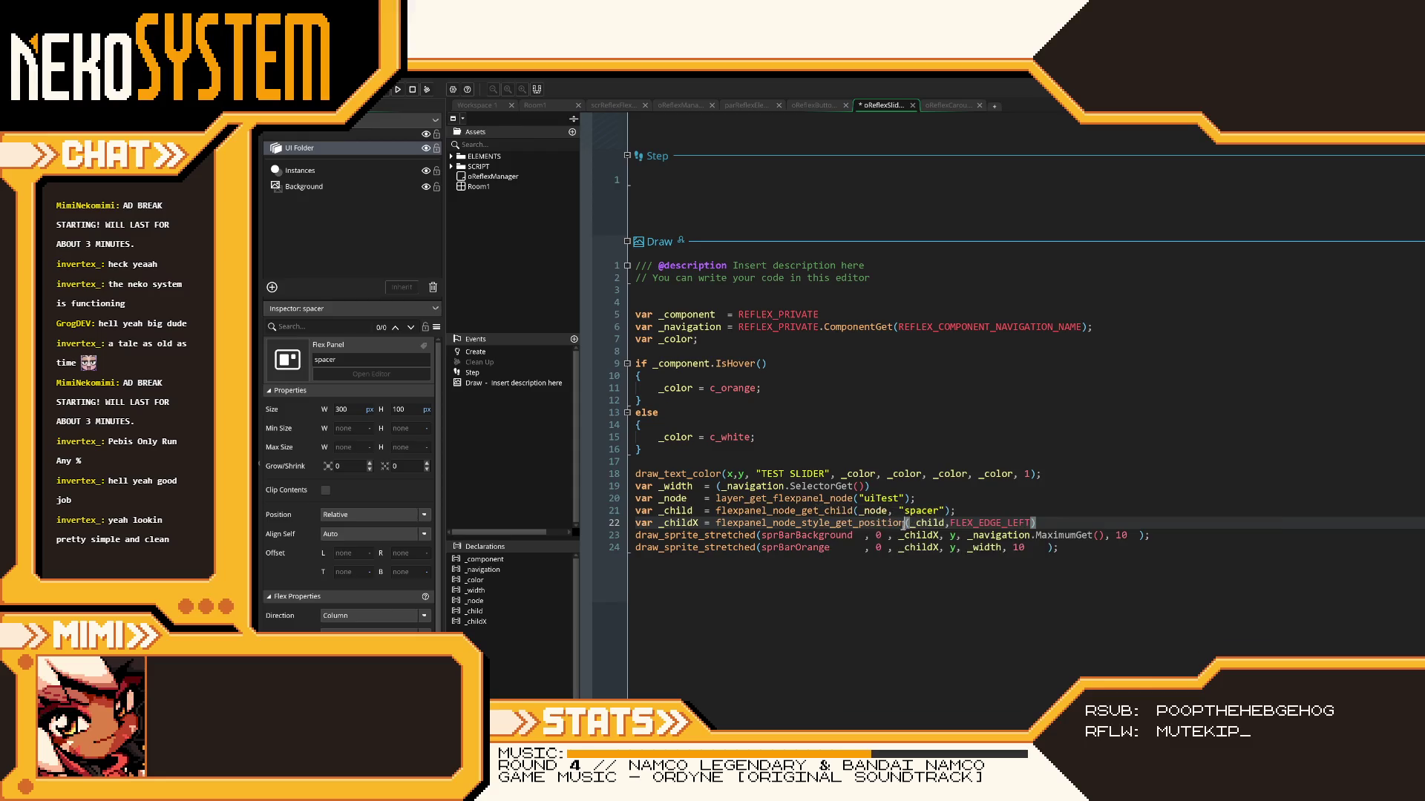
- Add breakpoints on lines 21 and 22 of the slider's Draw code and save it
click(584, 512)
click(585, 523)
key(ctrl+s)
- Debug the game, step past the breakpoints, and inspect the _childX-related variable values before stopping
click(398, 89)
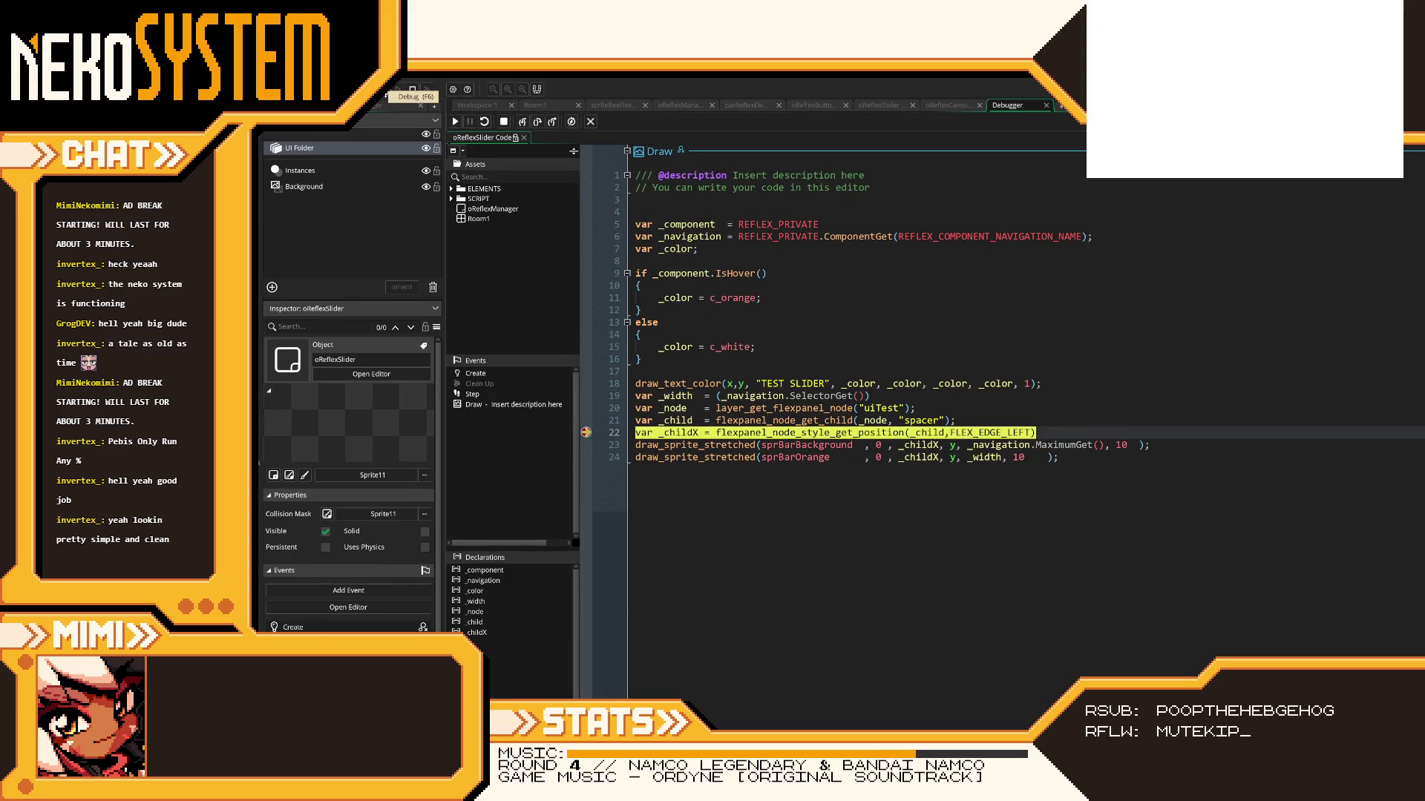
mouse_move(692, 434)
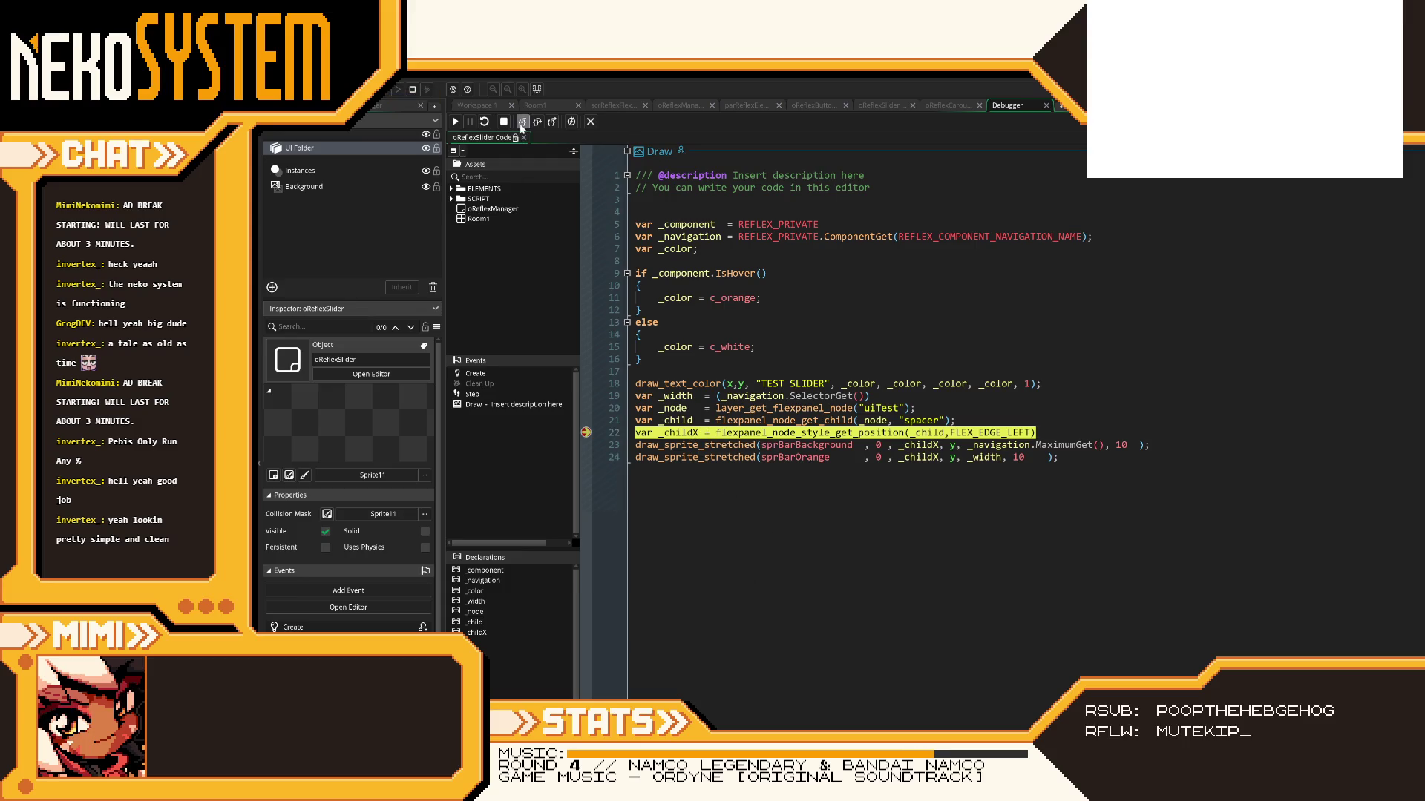
key(F11)
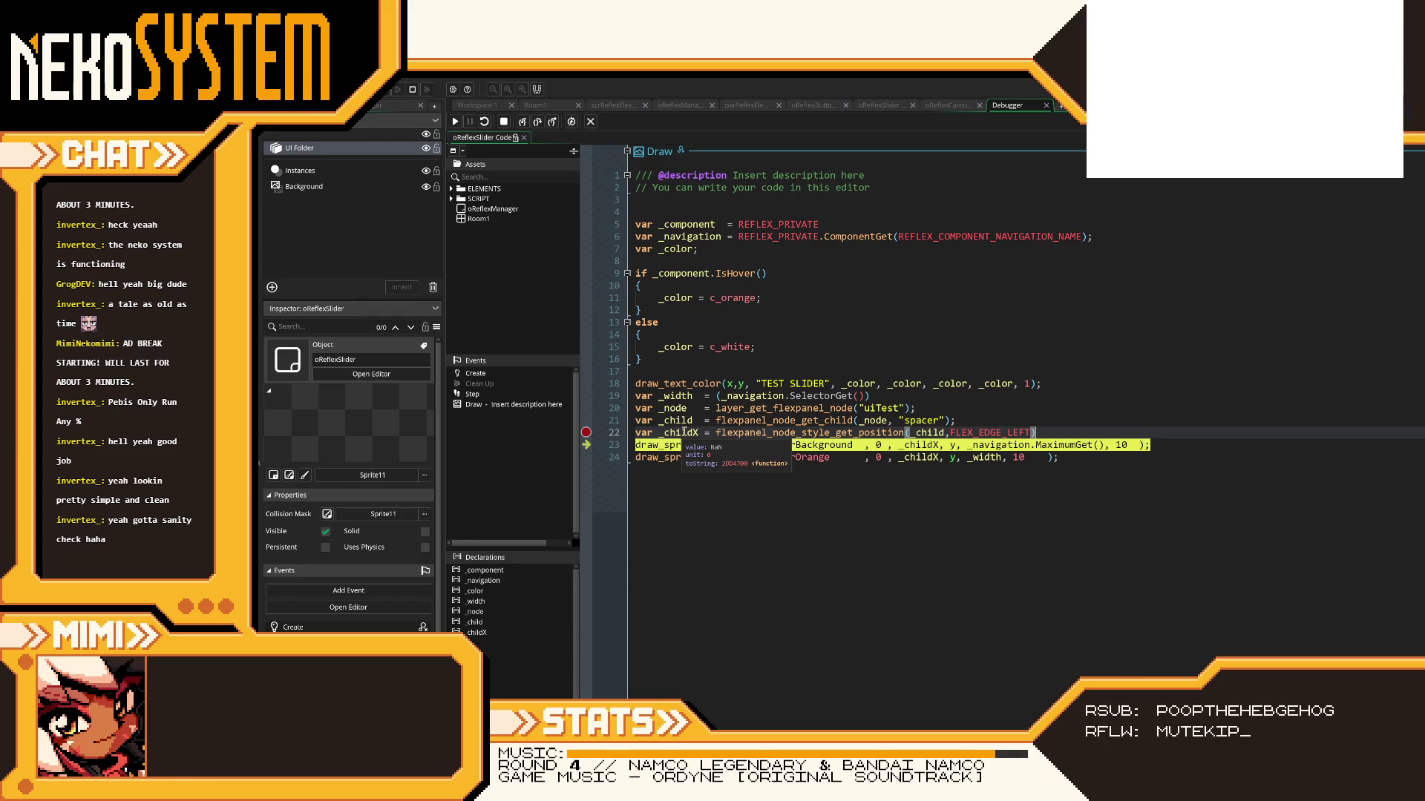
mouse_move(816, 433)
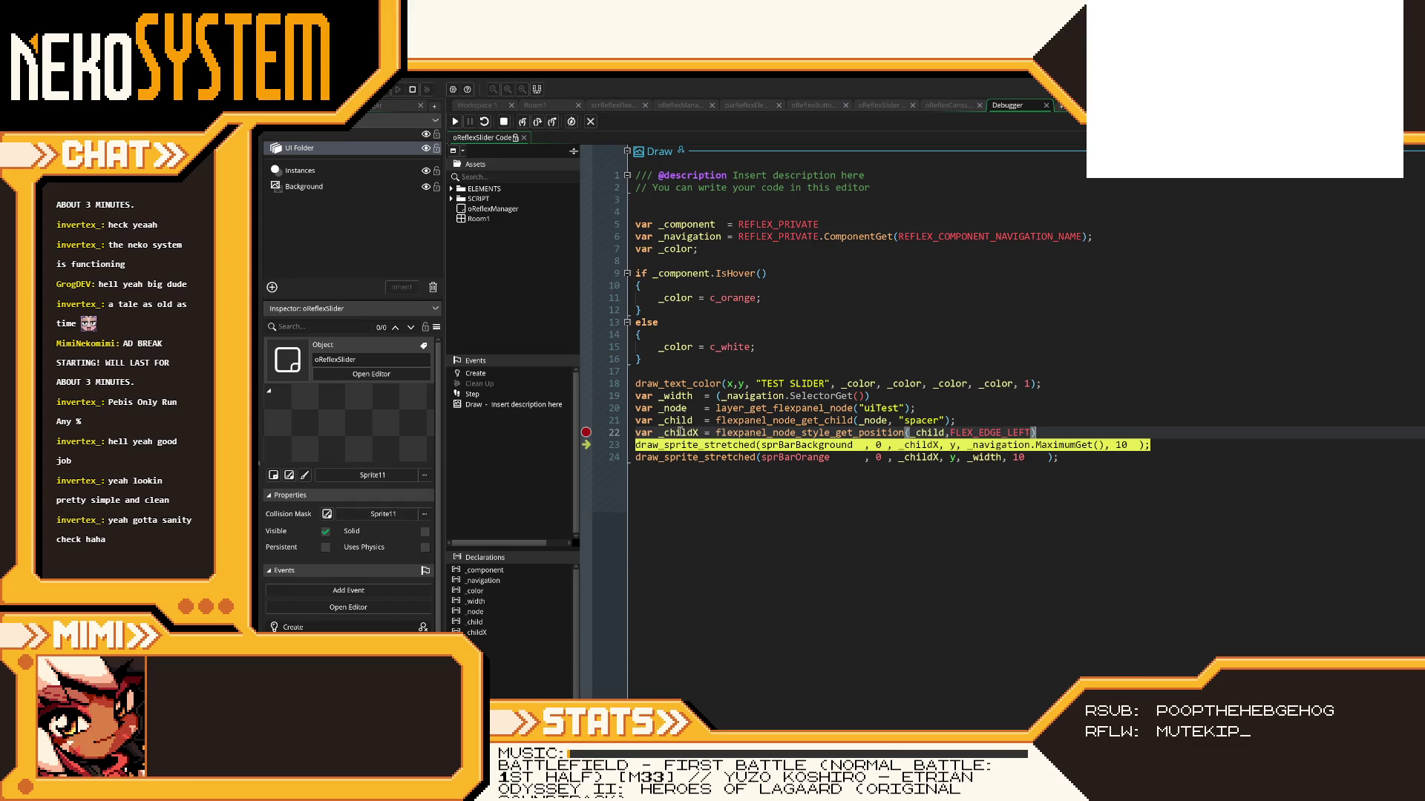
mouse_move(907, 434)
mouse_move(995, 436)
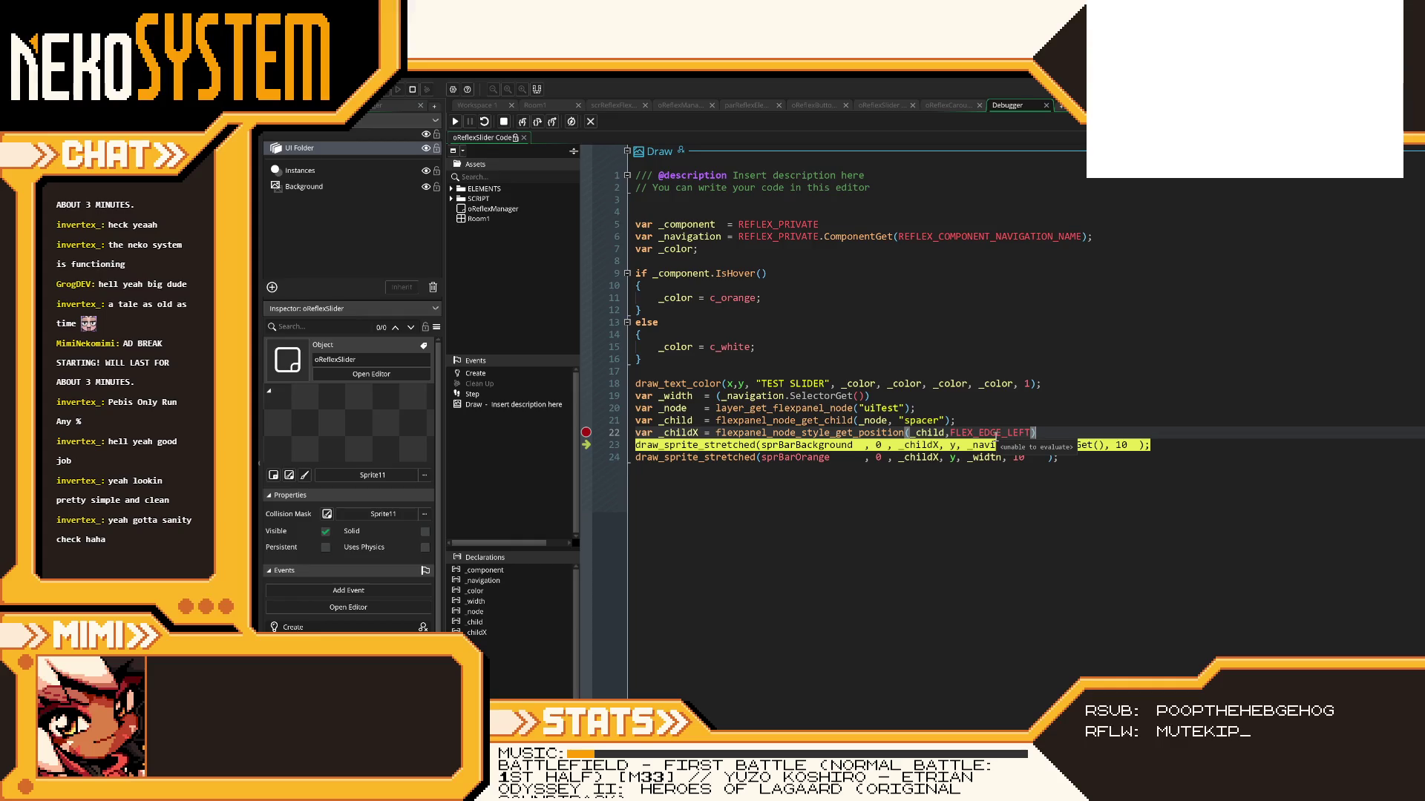
click(504, 121)
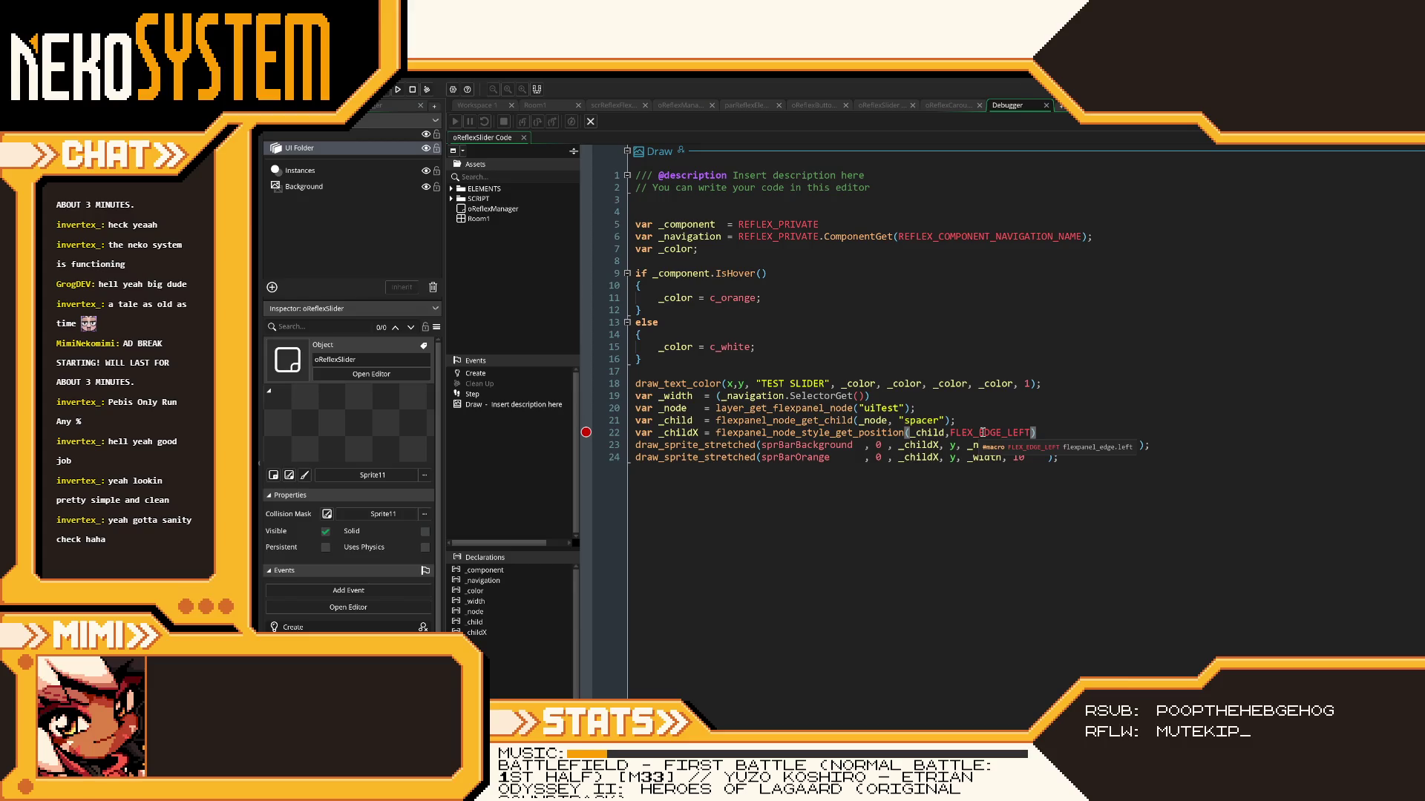
click(1049, 433)
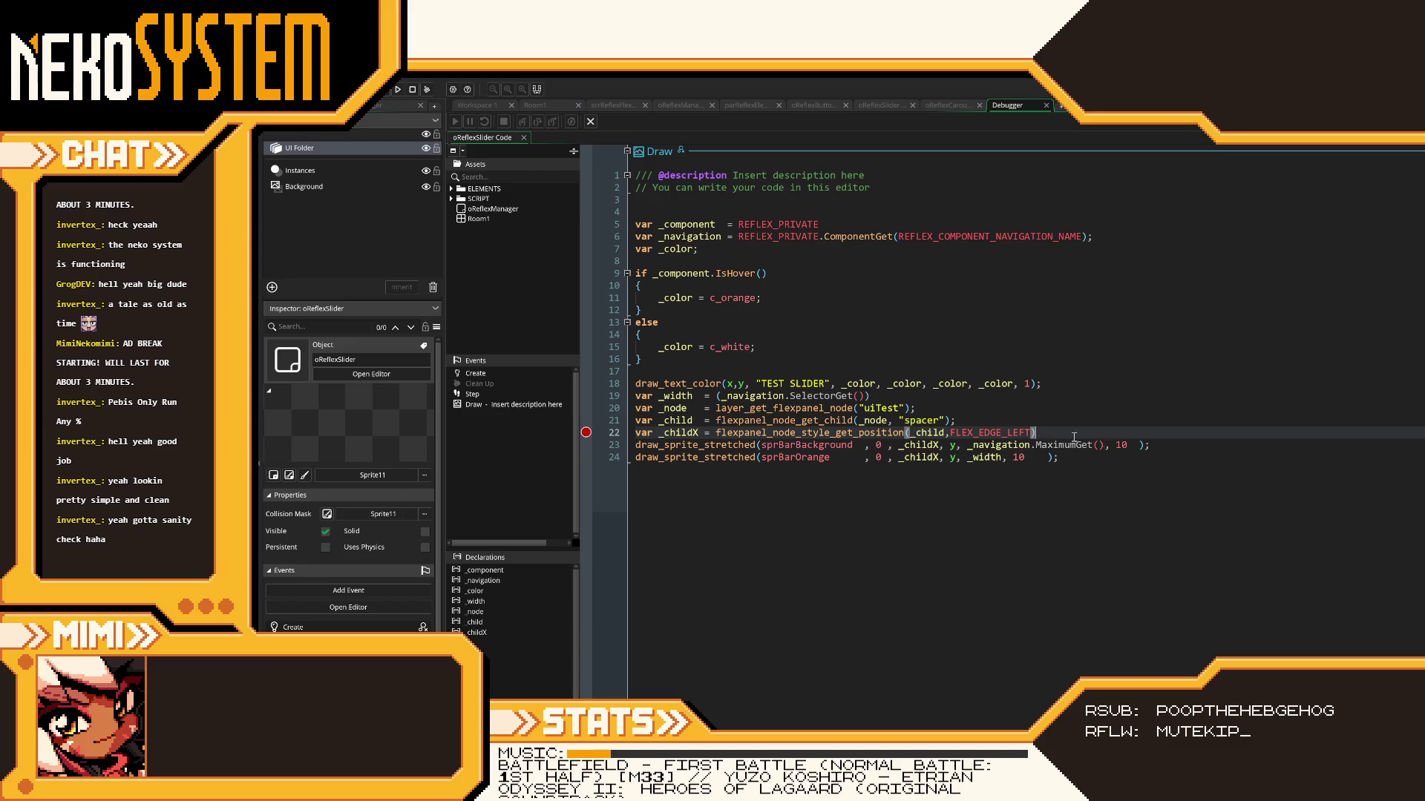
- Append .value to line 22's spacer position lookup, test the slider, then debug again from line 21
text(.value)
click(397, 89)
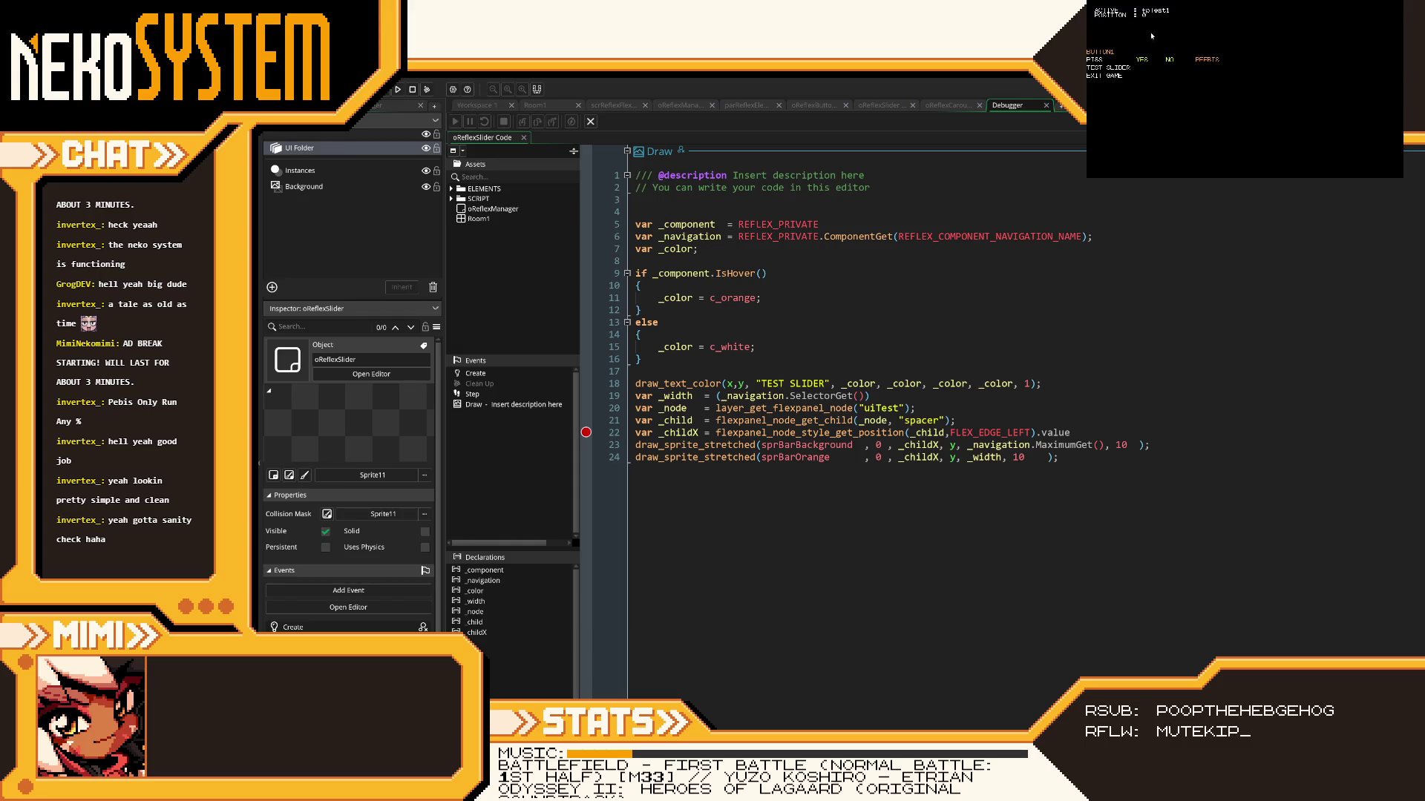
key(Down)
key(Down)
click(1399, 2)
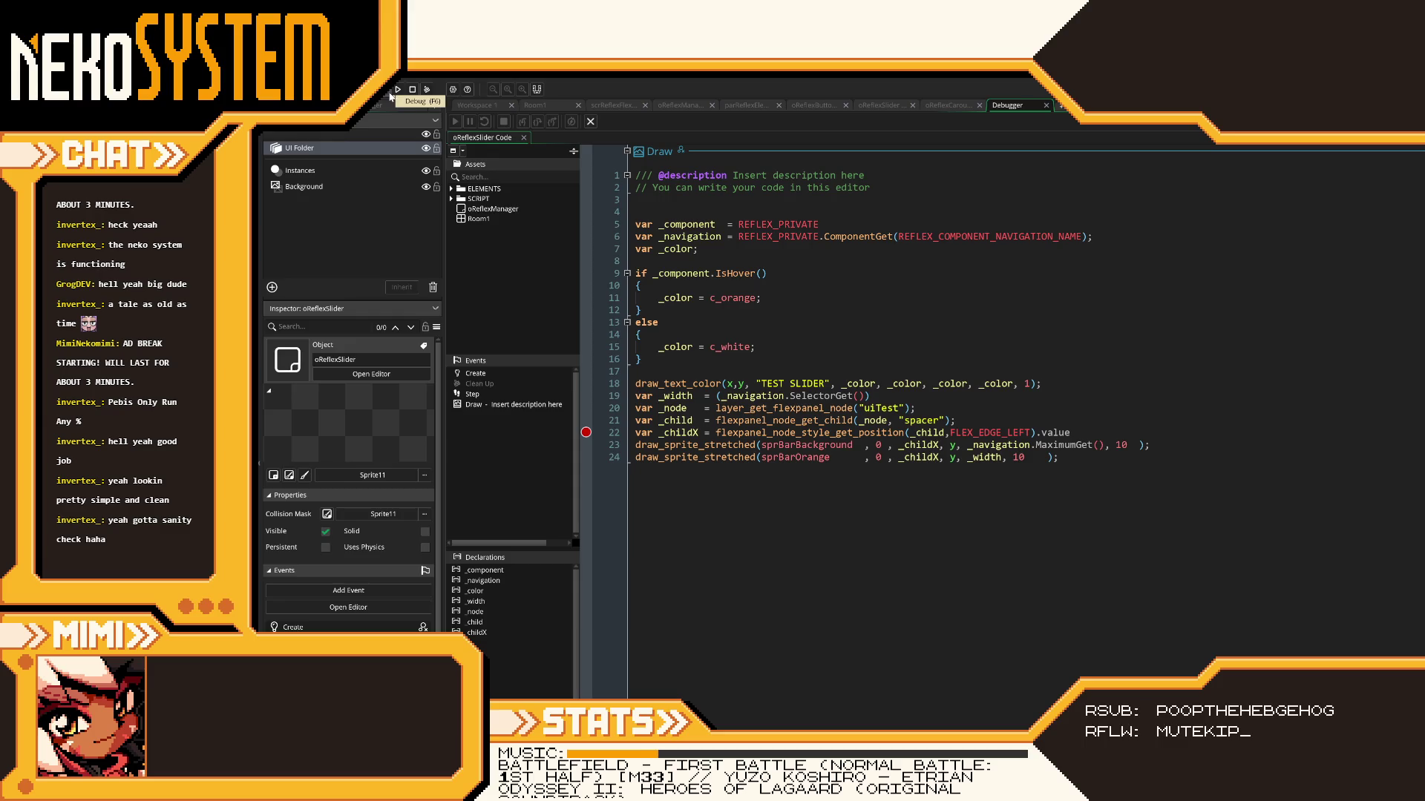
click(586, 421)
key(F6)
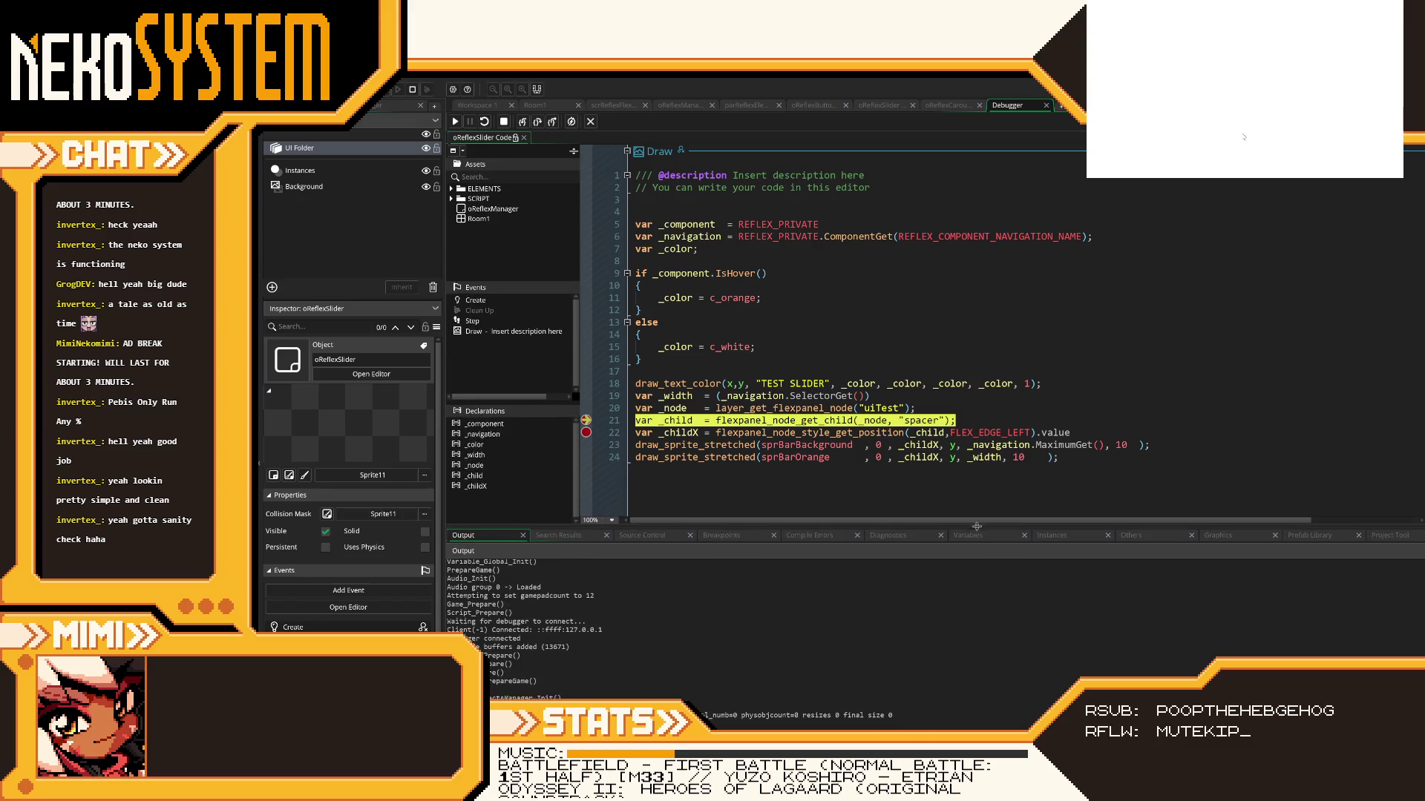
- Step to line 22, examine the _child flex panel's fields in Locals, then hide the debugger panels
click(1047, 555)
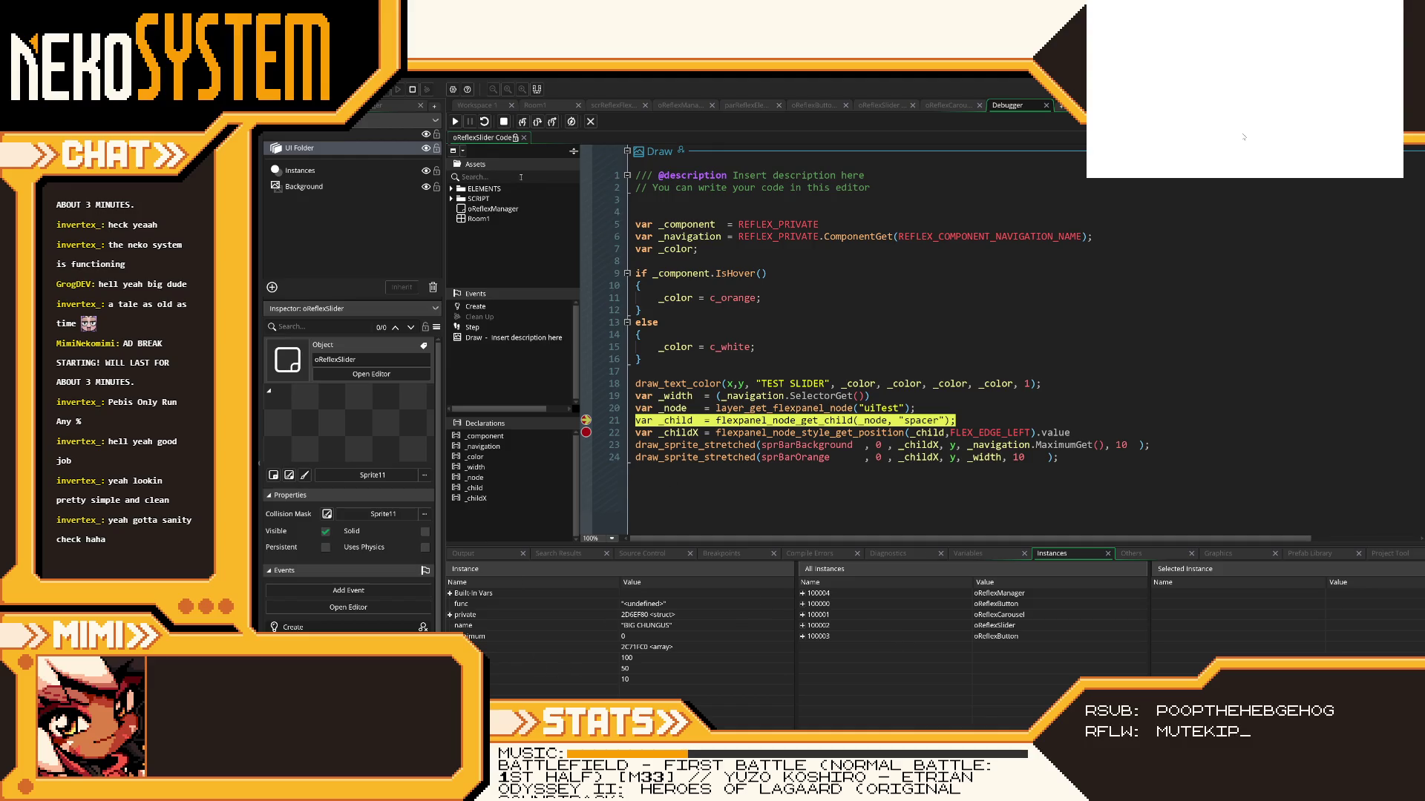
click(525, 128)
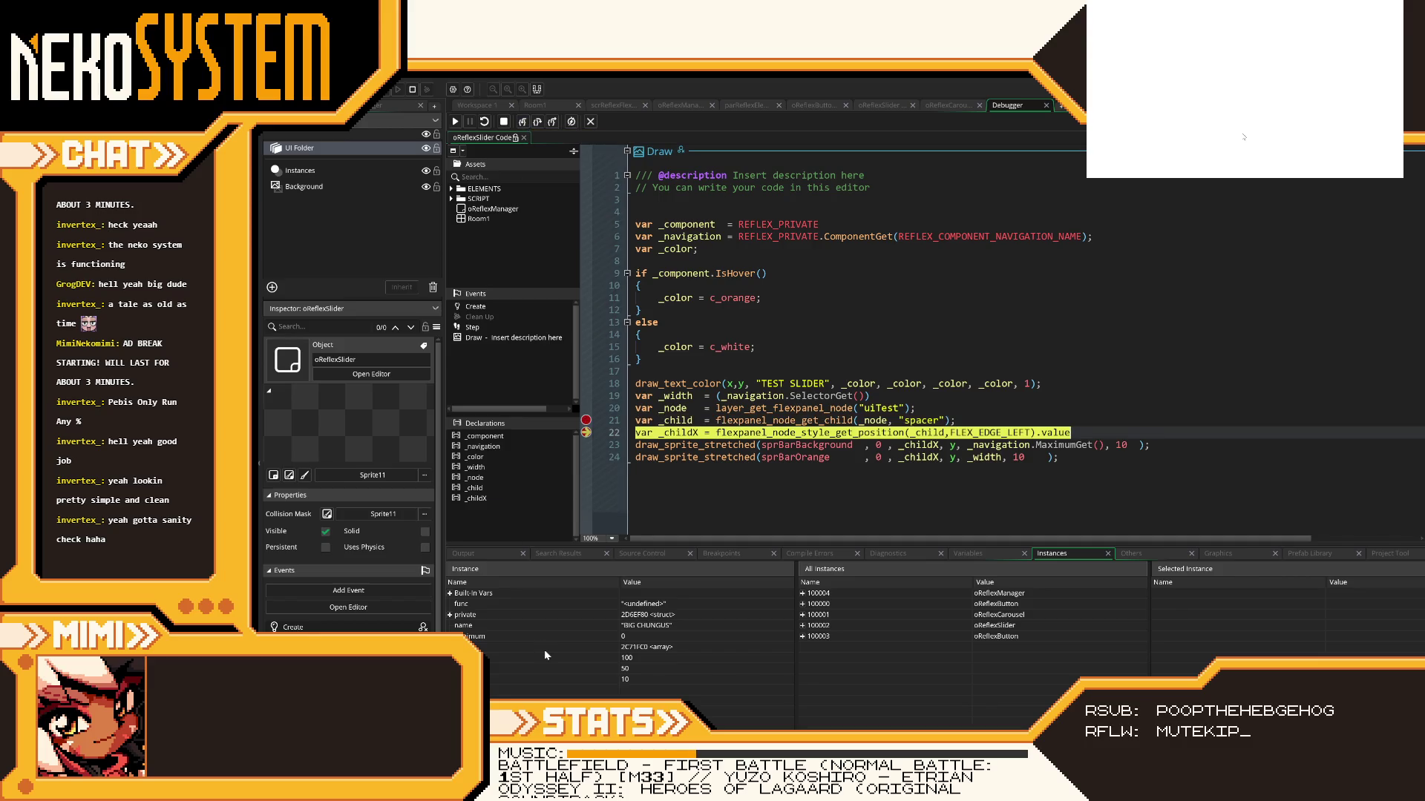
click(976, 554)
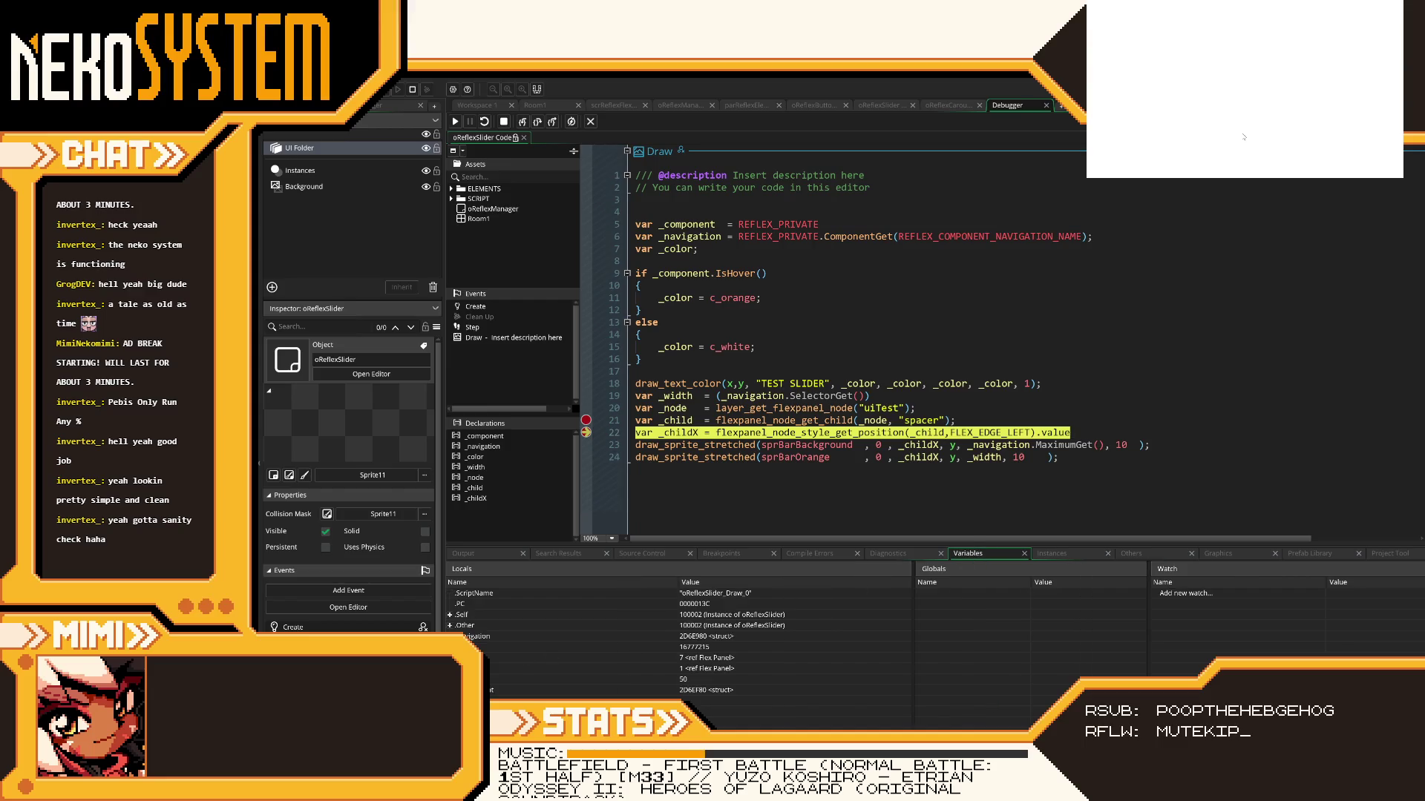
scroll(668, 638, down, 2)
click(450, 613)
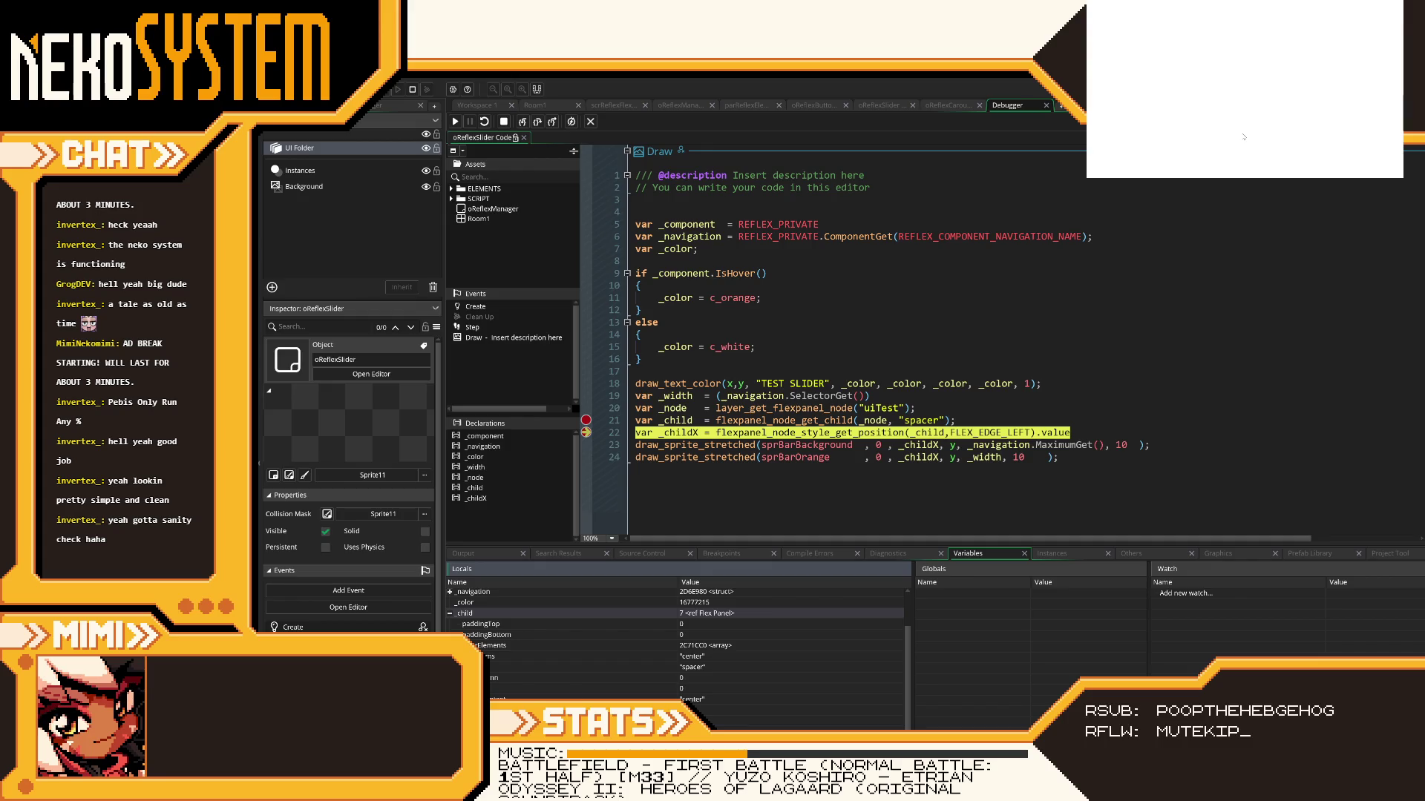
click(599, 547)
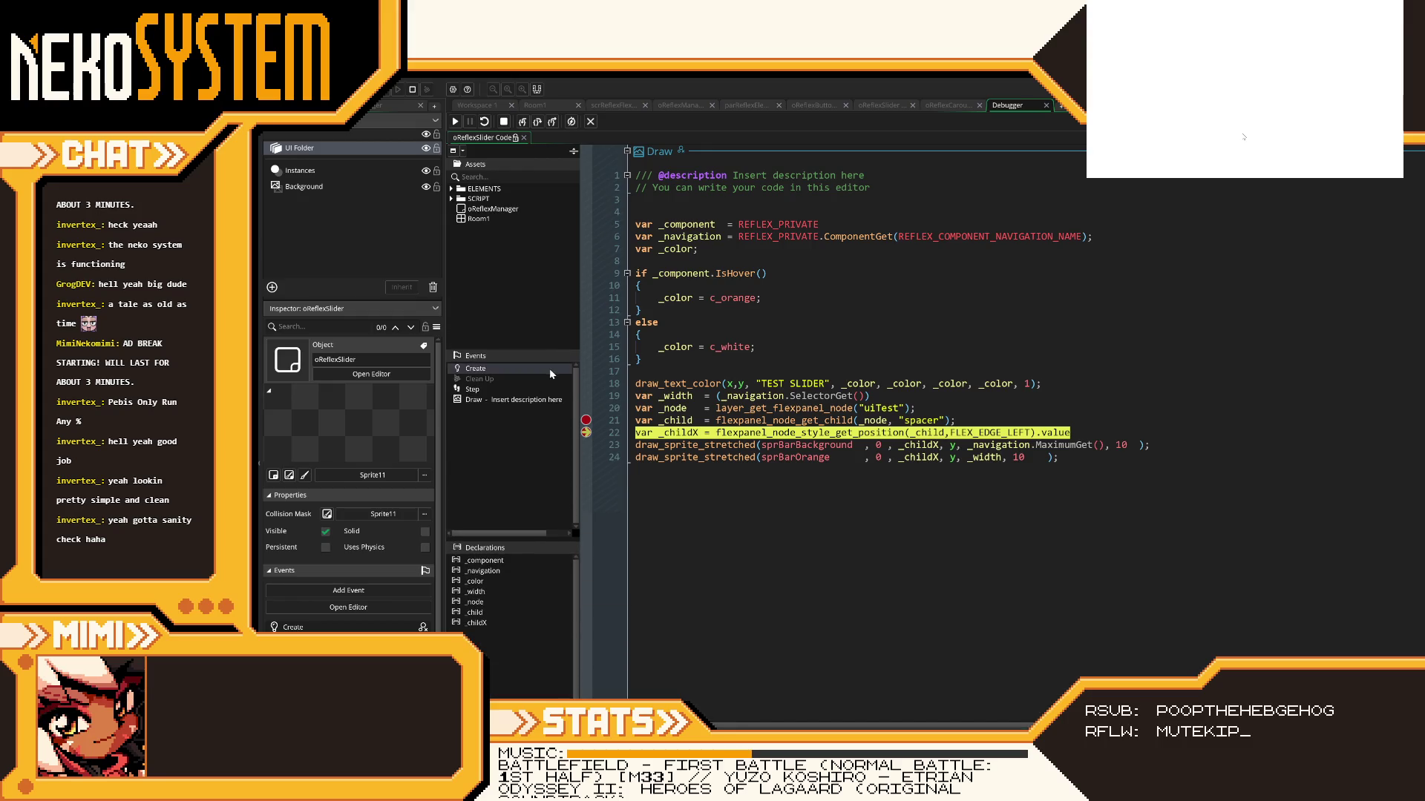
- Give Room1's spacer flex panel a 300 px minimum width and run the game to test it
click(612, 107)
click(559, 107)
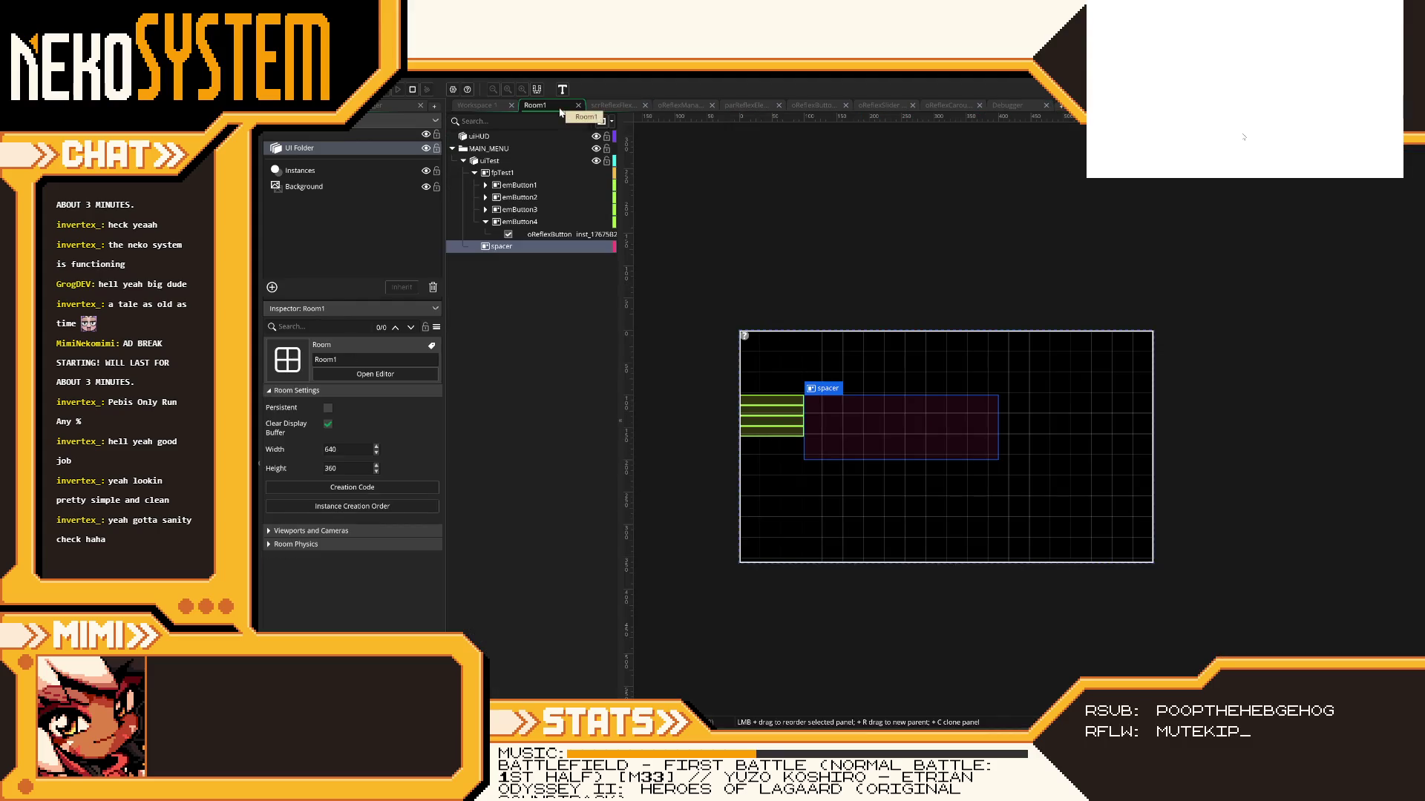
click(506, 249)
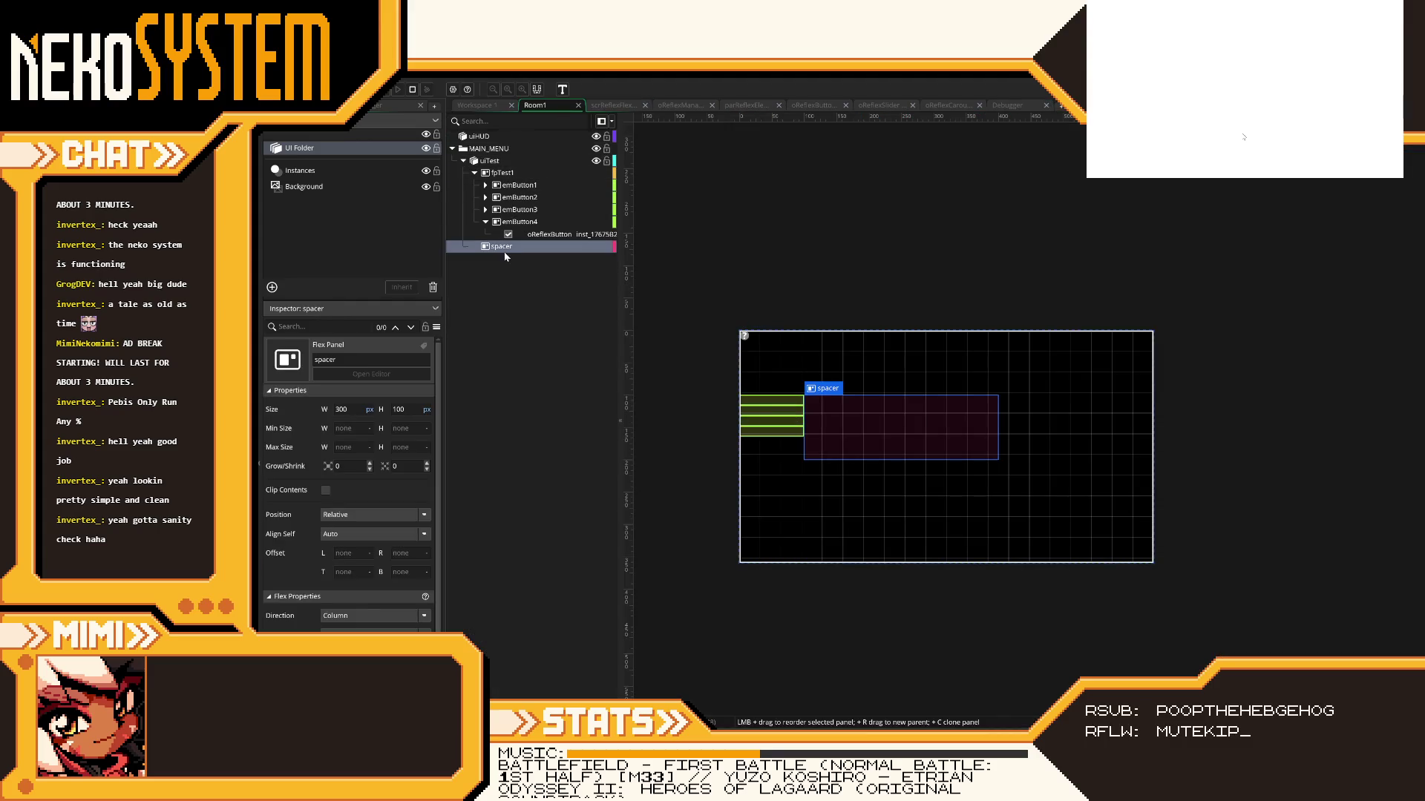
click(369, 429)
click(351, 455)
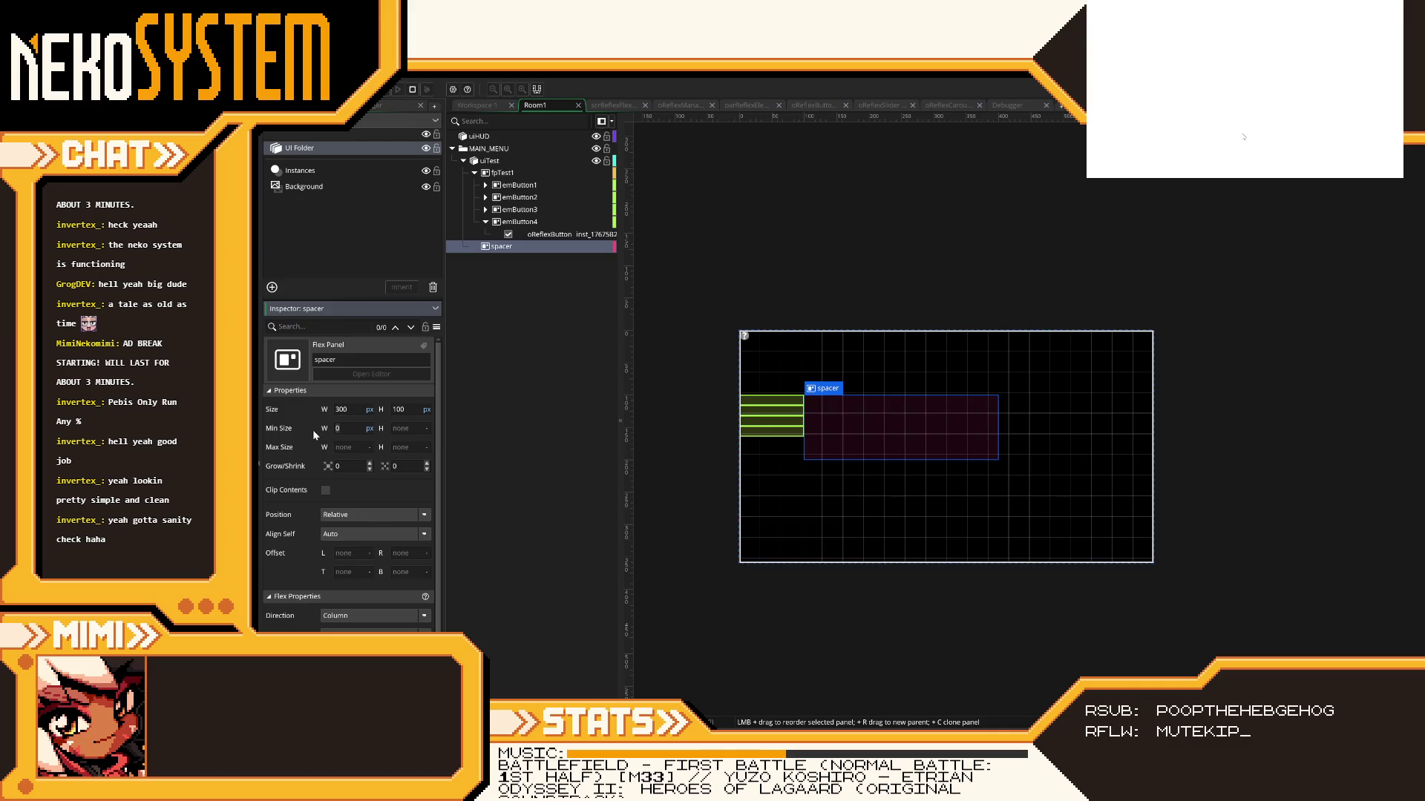
text(300)
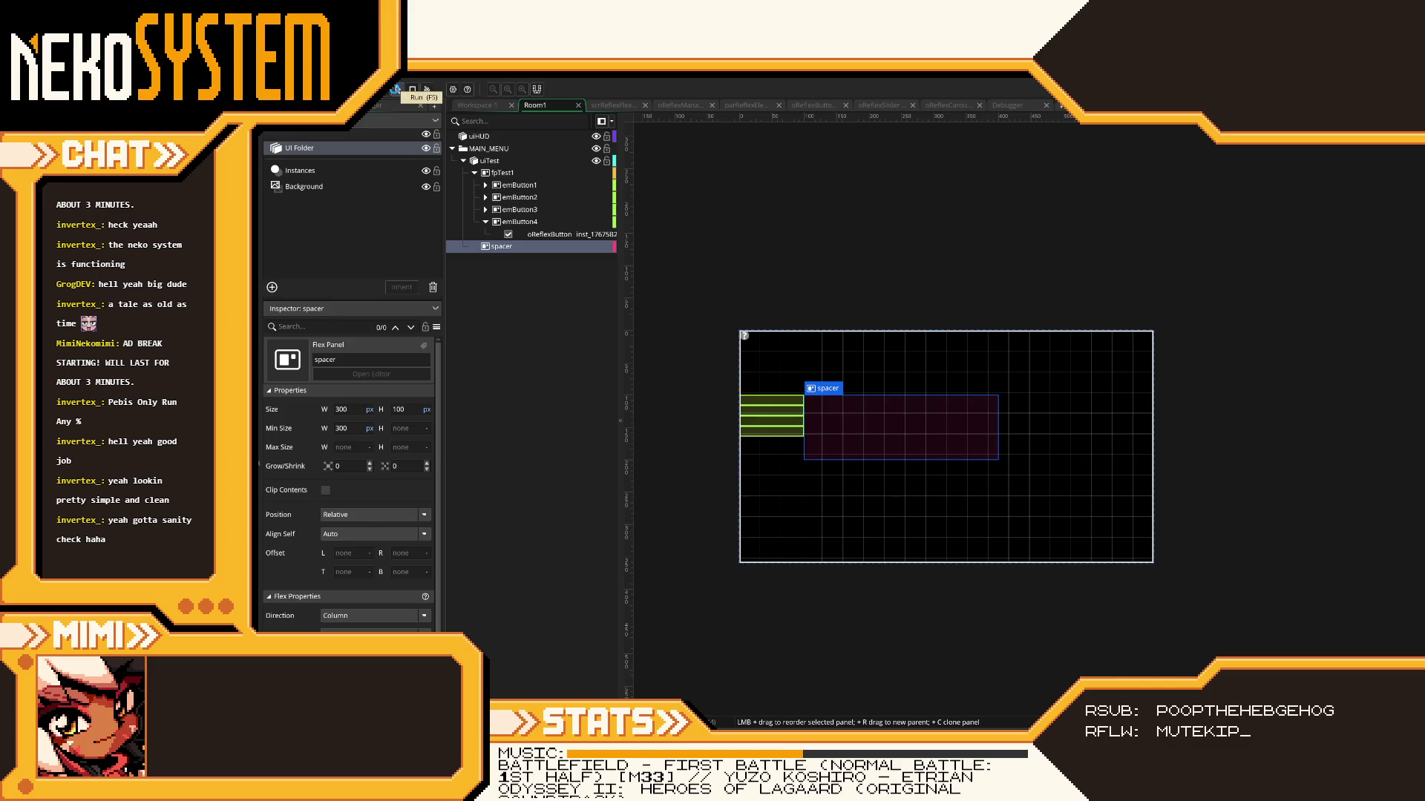
click(395, 89)
- Reset the spacer's minimum width to none and bring up the scrReflexFlexFunctions script
click(370, 428)
click(380, 439)
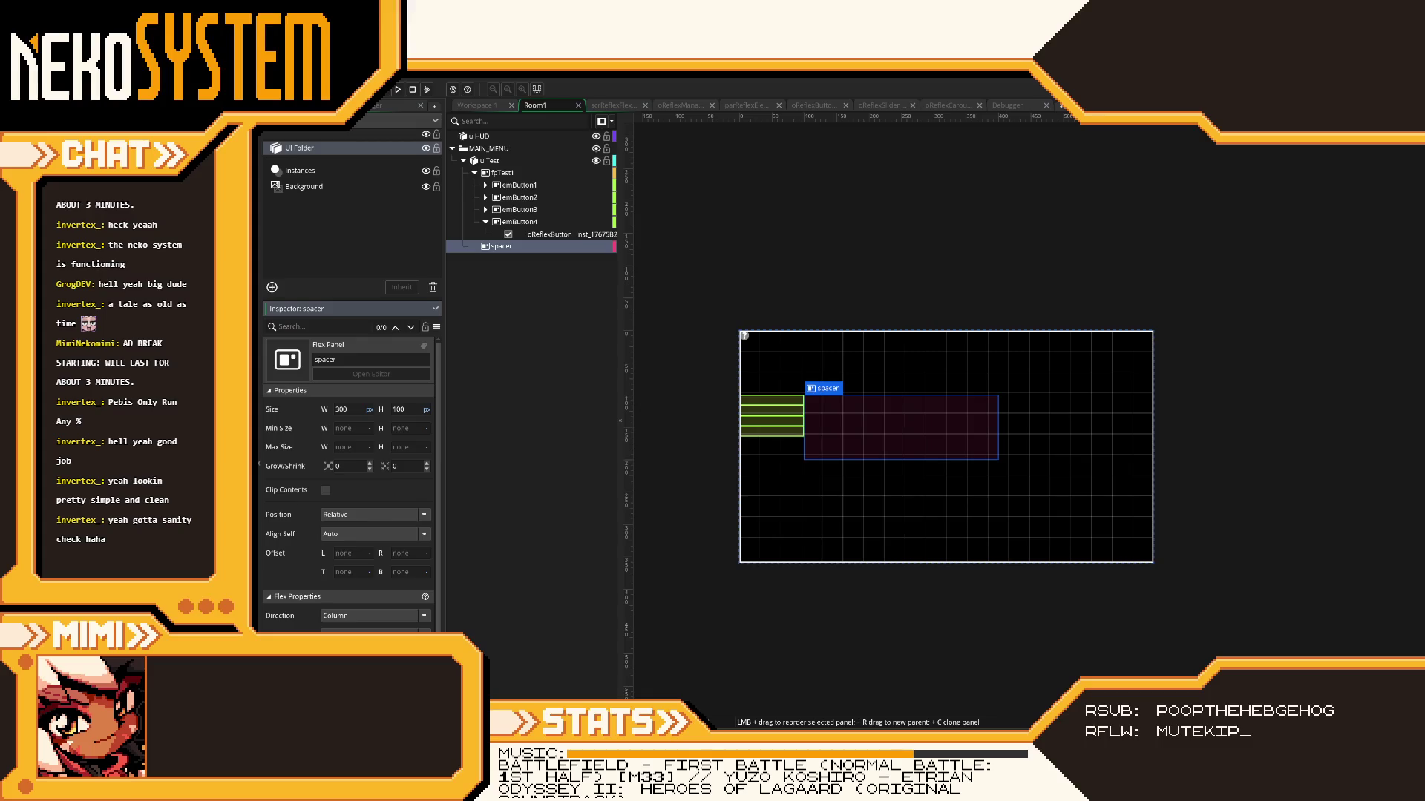
click(625, 105)
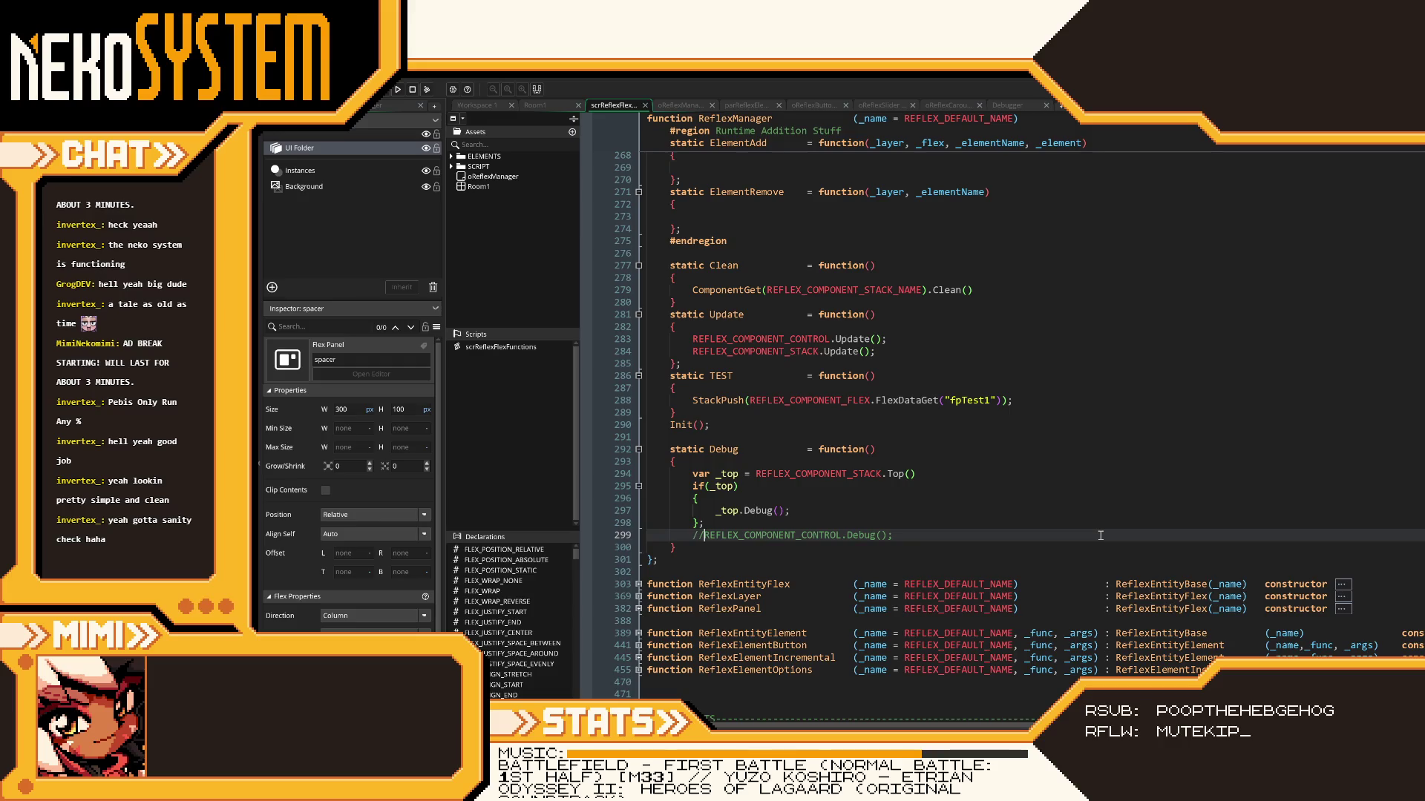
- Switch to oReflexSlider's Draw code and remove the breakpoint on line 21
scroll(1022, 535, down, 3)
scroll(1101, 534, up, 5)
click(679, 105)
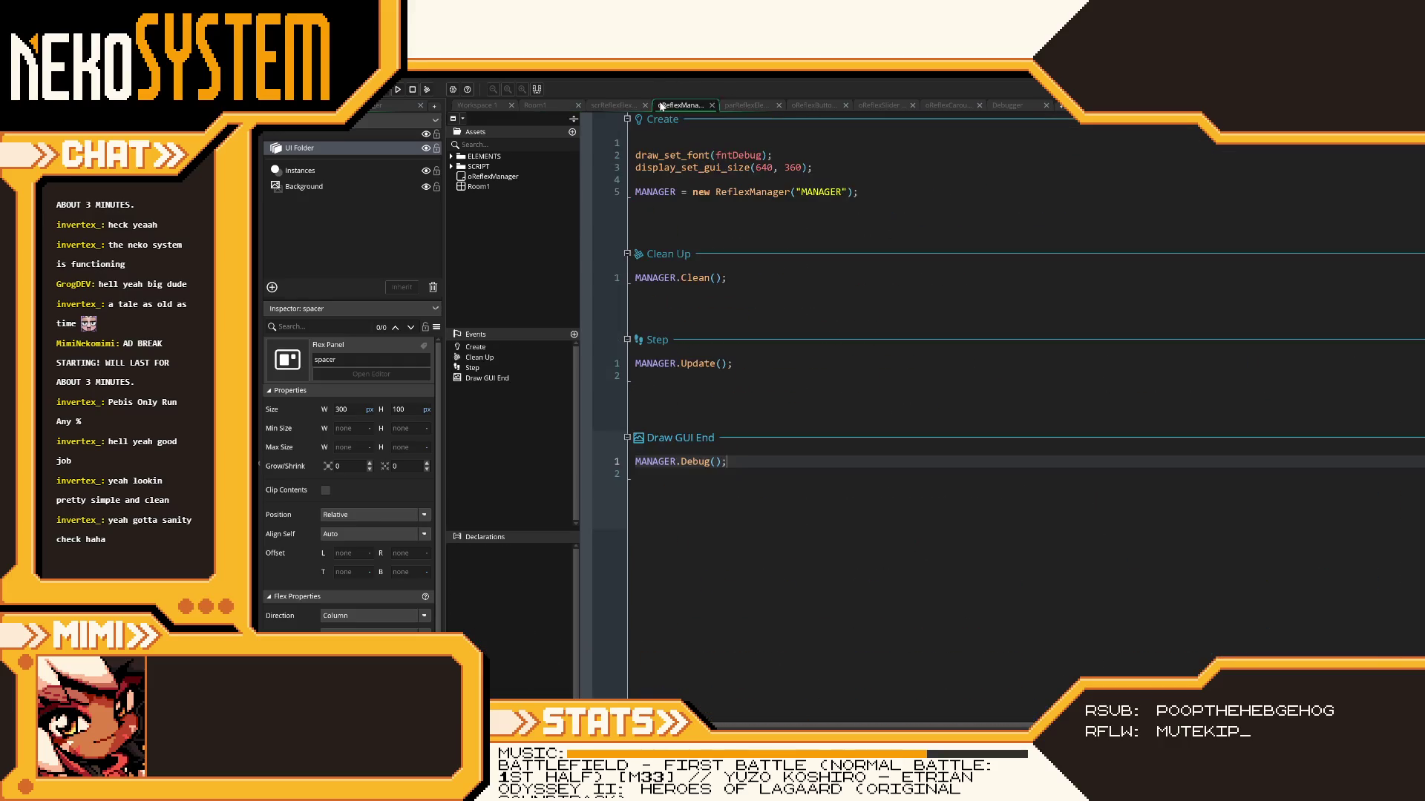
click(748, 105)
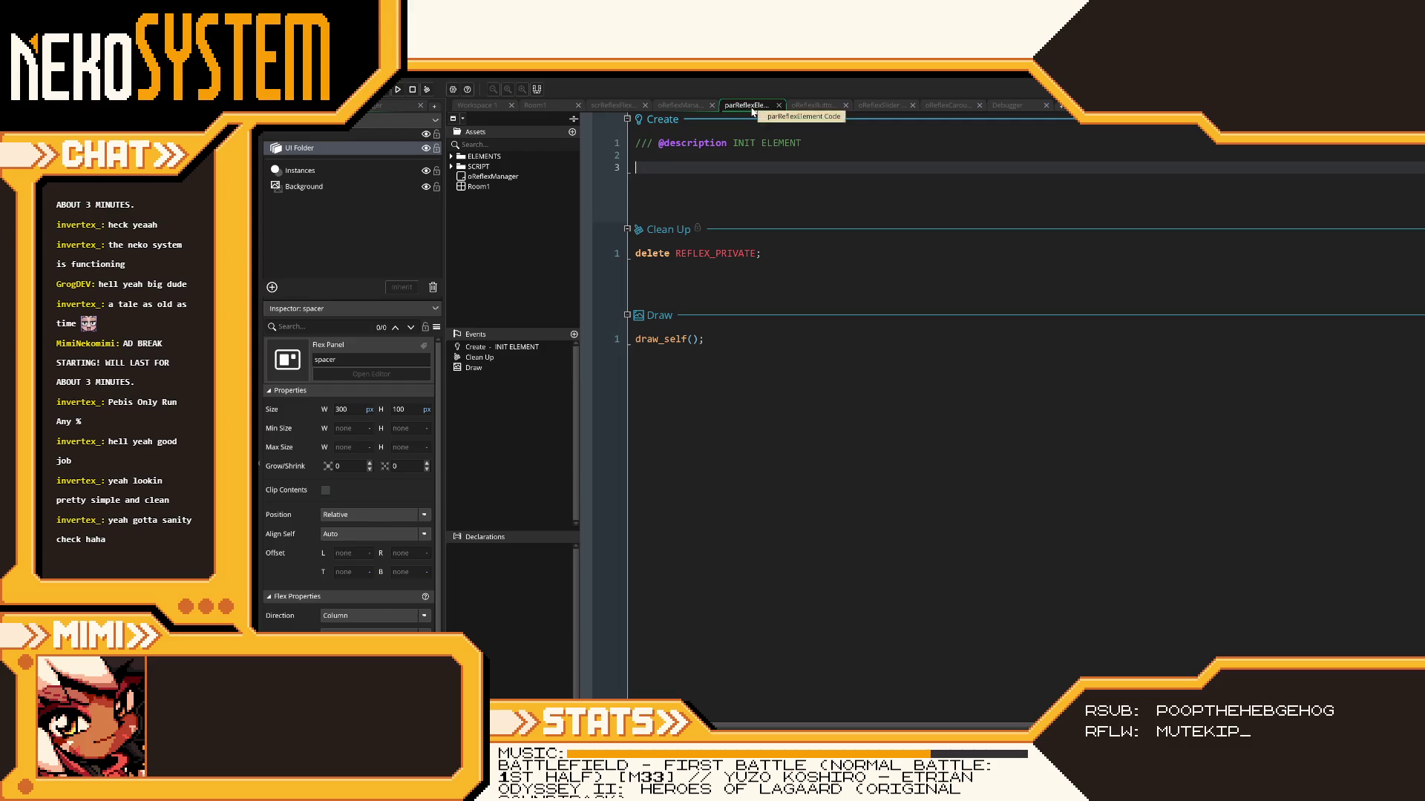
click(814, 105)
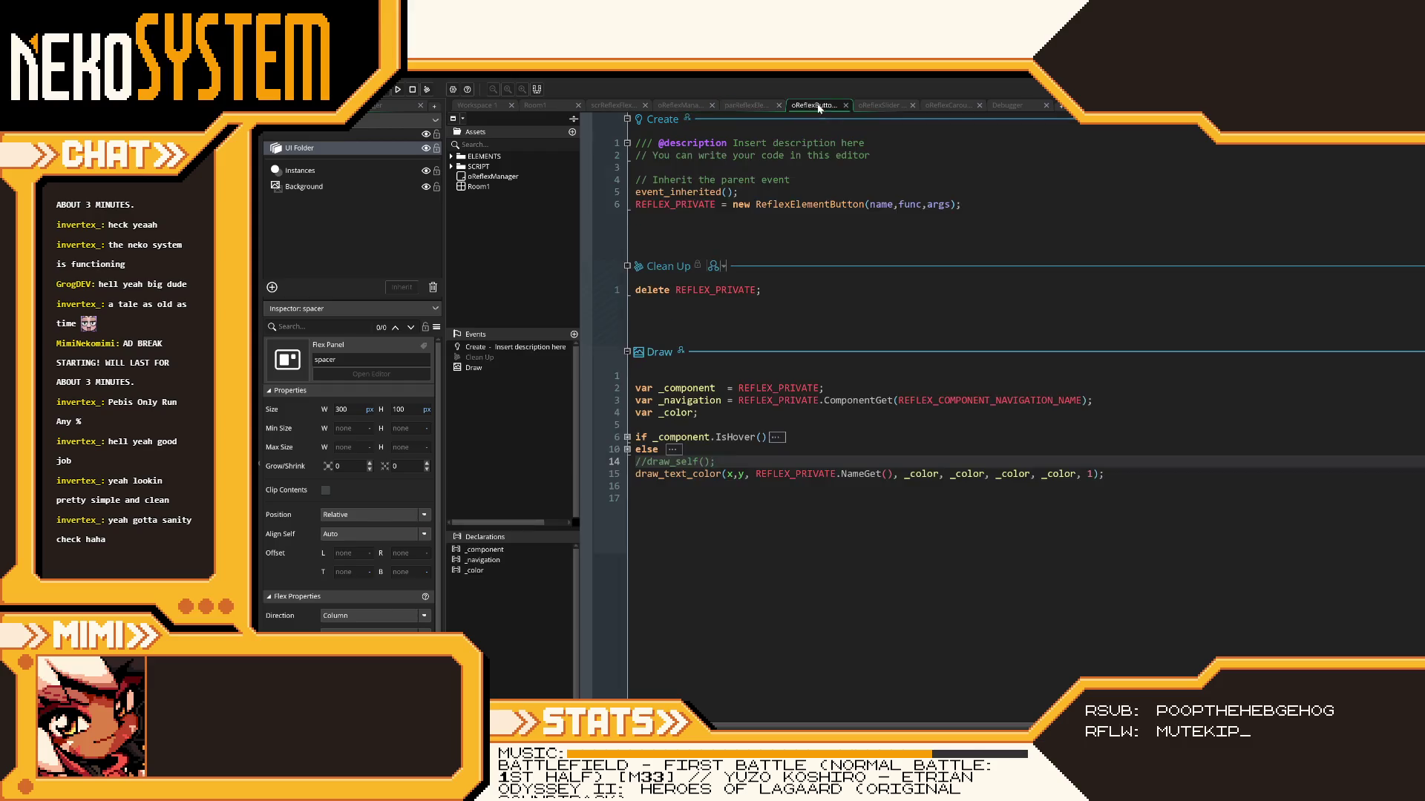
click(879, 106)
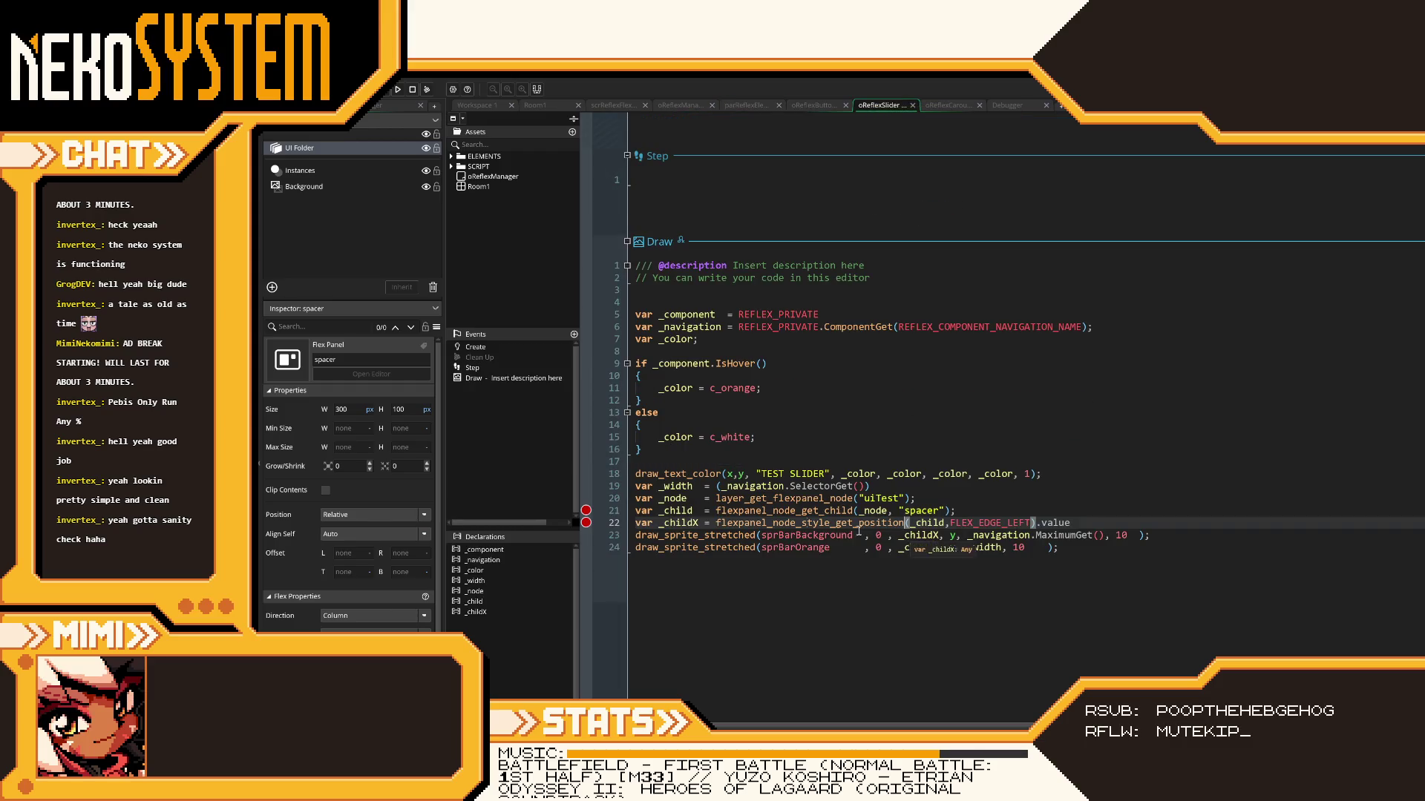
click(586, 510)
- Set _childX to flexpanel_node_layout_get_position(_child).left on line 22 and save
drag(1070, 522, 715, 522)
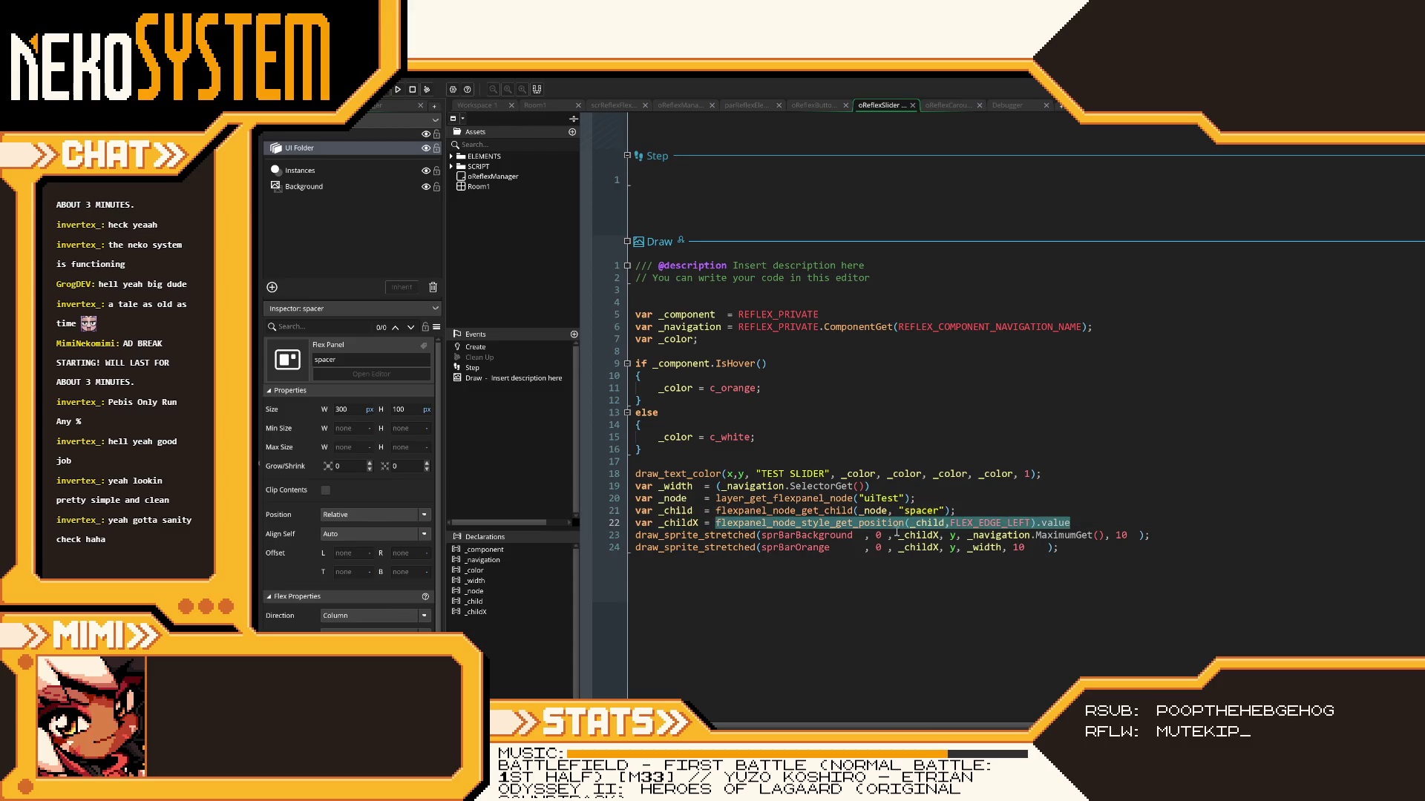
text(flexpanel_node_layout_get_position)
text(()
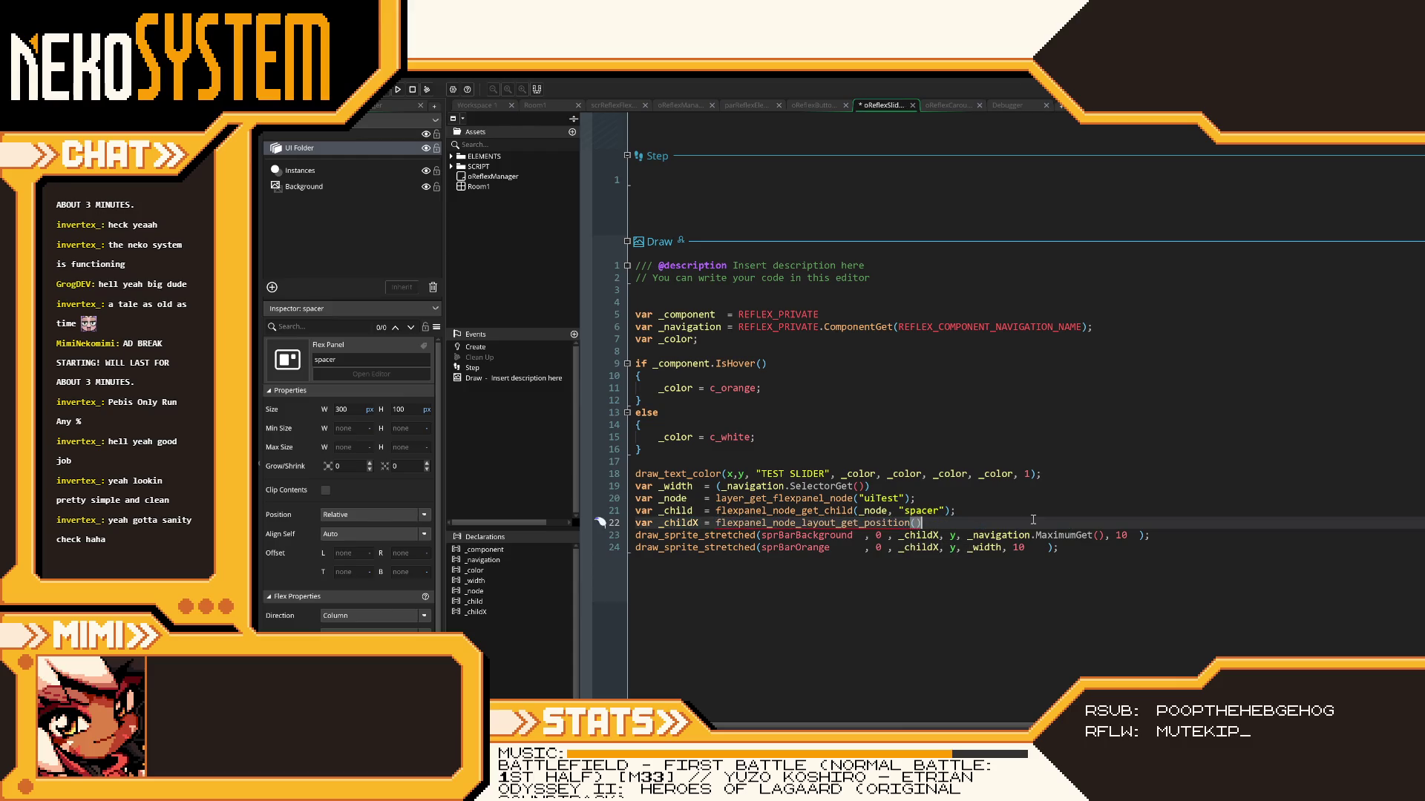
text())
mouse_move(845, 523)
text(_child)
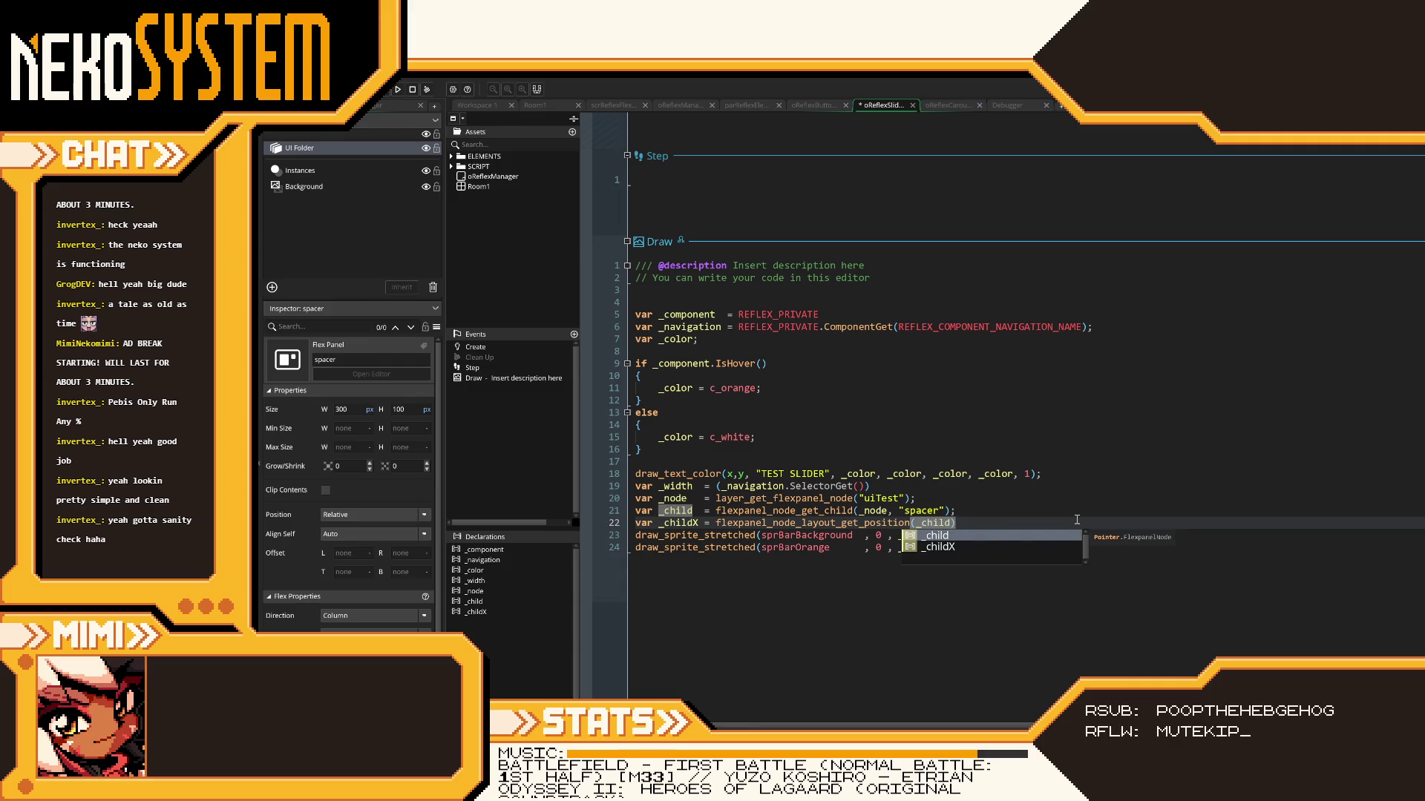
text(.)
key(BackSpace)
text(,)
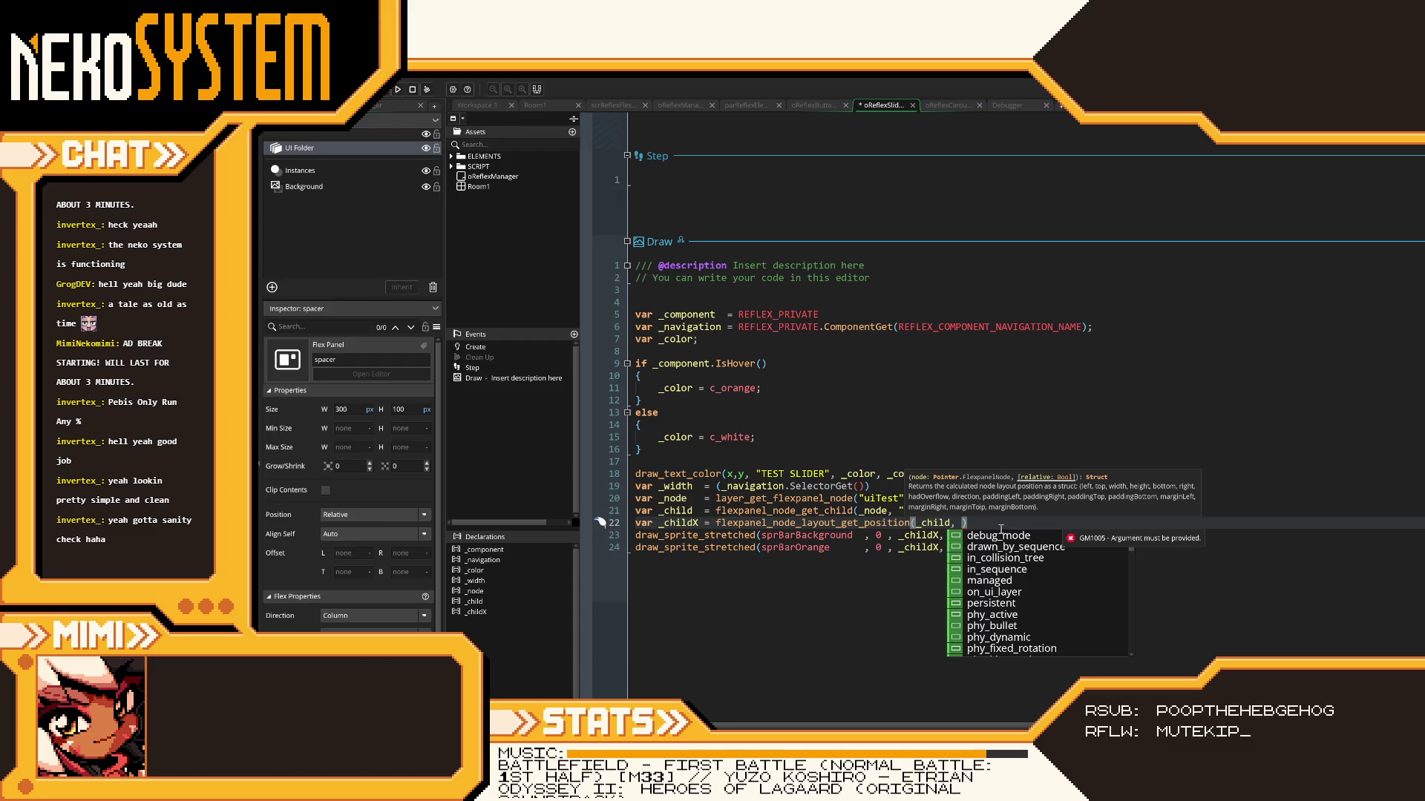
key(Escape)
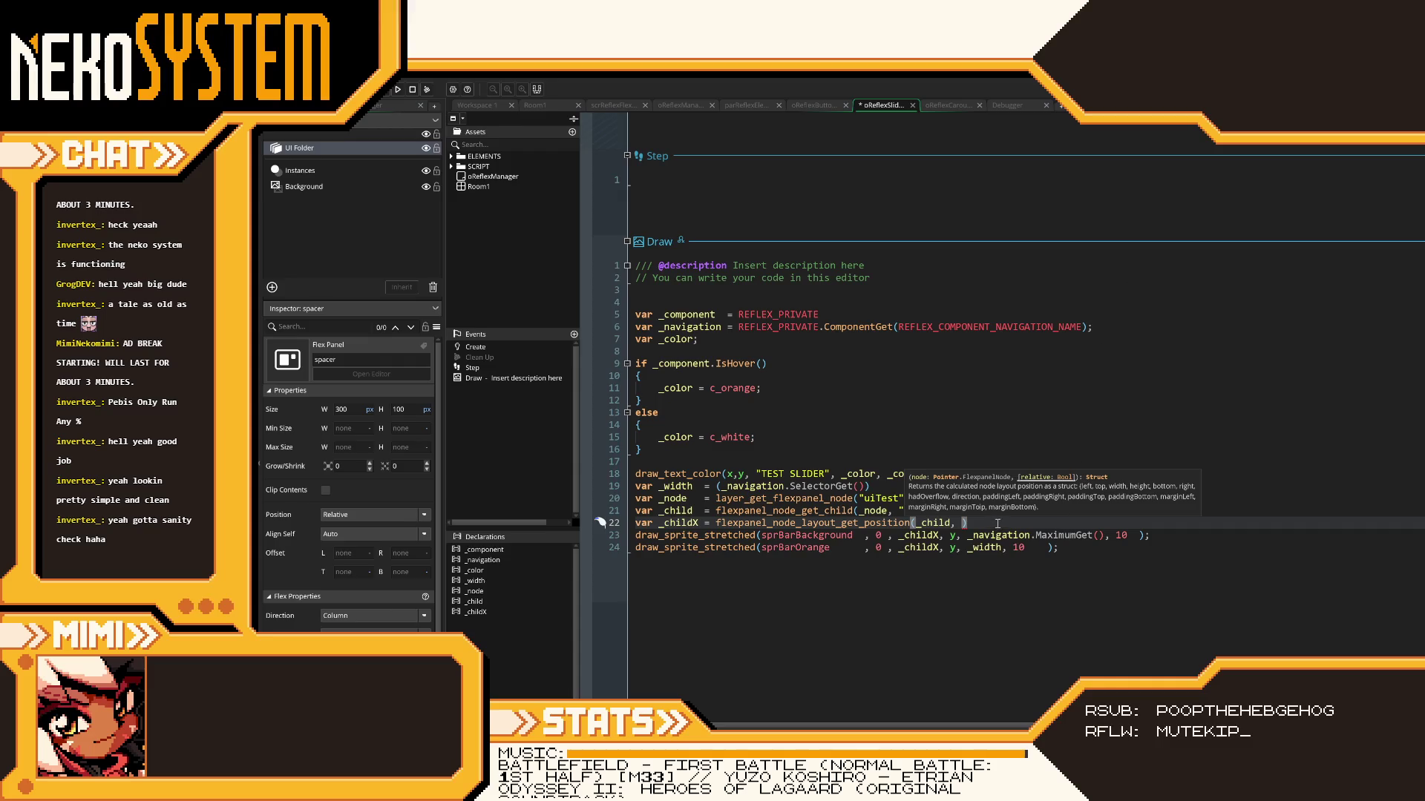
click(965, 523)
key(BackSpace)
key(BackSpace)
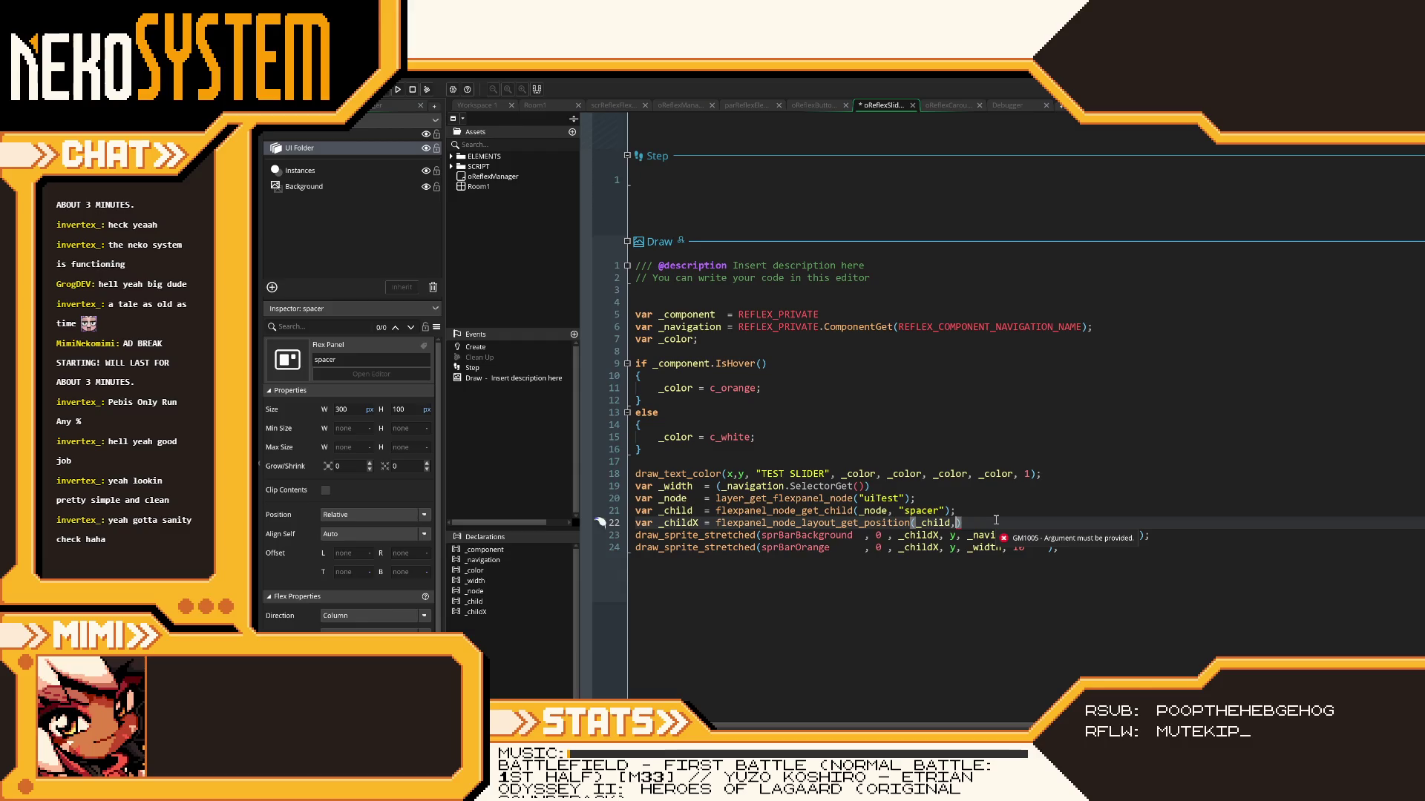
text().;l)
key(BackSpace)
key(BackSpace)
text(left;)
key(ctrl+s)
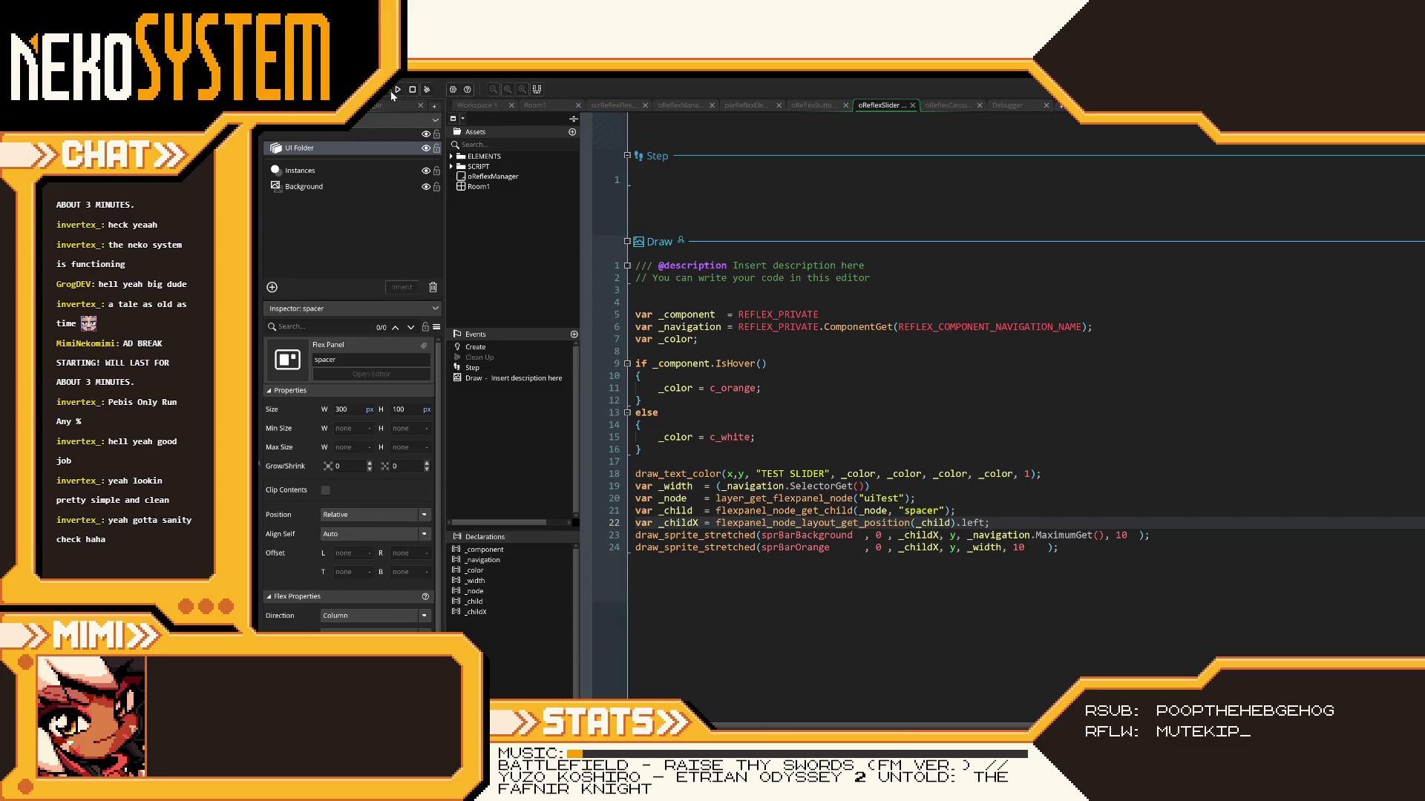
click(398, 89)
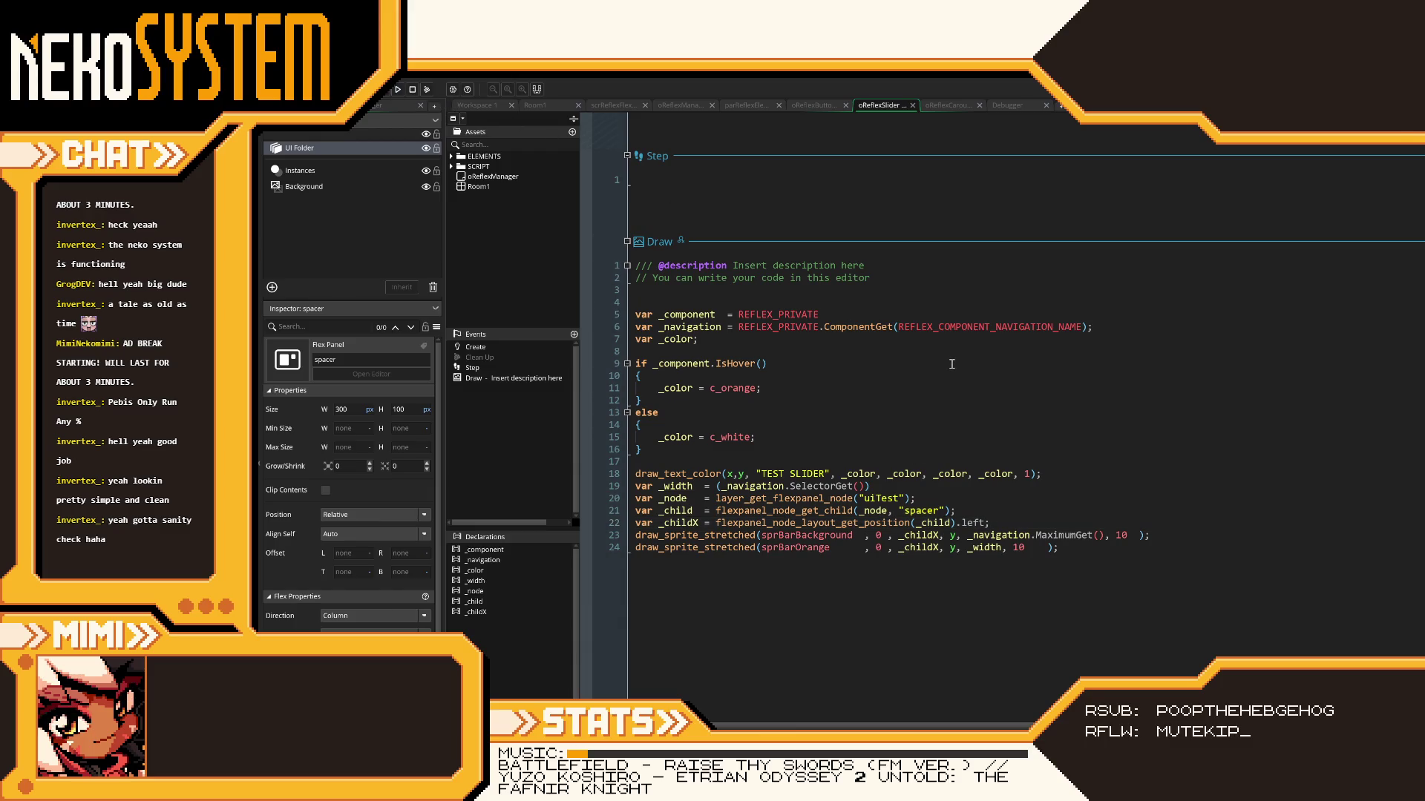
- Check TEST SLIDER in the running game, then copy the spacer-lookup lines 20–22 for the carousel
key(Down)
key(Down)
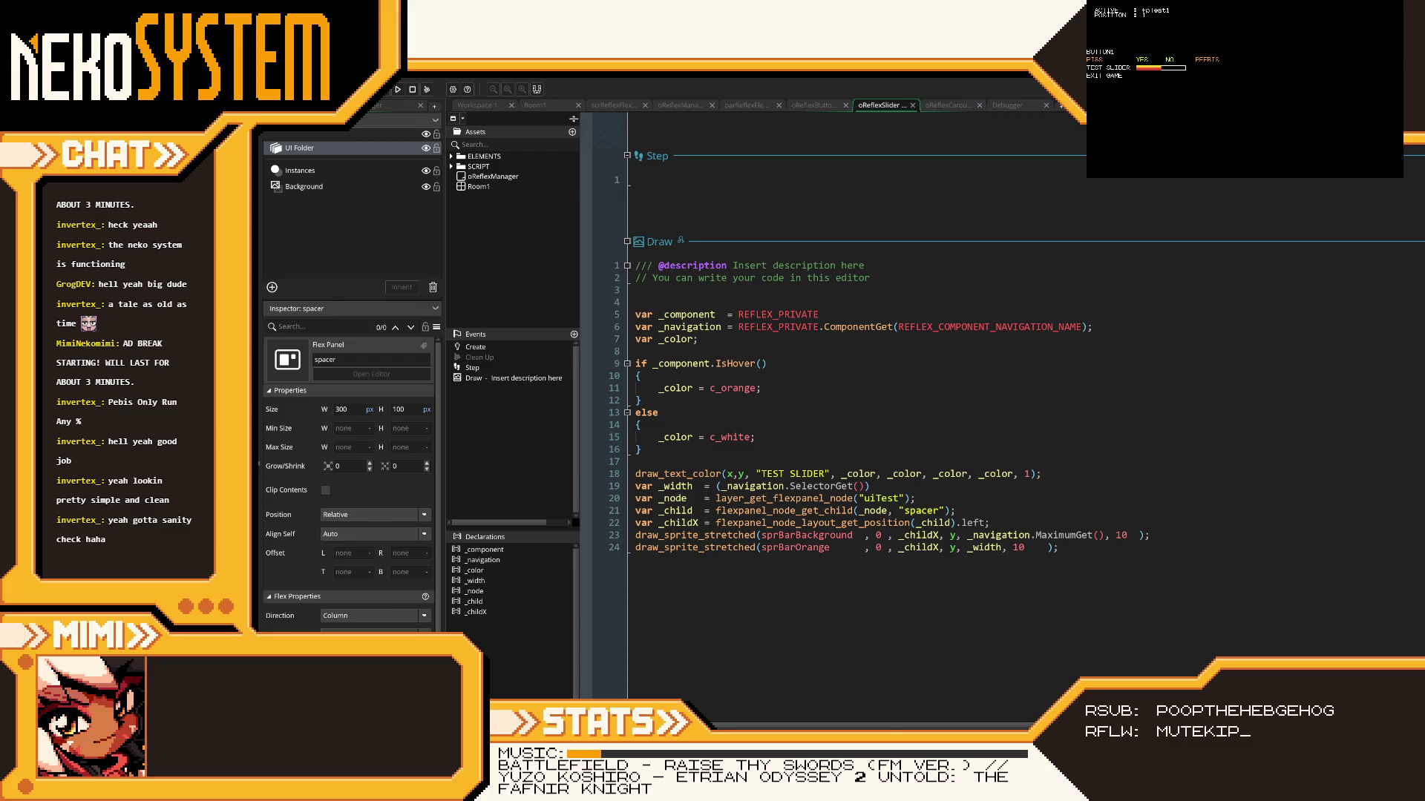
key(Escape)
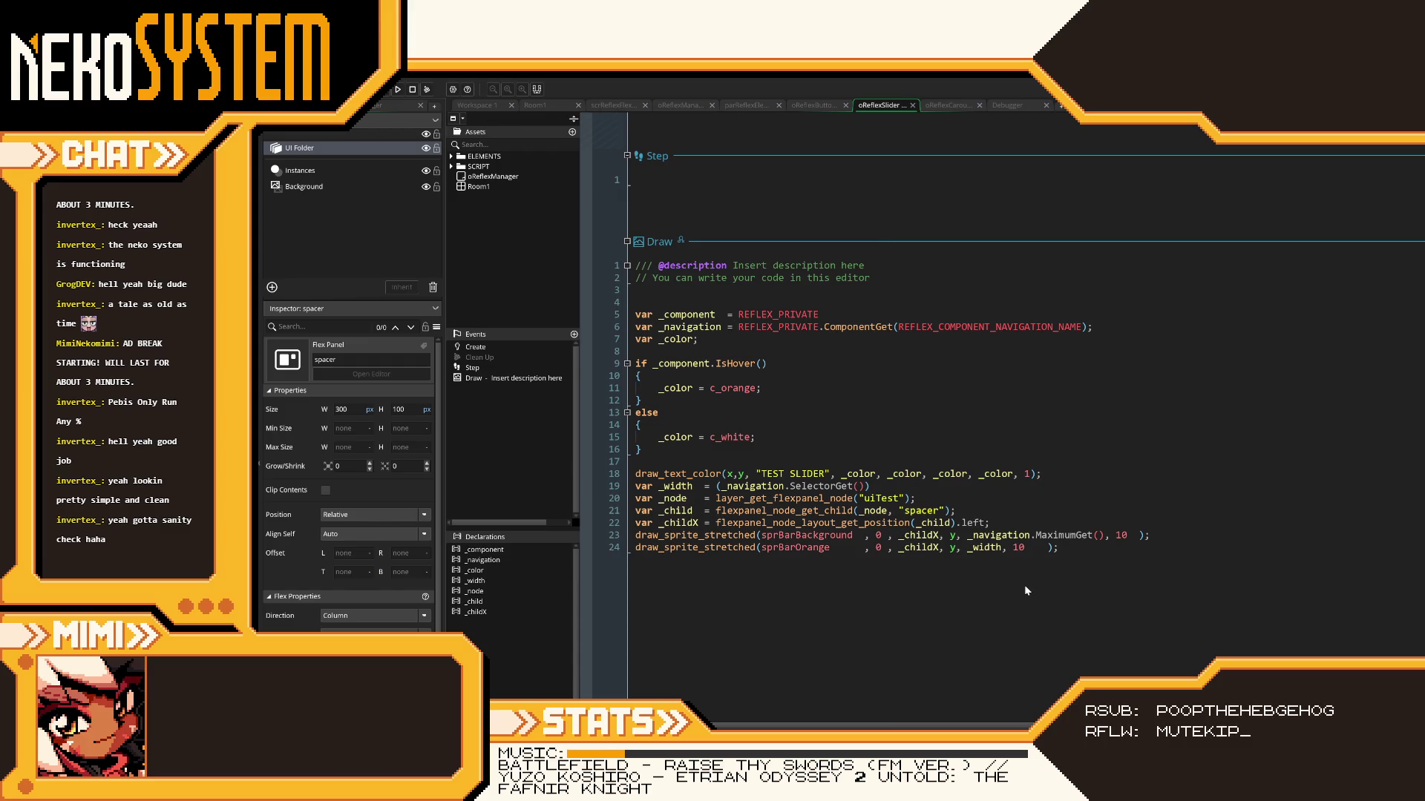
mouse_move(990, 523)
mouse_down()
mouse_move(615, 523)
mouse_move(607, 498)
mouse_up()
key(ctrl+c)
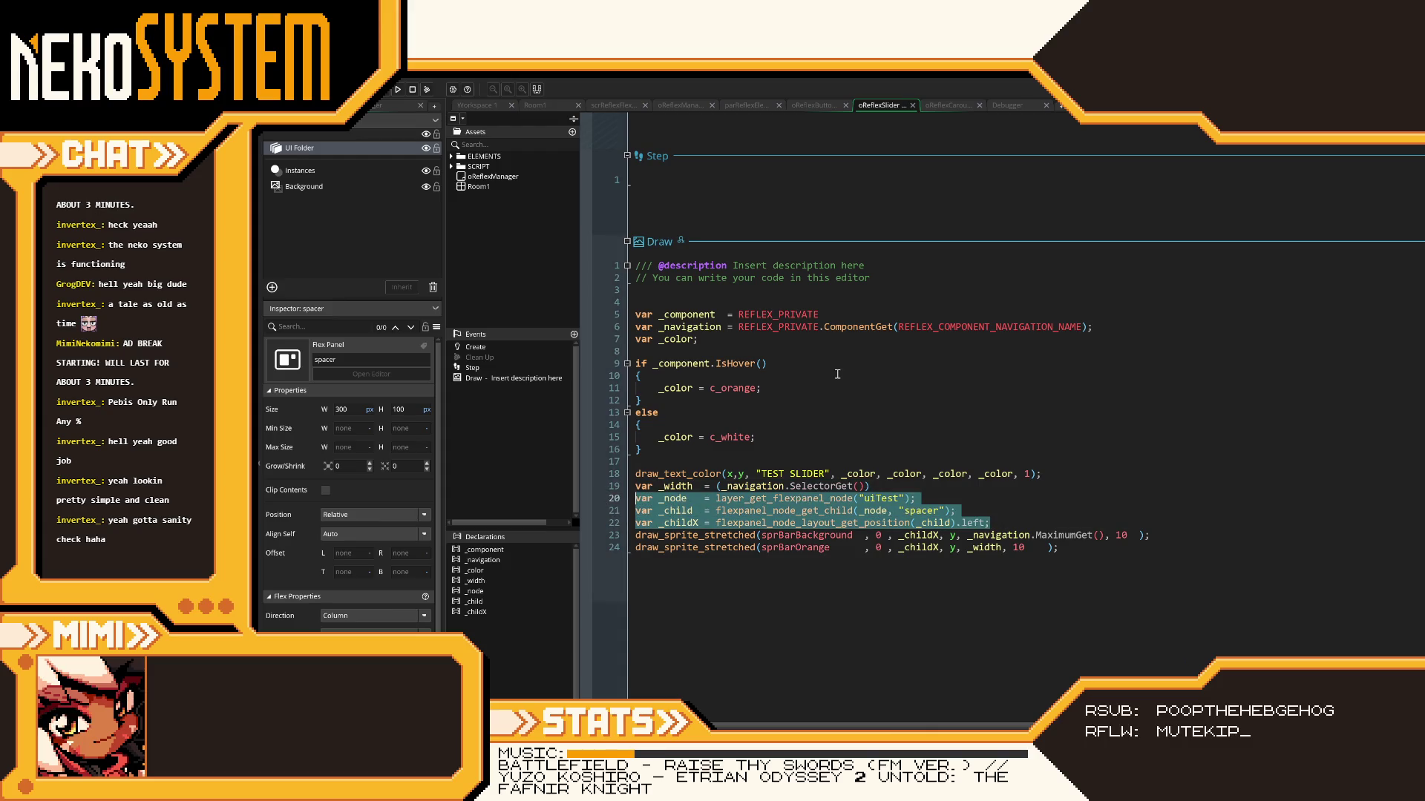
click(990, 102)
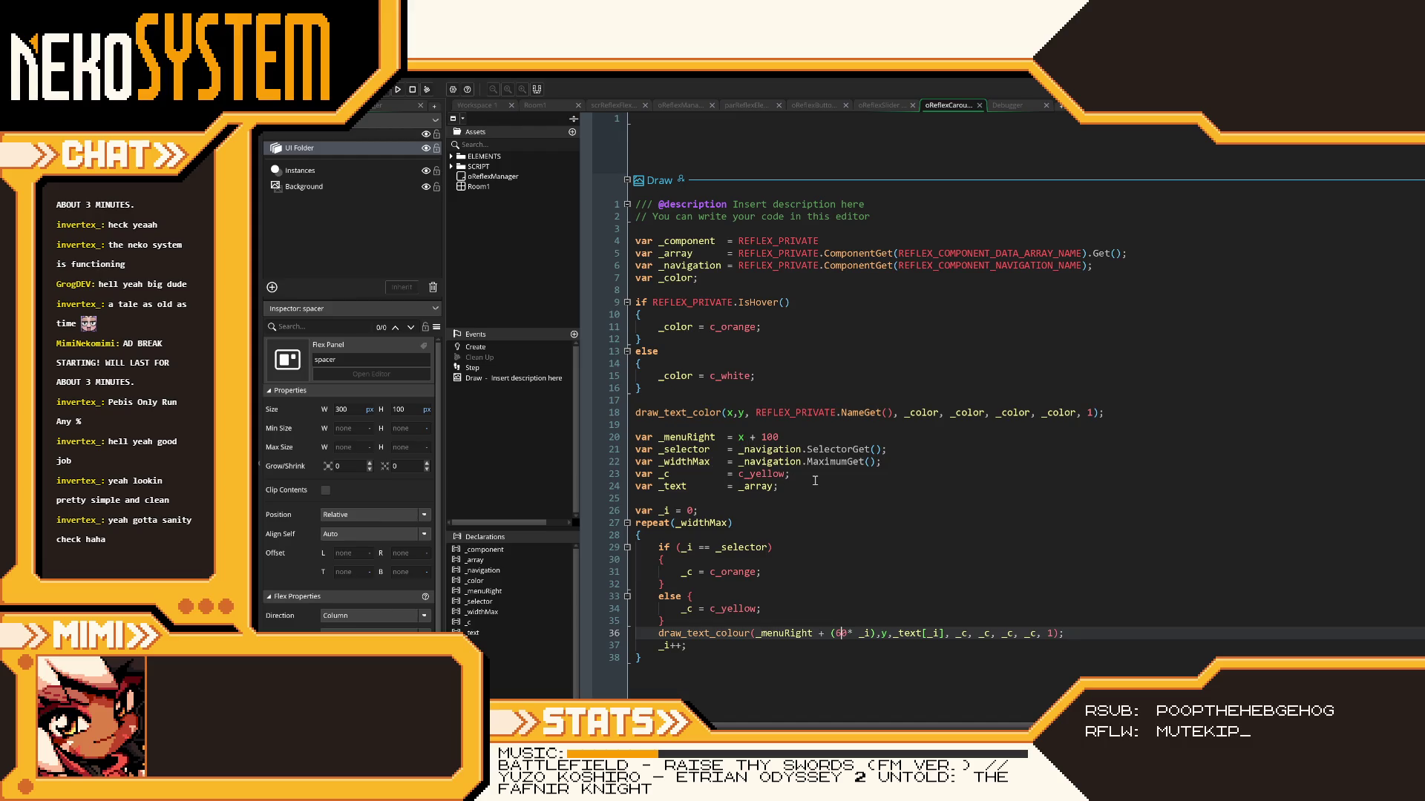
- Paste the _node, _child and _childX spacer-lookup lines above the carousel's _menuRight line
click(787, 498)
drag(787, 438, 647, 438)
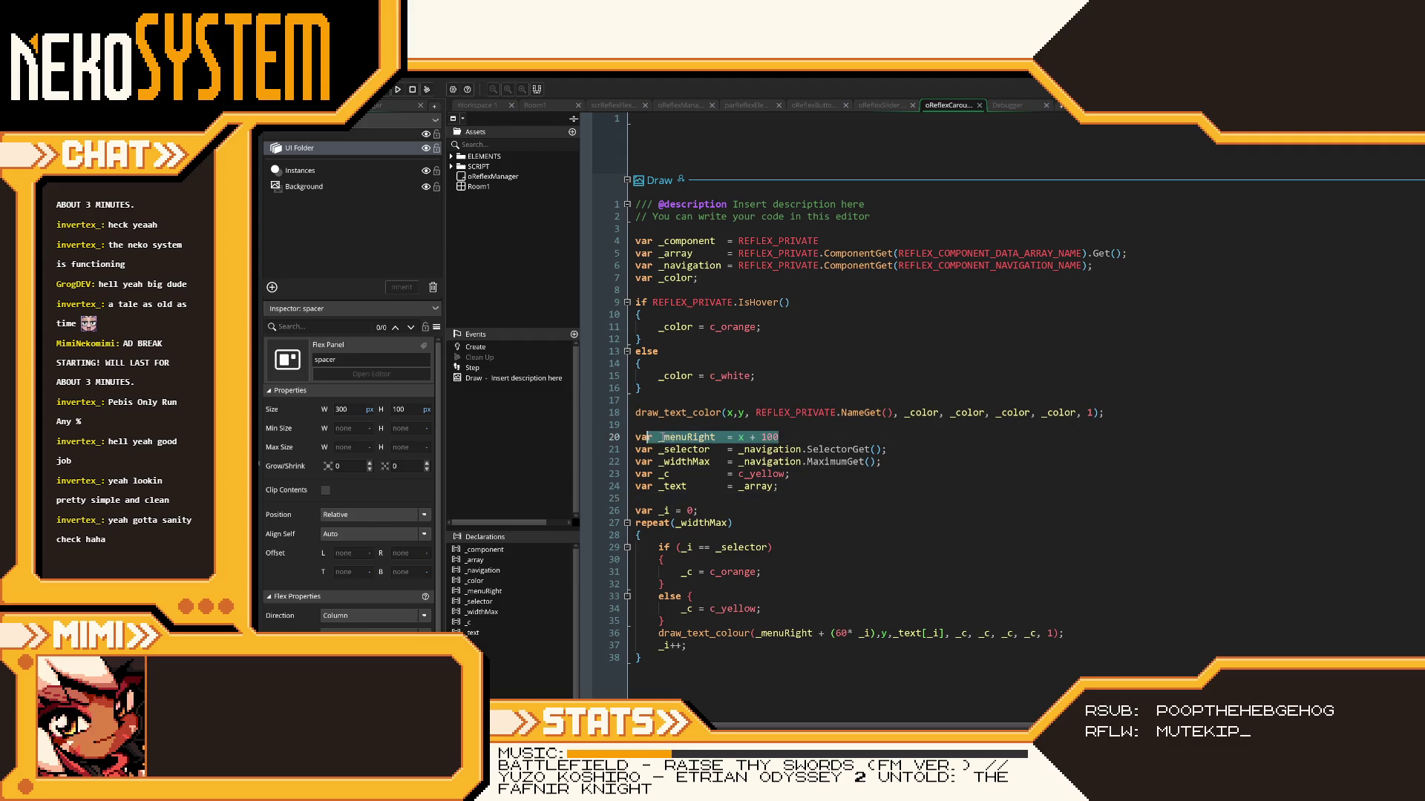
click(652, 428)
key(Return)
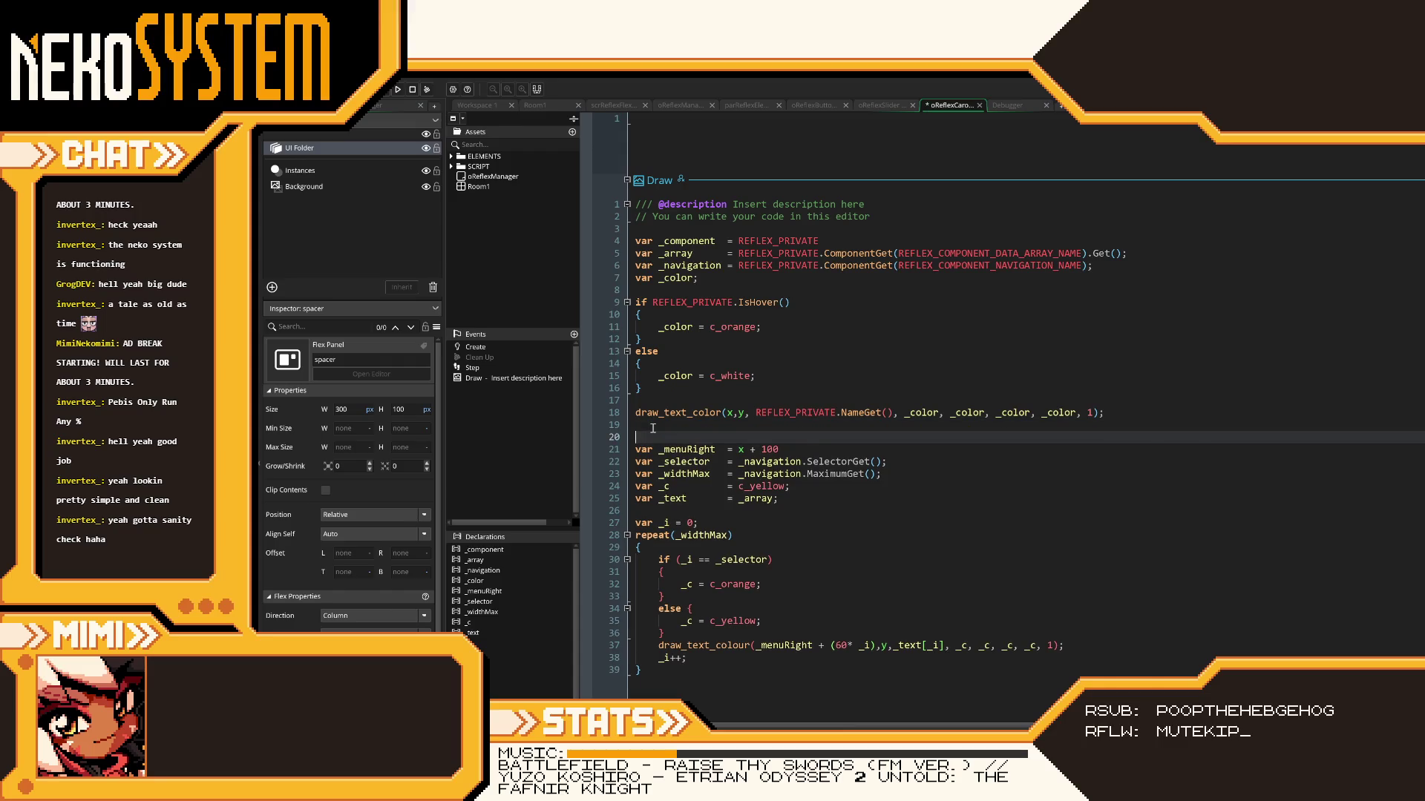
key(ctrl+v)
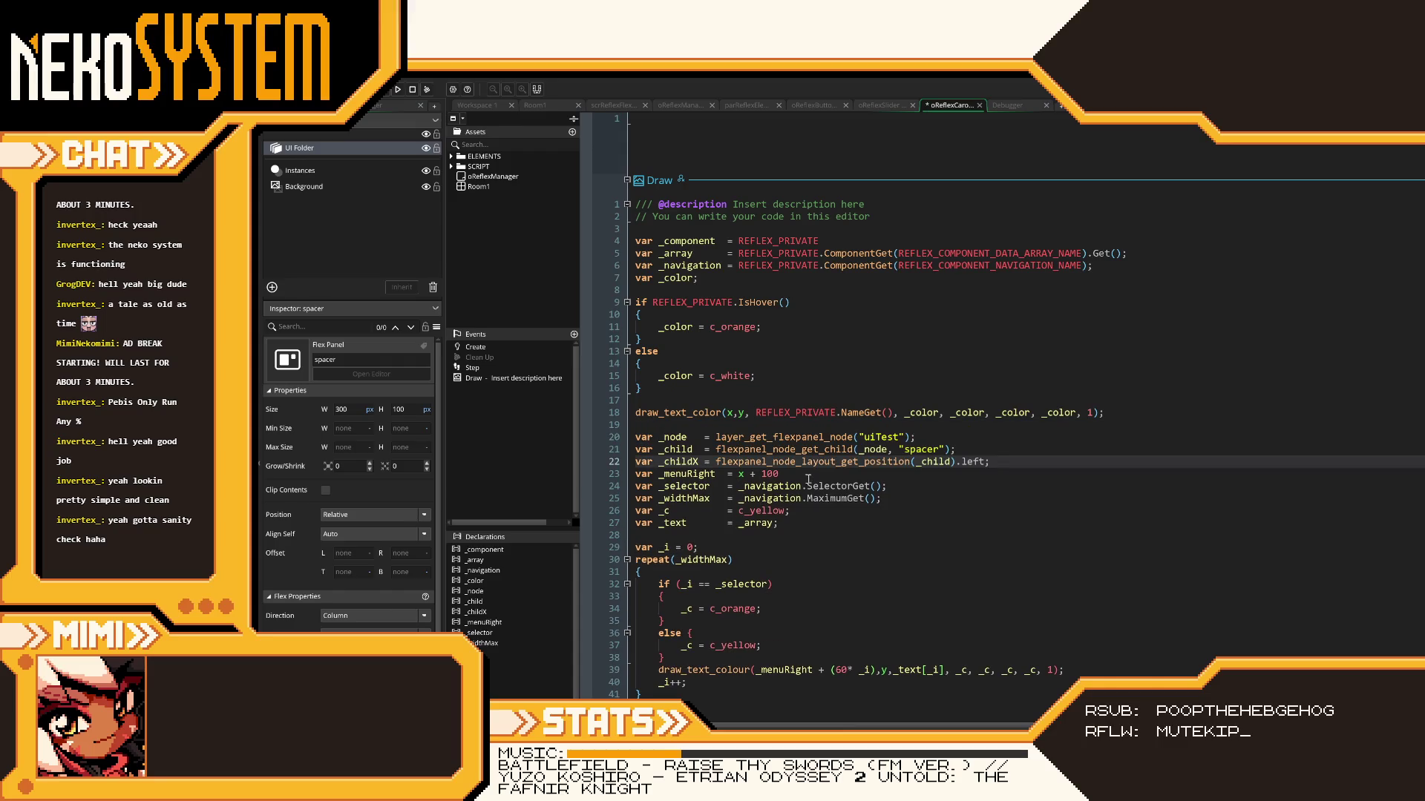
- Replace x + 100 with _childX in _menuRight, save, and run the game
click(601, 473)
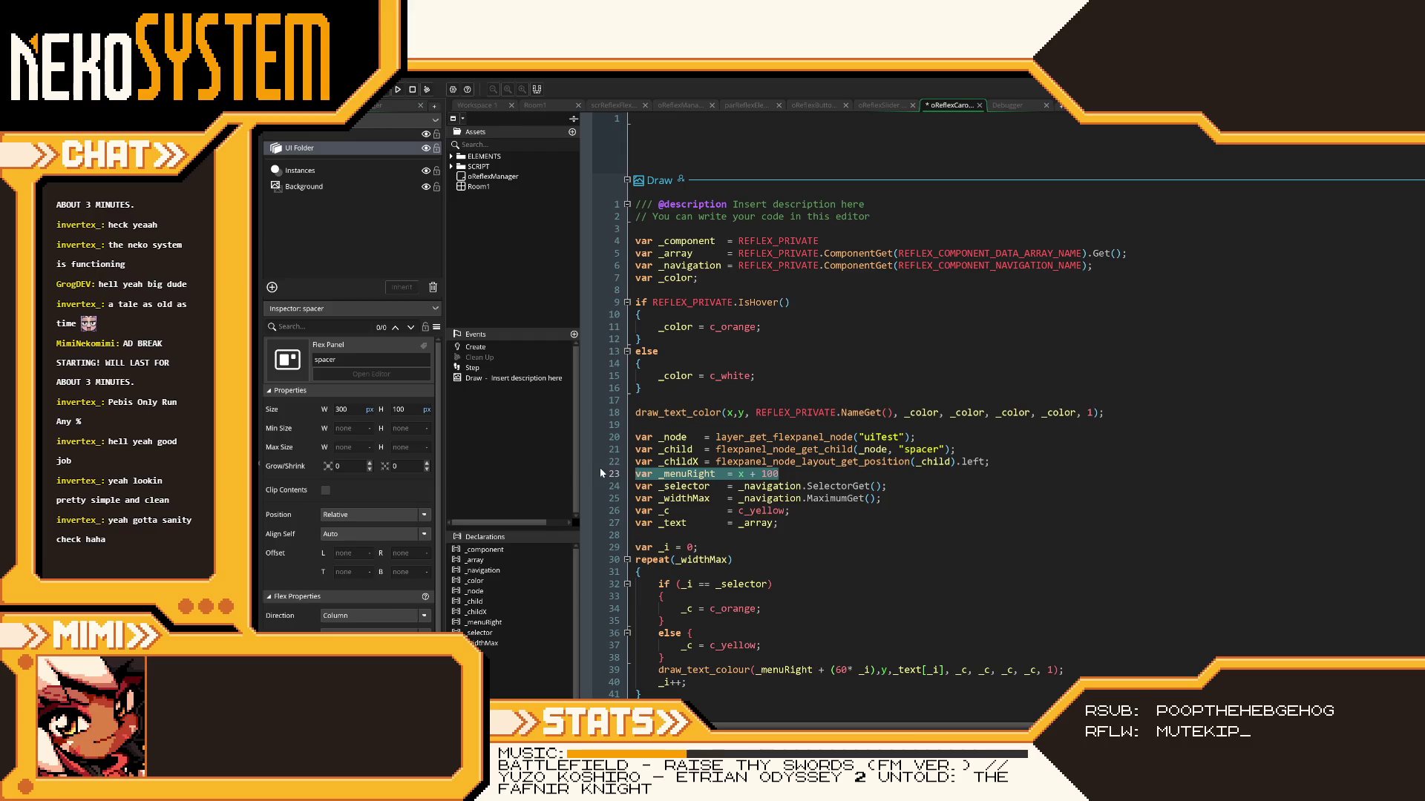
double_click(677, 462)
key(ctrl+c)
drag(785, 472, 738, 472)
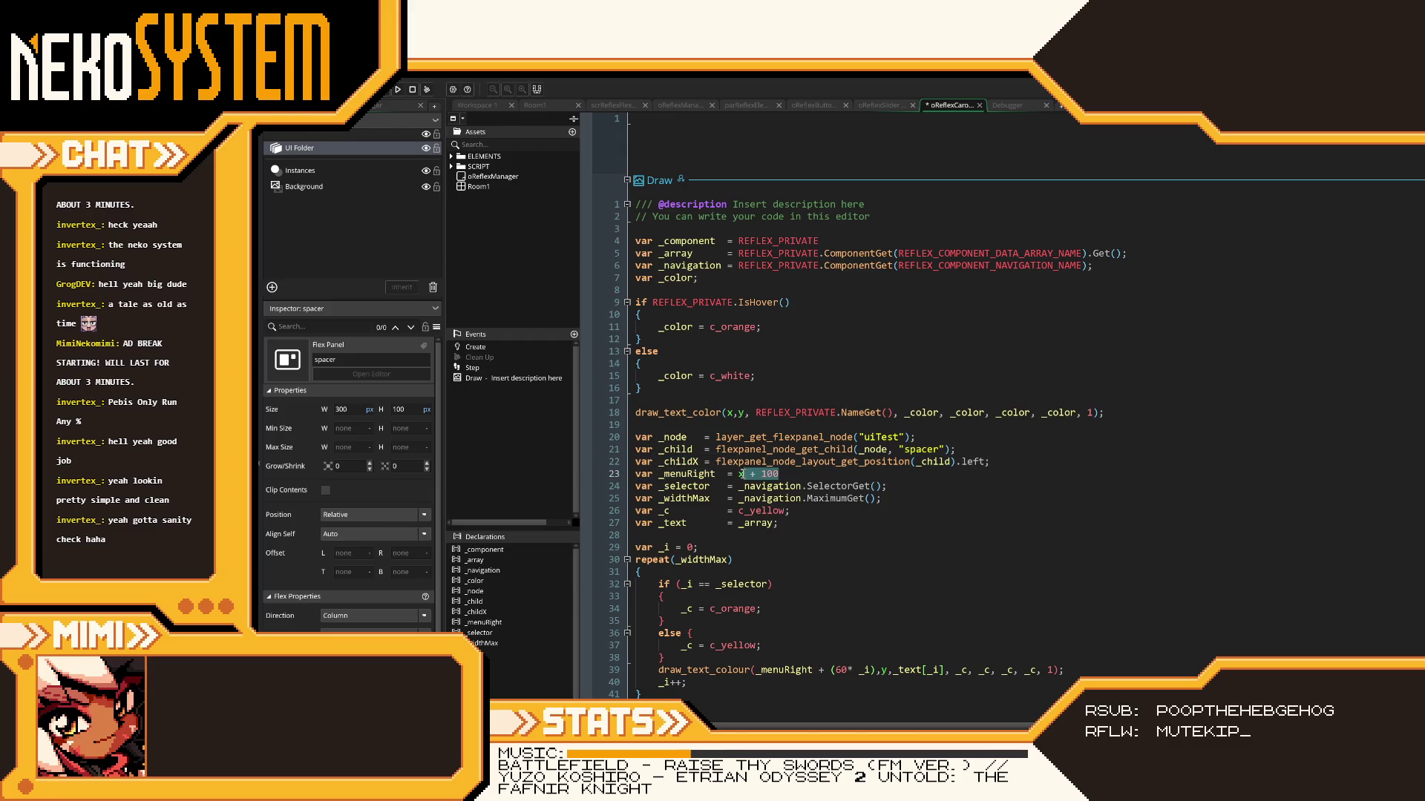
key(ctrl+v)
key(ctrl+s)
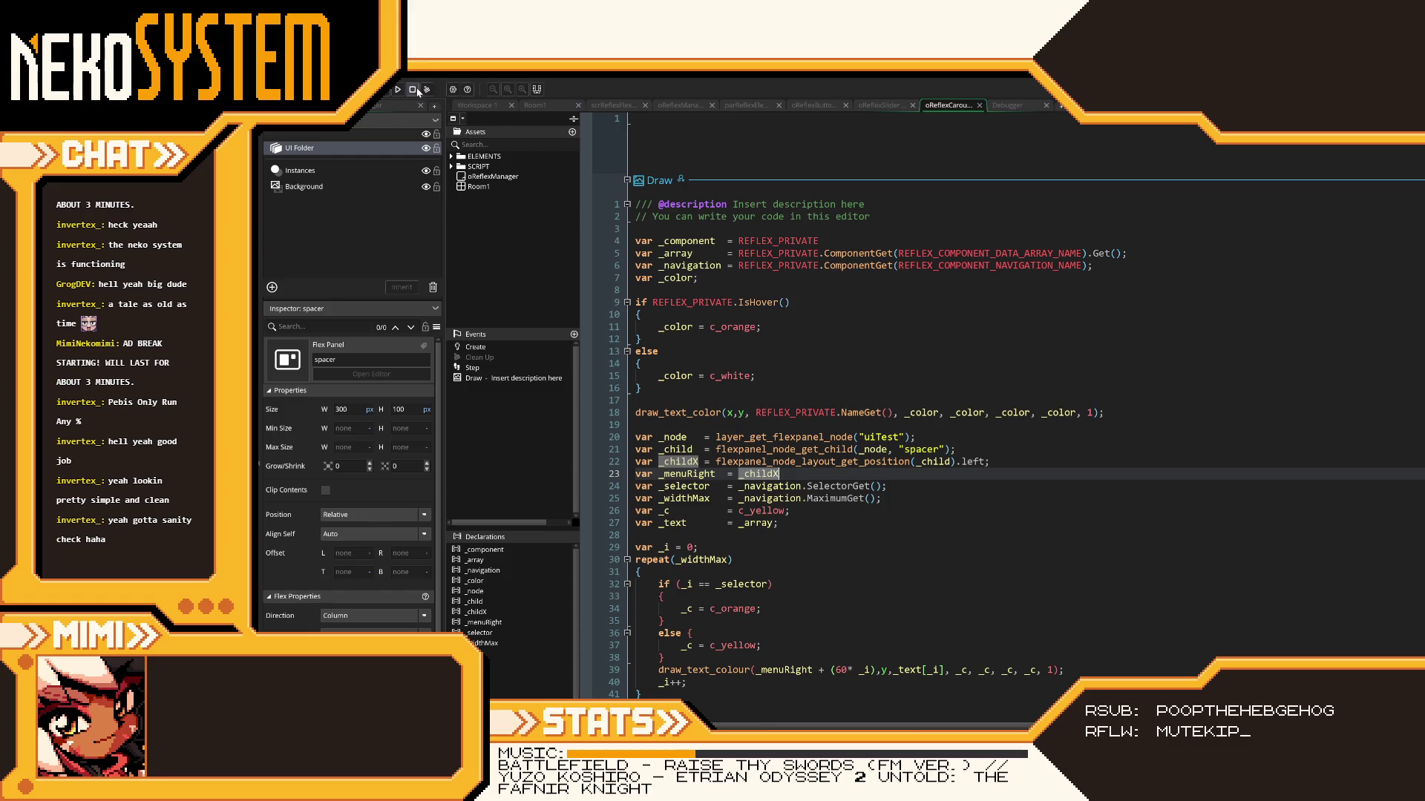
mouse_move(947, 265)
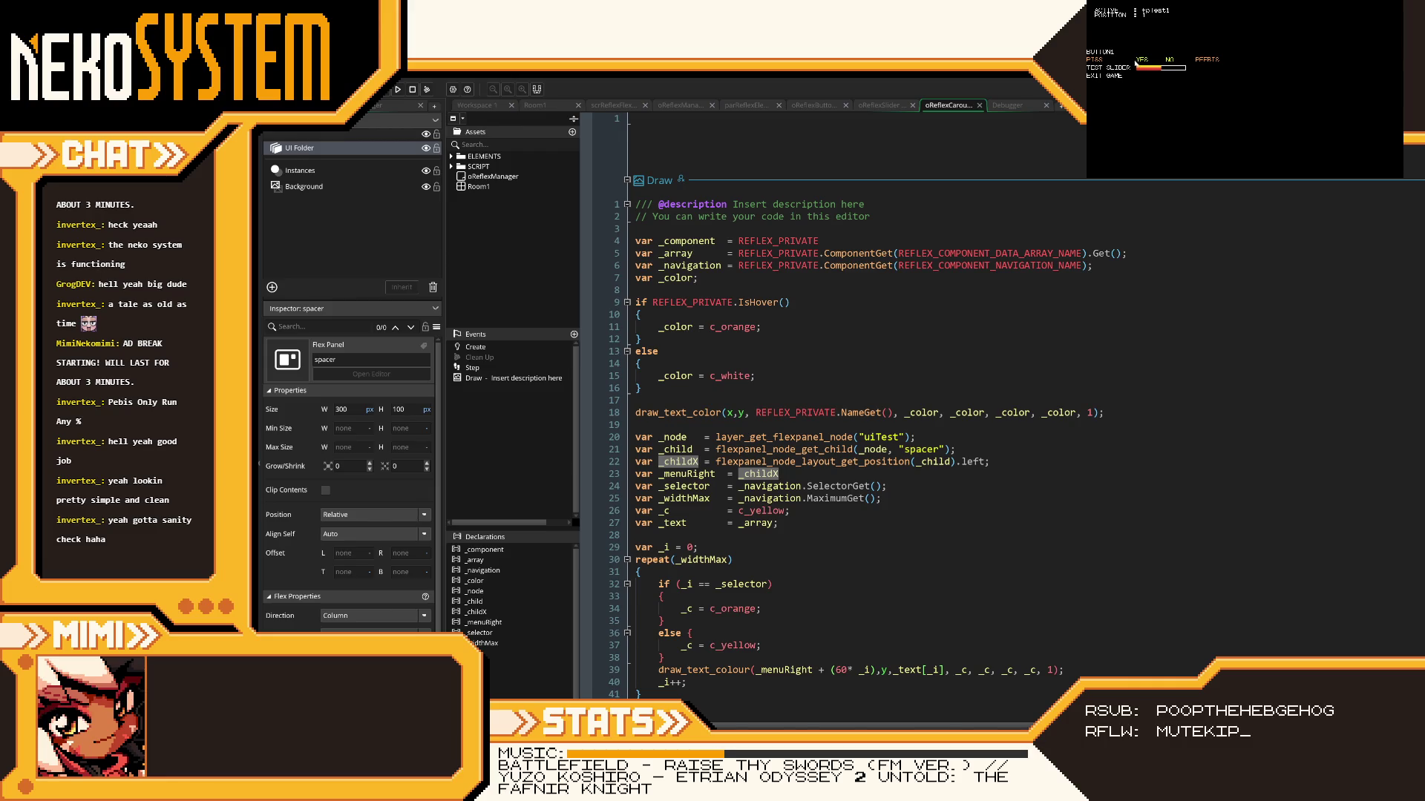
- Close the game and give emButton1 in Room1 a width of 200 px
key(Escape)
click(538, 107)
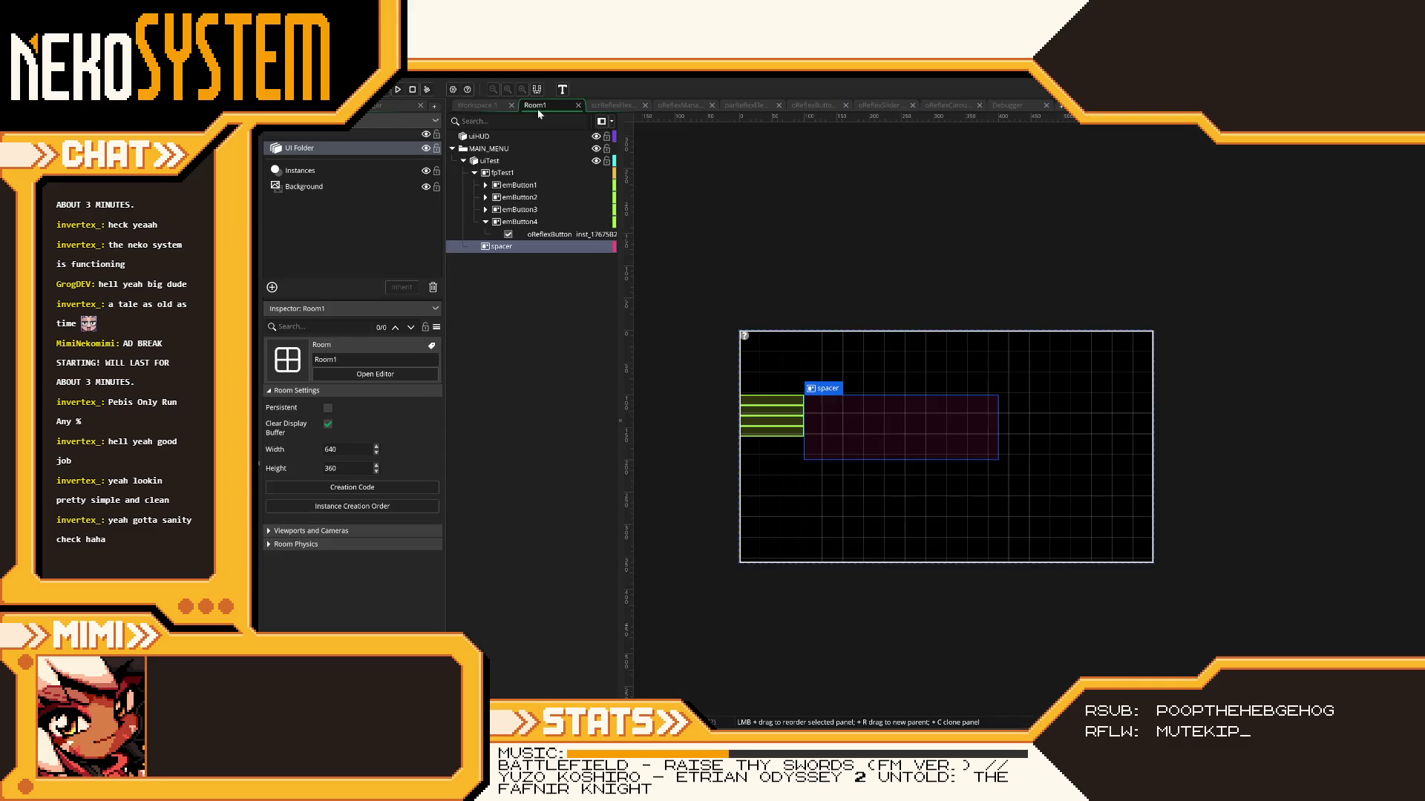
click(520, 187)
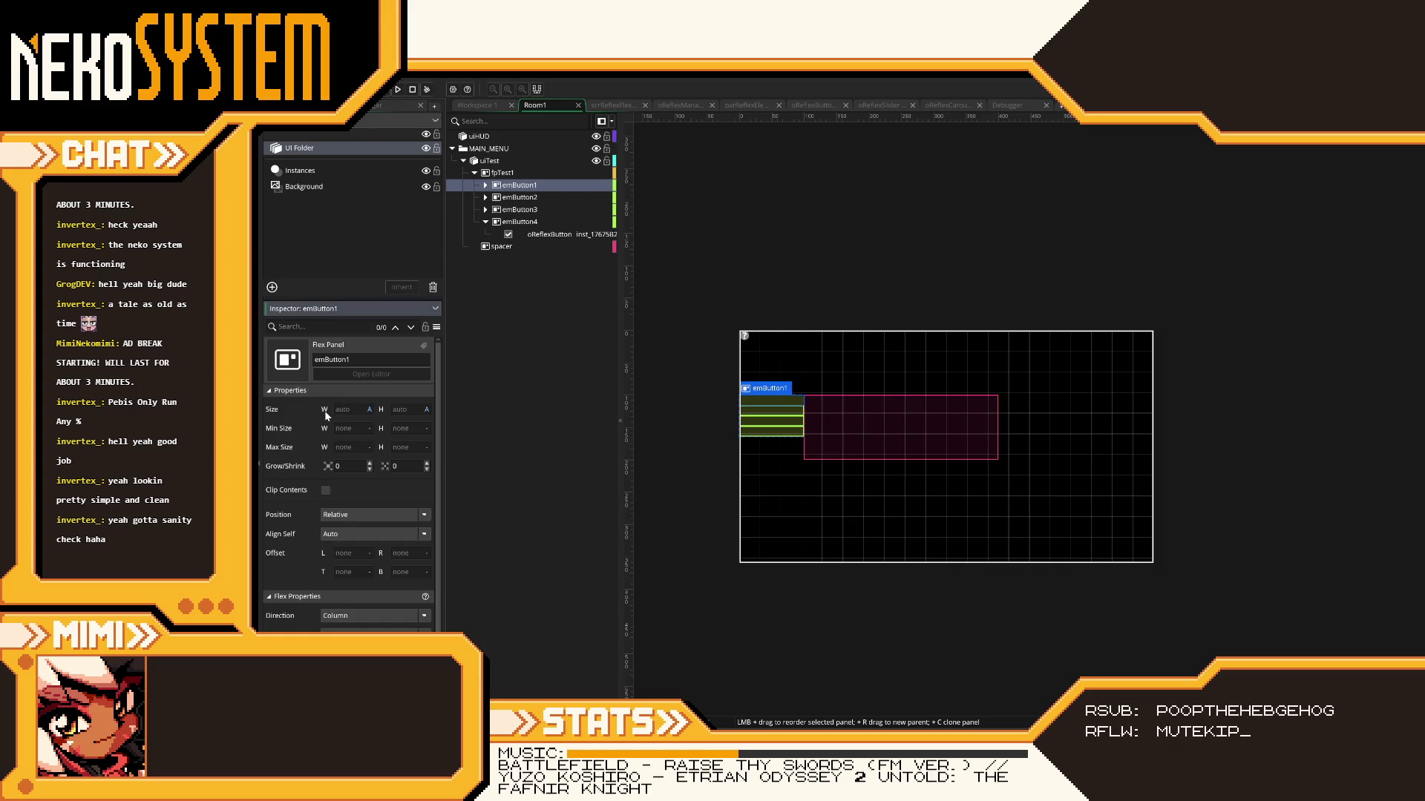
click(369, 410)
click(359, 423)
drag(353, 409, 314, 413)
text(200)
key(Return)
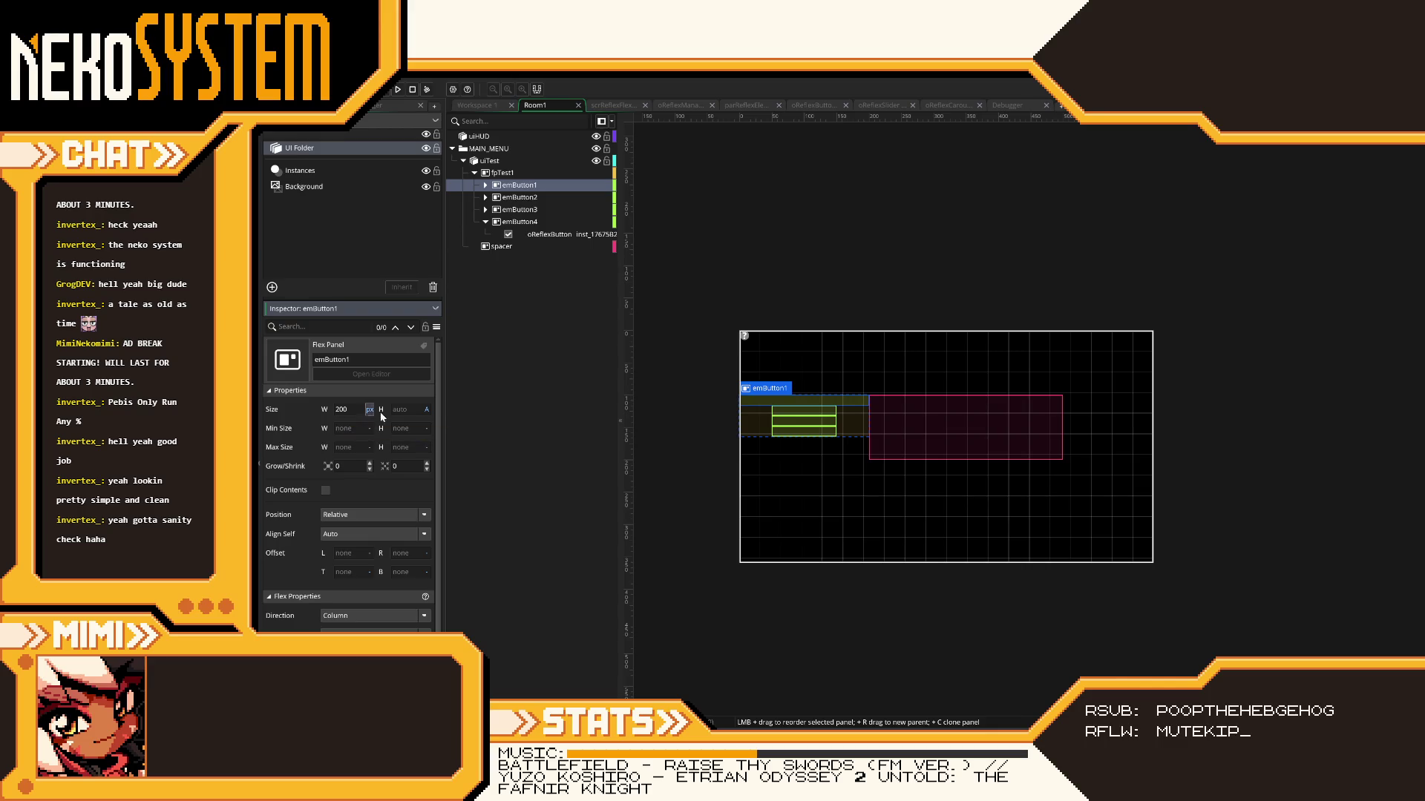
click(505, 173)
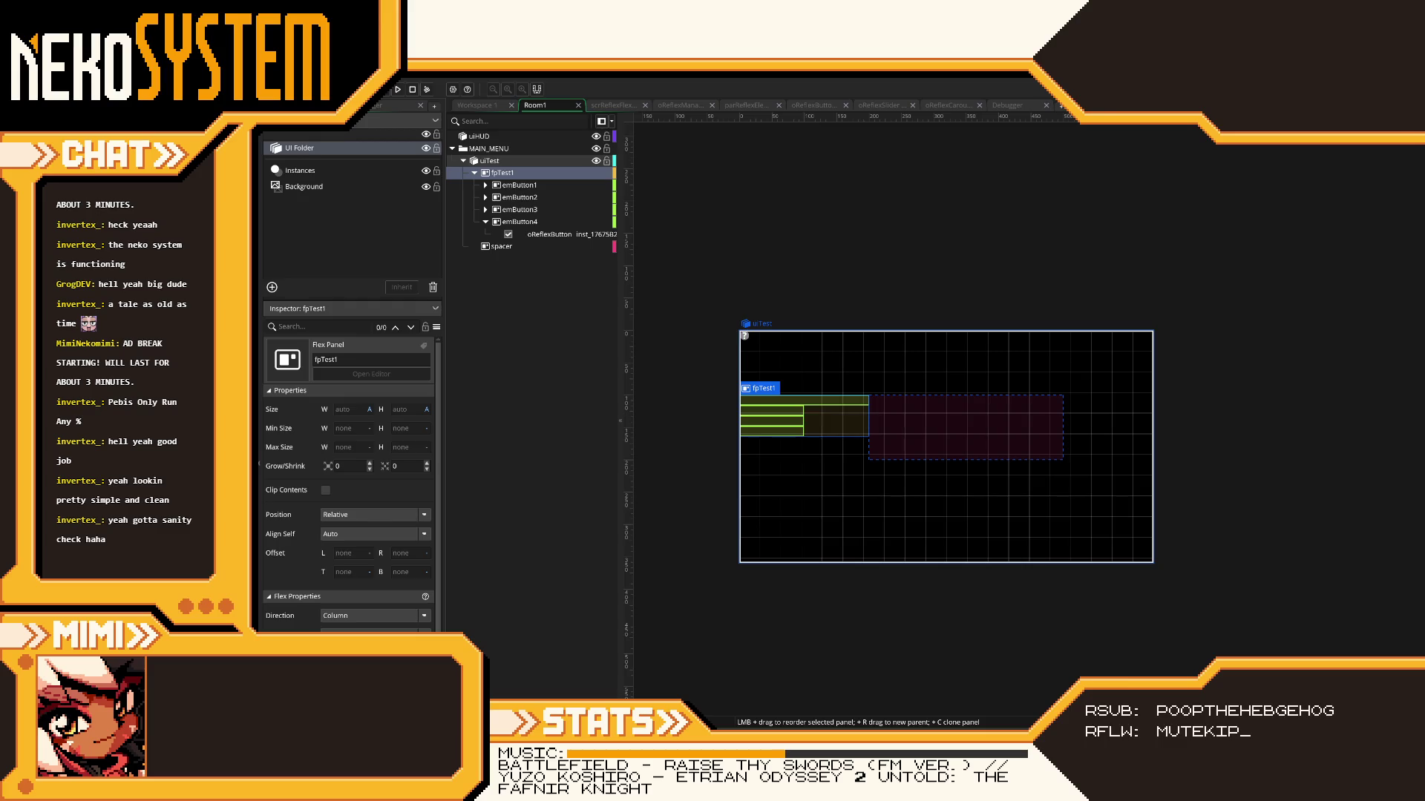
- Close the game and switch emButton1's width unit from 200 px back to Auto
key(Escape)
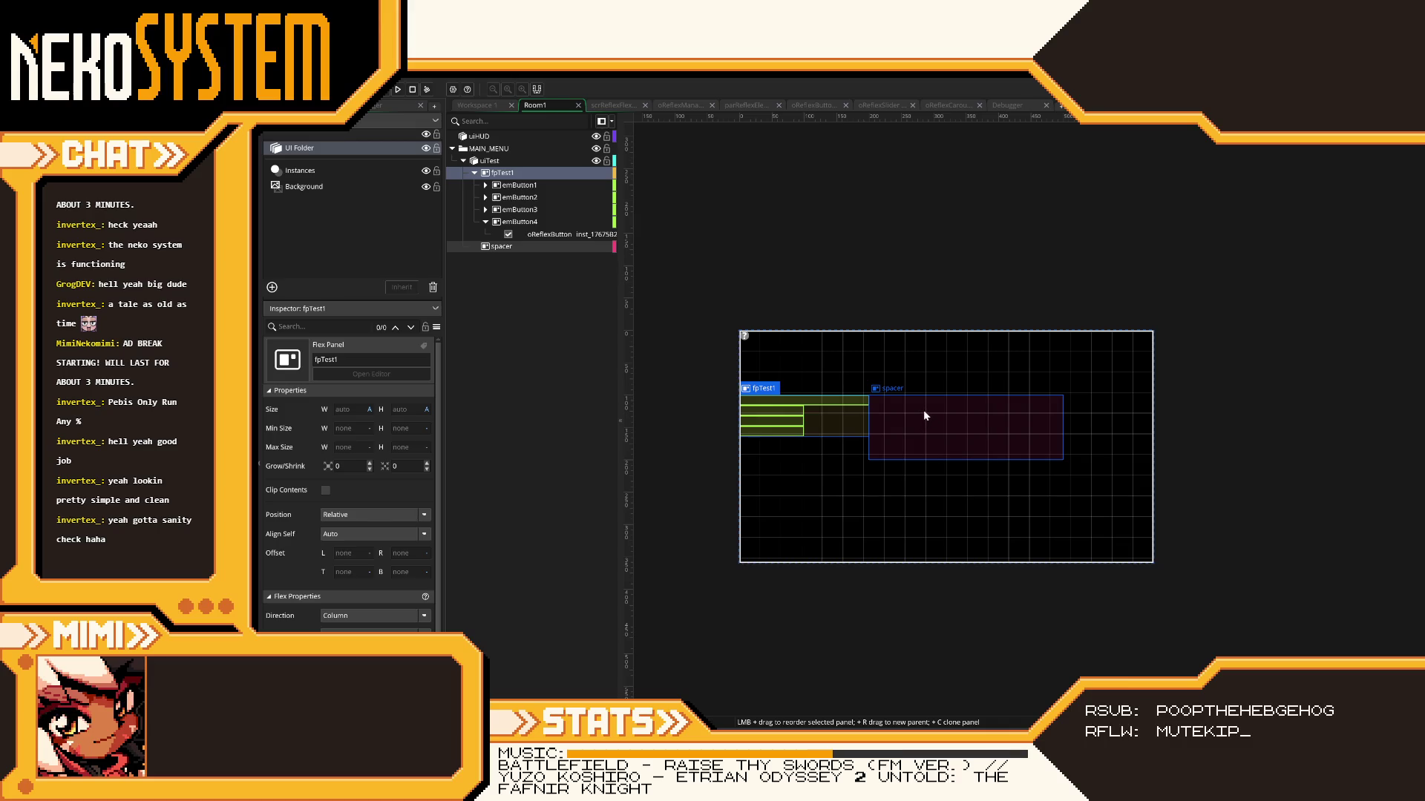
click(486, 222)
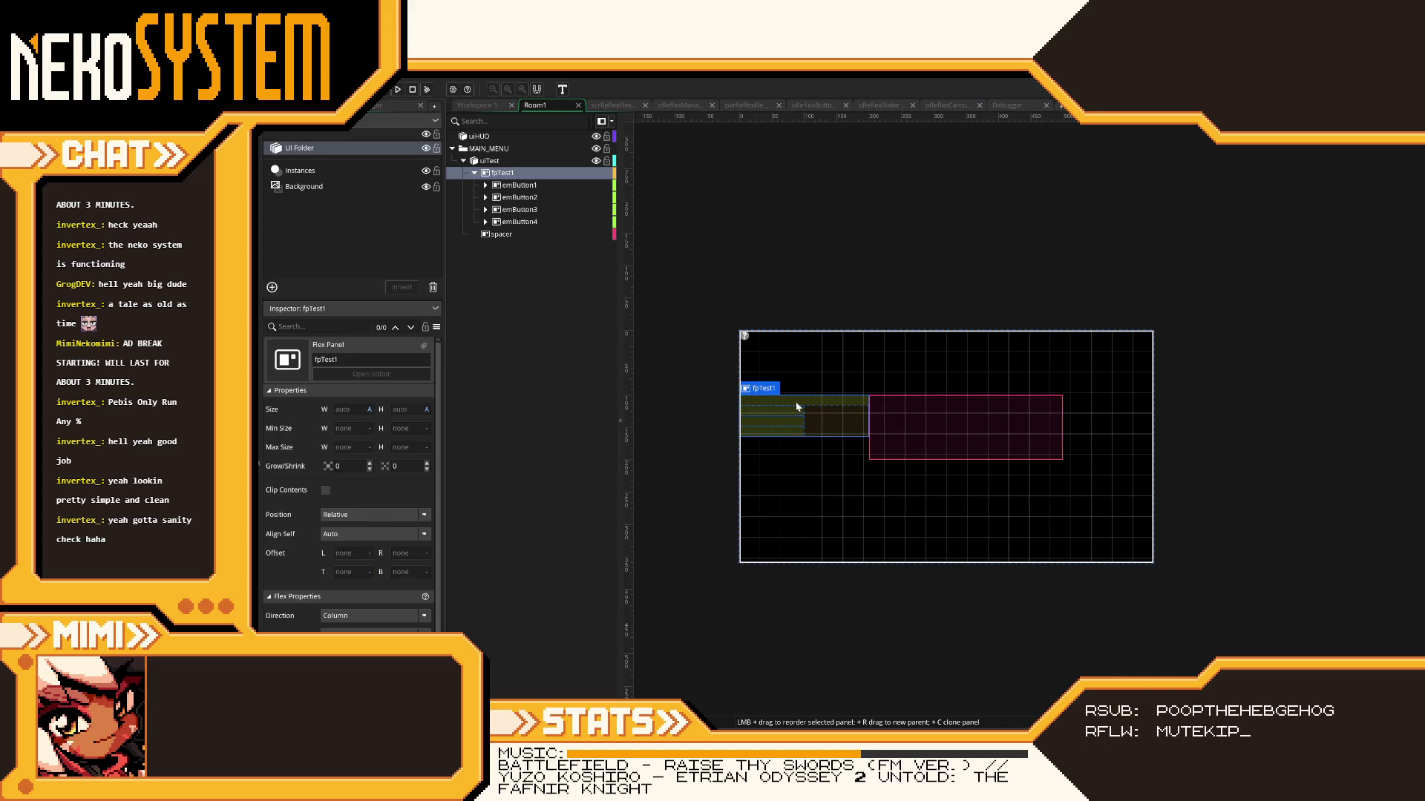
click(501, 186)
click(369, 409)
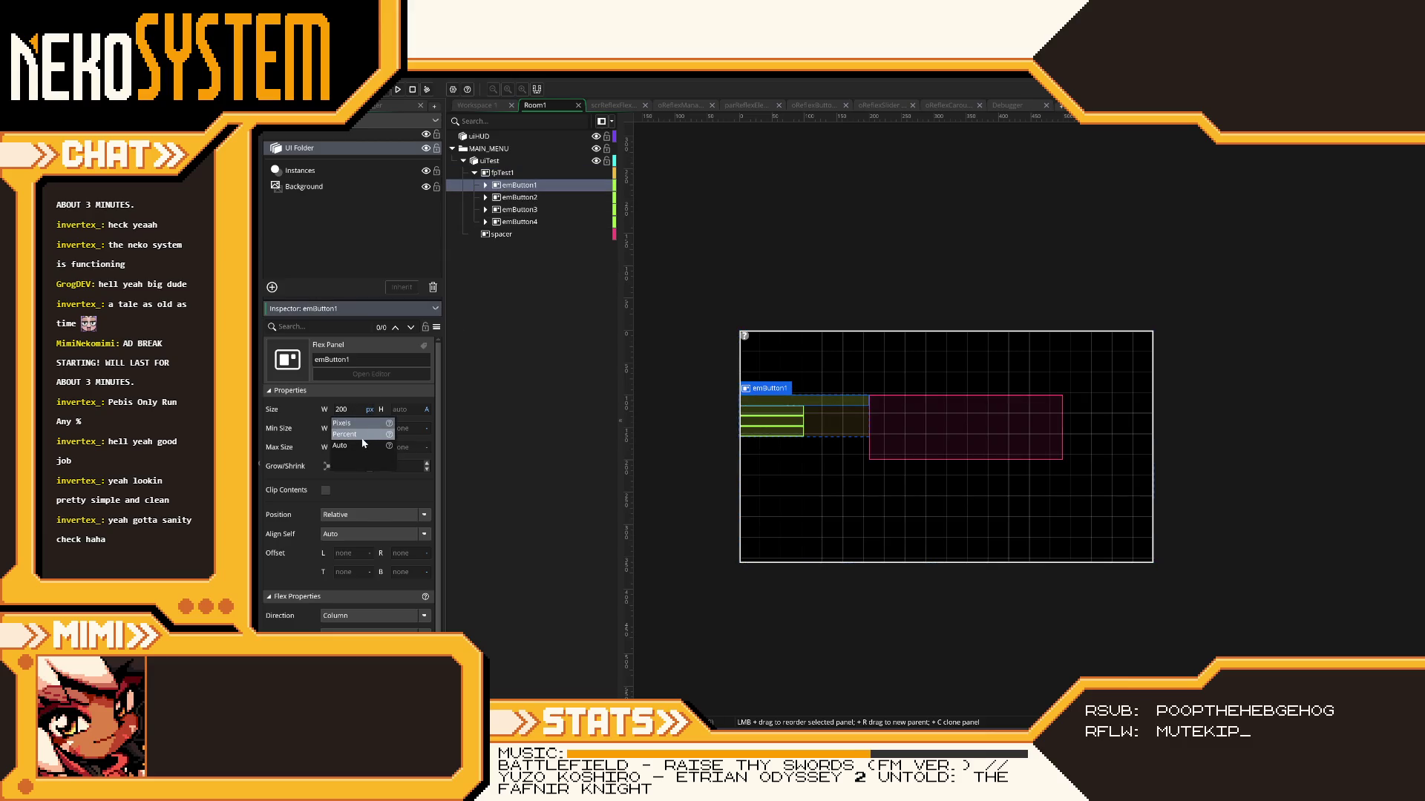
click(362, 445)
click(686, 423)
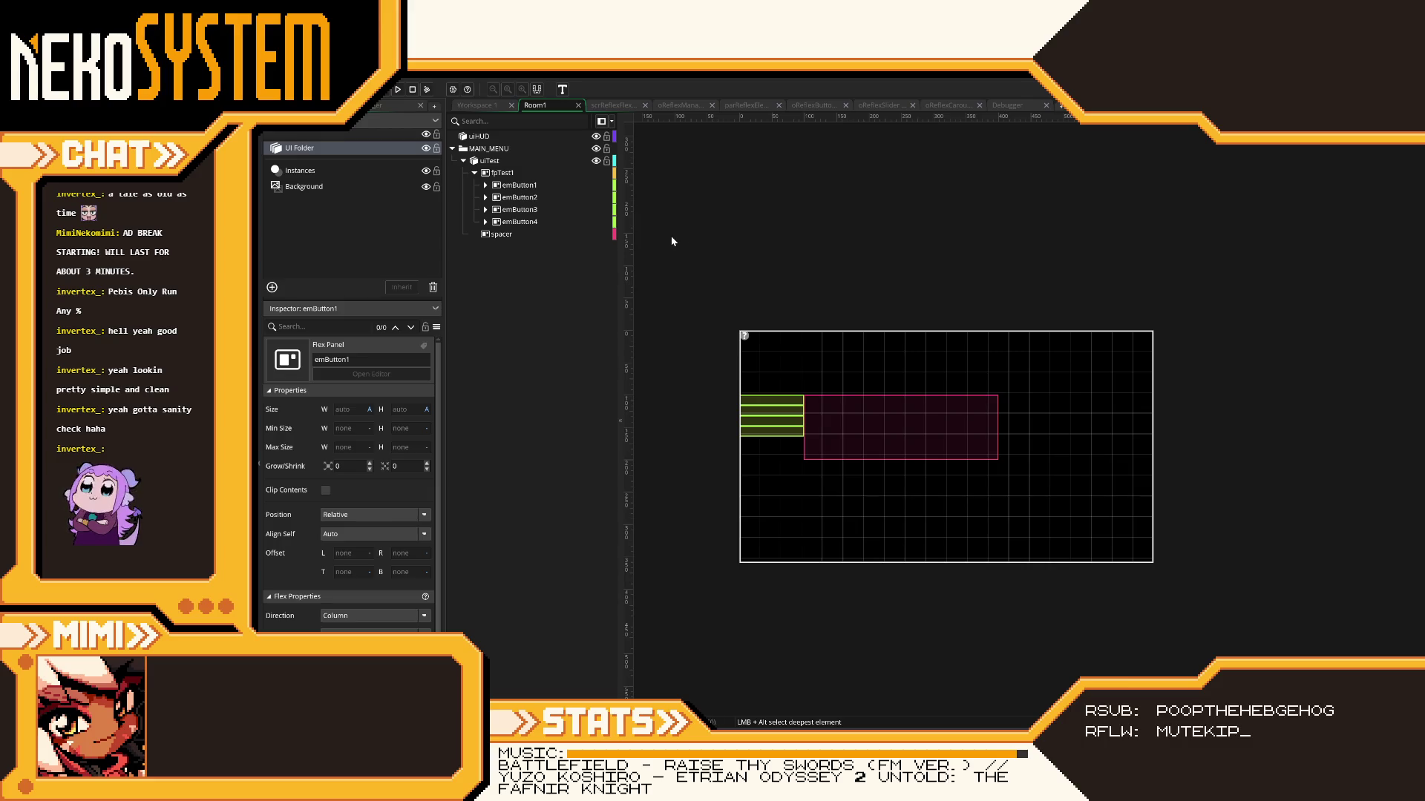
- Review the fpTest1 and spacer panels, then fold fpTest1's four buttons in the hierarchy
click(488, 174)
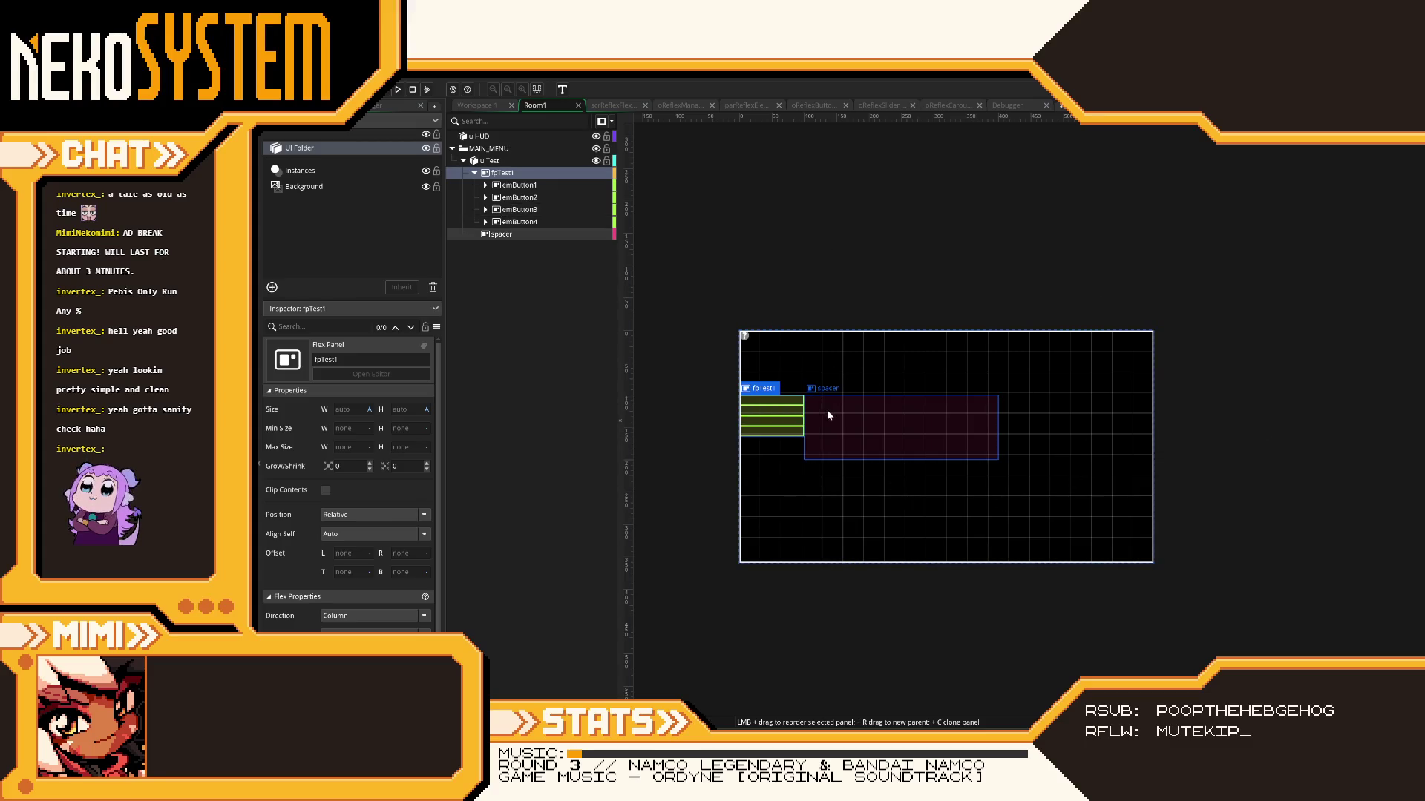
click(940, 417)
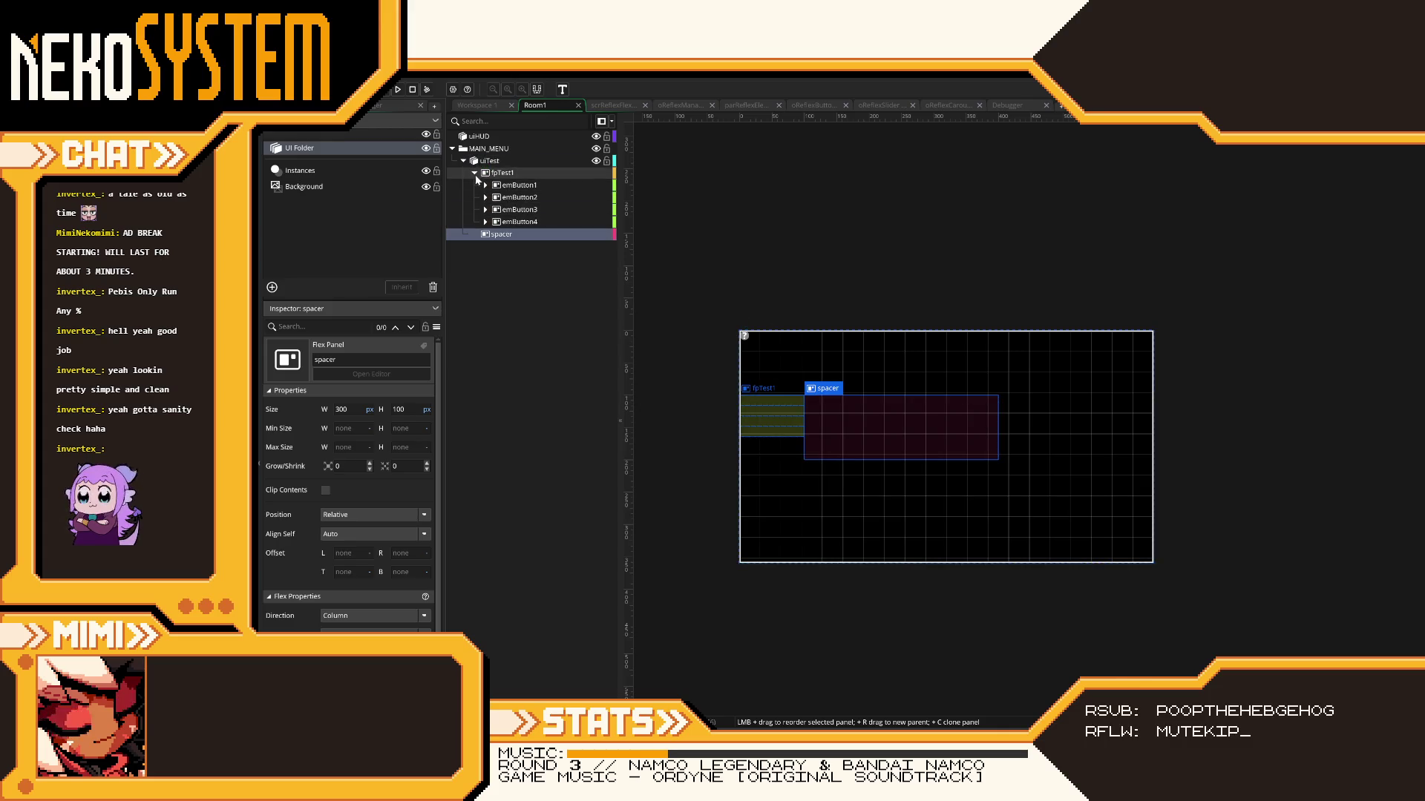
click(474, 172)
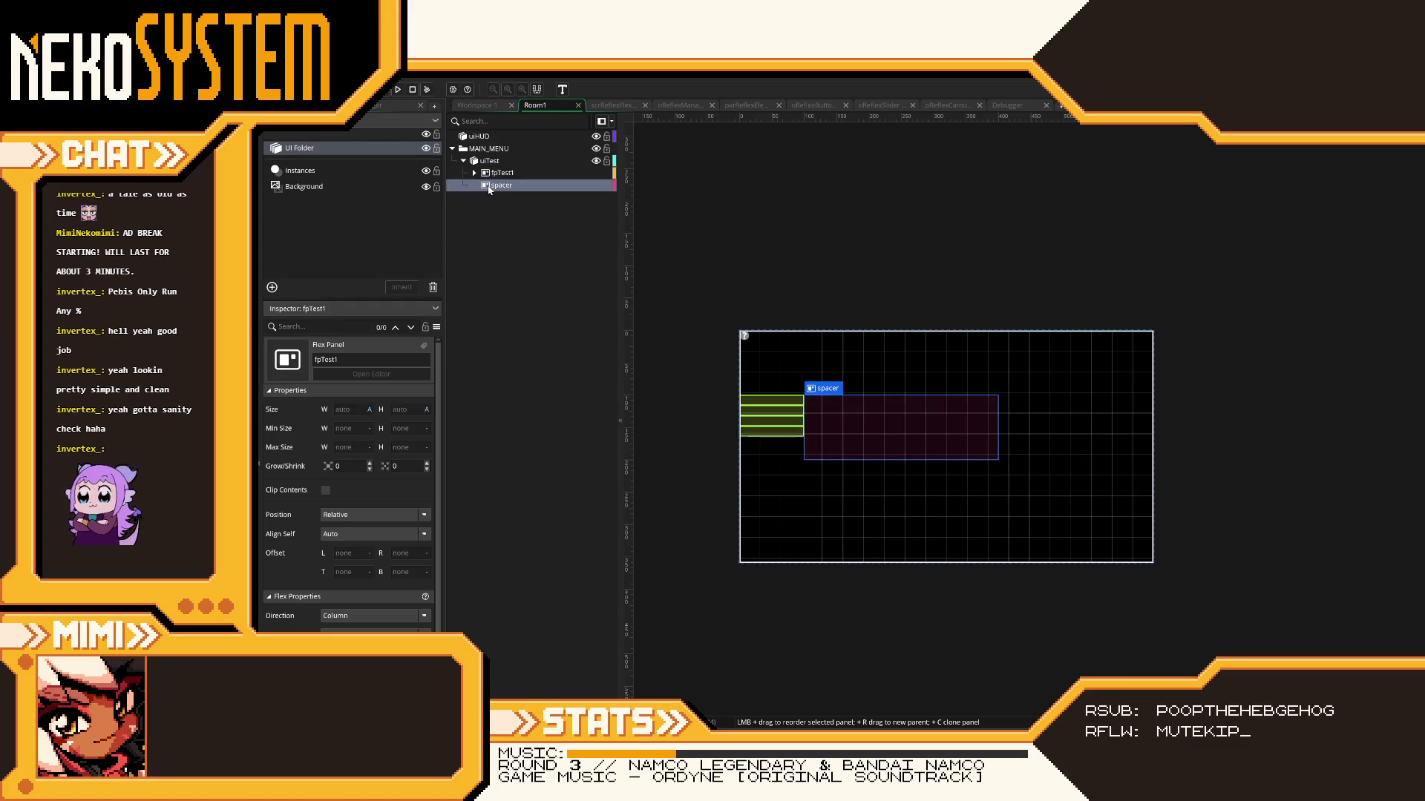